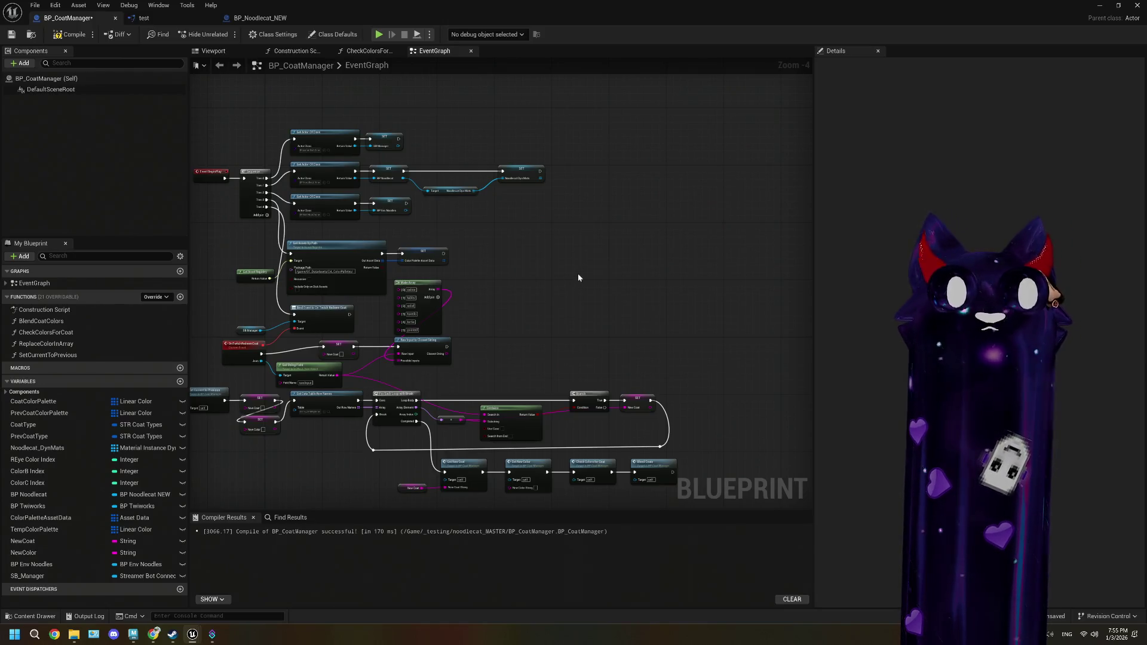
# - Survey the event graph and find empty space beside the BlendCoats event
pyautogui.moveTo(579, 277); pyautogui.dragTo(568, 282)
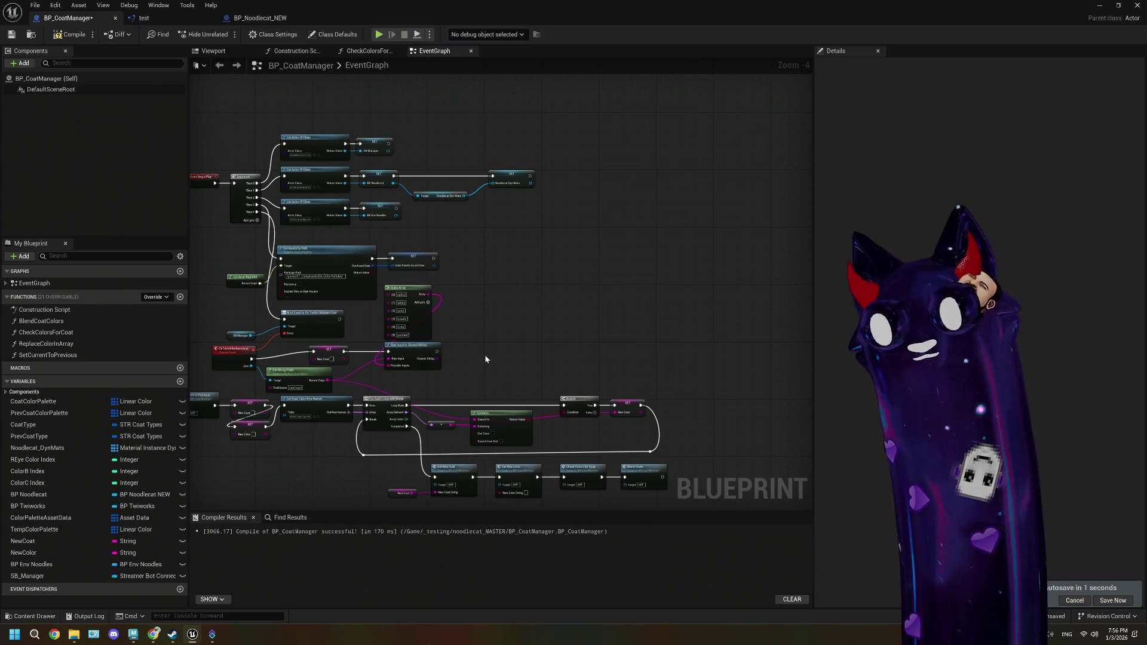
pyautogui.scroll(1, 485, 357)
pyautogui.scroll(1, 466, 347)
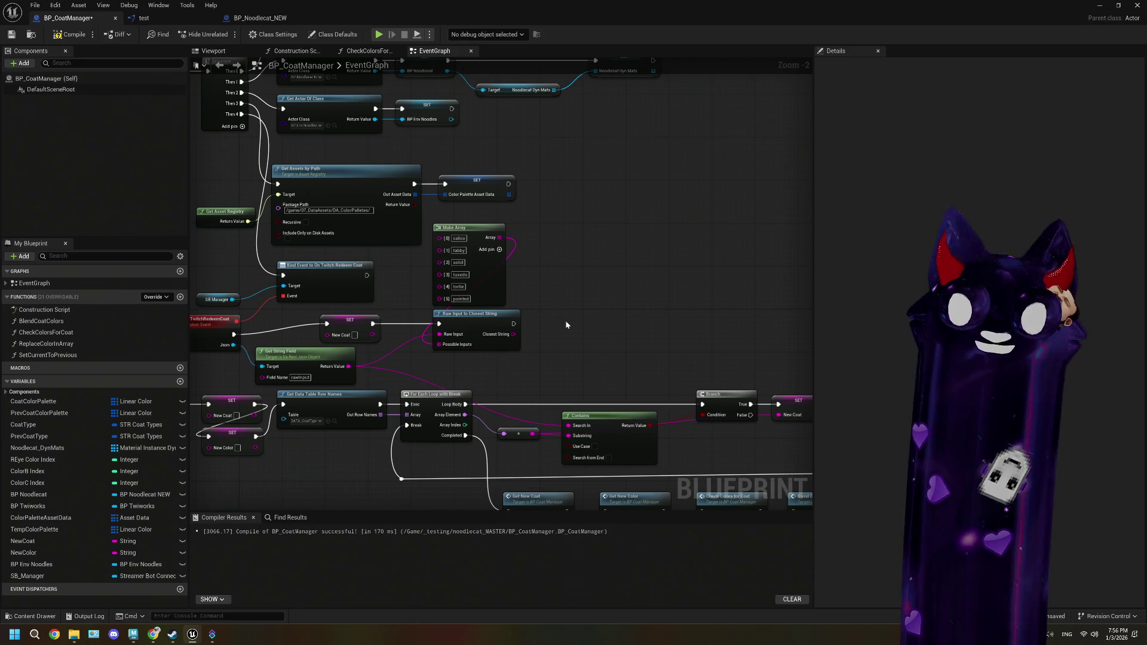
pyautogui.moveTo(567, 324)
pyautogui.mouseDown()
pyautogui.moveTo(563, 315)
pyautogui.moveTo(522, 332)
pyautogui.moveTo(617, 329)
pyautogui.moveTo(582, 310)
pyautogui.moveTo(435, 300)
pyautogui.moveTo(542, 301)
pyautogui.mouseUp()
pyautogui.scroll(-2, 587, 286)
pyautogui.scroll(2, 465, 312)
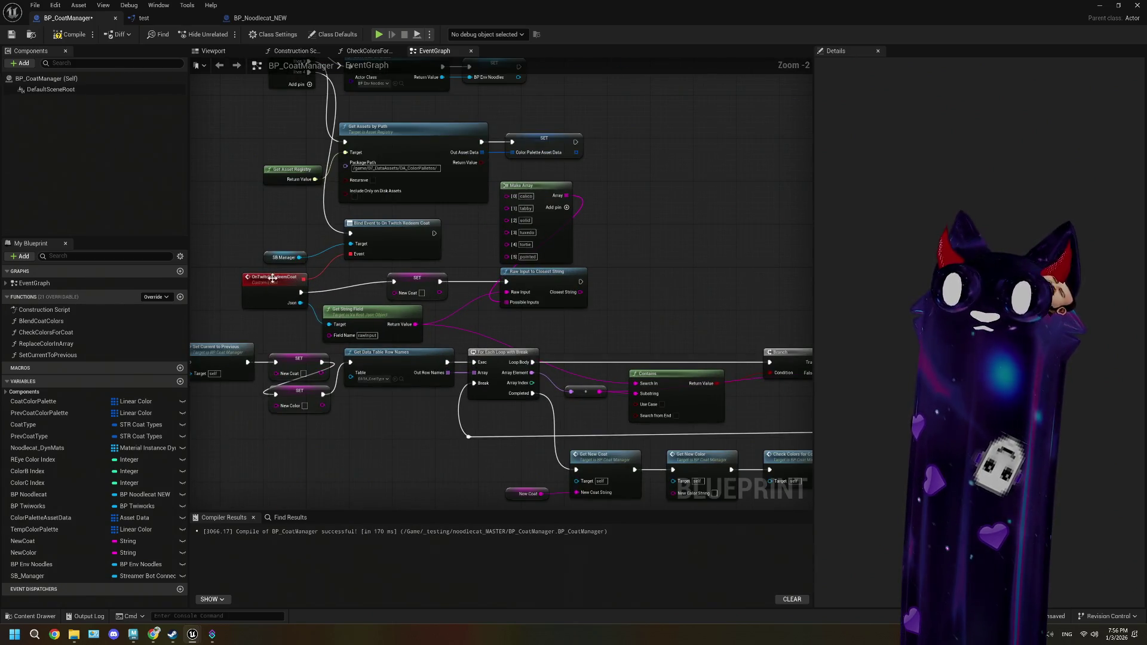
pyautogui.scroll(-3, 588, 338)
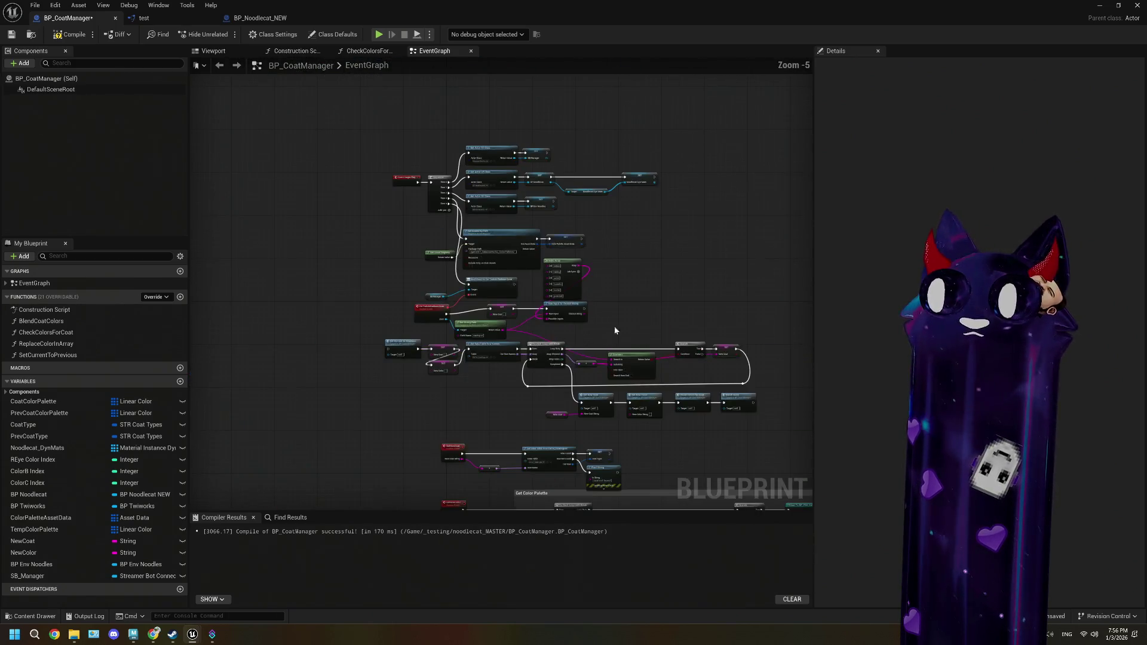
pyautogui.moveTo(614, 328)
pyautogui.mouseDown()
pyautogui.moveTo(461, 346)
pyautogui.moveTo(498, 335)
pyautogui.mouseUp()
pyautogui.scroll(2, 594, 282)
pyautogui.rightClick(486, 302)
pyautogui.press('Escape')
pyautogui.scroll(-2, 581, 339)
pyautogui.scroll(1, 547, 303)
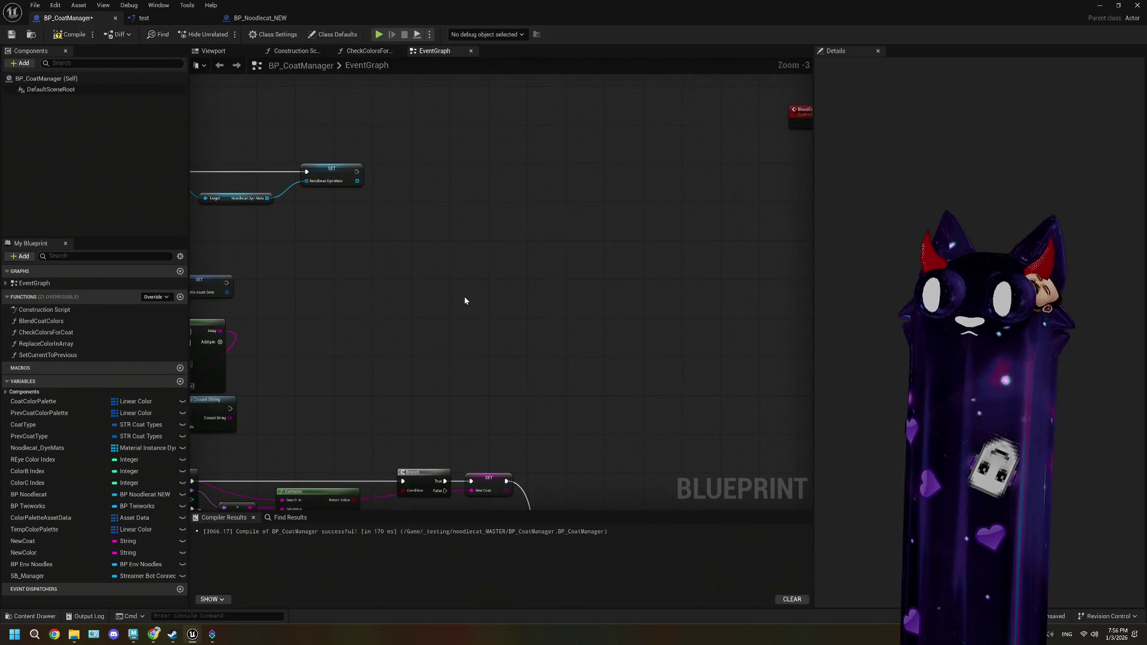
pyautogui.scroll(1, 453, 334)
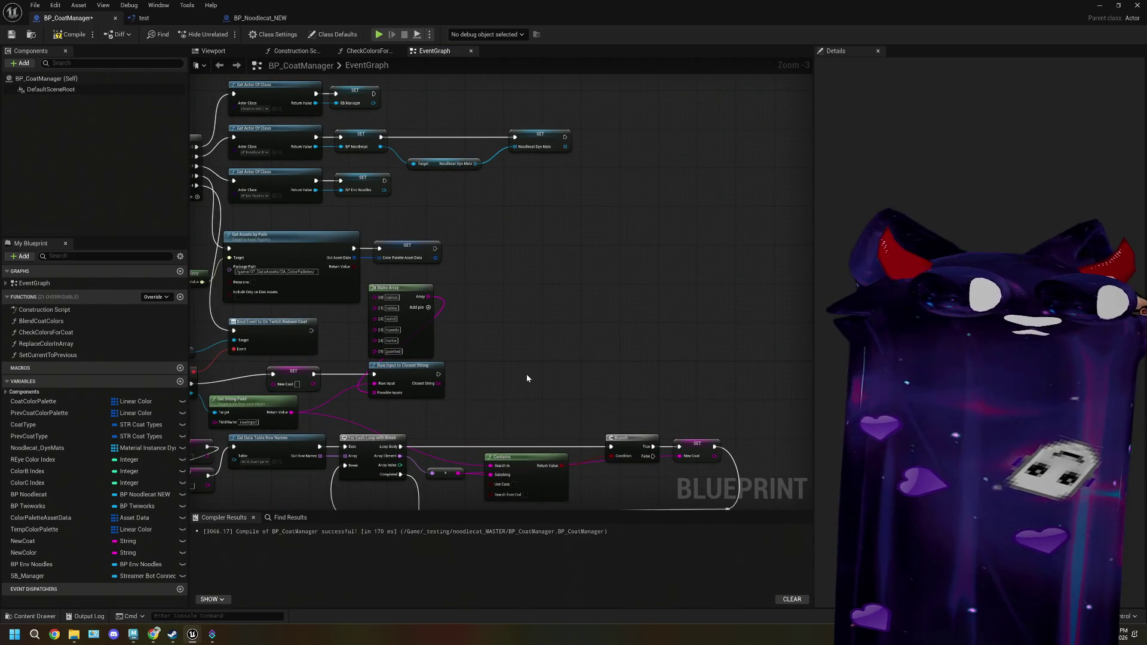
pyautogui.moveTo(529, 373)
pyautogui.mouseDown()
pyautogui.moveTo(371, 346)
pyautogui.moveTo(460, 323)
pyautogui.mouseUp()
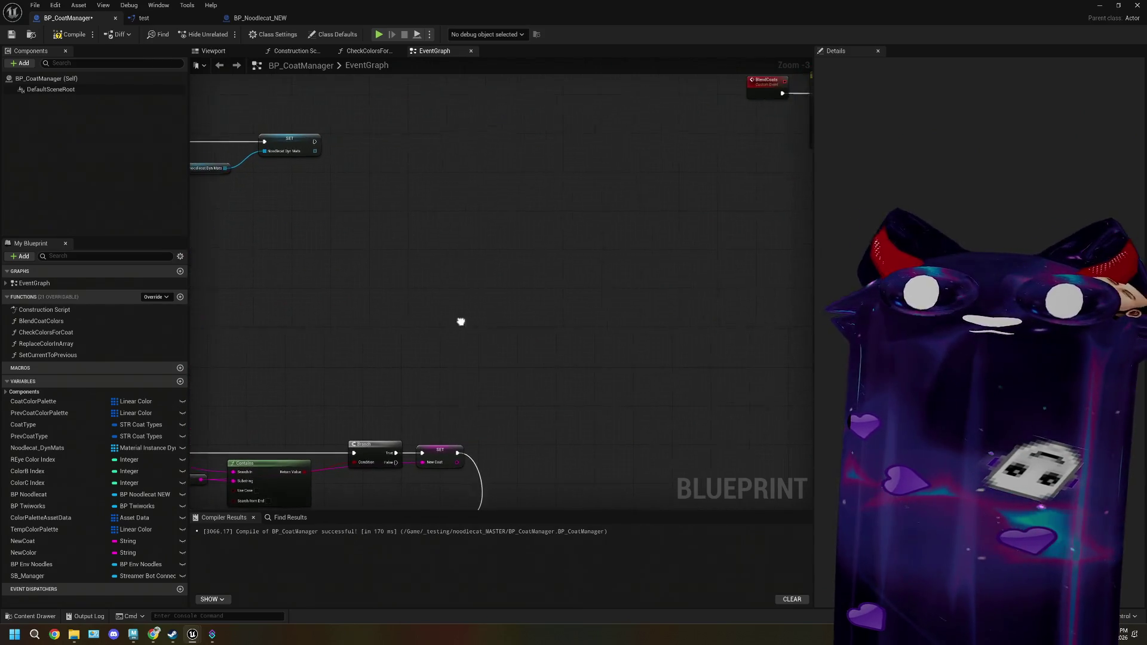
# - Add a custom event named ChangeCoatPattern beside BlendCoats and move it up-left
pyautogui.rightClick(427, 290)
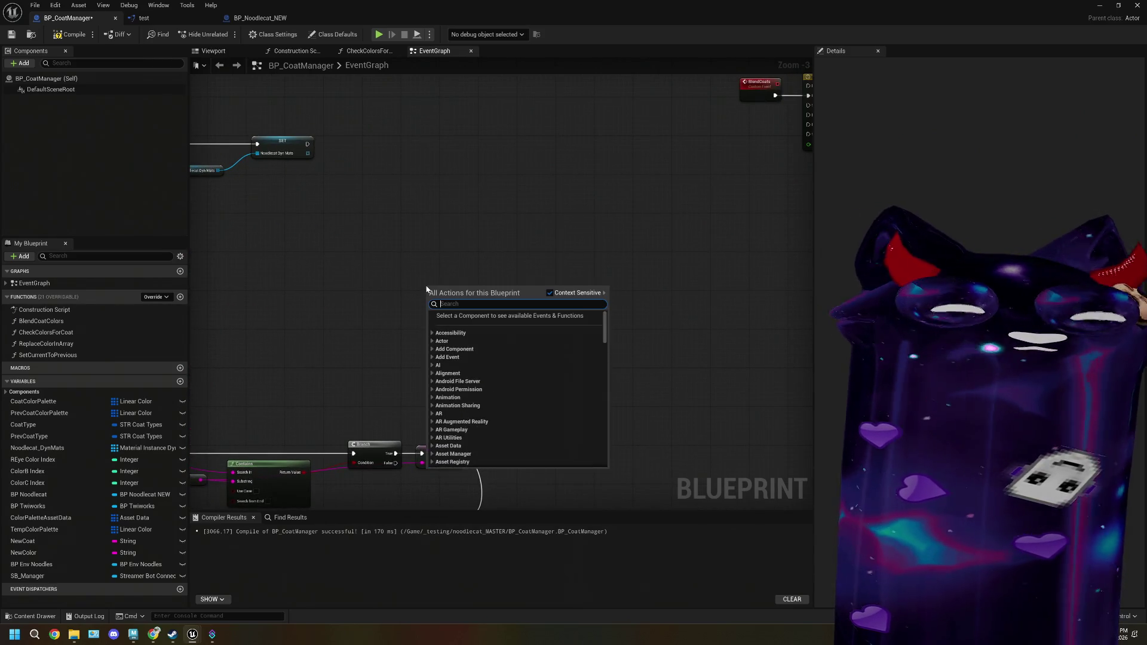
pyautogui.write('cus')
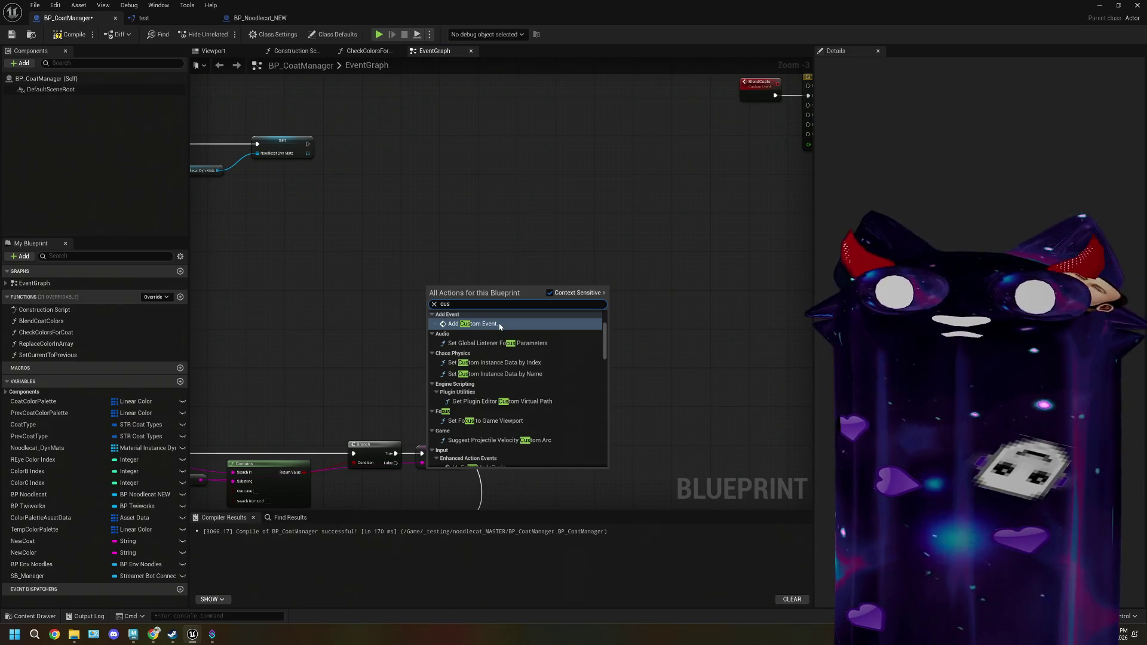
pyautogui.click(478, 324)
pyautogui.scroll(1, 481, 335)
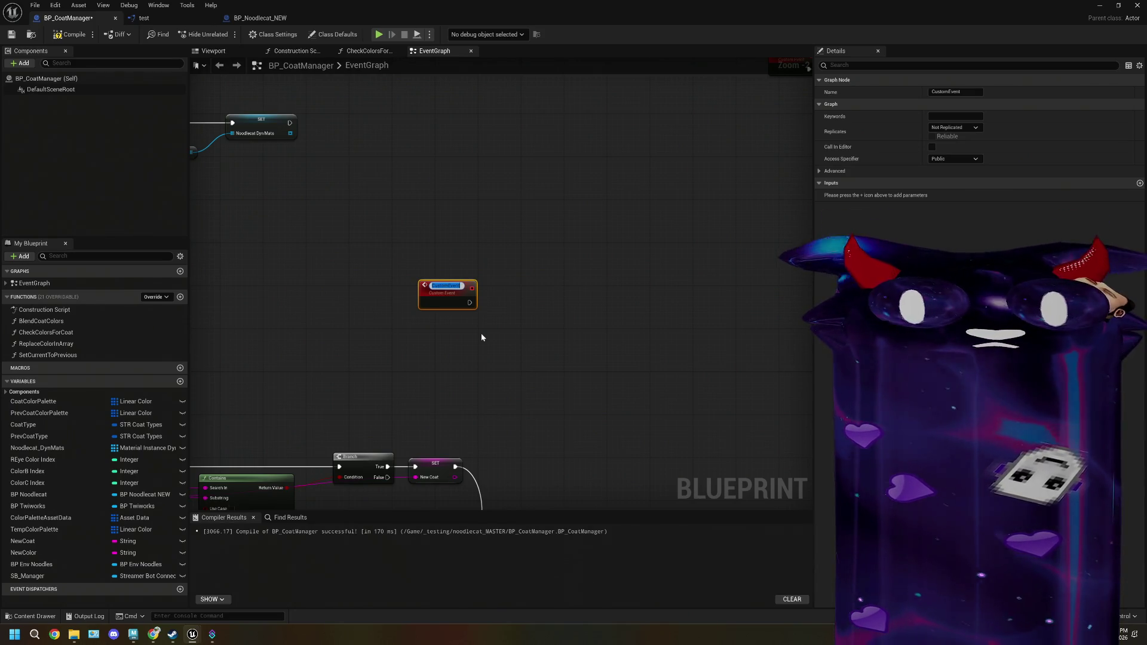
pyautogui.write('C')
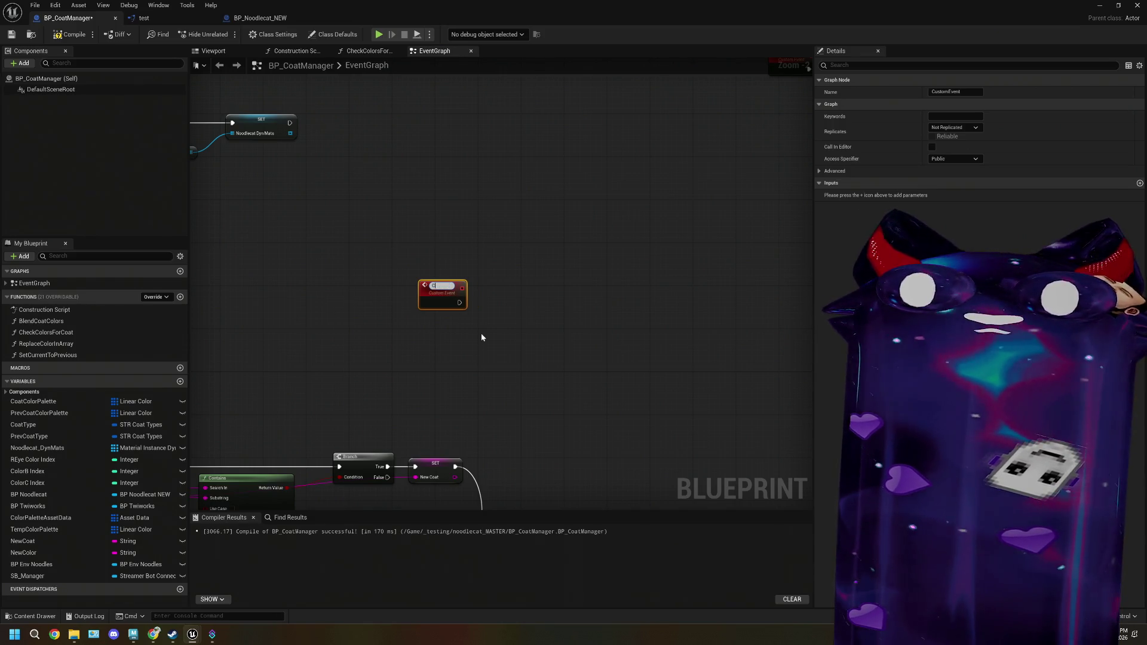
pyautogui.write('hangeCoa')
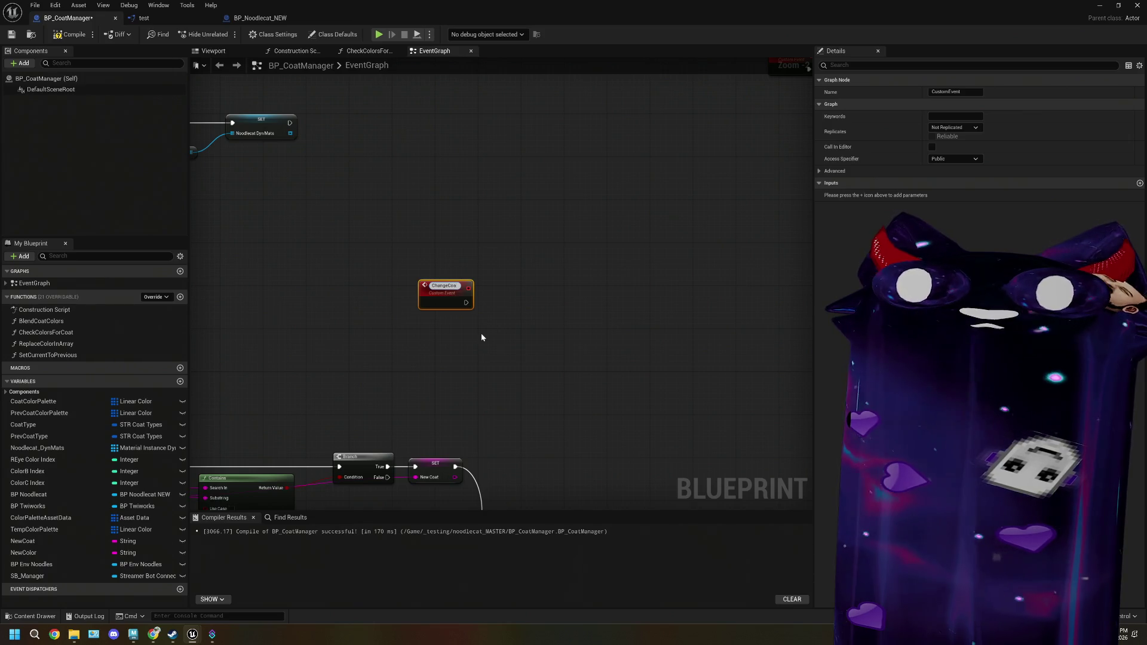
pyautogui.write('tP')
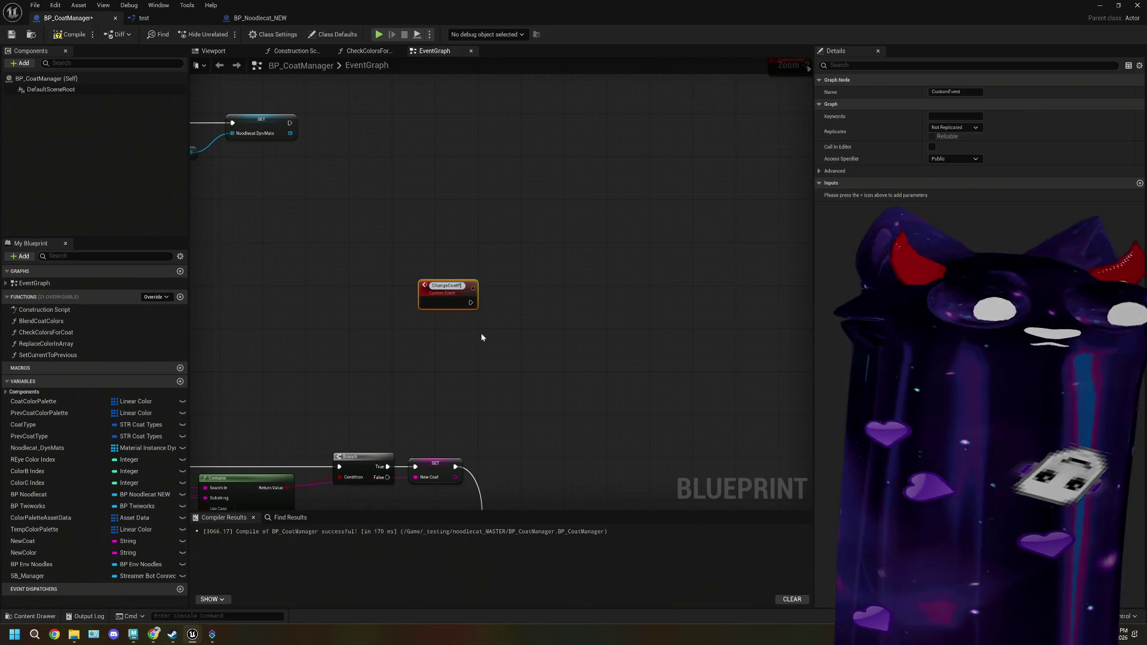
pyautogui.write('attern')
pyautogui.click(475, 328)
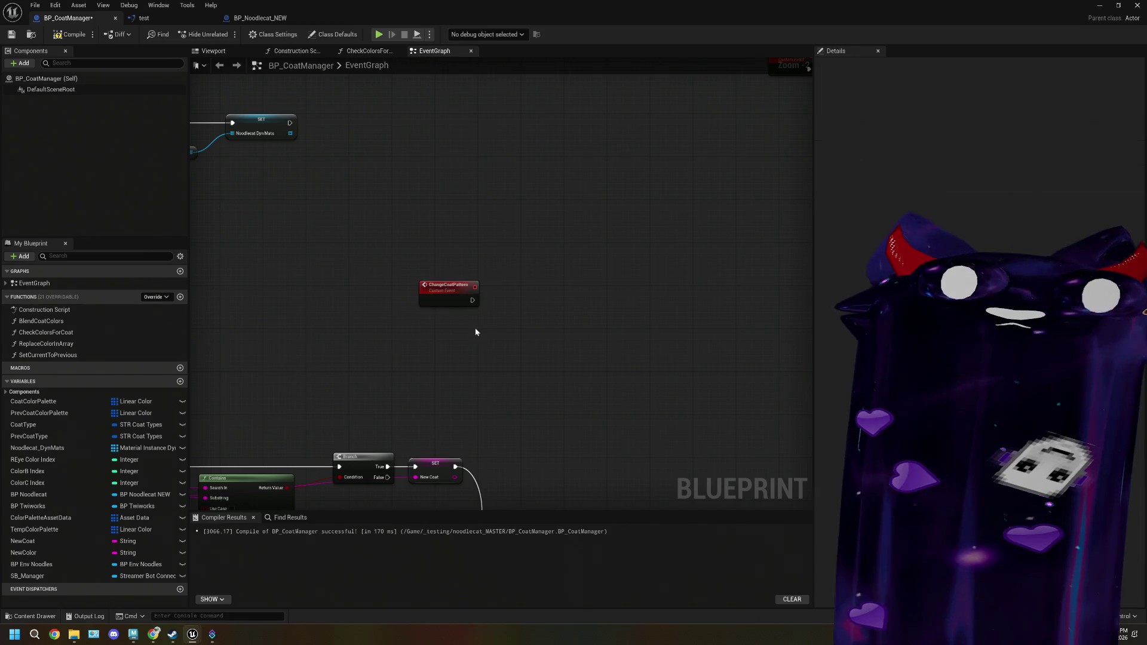
pyautogui.moveTo(448, 288); pyautogui.dragTo(424, 247)
pyautogui.scroll(2, 432, 297)
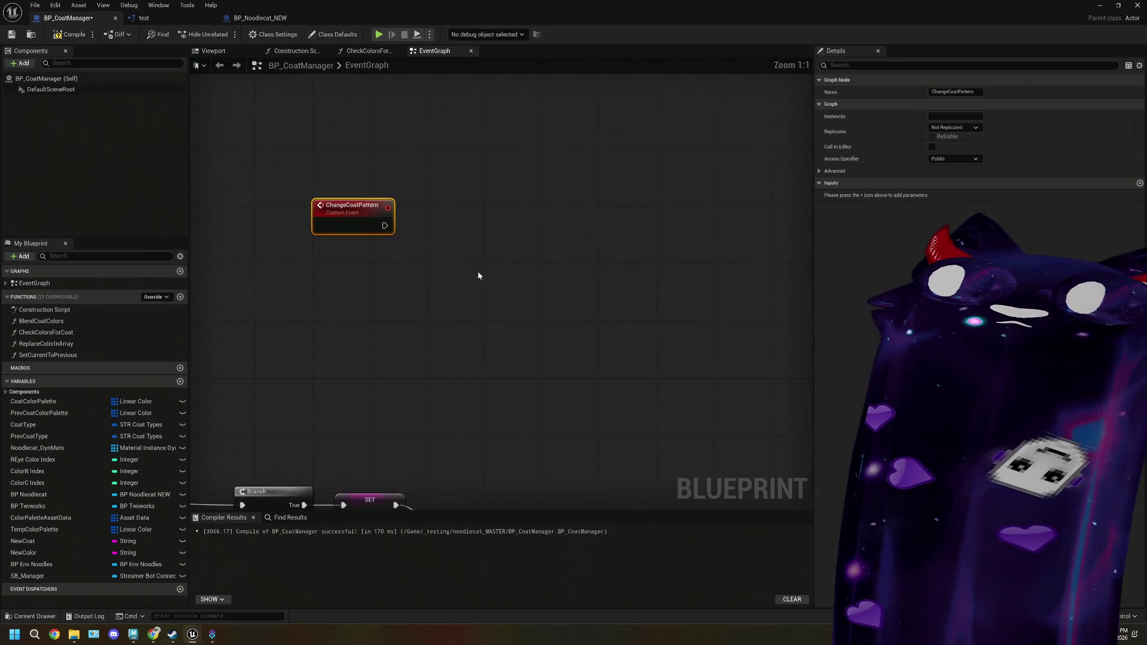
# - Give ChangeCoatPattern a String input parameter named Raw Input
pyautogui.click(351, 223)
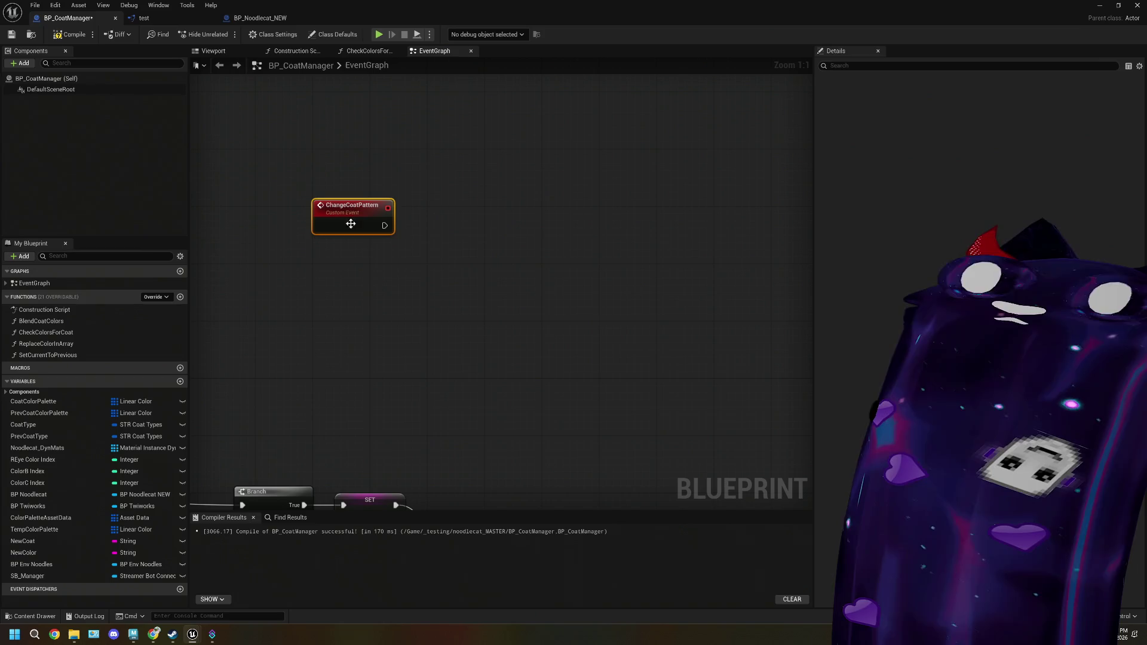
pyautogui.click(1140, 183)
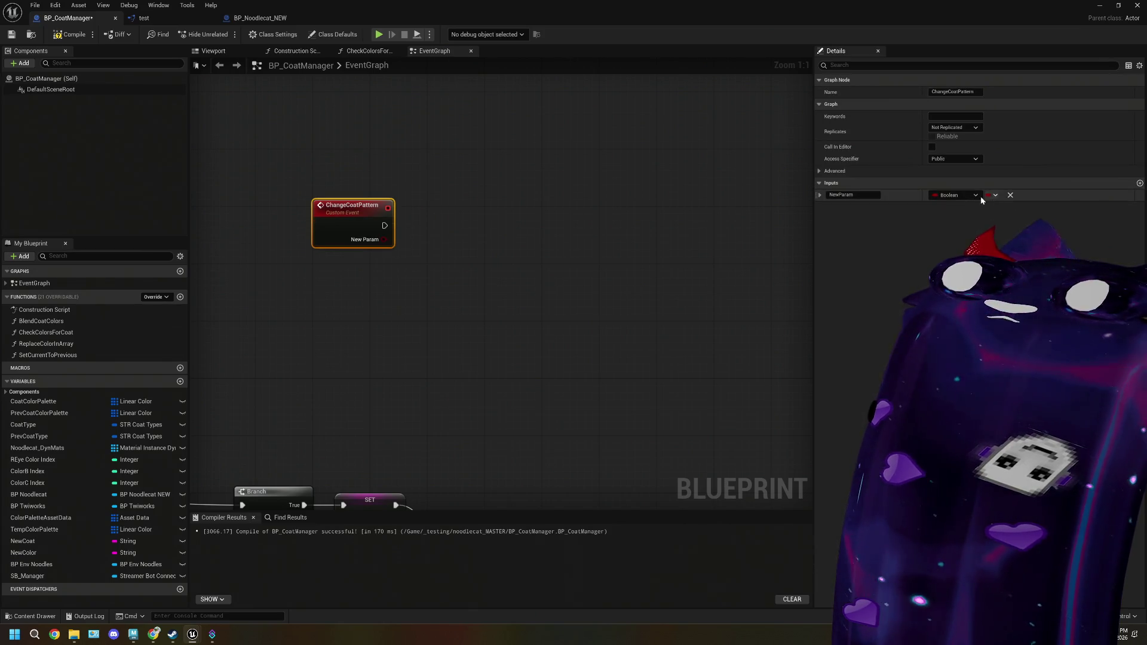
pyautogui.click(980, 196)
pyautogui.click(923, 221)
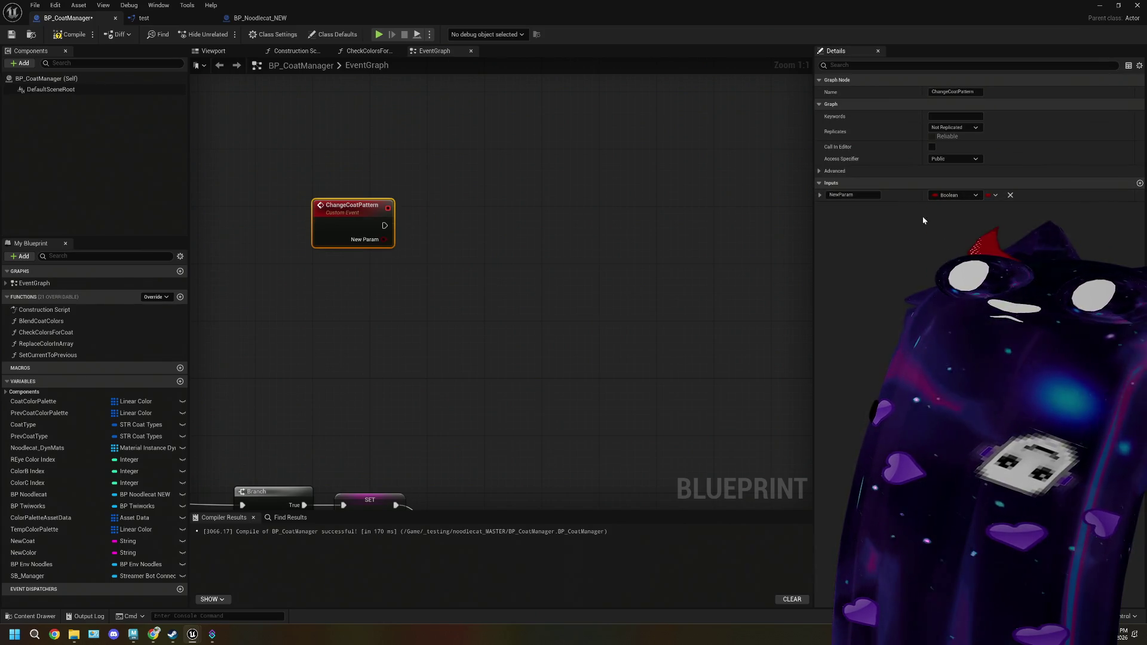
pyautogui.click(846, 195)
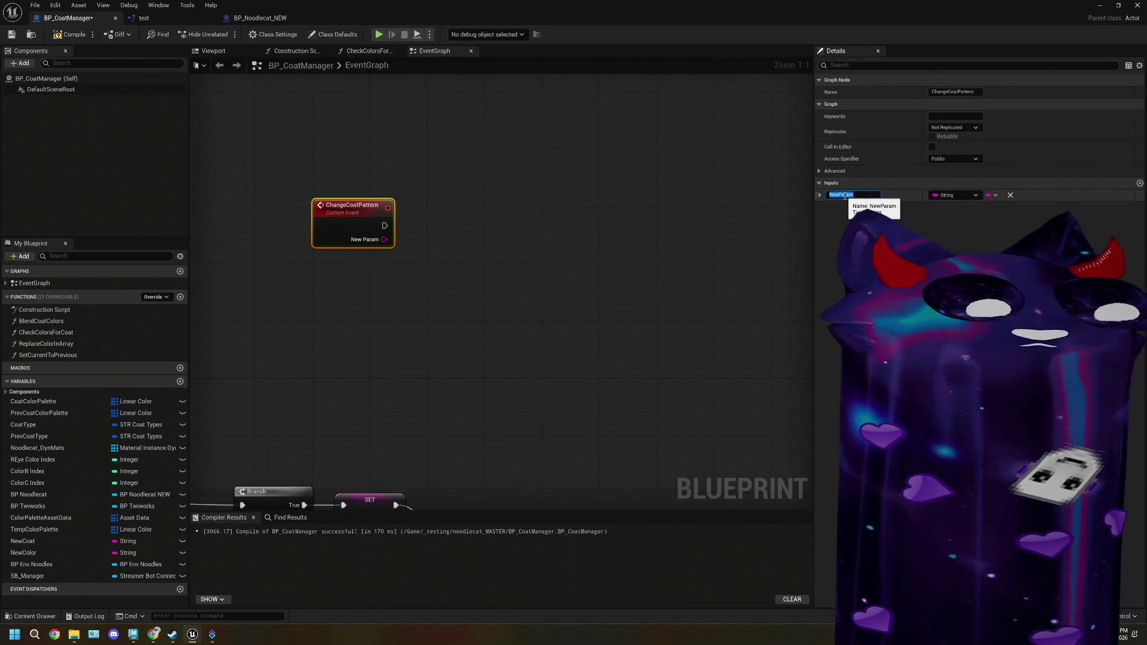
pyautogui.write('rawinput')
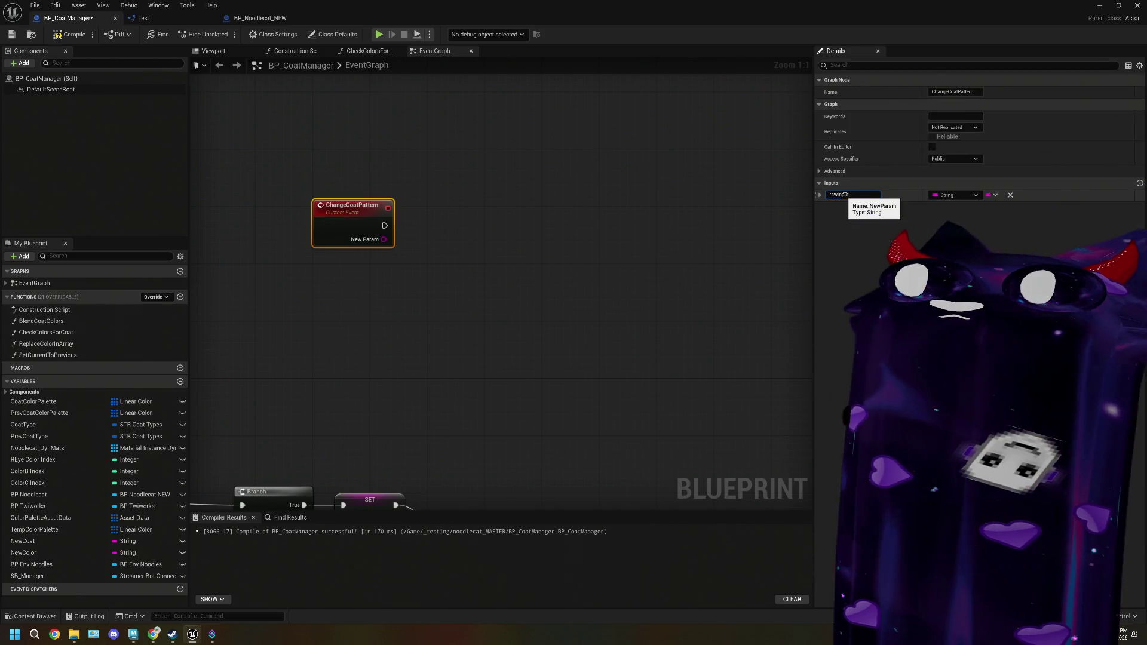
pyautogui.click(445, 317)
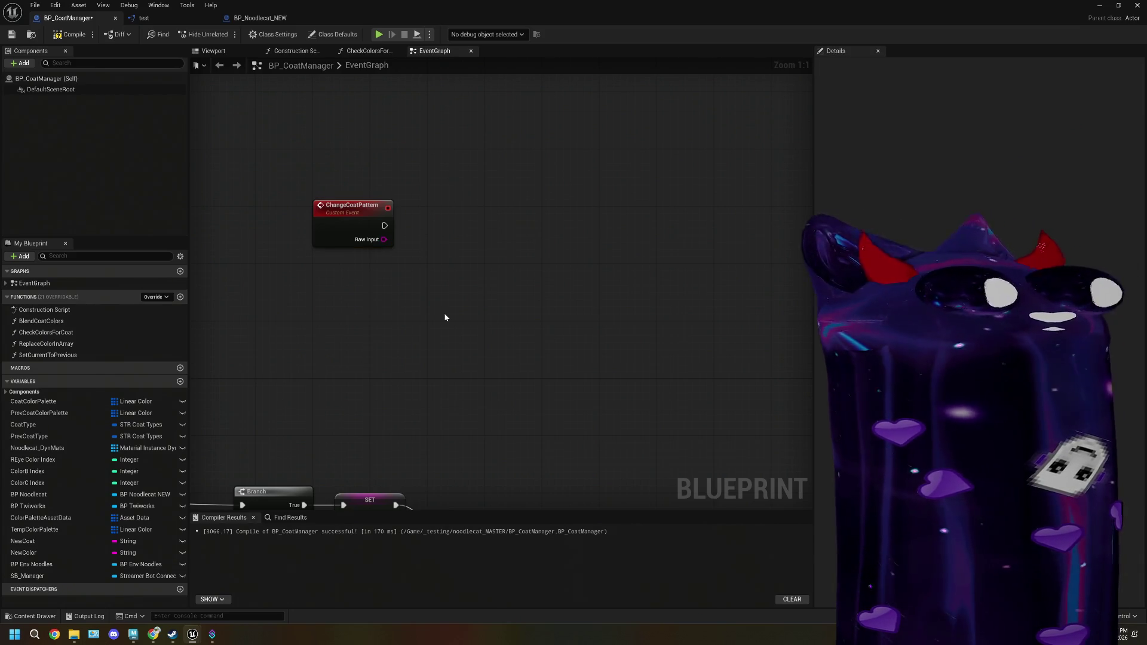
pyautogui.scroll(-1, 418, 319)
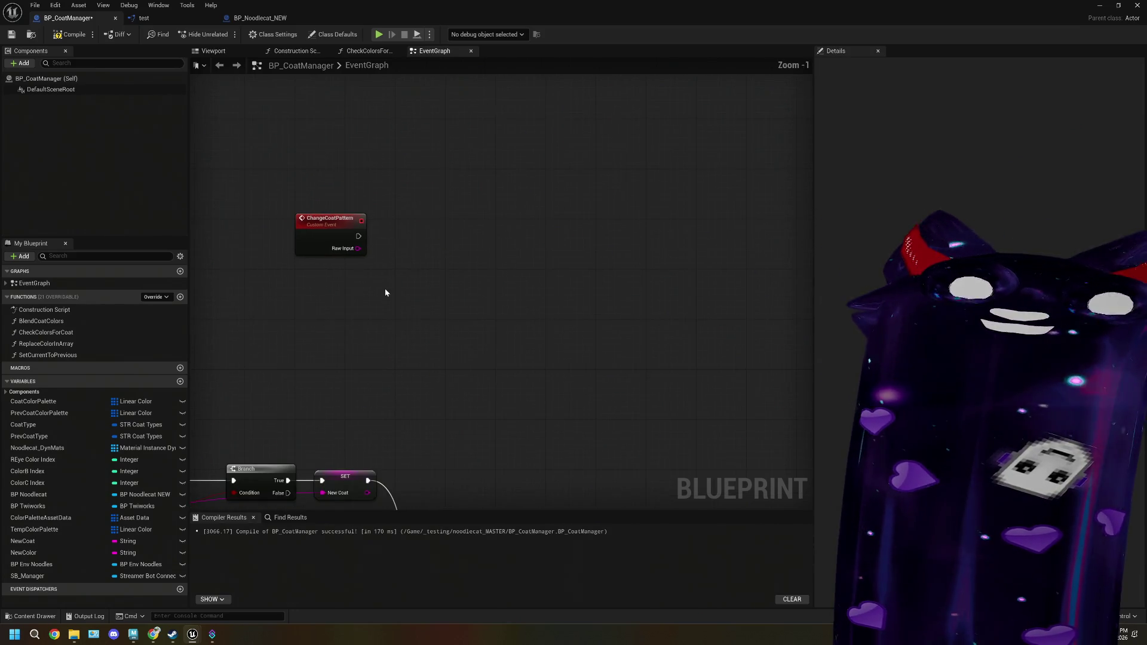
# - Copy the Make Array and Raw Input to Closest String nodes beside ChangeCoatPattern
pyautogui.scroll(-2, 515, 307)
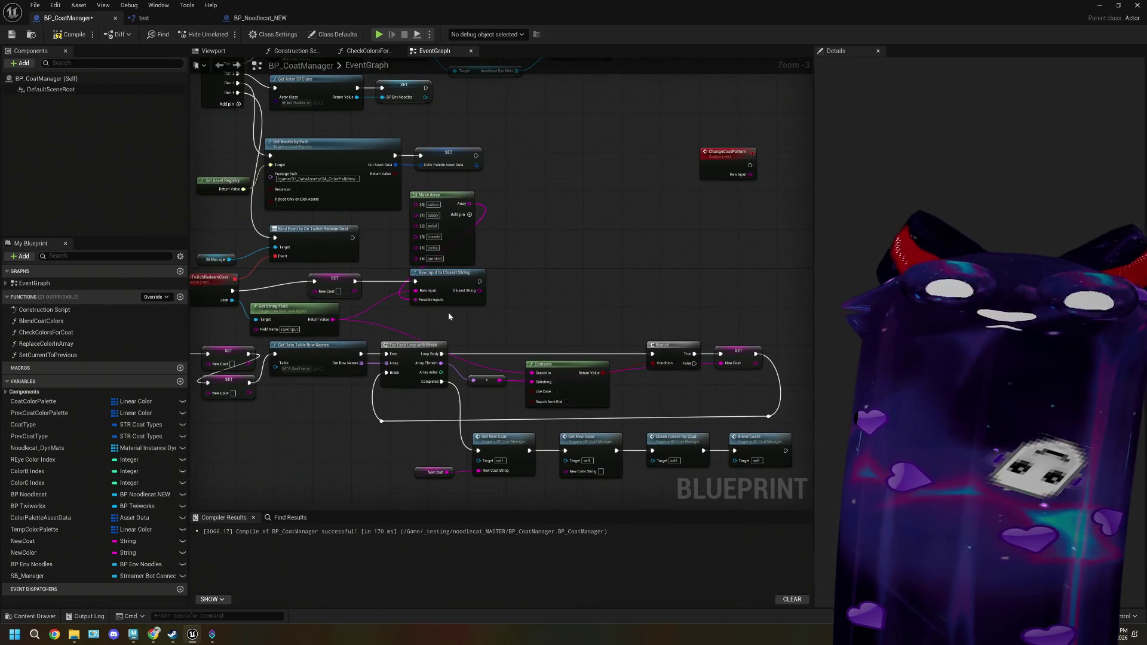
pyautogui.moveTo(507, 317); pyautogui.dragTo(412, 190)
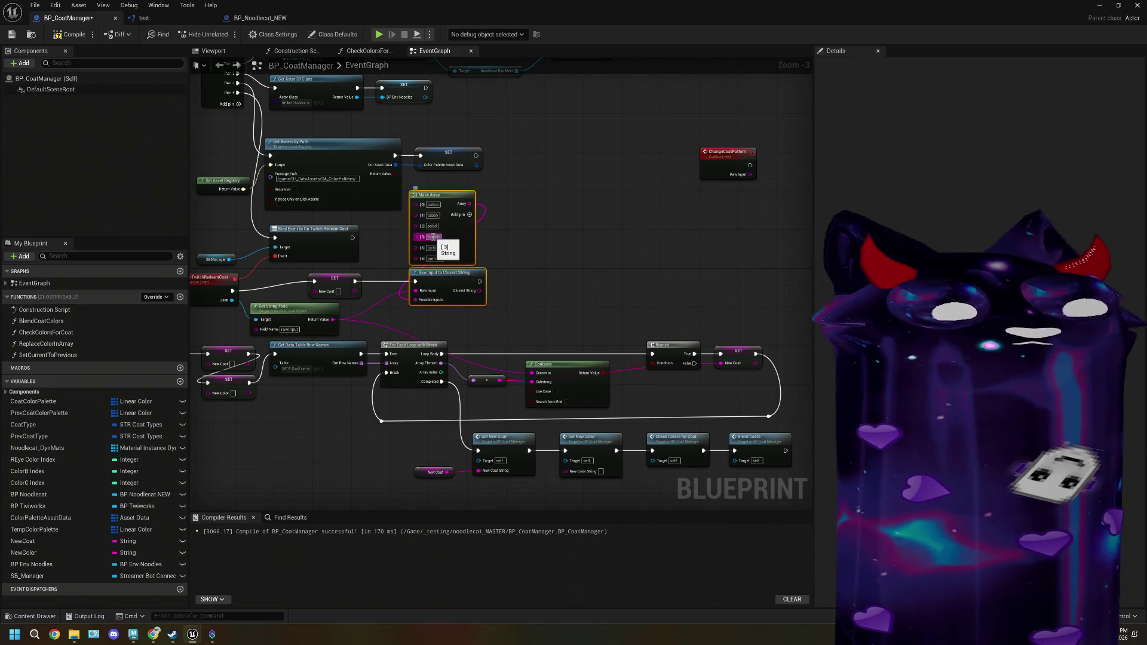
pyautogui.hotkey('ctrl', 'c')
pyautogui.hotkey('ctrl', 'v')
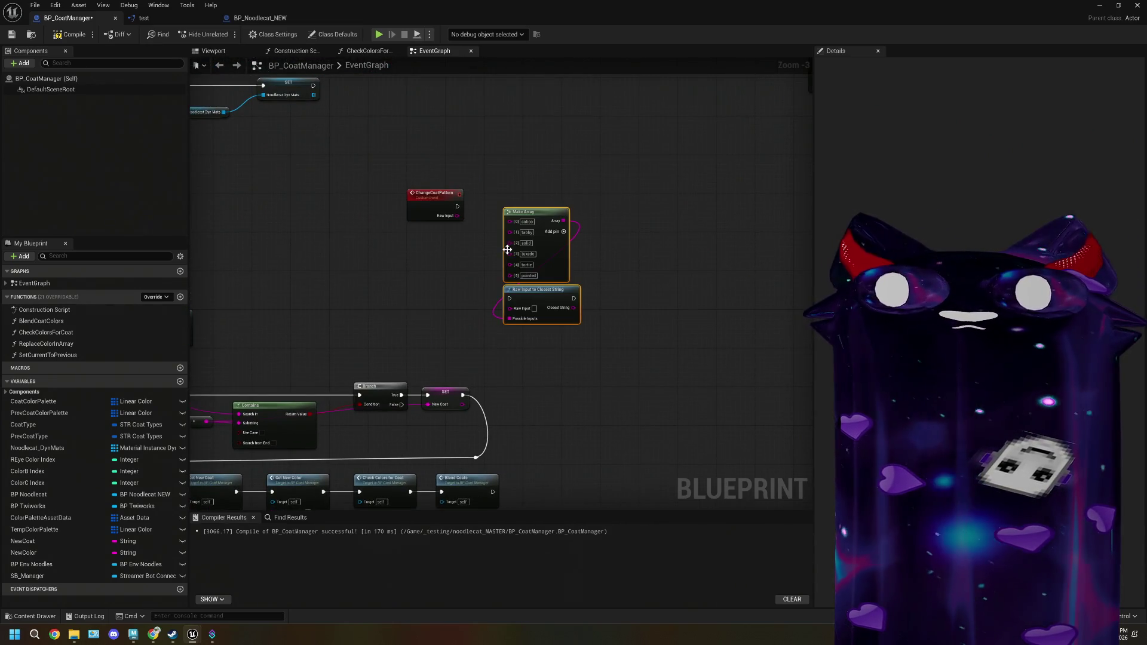
pyautogui.moveTo(564, 311); pyautogui.dragTo(558, 228)
pyautogui.scroll(3, 491, 259)
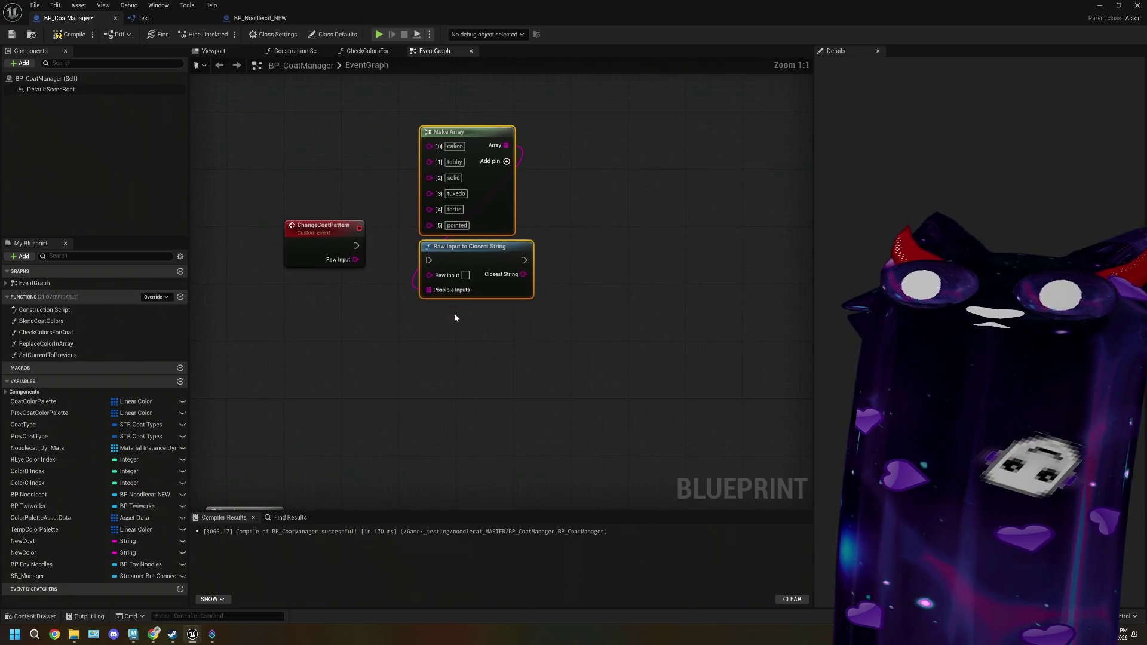
# - Wire ChangeCoatPattern's execution and Raw Input into the copied Closest String node
pyautogui.moveTo(492, 258); pyautogui.dragTo(491, 233)
pyautogui.moveTo(355, 271)
pyautogui.mouseDown()
pyautogui.moveTo(489, 261)
pyautogui.moveTo(476, 276)
pyautogui.mouseUp()
pyautogui.moveTo(354, 285); pyautogui.dragTo(421, 285)
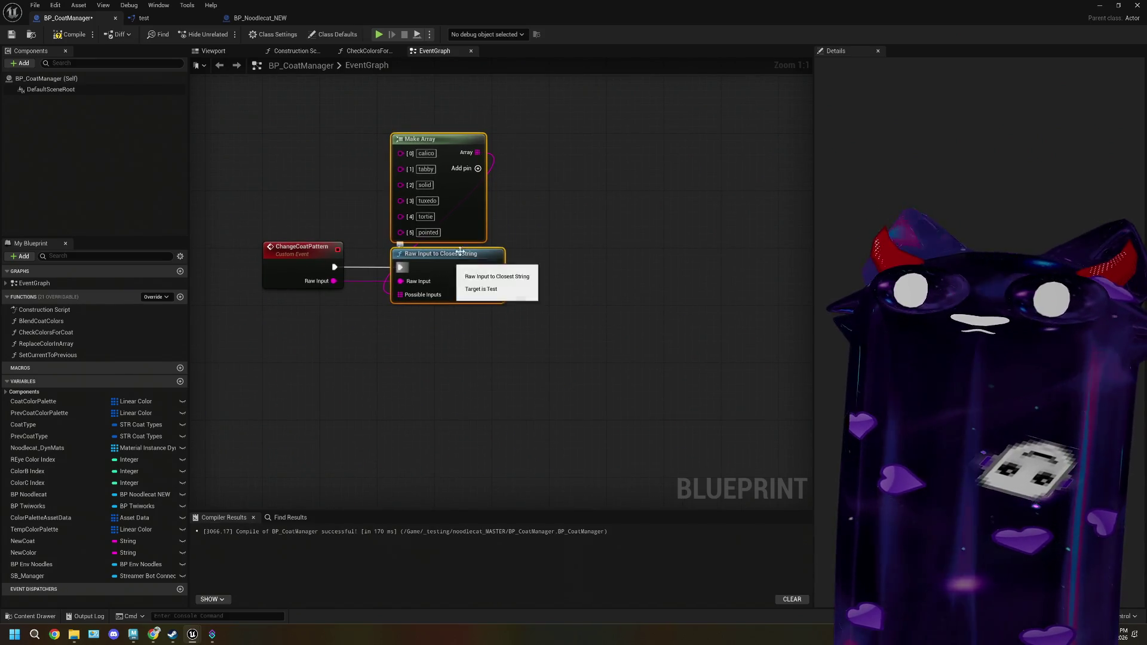
pyautogui.moveTo(455, 267); pyautogui.dragTo(427, 267)
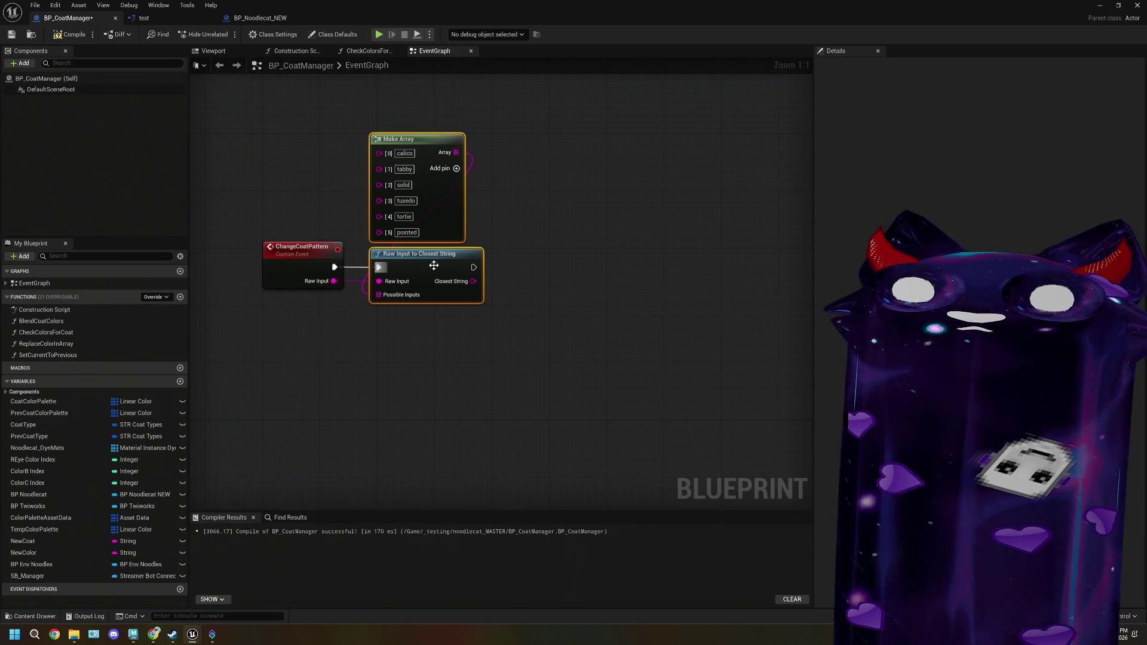
pyautogui.scroll(-1, 489, 293)
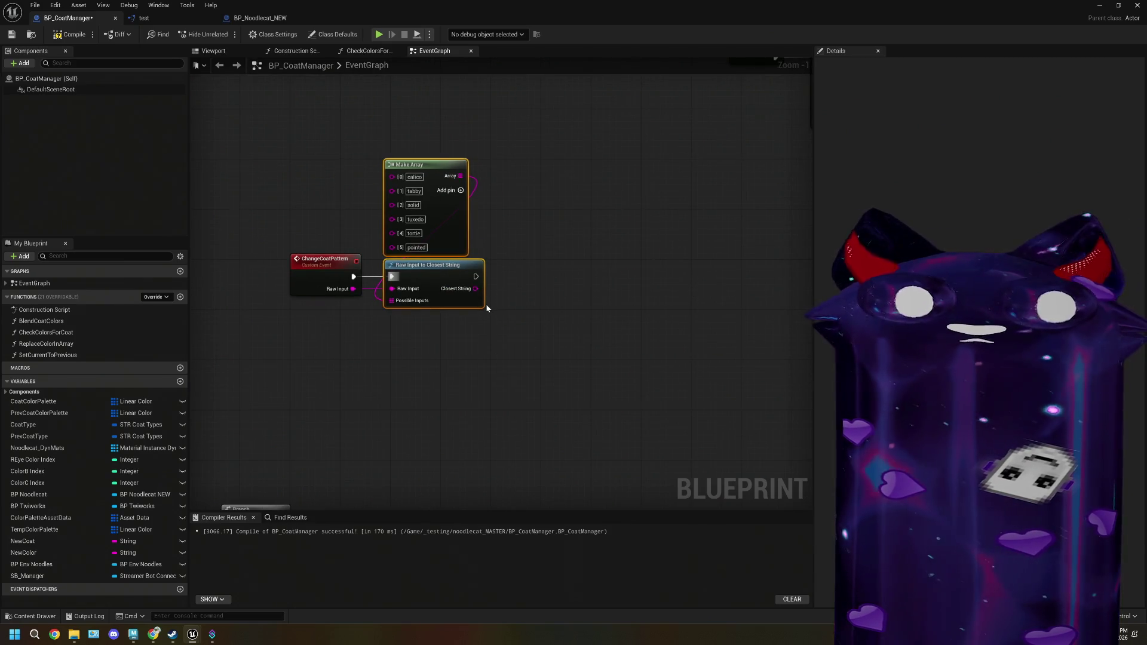
pyautogui.scroll(-4, 485, 307)
pyautogui.moveTo(425, 340); pyautogui.dragTo(277, 330)
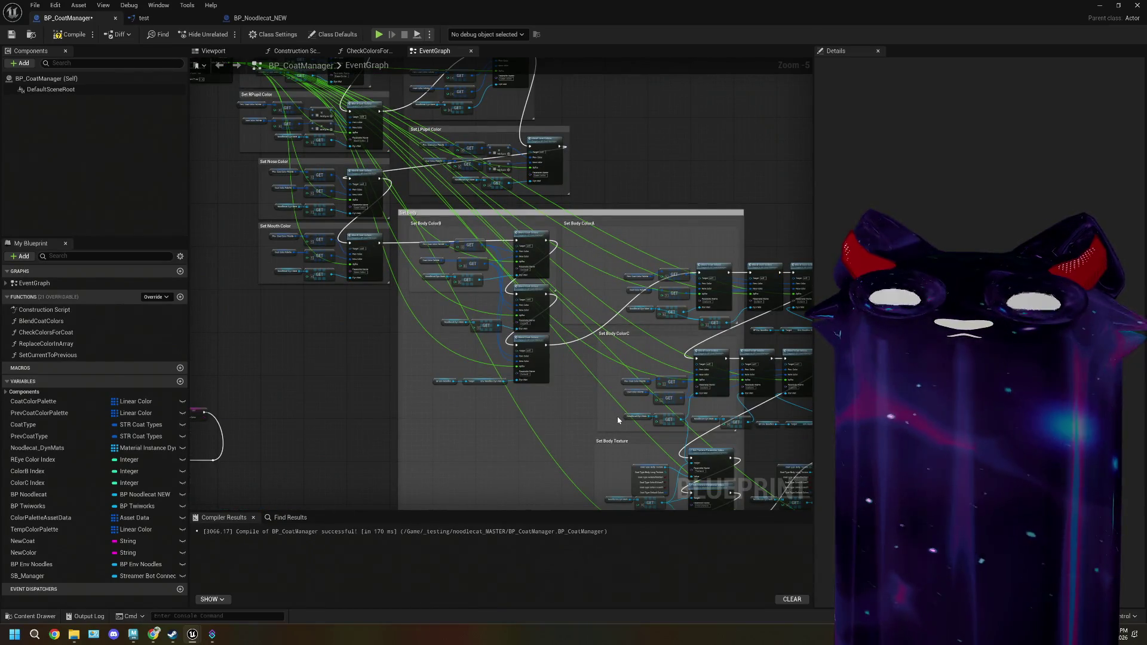
pyautogui.moveTo(602, 412); pyautogui.dragTo(547, 357)
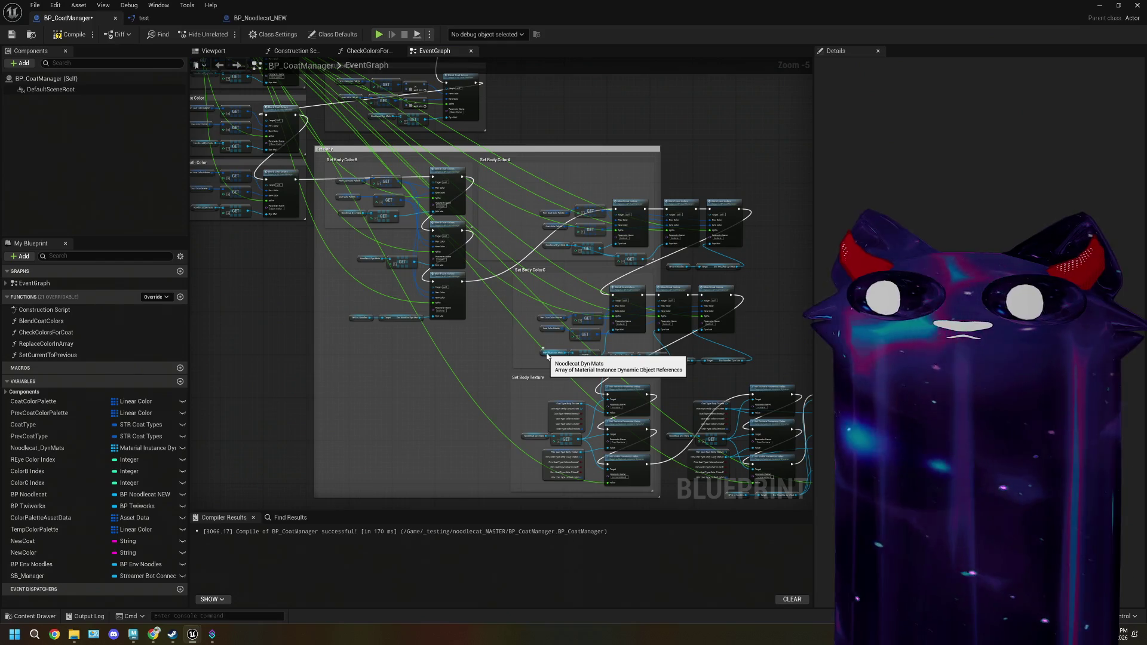
pyautogui.moveTo(621, 452); pyautogui.dragTo(514, 367)
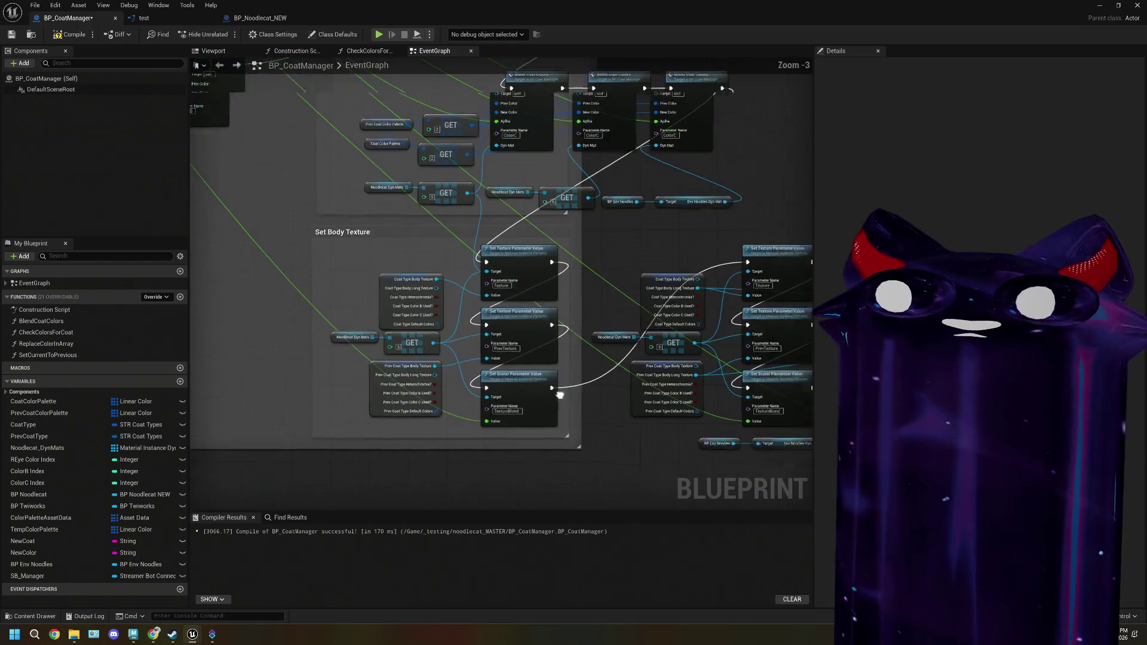
pyautogui.scroll(1, 564, 408)
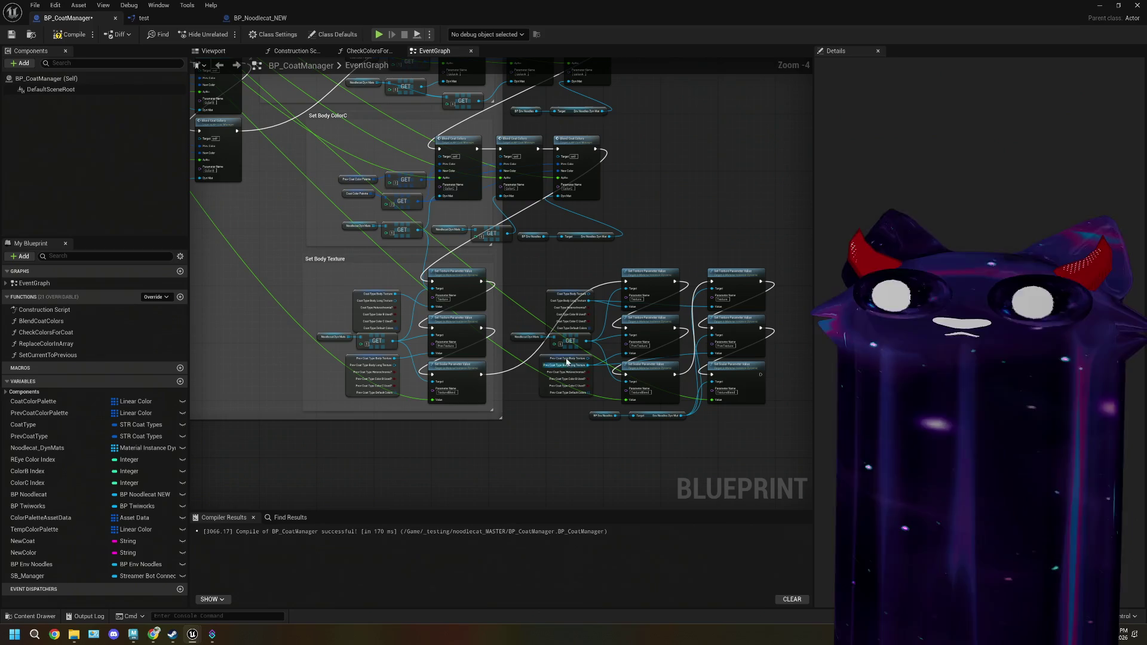
pyautogui.scroll(1, 619, 420)
pyautogui.scroll(-1, 619, 419)
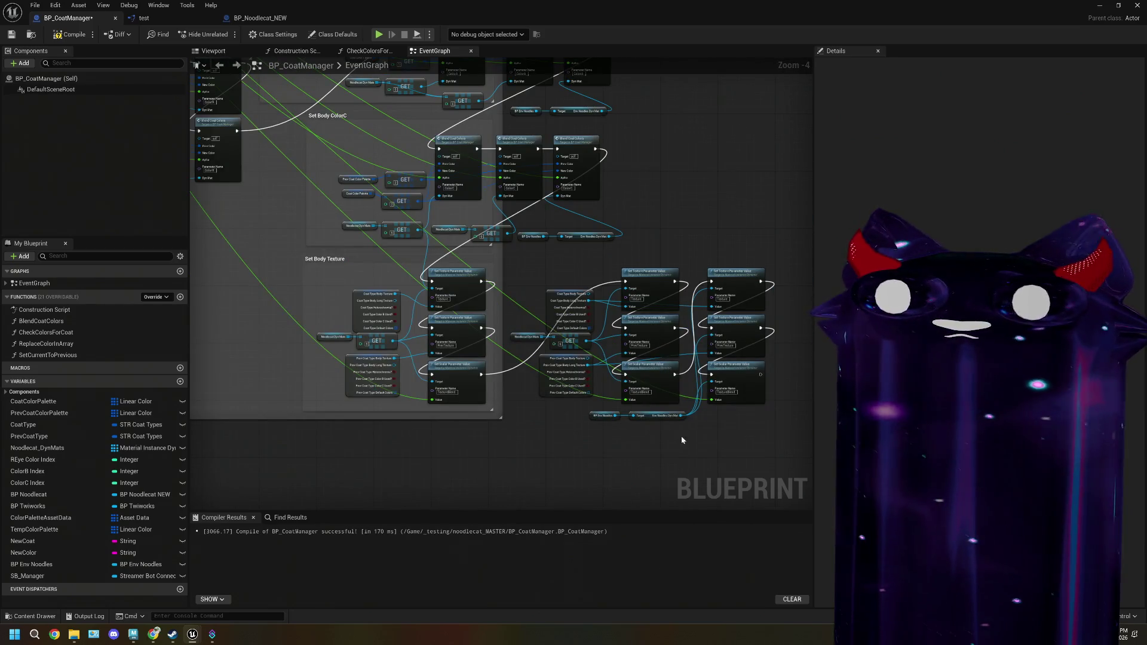
pyautogui.moveTo(761, 467)
pyautogui.mouseDown()
pyautogui.moveTo(358, 272)
pyautogui.moveTo(328, 270)
pyautogui.moveTo(489, 312)
pyautogui.mouseUp()
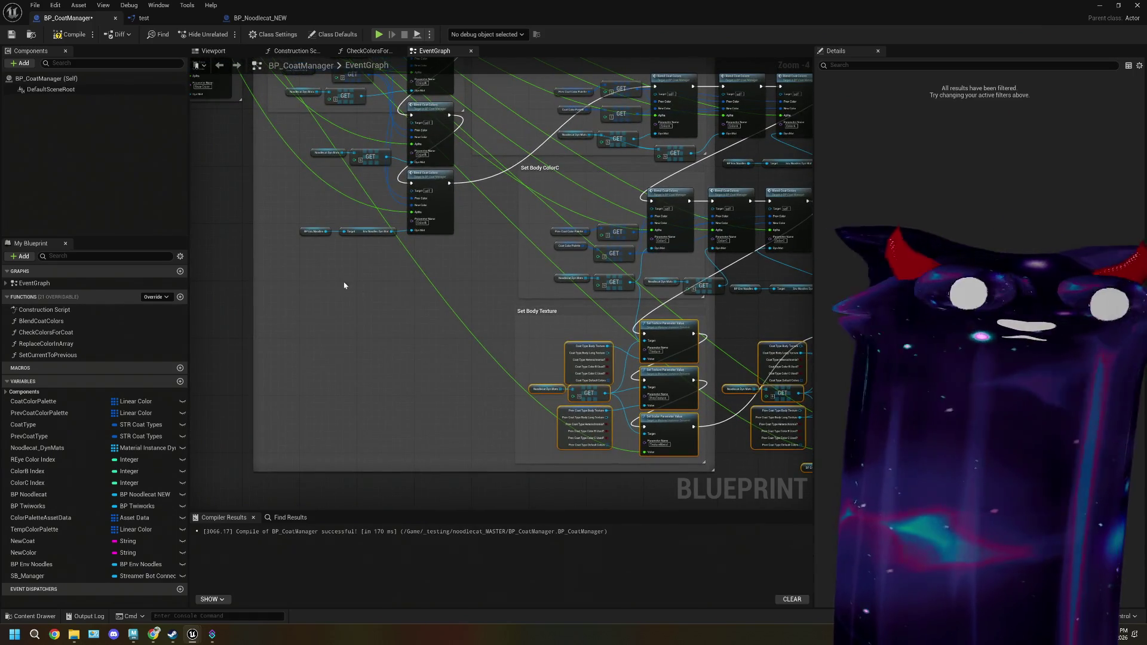
pyautogui.scroll(-3, 455, 317)
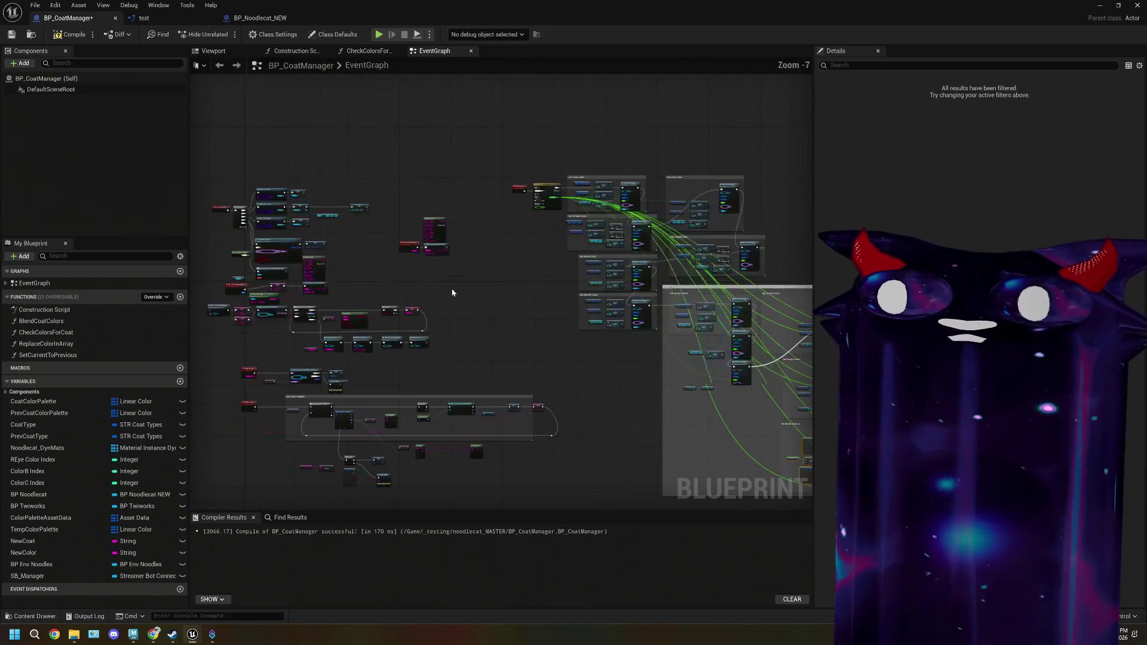
pyautogui.moveTo(452, 293)
pyautogui.mouseDown()
pyautogui.moveTo(427, 322)
pyautogui.moveTo(446, 354)
pyautogui.moveTo(392, 514)
pyautogui.moveTo(315, 425)
pyautogui.moveTo(335, 472)
pyautogui.moveTo(335, 392)
pyautogui.moveTo(334, 416)
pyautogui.moveTo(433, 430)
pyautogui.moveTo(656, 379)
pyautogui.moveTo(478, 387)
pyautogui.moveTo(678, 253)
pyautogui.moveTo(487, 366)
pyautogui.moveTo(469, 304)
pyautogui.mouseUp()
pyautogui.click(408, 328)
pyautogui.scroll(5, 636, 383)
pyautogui.scroll(1, 454, 384)
pyautogui.scroll(-6, 516, 365)
pyautogui.scroll(2, 678, 253)
pyautogui.scroll(1, 417, 396)
pyautogui.scroll(1, 432, 405)
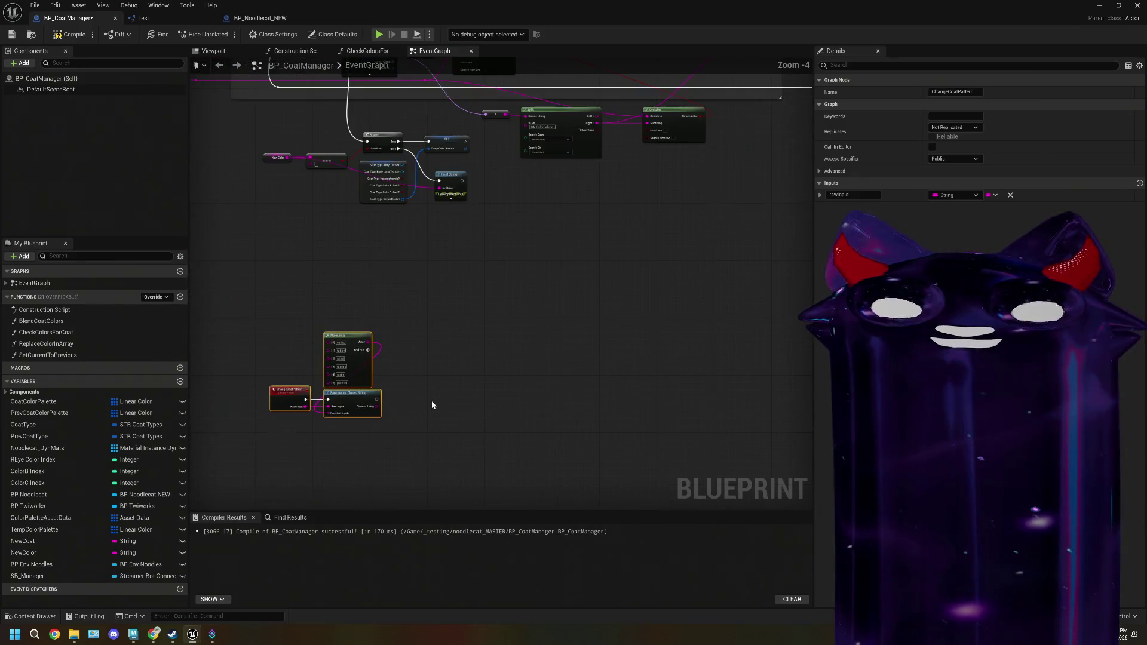
pyautogui.scroll(-5, 432, 396)
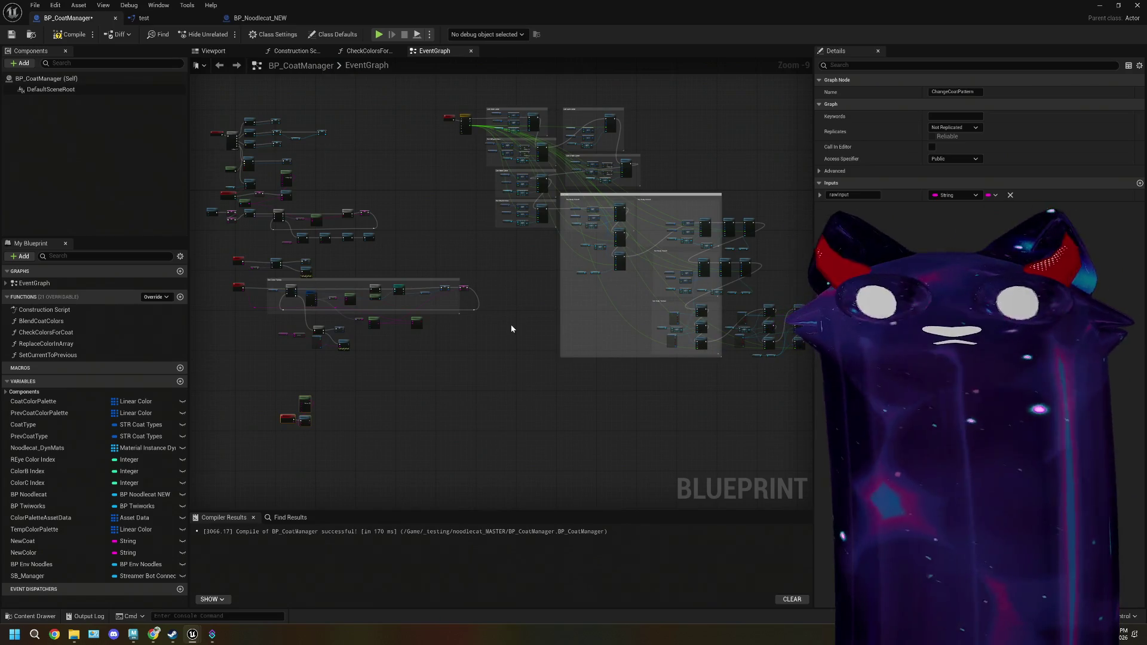
pyautogui.scroll(7, 511, 325)
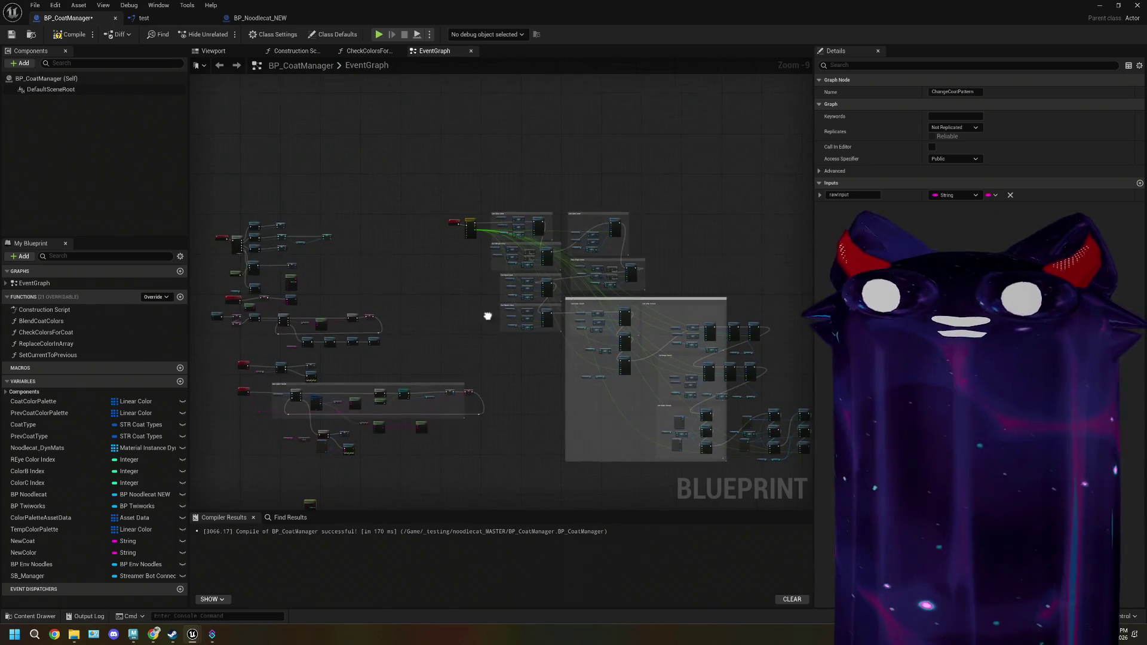
pyautogui.scroll(1, 460, 296)
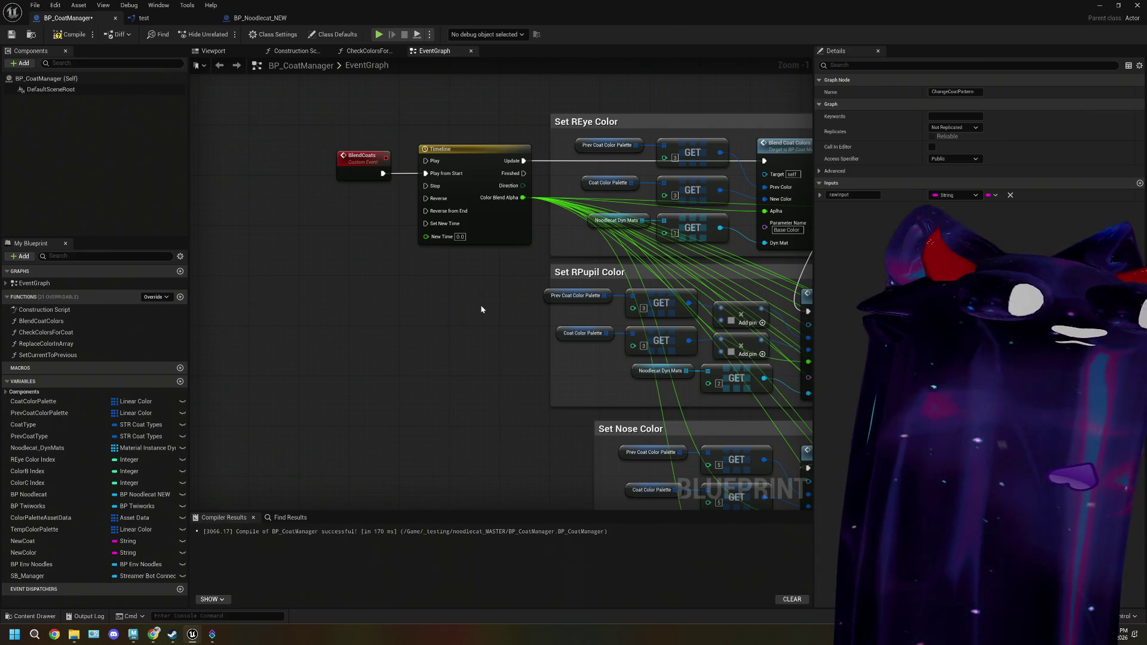
# - Open the BlendCoats timeline to review its 5-second ColorBlendAlpha curve, then return to EventGraph
pyautogui.moveTo(482, 308); pyautogui.dragTo(395, 306)
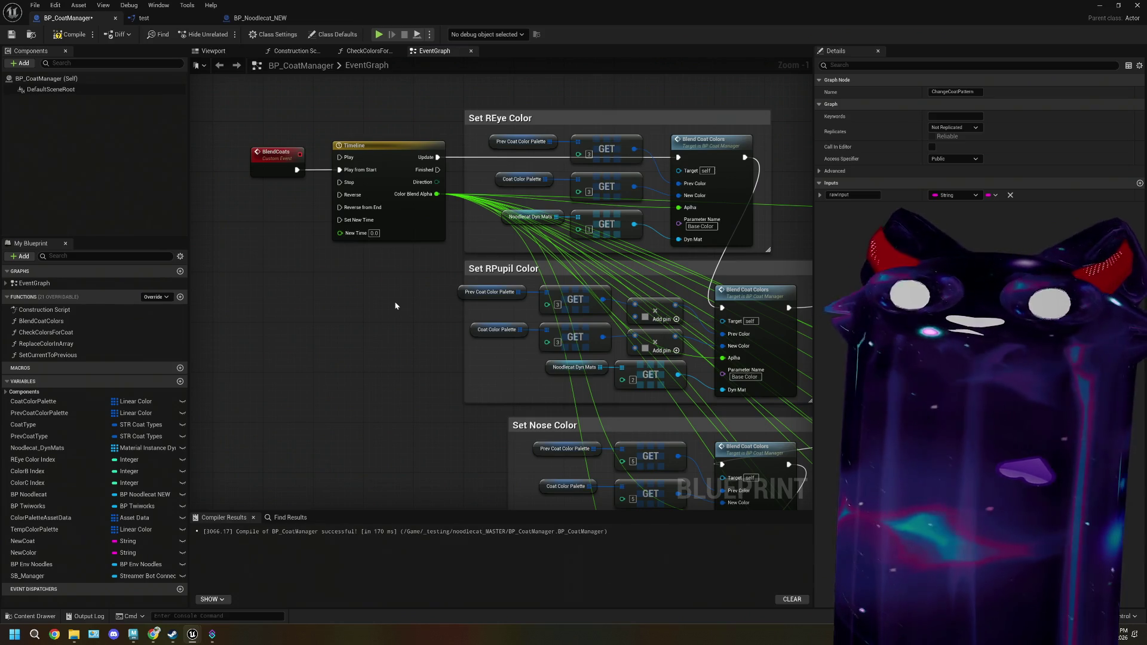
pyautogui.click(416, 235)
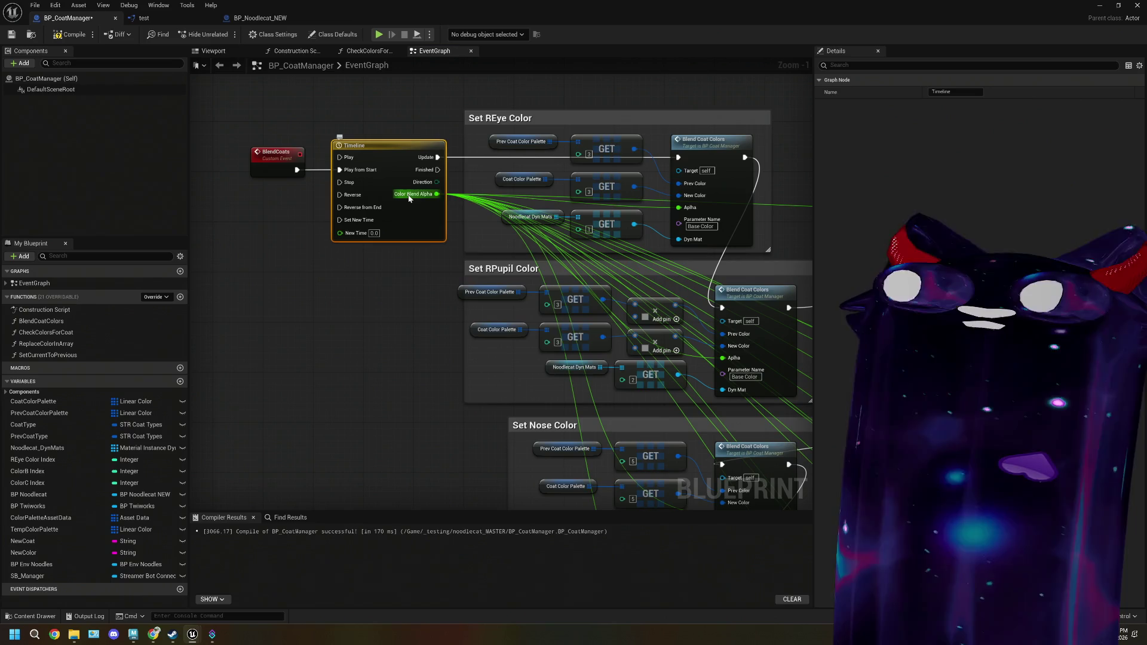
pyautogui.doubleClick(418, 232)
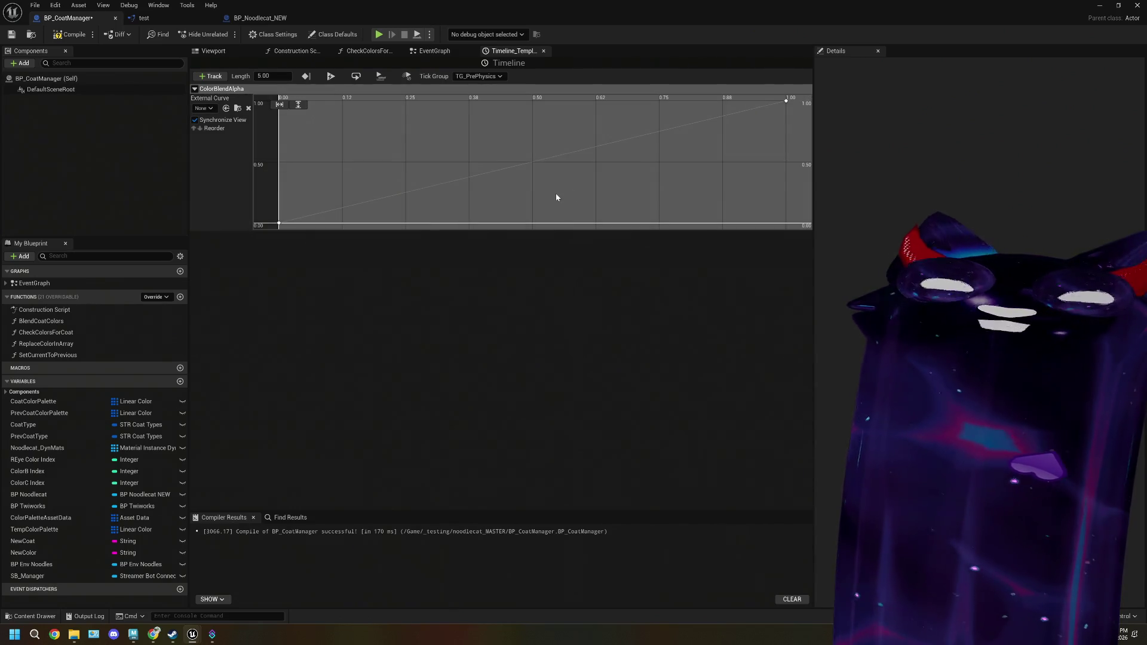
pyautogui.click(432, 51)
# - Zoom out and pan the event graph to the Set Body comment group
pyautogui.scroll(-3, 435, 297)
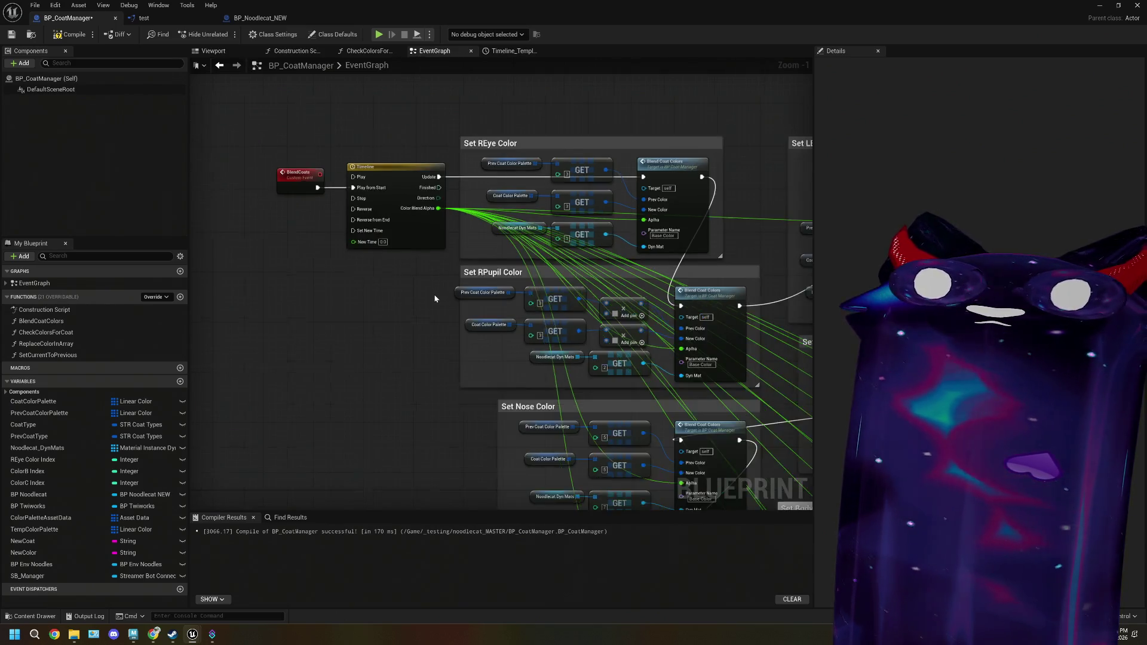
pyautogui.scroll(-2, 397, 333)
pyautogui.moveTo(397, 333)
pyautogui.mouseDown()
pyautogui.moveTo(517, 308)
pyautogui.moveTo(397, 377)
pyautogui.mouseUp()
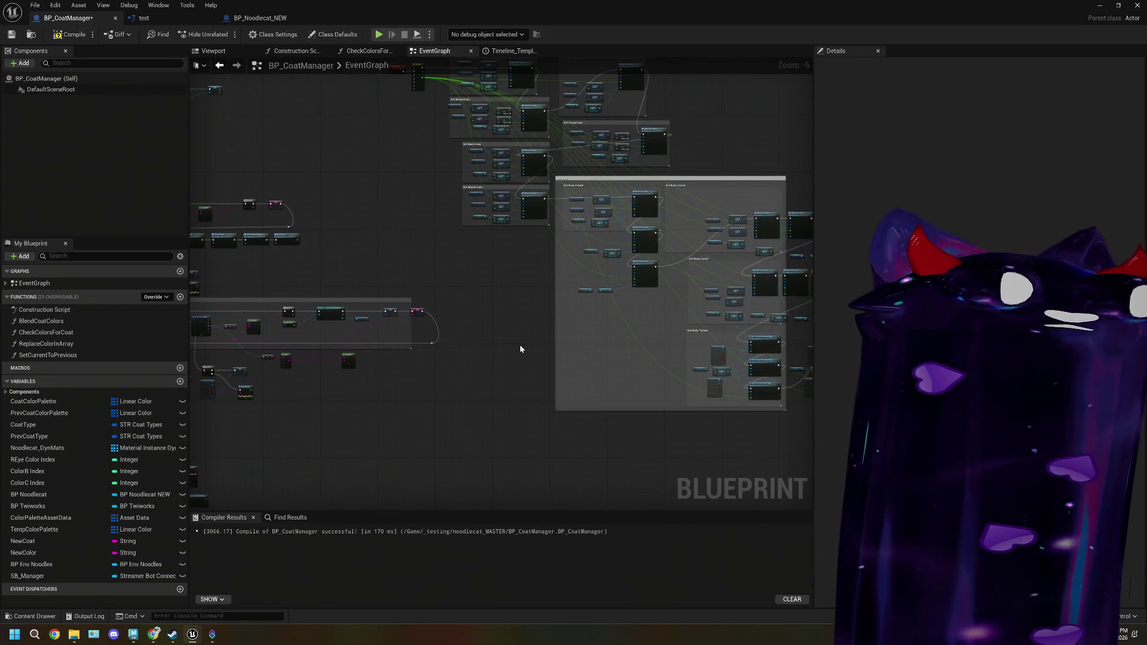
pyautogui.moveTo(519, 345)
pyautogui.mouseDown()
pyautogui.moveTo(504, 364)
pyautogui.moveTo(519, 342)
pyautogui.moveTo(407, 317)
pyautogui.mouseUp()
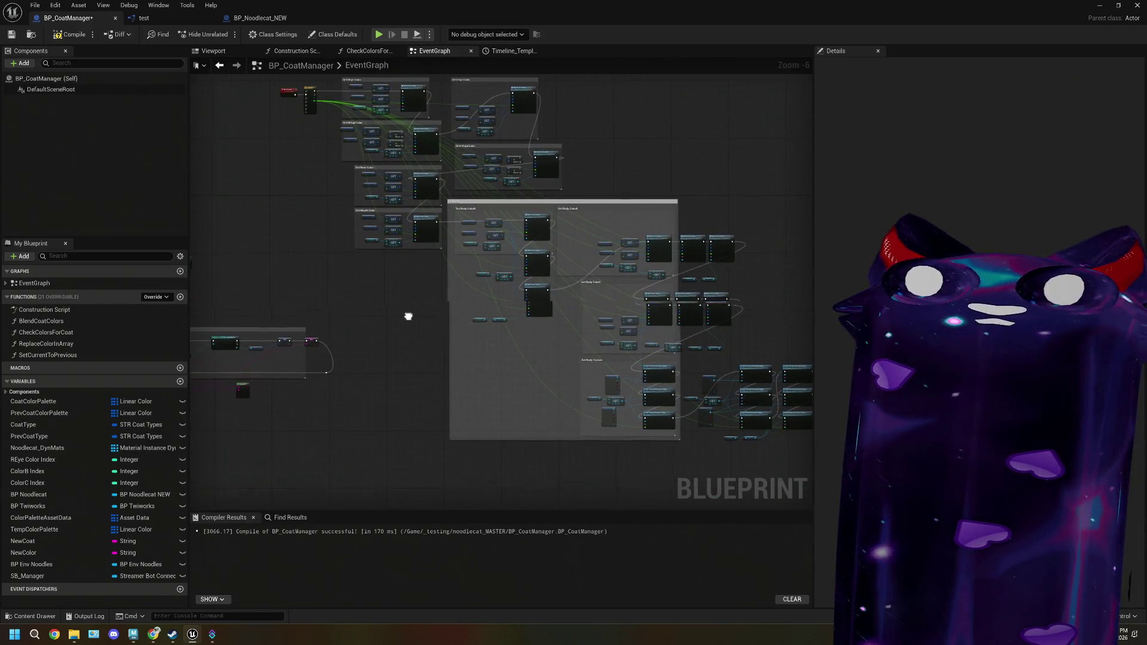
pyautogui.scroll(3, 408, 317)
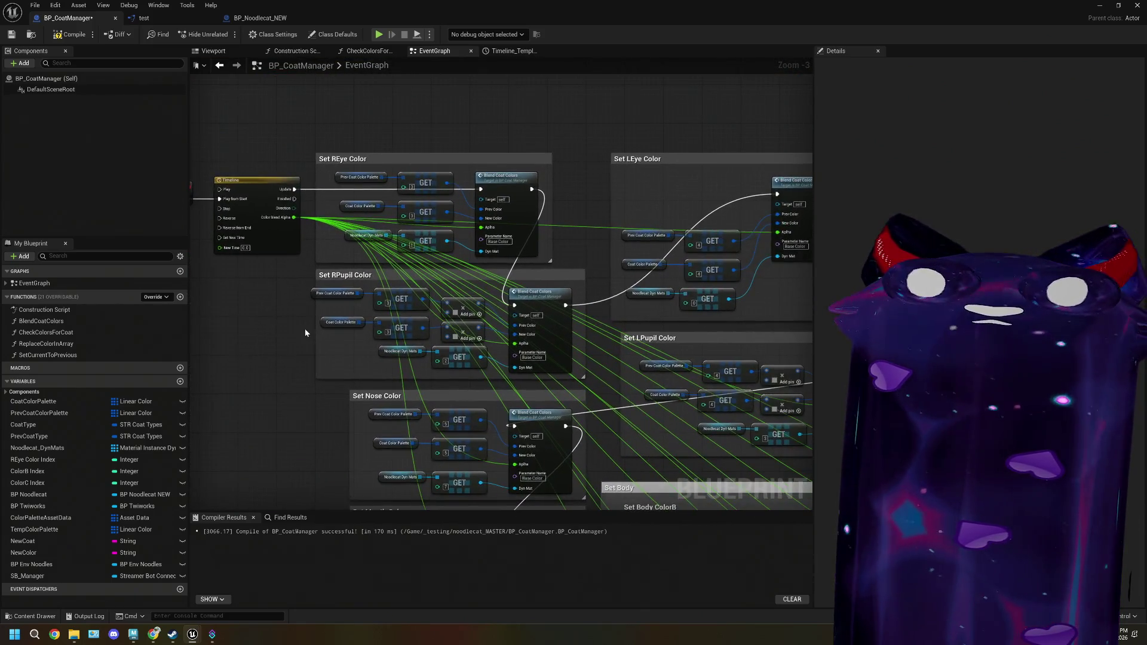
pyautogui.scroll(-3, 431, 269)
pyautogui.moveTo(432, 270)
pyautogui.mouseDown()
pyautogui.moveTo(448, 358)
pyautogui.moveTo(339, 339)
pyautogui.mouseUp()
pyautogui.scroll(3, 461, 354)
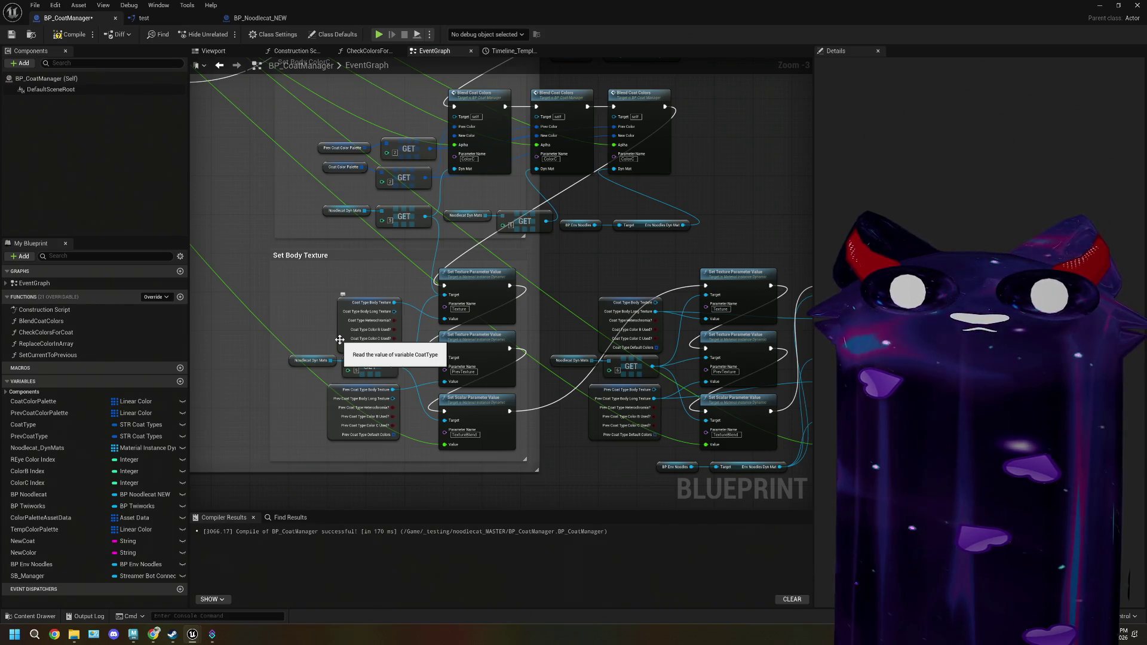
pyautogui.scroll(-3, 339, 339)
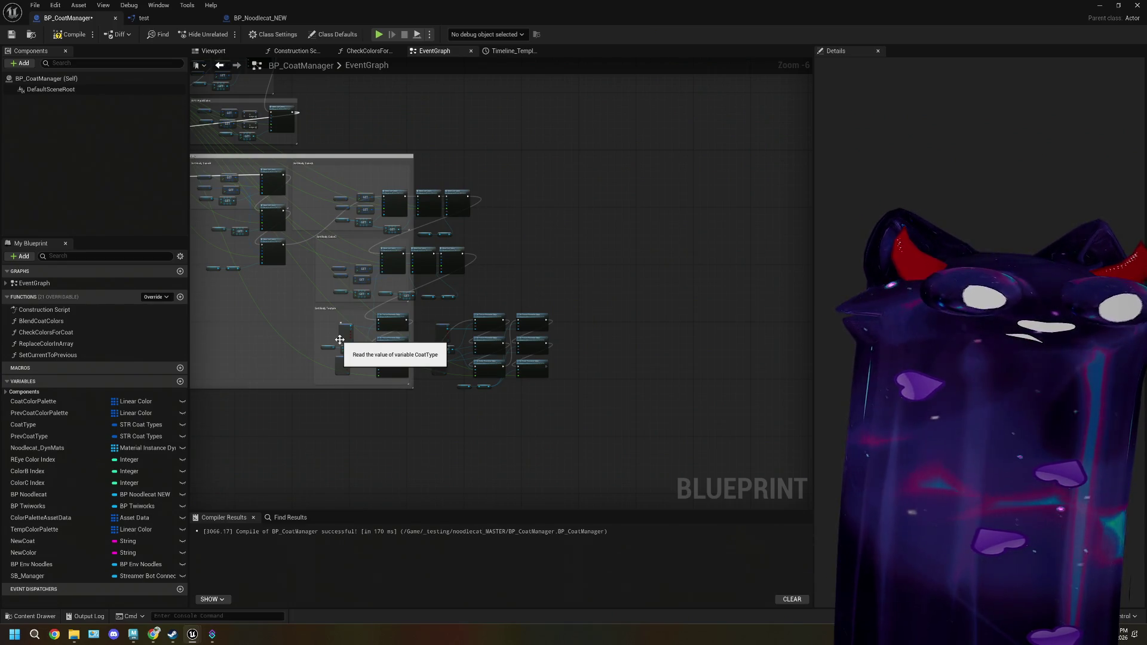
pyautogui.moveTo(335, 328)
pyautogui.mouseDown()
pyautogui.moveTo(489, 456)
pyautogui.moveTo(549, 409)
pyautogui.mouseUp()
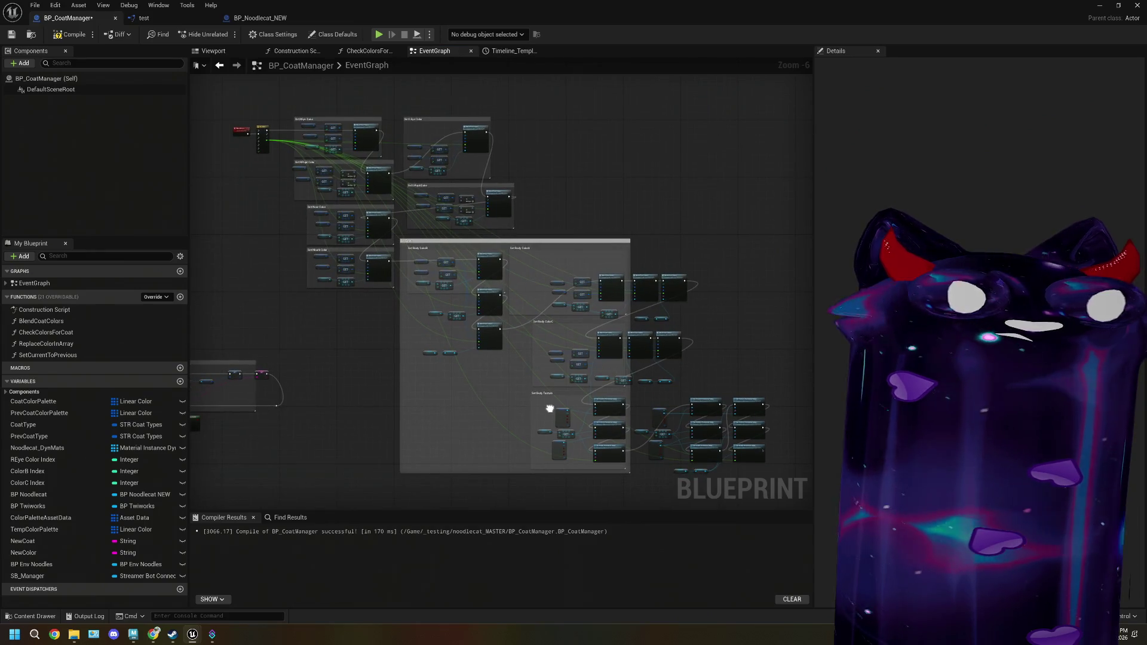
pyautogui.moveTo(242, 104)
pyautogui.mouseDown()
pyautogui.moveTo(717, 469)
pyautogui.moveTo(762, 472)
pyautogui.mouseUp()
pyautogui.click(298, 113)
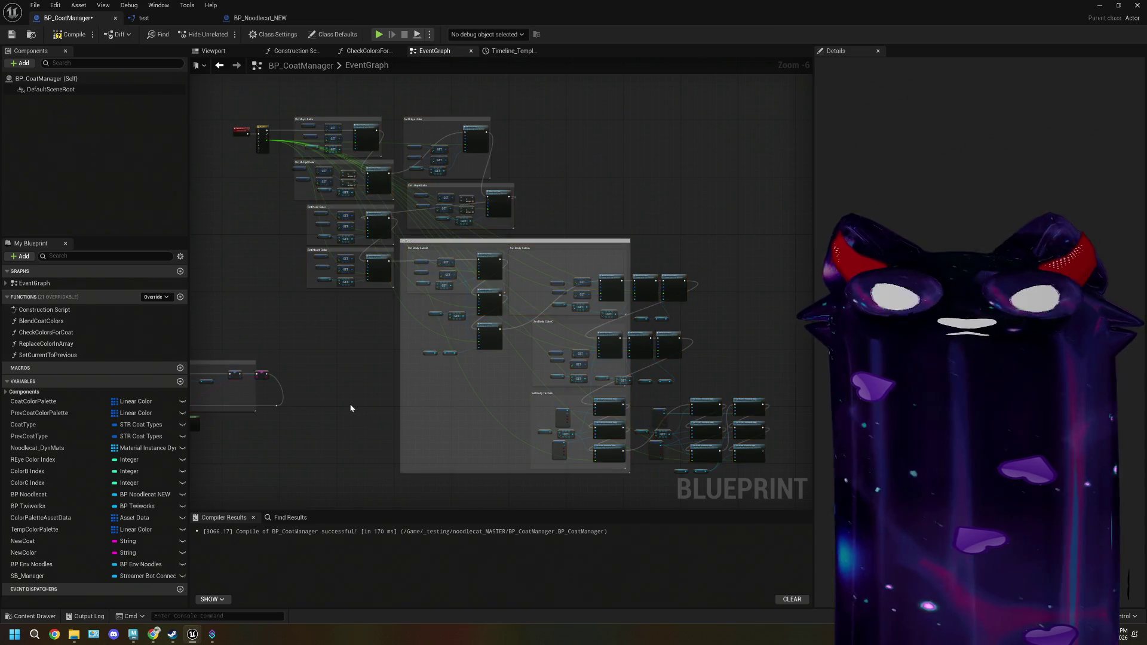
pyautogui.hotkey('ctrl', 'a')
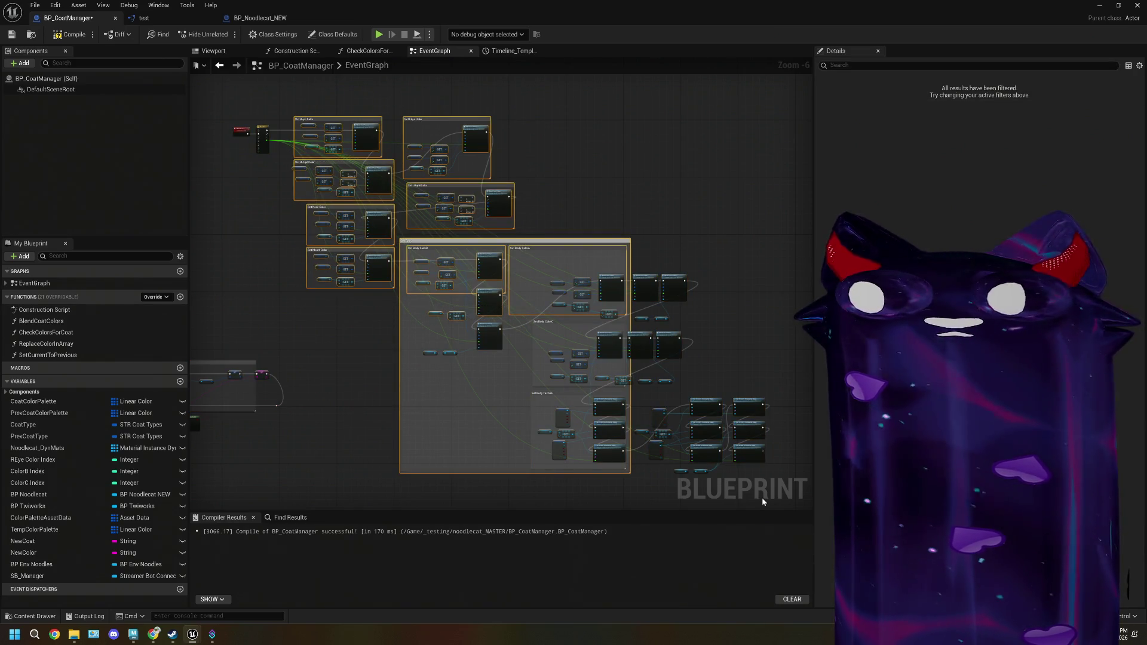
pyautogui.moveTo(767, 495); pyautogui.dragTo(557, 399)
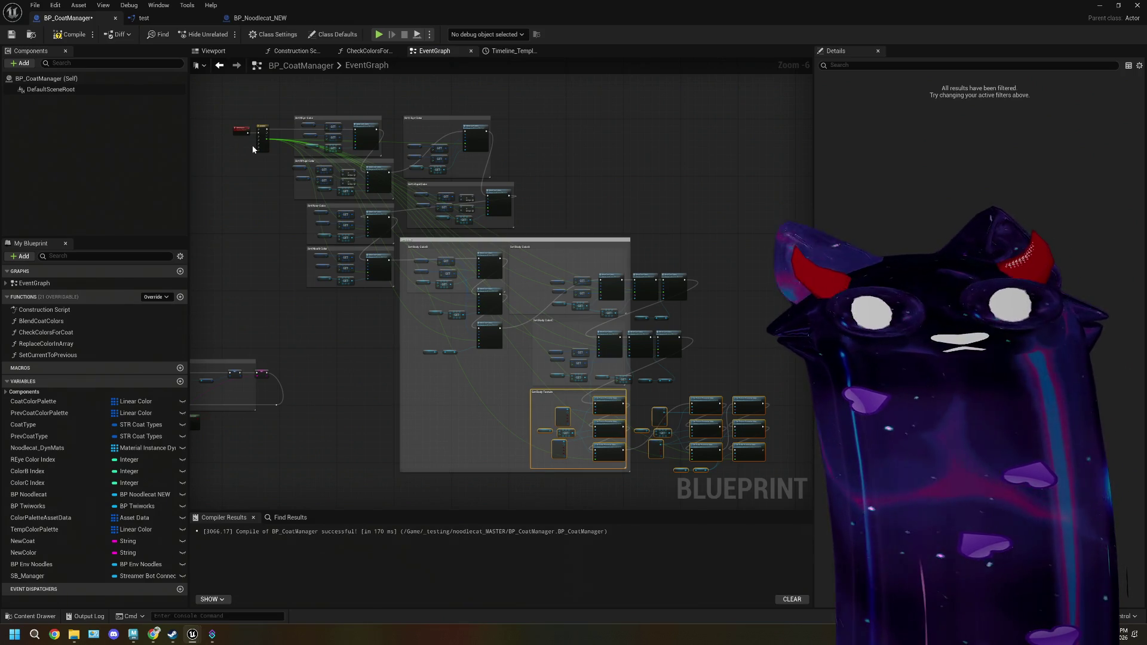
pyautogui.moveTo(252, 146)
pyautogui.mouseDown()
pyautogui.moveTo(483, 289)
pyautogui.moveTo(317, 410)
pyautogui.moveTo(436, 235)
pyautogui.mouseUp()
pyautogui.scroll(5, 358, 346)
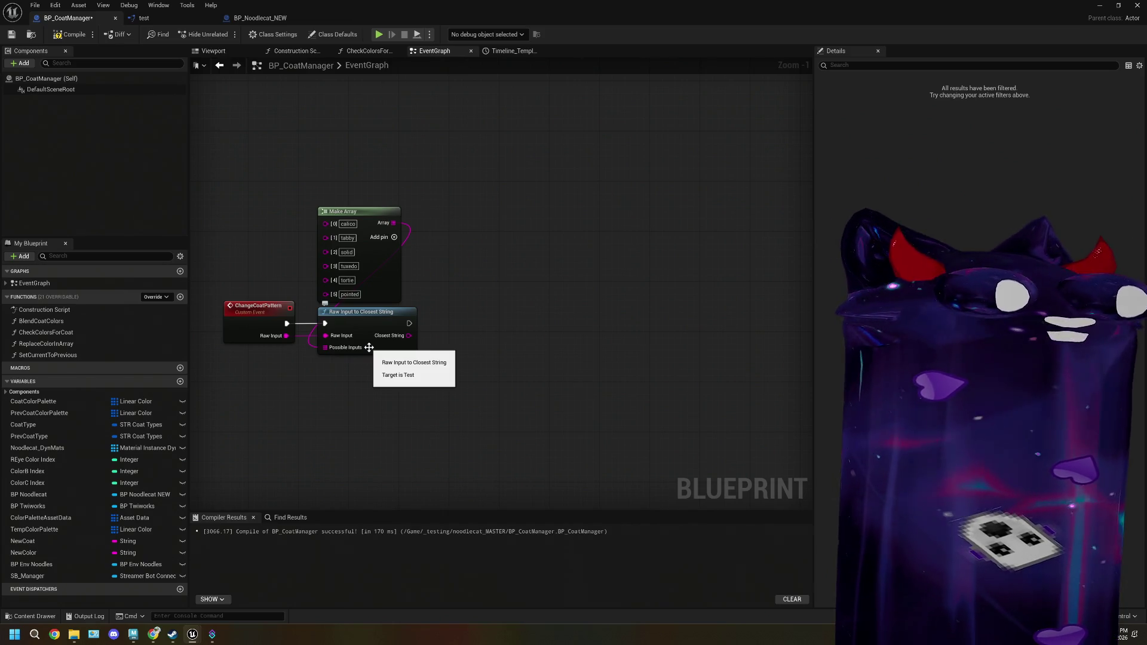
# - Bring the ChangeCoatPattern event into view and select it to check its Details
pyautogui.scroll(-4, 499, 345)
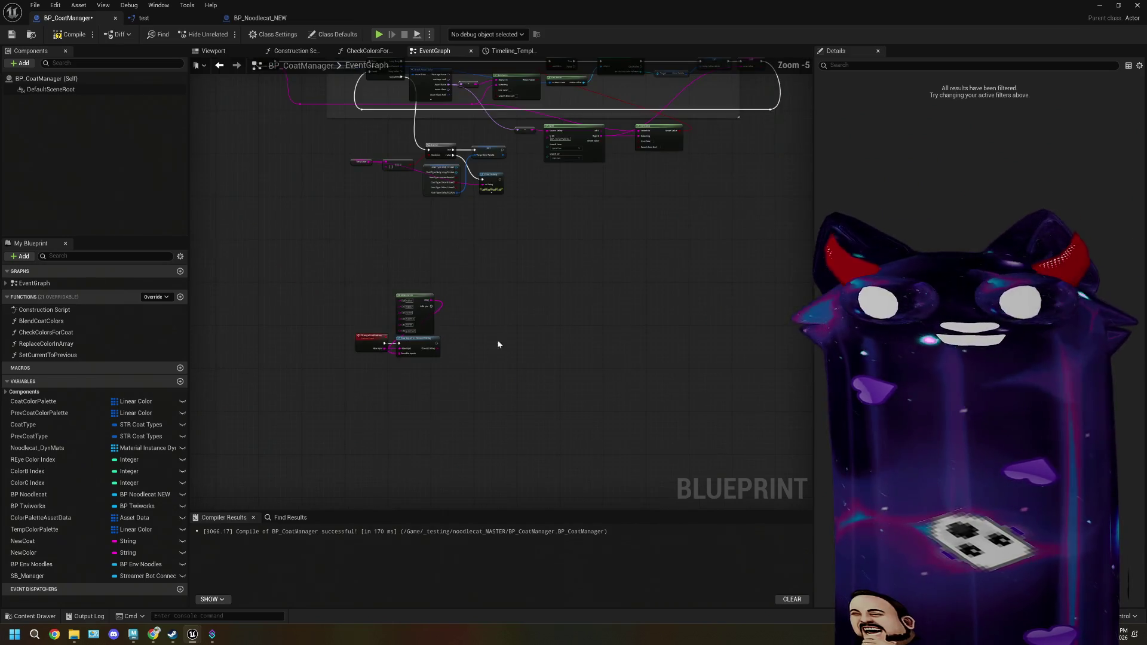
pyautogui.moveTo(510, 334)
pyautogui.mouseDown()
pyautogui.moveTo(405, 362)
pyautogui.moveTo(468, 261)
pyautogui.moveTo(385, 215)
pyautogui.moveTo(547, 219)
pyautogui.mouseUp()
pyautogui.scroll(3, 398, 340)
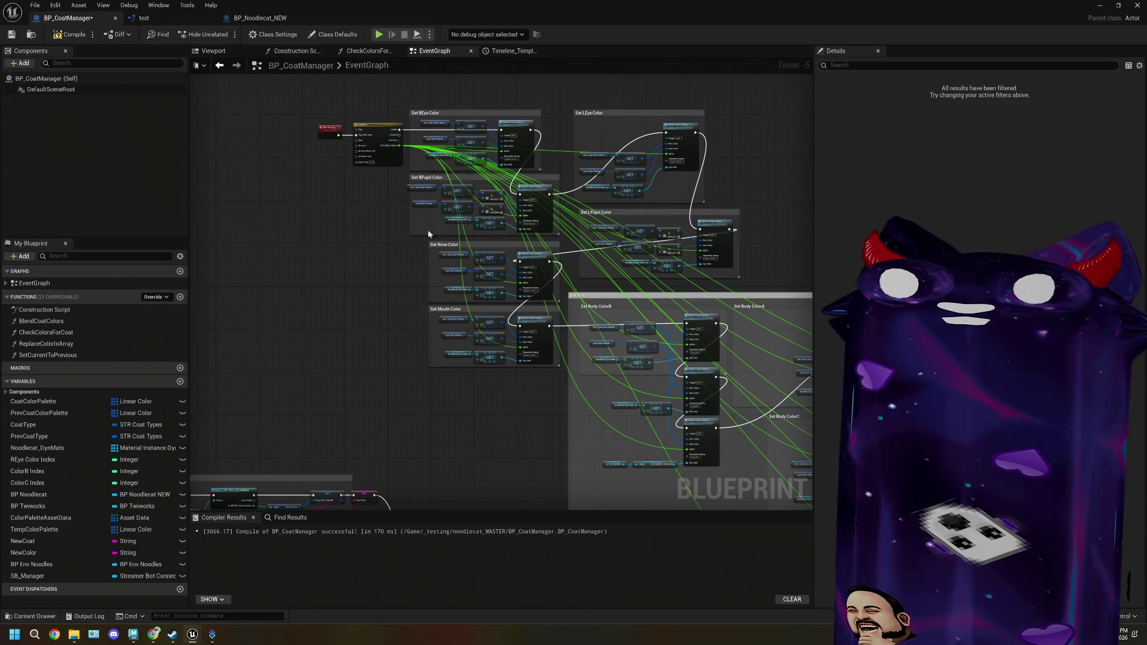
pyautogui.moveTo(429, 233)
pyautogui.mouseDown()
pyautogui.moveTo(463, 310)
pyautogui.moveTo(460, 397)
pyautogui.mouseUp()
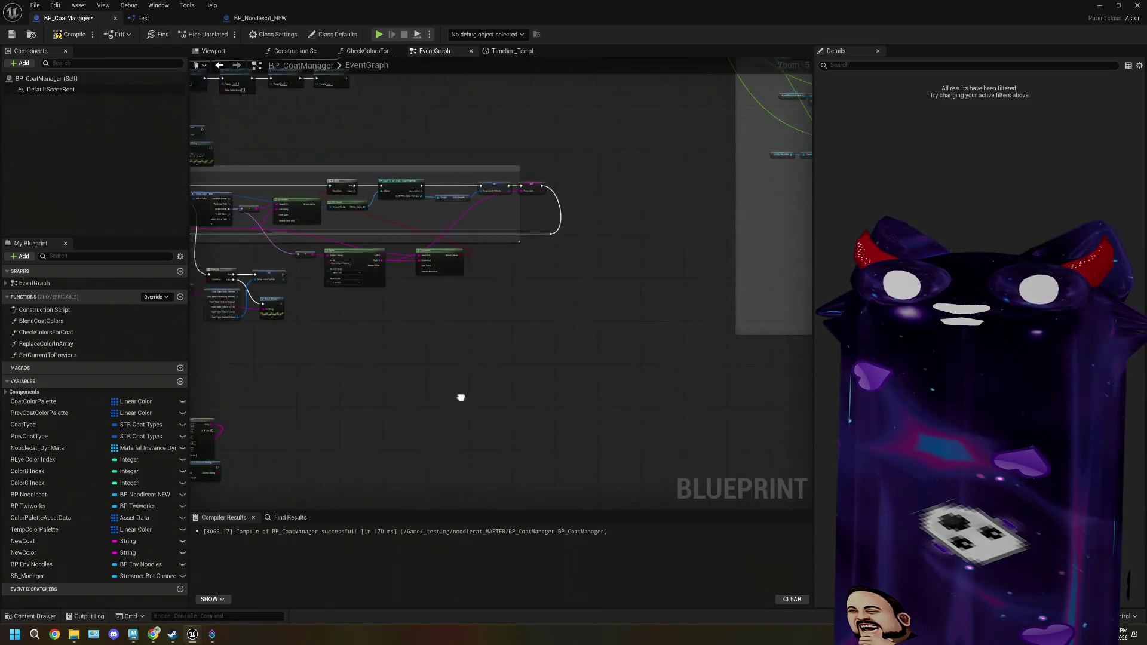
pyautogui.scroll(2, 461, 397)
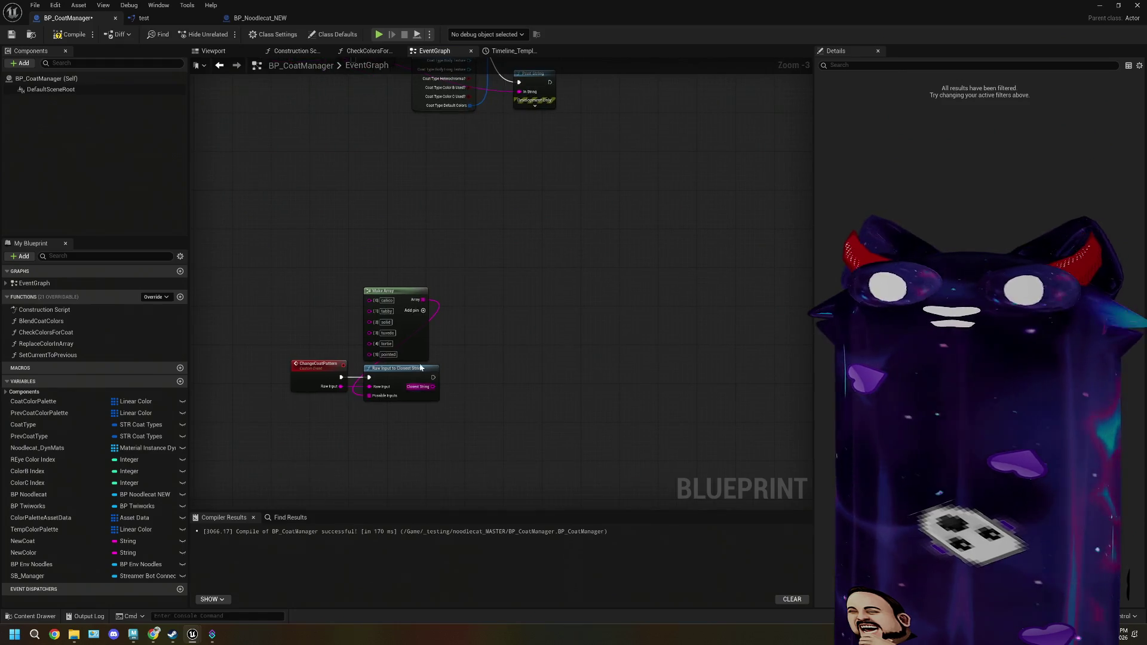
pyautogui.scroll(2, 417, 404)
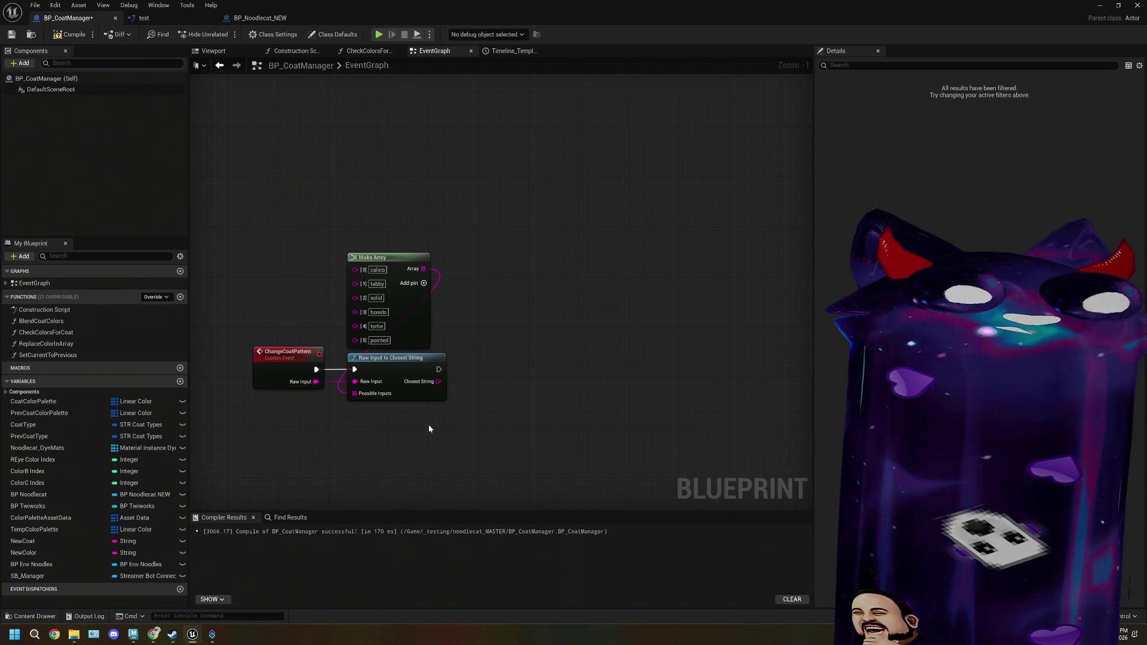
pyautogui.moveTo(432, 422); pyautogui.dragTo(421, 400)
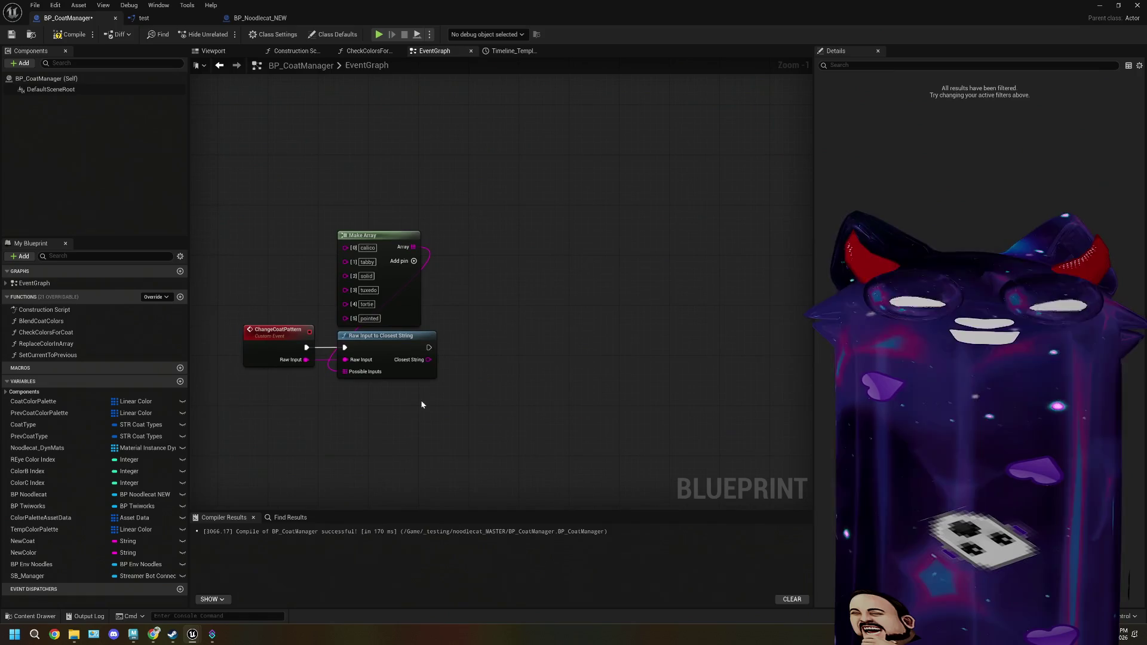
pyautogui.click(291, 340)
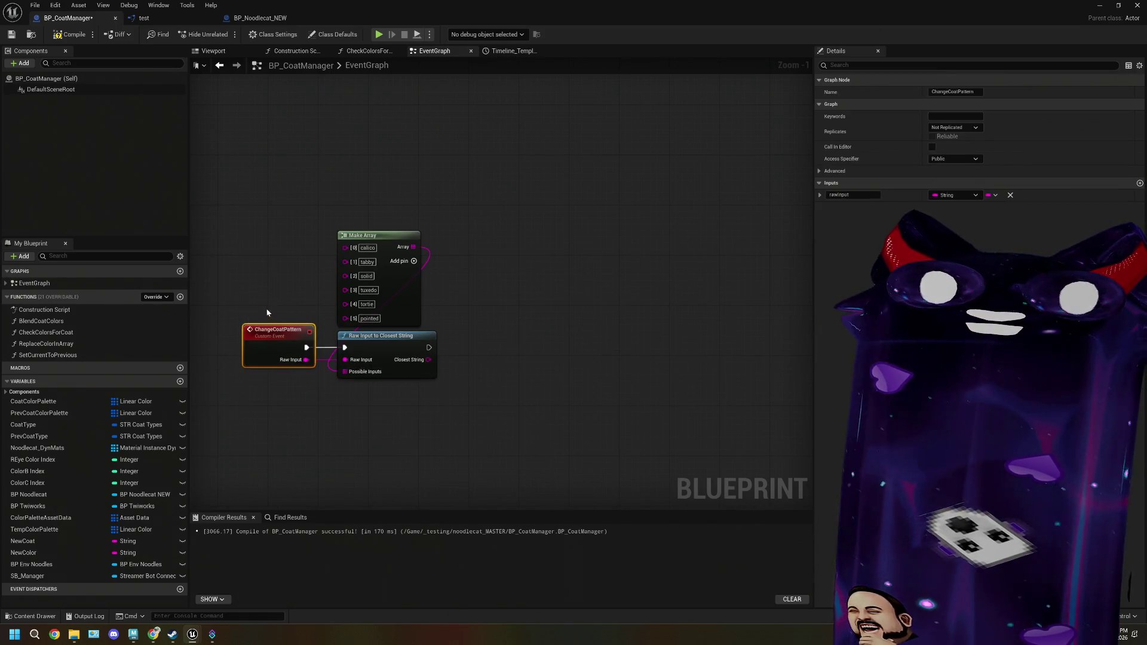
pyautogui.moveTo(457, 359); pyautogui.dragTo(450, 352)
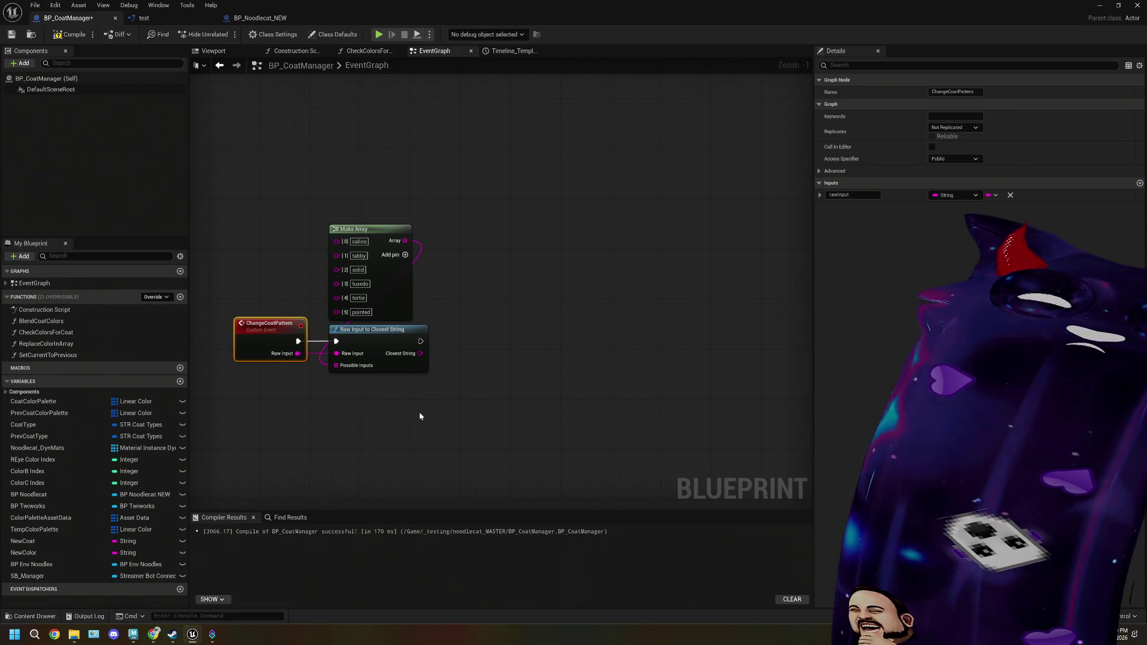
# - Zoom out and pan the graph to the Set REye Color comment group
pyautogui.scroll(-3, 454, 401)
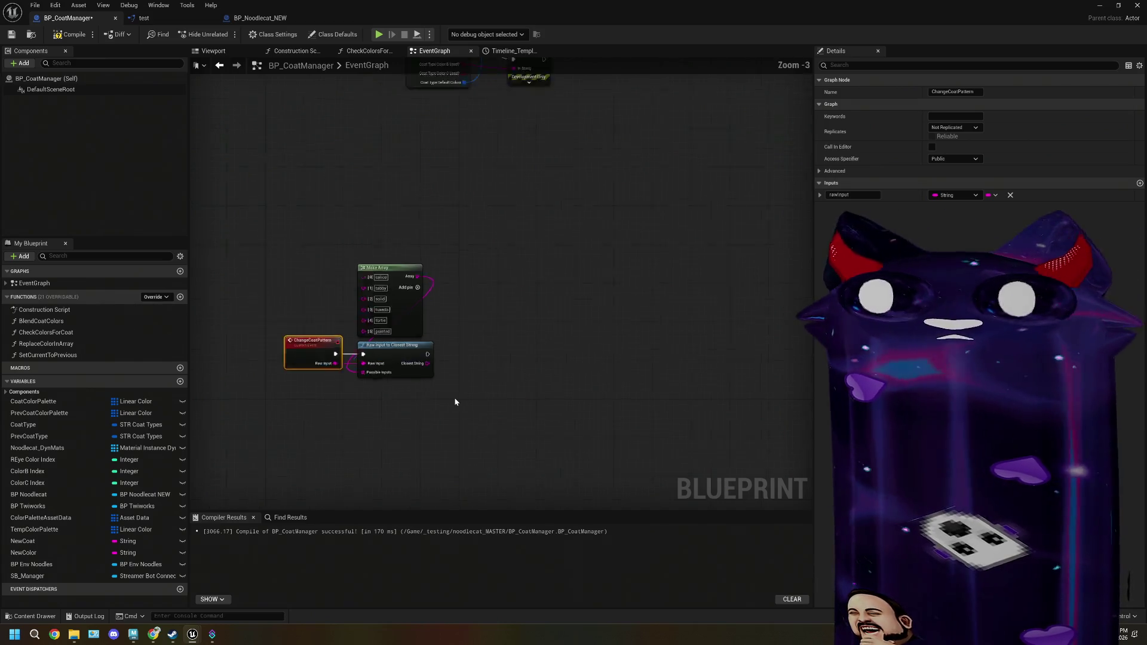
pyautogui.moveTo(539, 347)
pyautogui.mouseDown()
pyautogui.moveTo(499, 295)
pyautogui.moveTo(568, 225)
pyautogui.mouseUp()
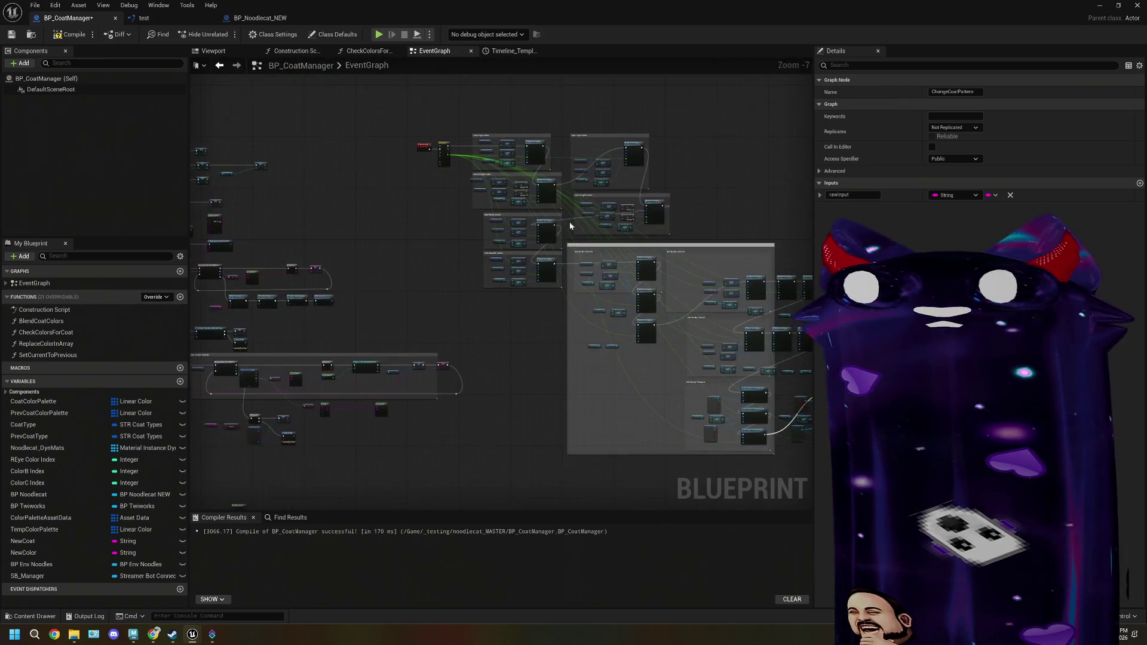
pyautogui.scroll(1, 520, 225)
pyautogui.moveTo(341, 144); pyautogui.dragTo(409, 182)
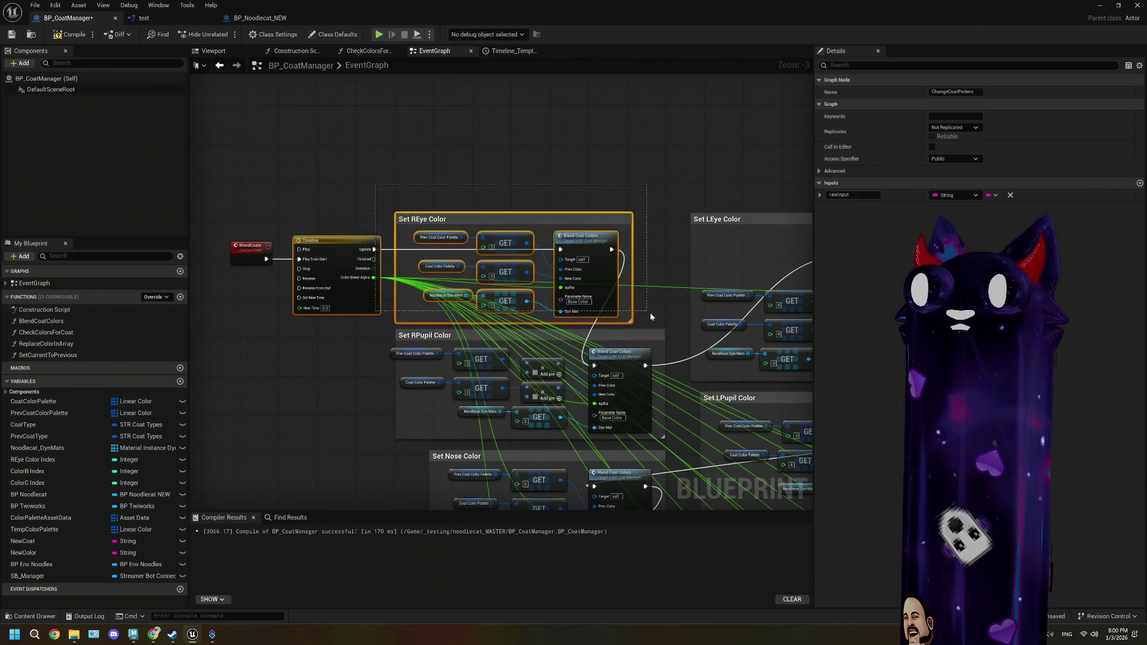
# - Clear the selection and create a custom event SetREyeColor above the Set REye Color group
pyautogui.click(550, 205)
pyautogui.moveTo(410, 113); pyautogui.dragTo(430, 158)
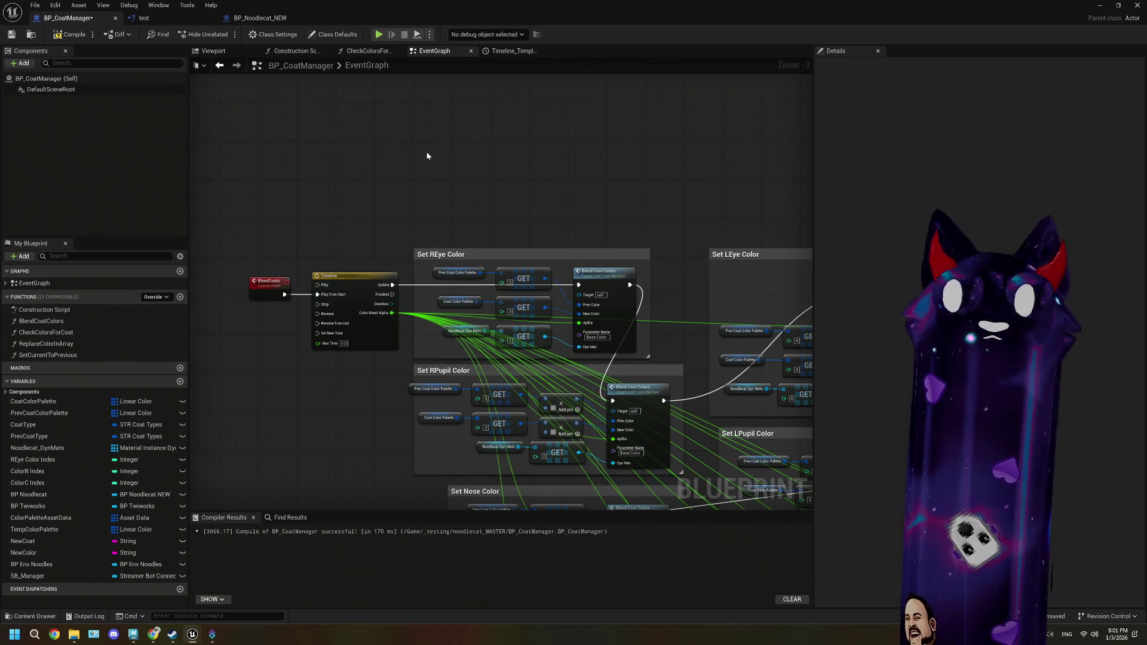
pyautogui.moveTo(385, 147); pyautogui.dragTo(326, 199)
pyautogui.moveTo(404, 178); pyautogui.dragTo(419, 187)
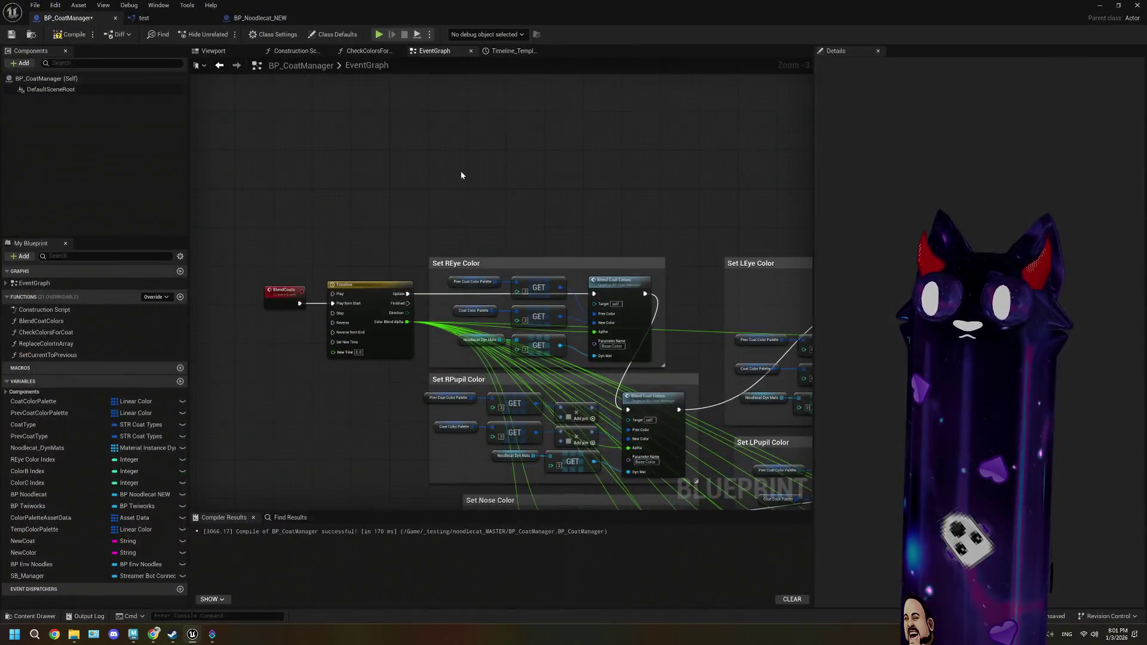
pyautogui.rightClick(461, 173)
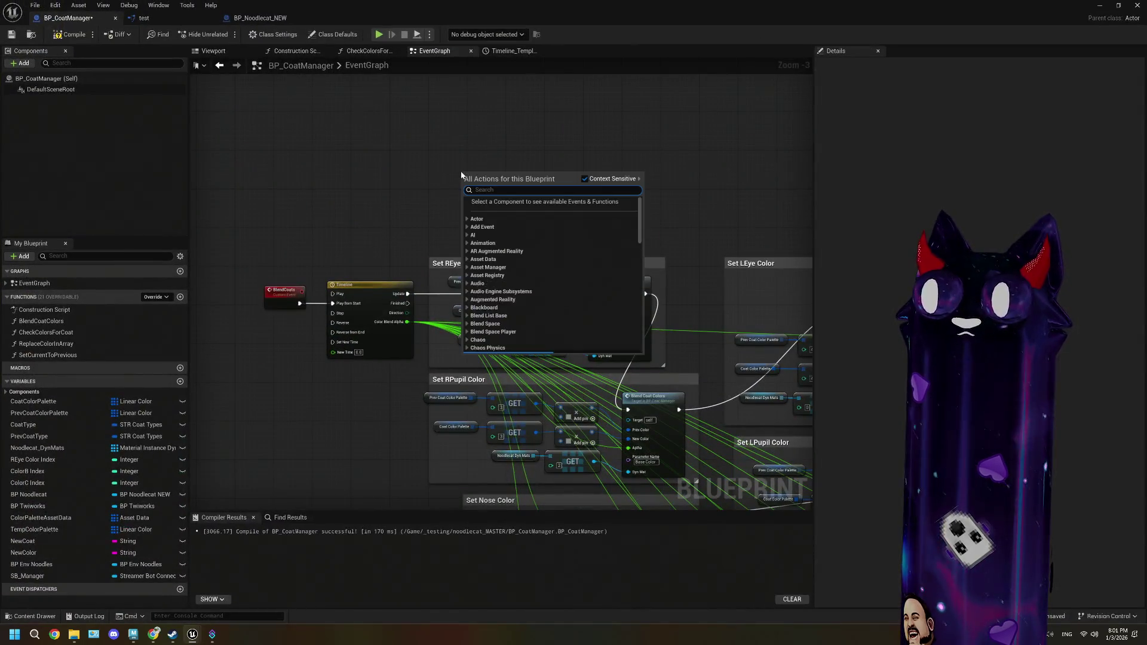
pyautogui.write('custom')
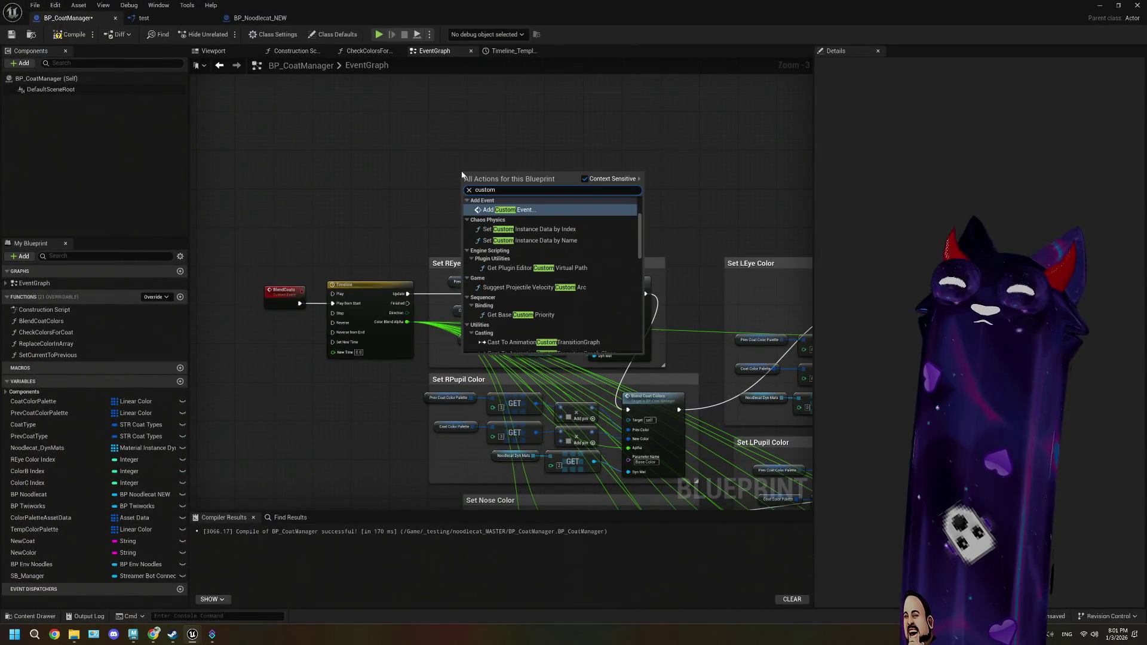
pyautogui.press('Return')
pyautogui.scroll(3, 491, 216)
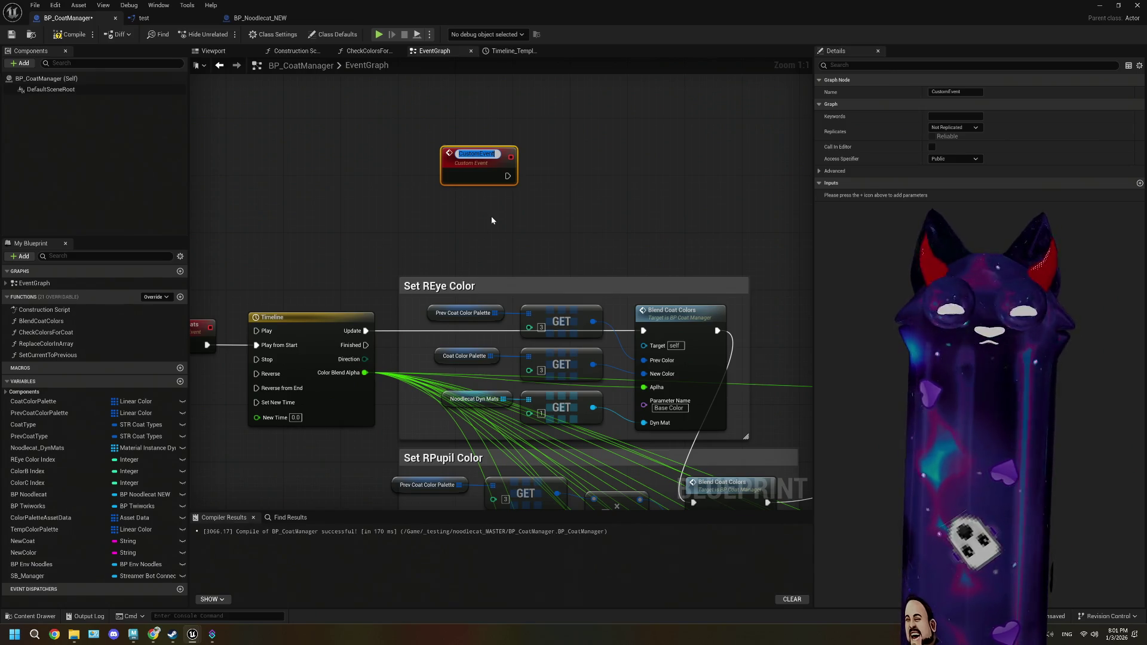
pyautogui.write('SetR')
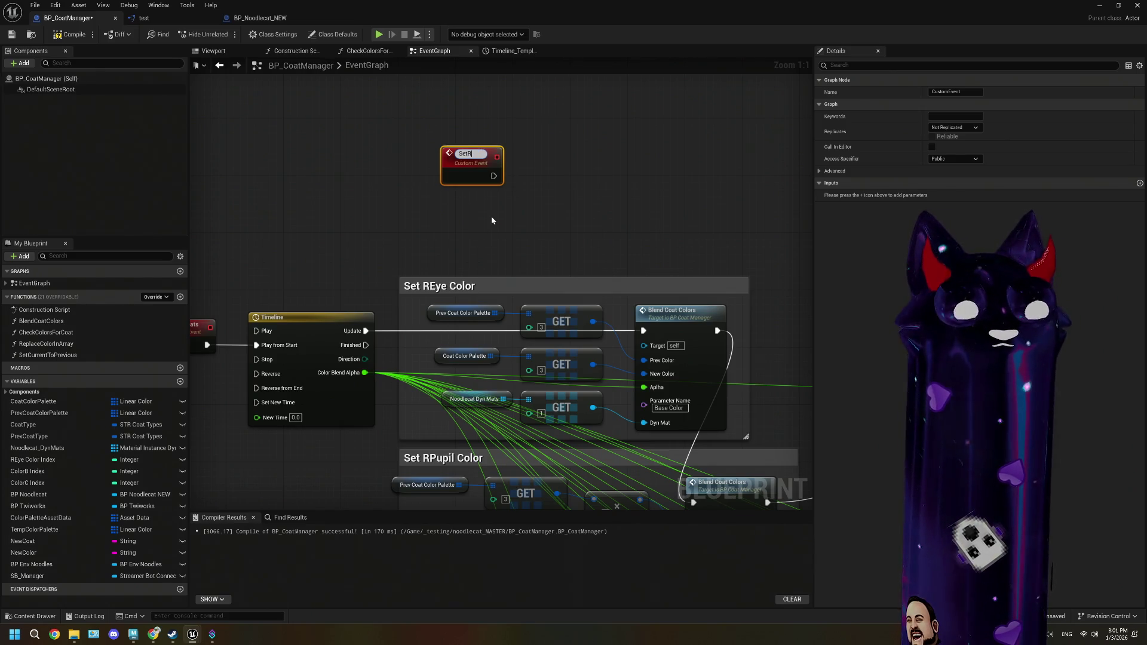
pyautogui.write('EyeColor')
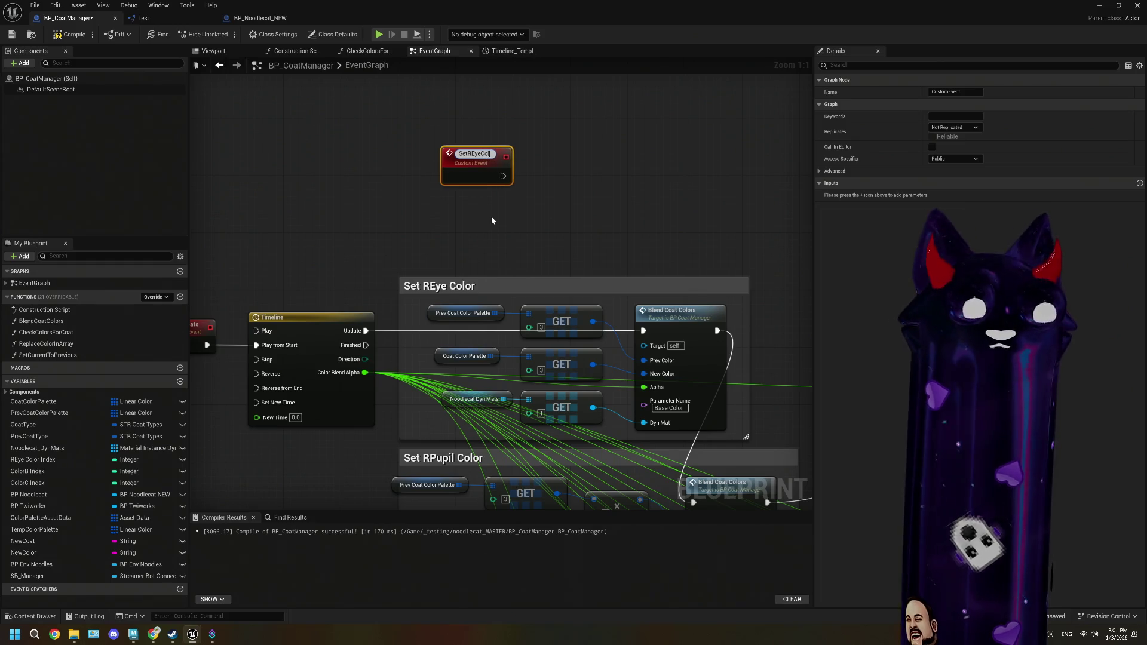
pyautogui.press('Return')
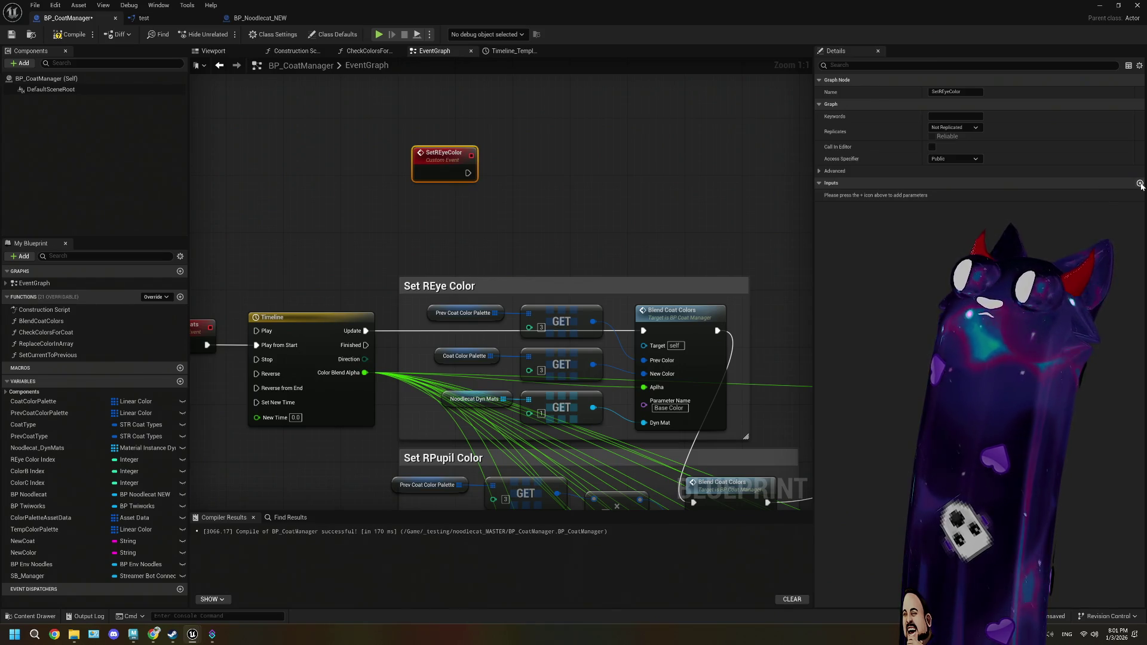
# - Add two inputs to SetREyeColor: color as String and Alpha as Float
pyautogui.click(1139, 182)
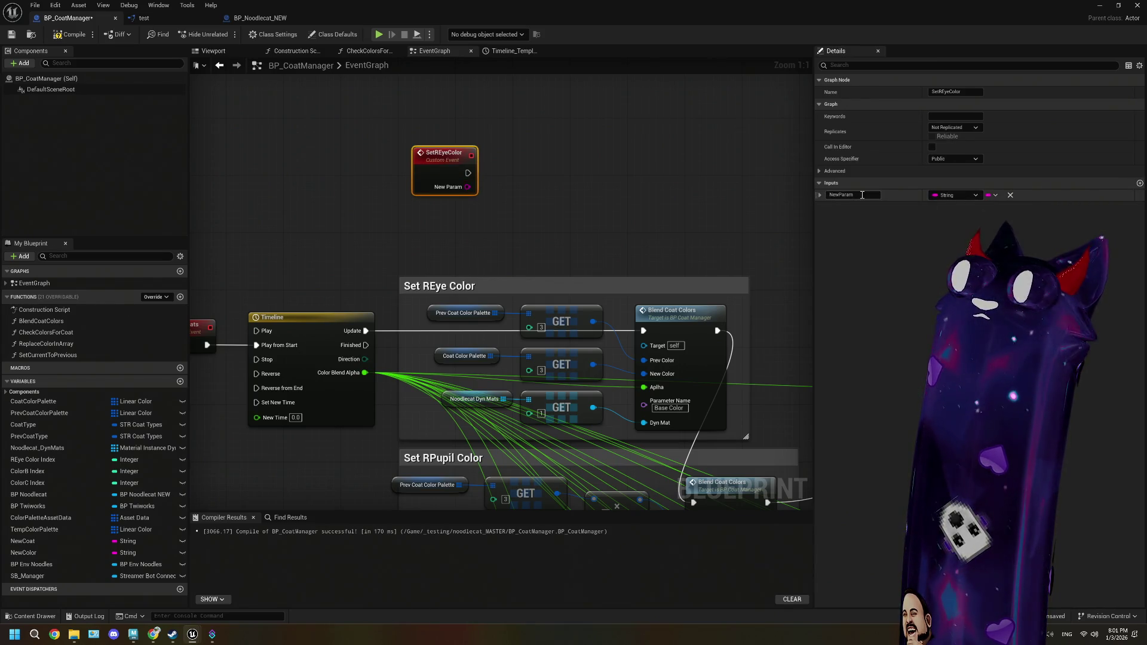
pyautogui.click(860, 195)
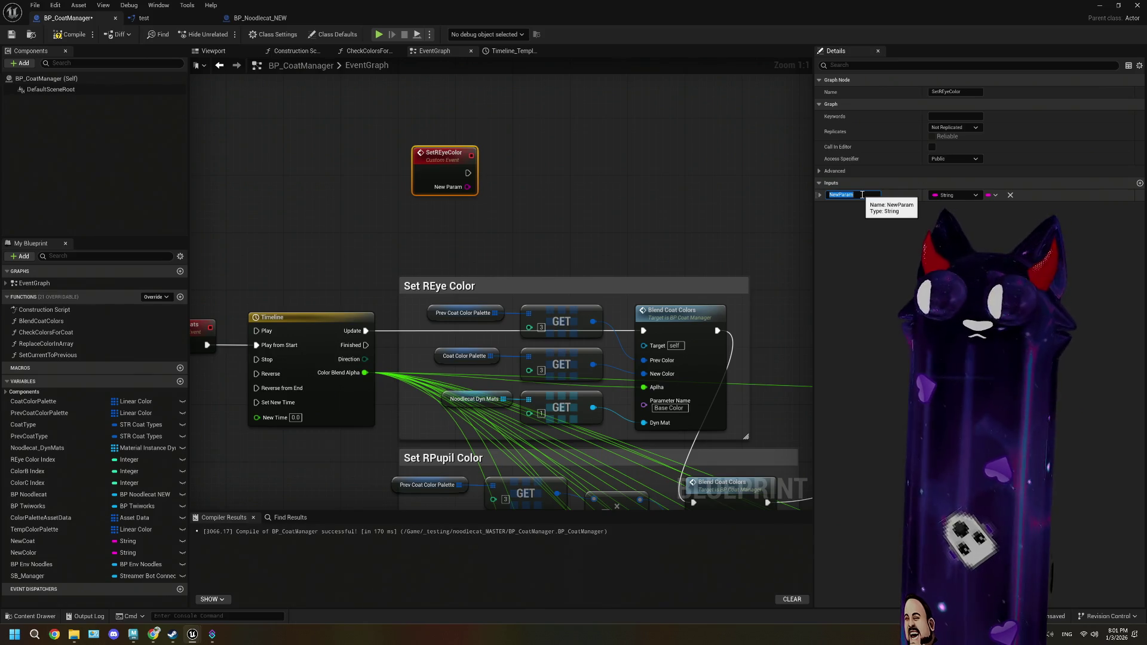
pyautogui.write('color')
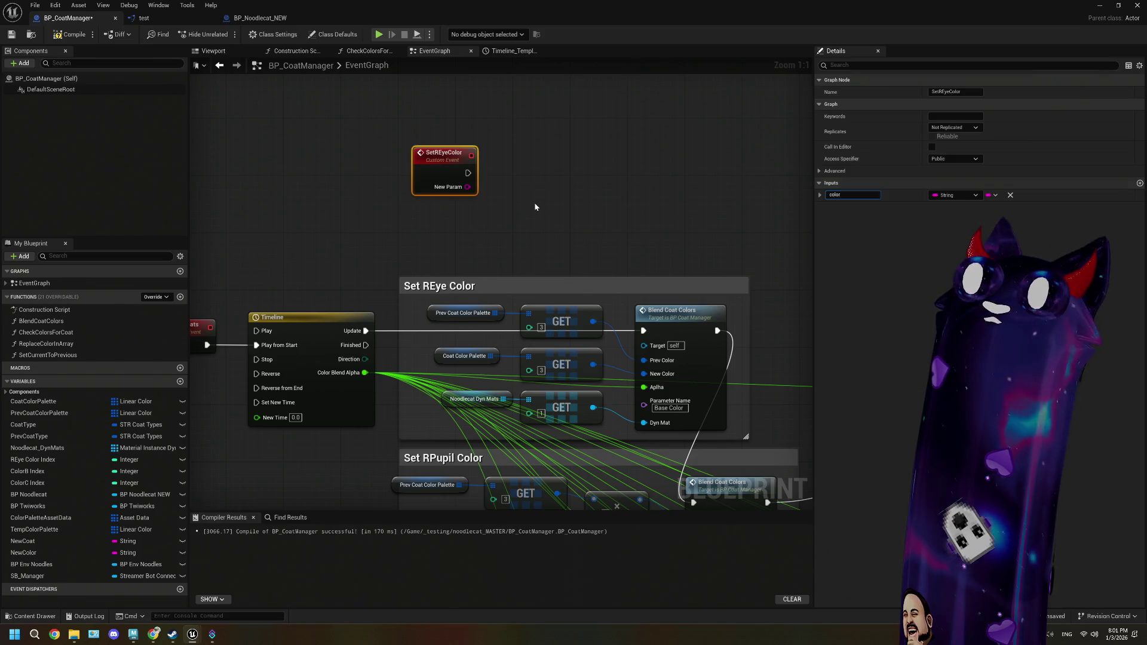
pyautogui.press('Return')
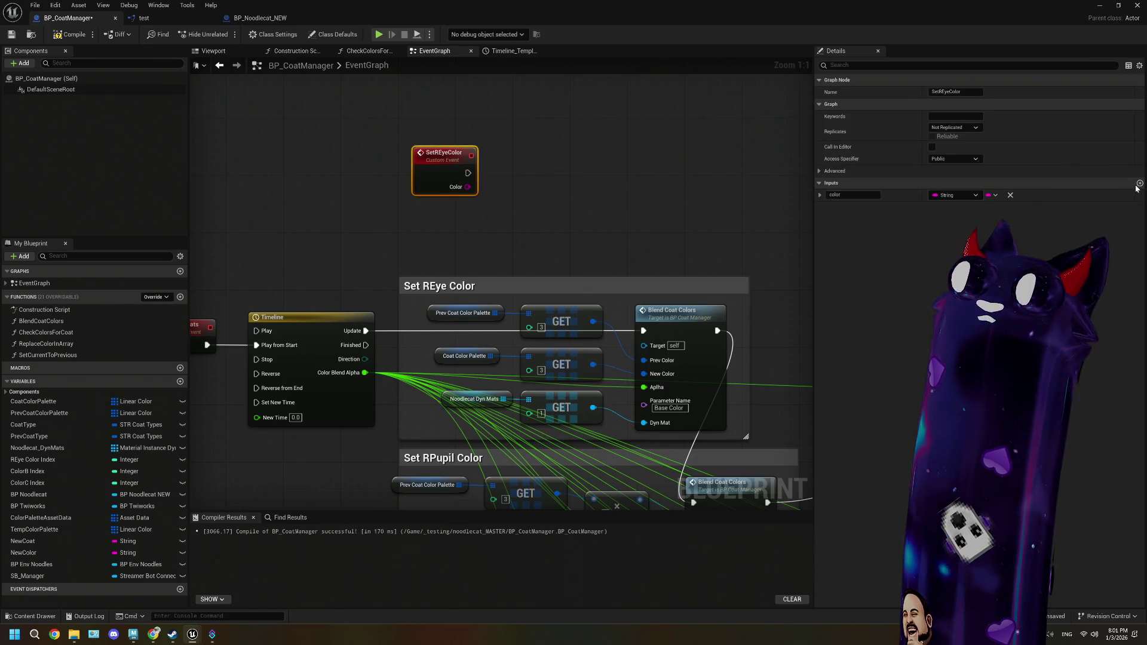
pyautogui.click(1138, 185)
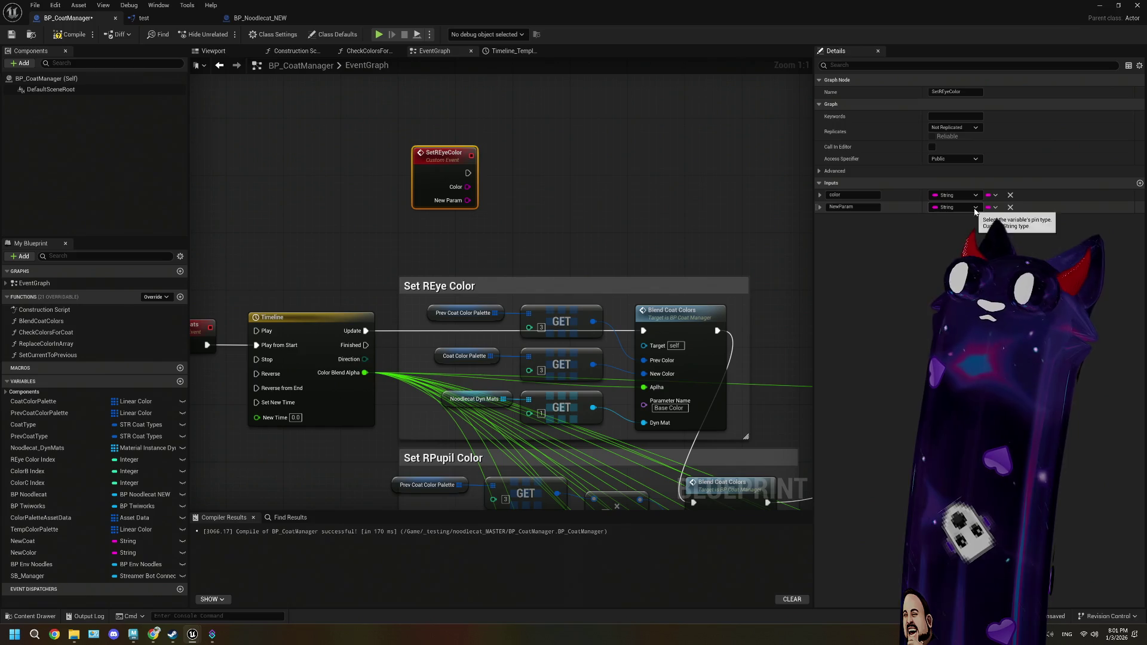
pyautogui.click(975, 208)
pyautogui.click(862, 207)
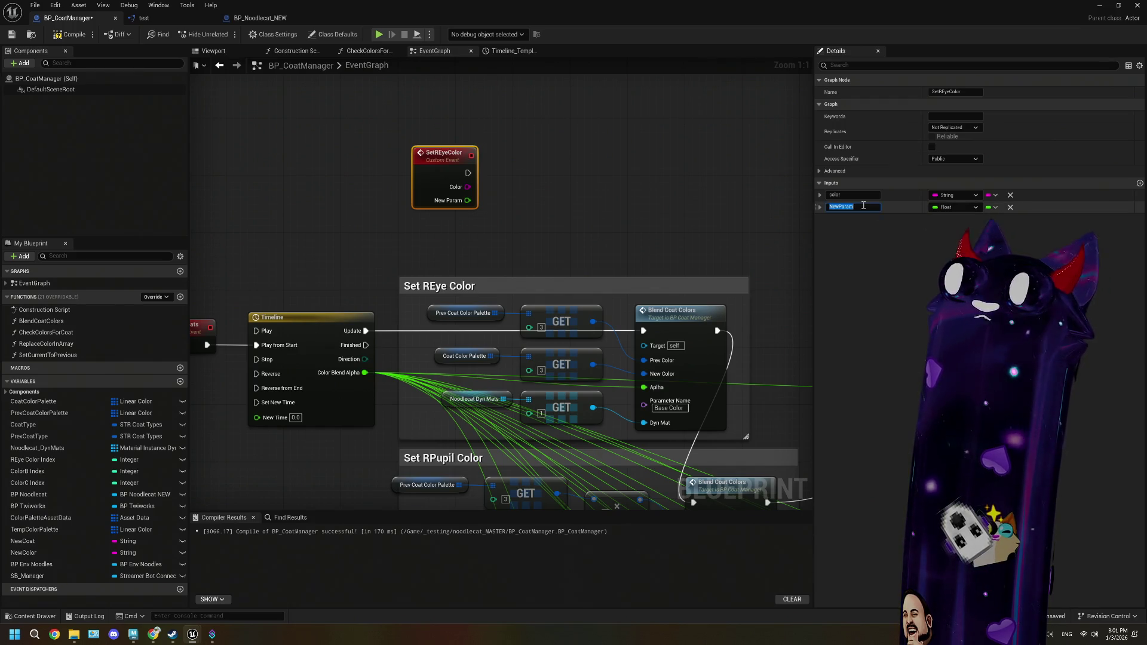
pyautogui.write('Alpha')
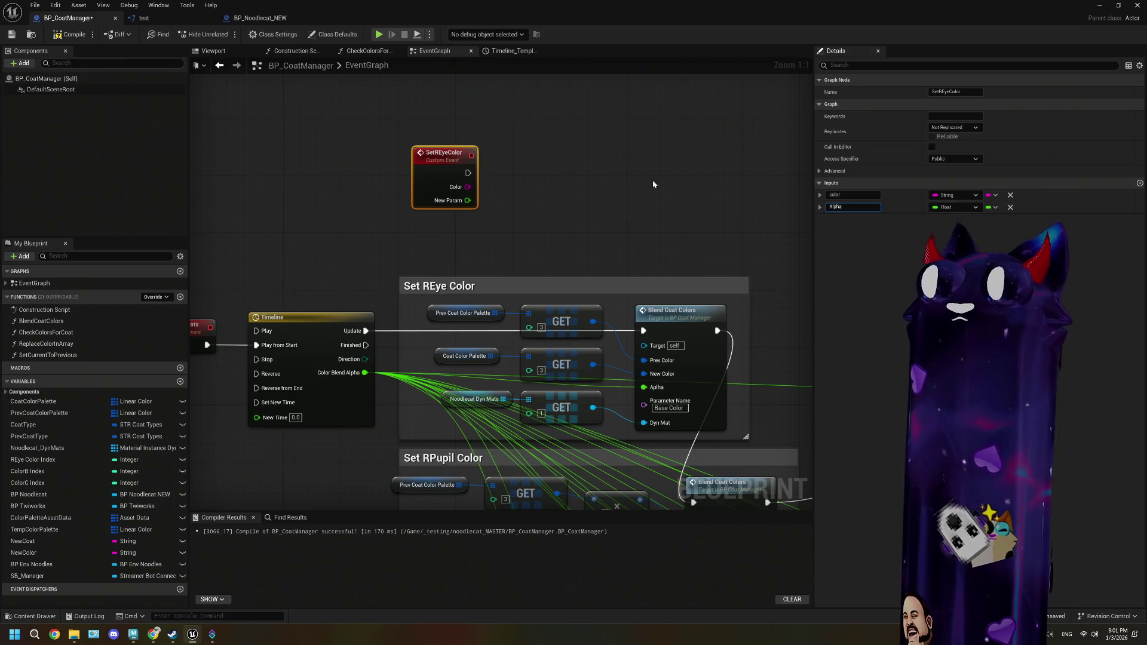
pyautogui.press('Return')
# - Add a Print String node connected after the SetREyeColor event
pyautogui.moveTo(464, 181)
pyautogui.mouseDown()
pyautogui.moveTo(429, 137)
pyautogui.moveTo(493, 132)
pyautogui.moveTo(501, 159)
pyautogui.mouseUp()
pyautogui.write('print')
pyautogui.press('Return')
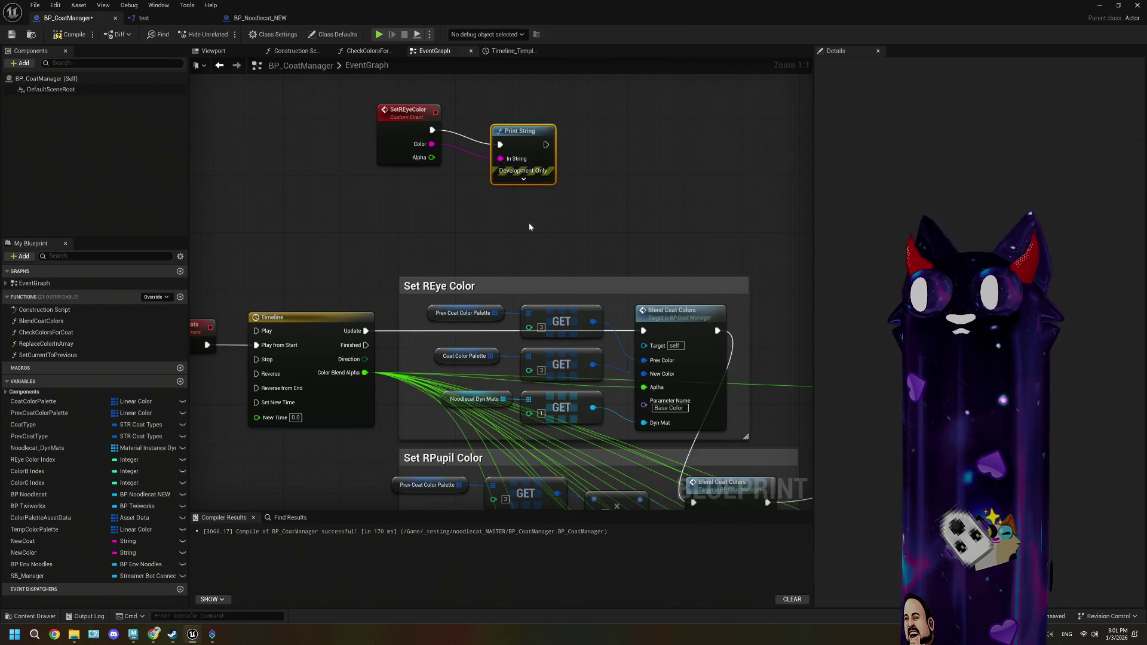
# - Place a Set REye Color function call node found via 'setrey' below the Print String
pyautogui.moveTo(481, 197); pyautogui.dragTo(501, 225)
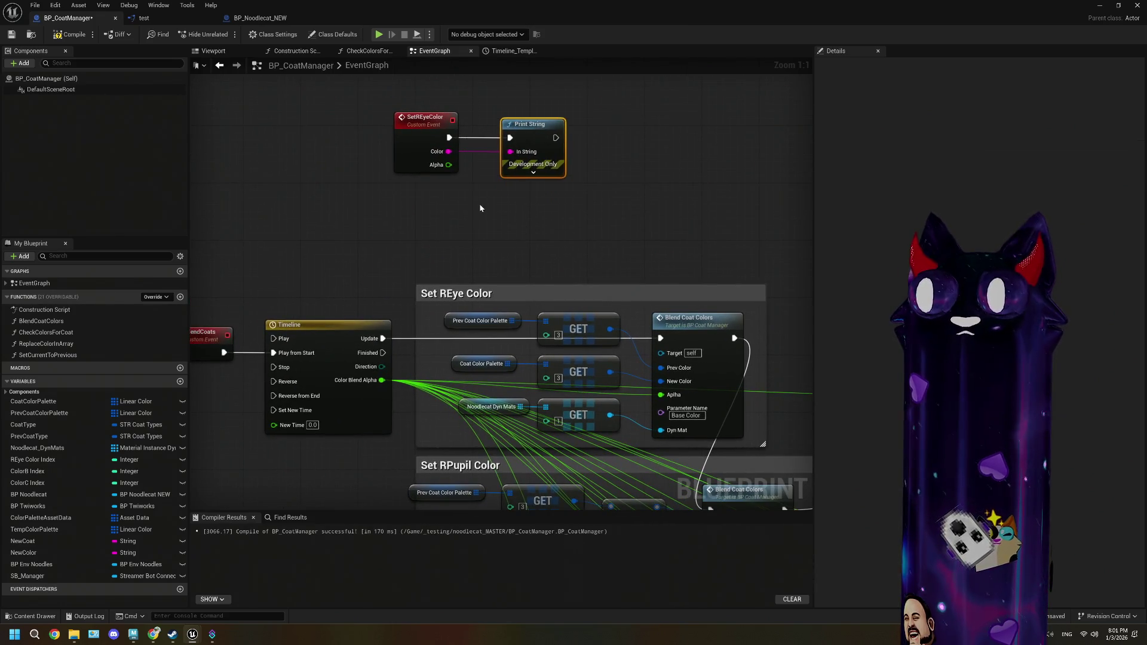
pyautogui.click(481, 208)
pyautogui.rightClick(481, 208)
pyautogui.write('set')
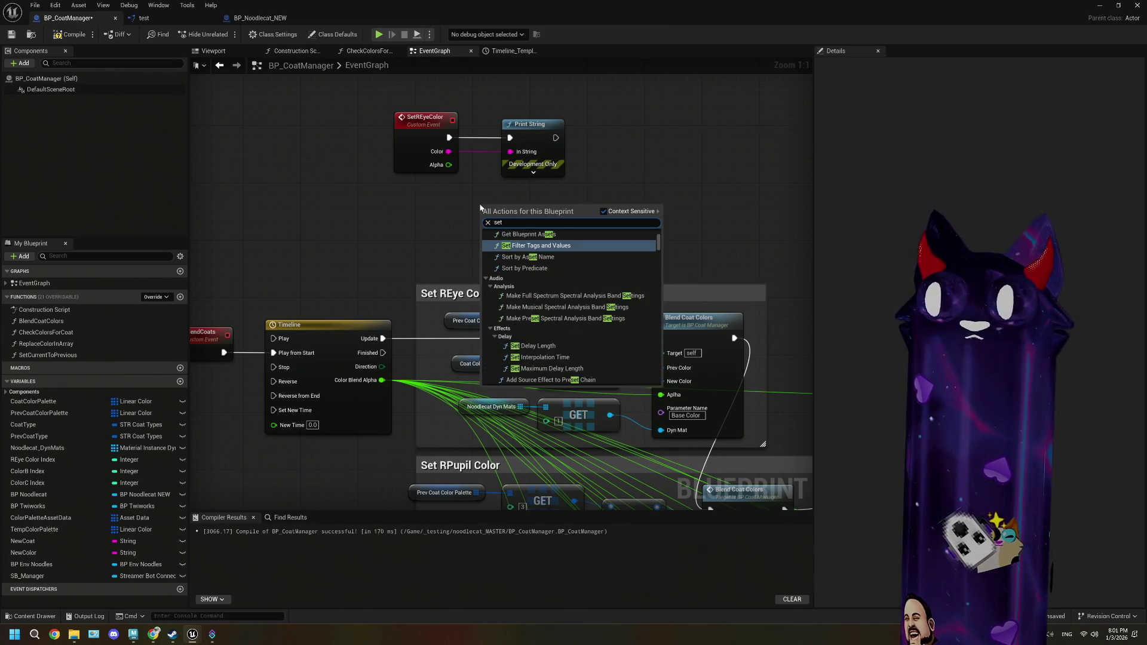
pyautogui.write('rey')
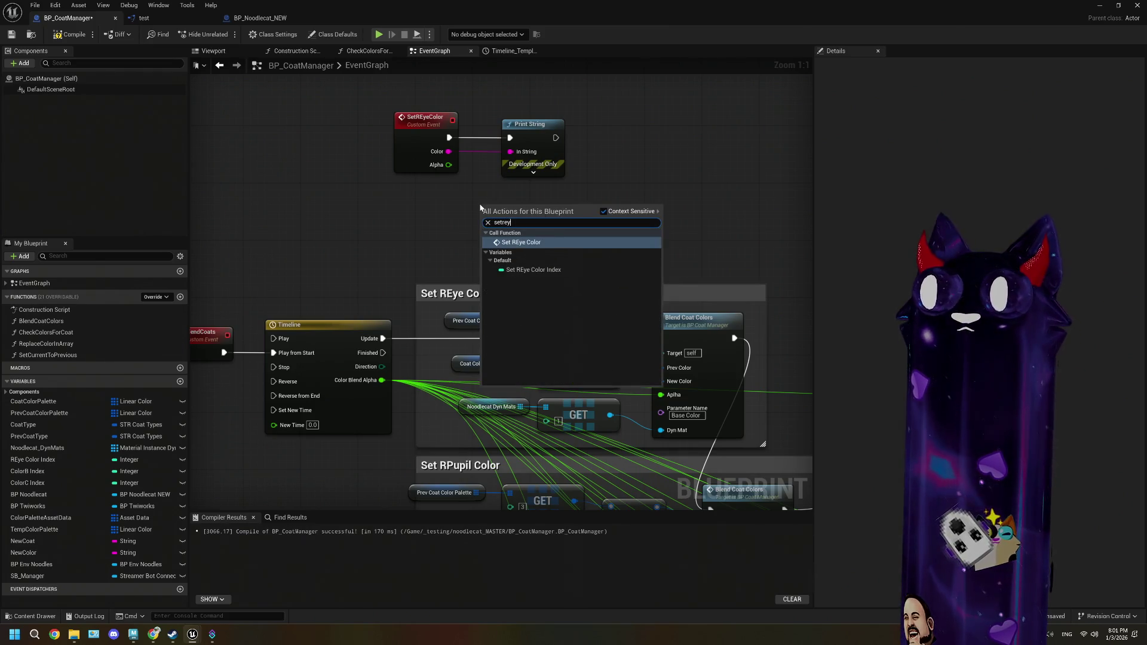
pyautogui.click(521, 242)
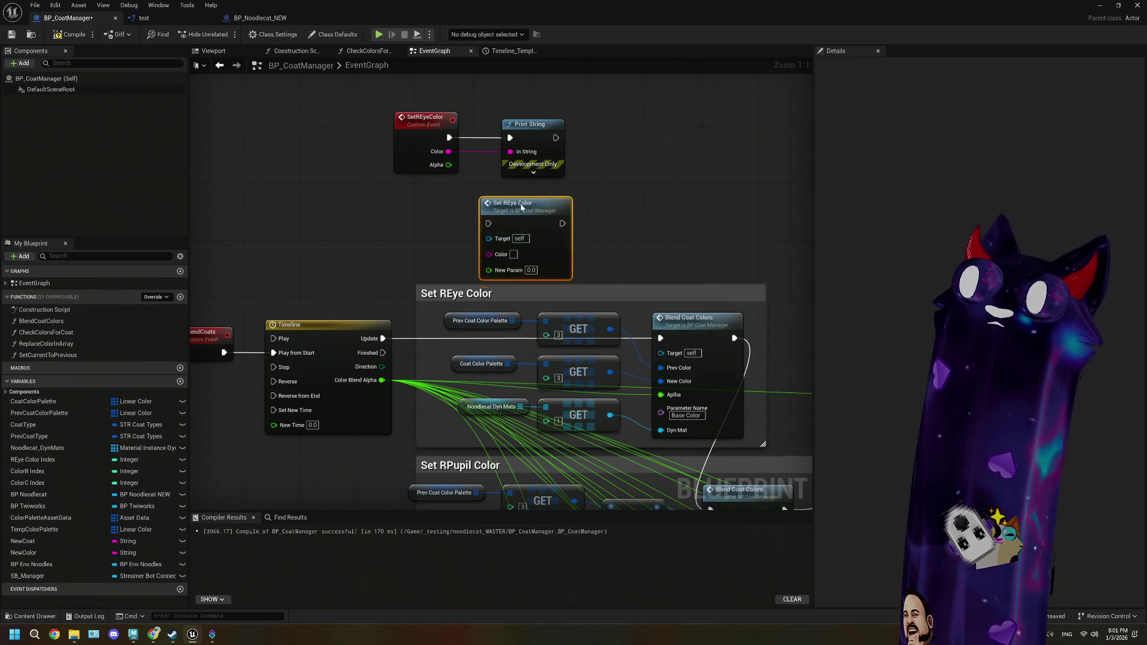
pyautogui.moveTo(565, 213); pyautogui.dragTo(502, 172)
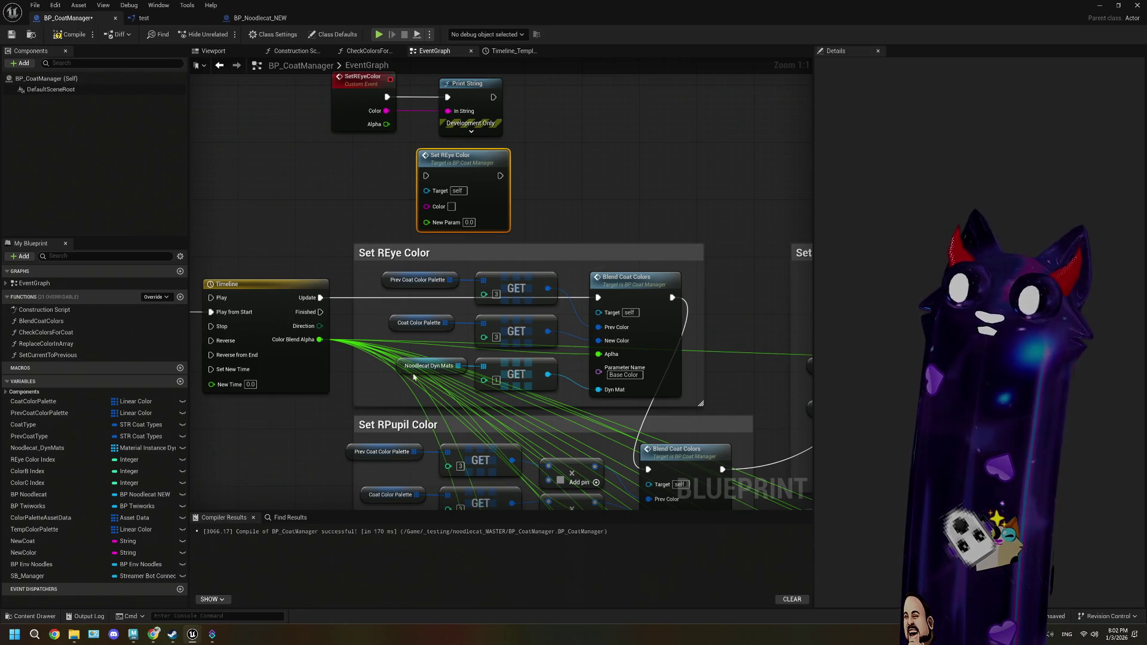
pyautogui.scroll(-1, 565, 380)
pyautogui.moveTo(566, 380); pyautogui.dragTo(514, 342)
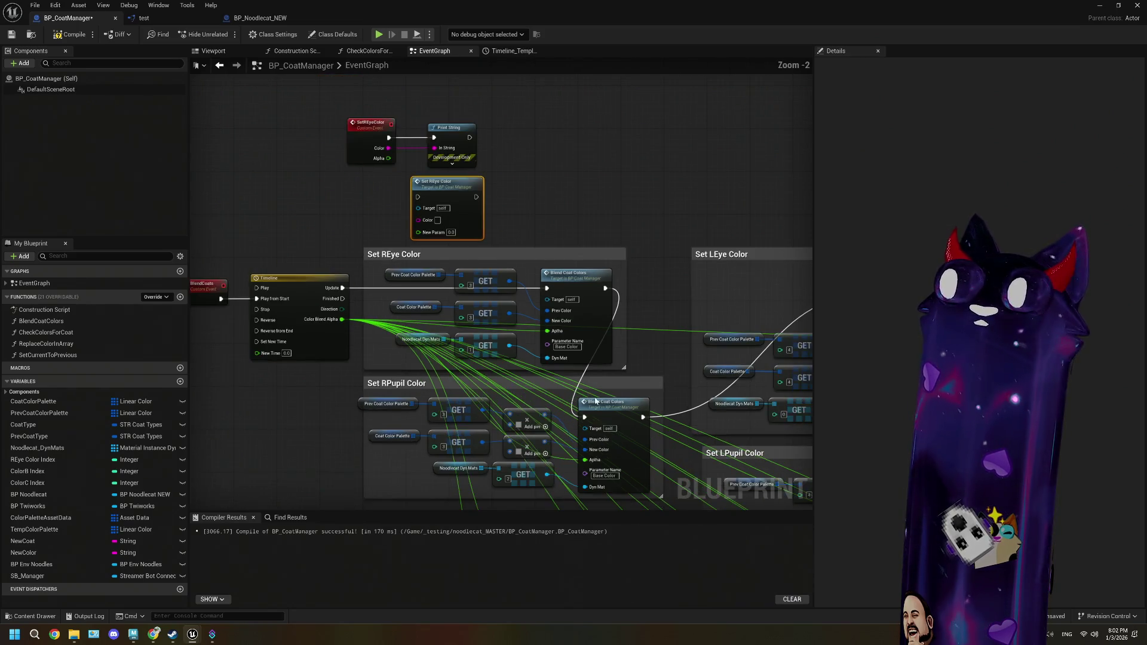
# - Delete the SetREyeColor event together with its Print String and Set REye Color nodes
pyautogui.scroll(-1, 571, 398)
pyautogui.moveTo(572, 397); pyautogui.dragTo(496, 266)
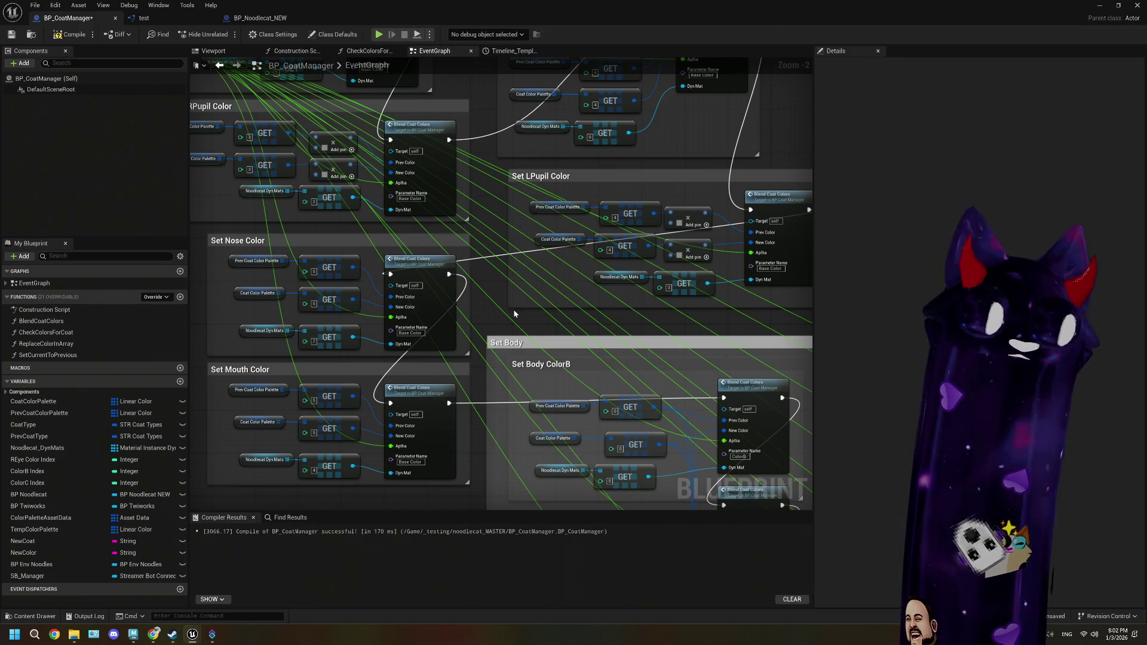
pyautogui.scroll(-4, 514, 314)
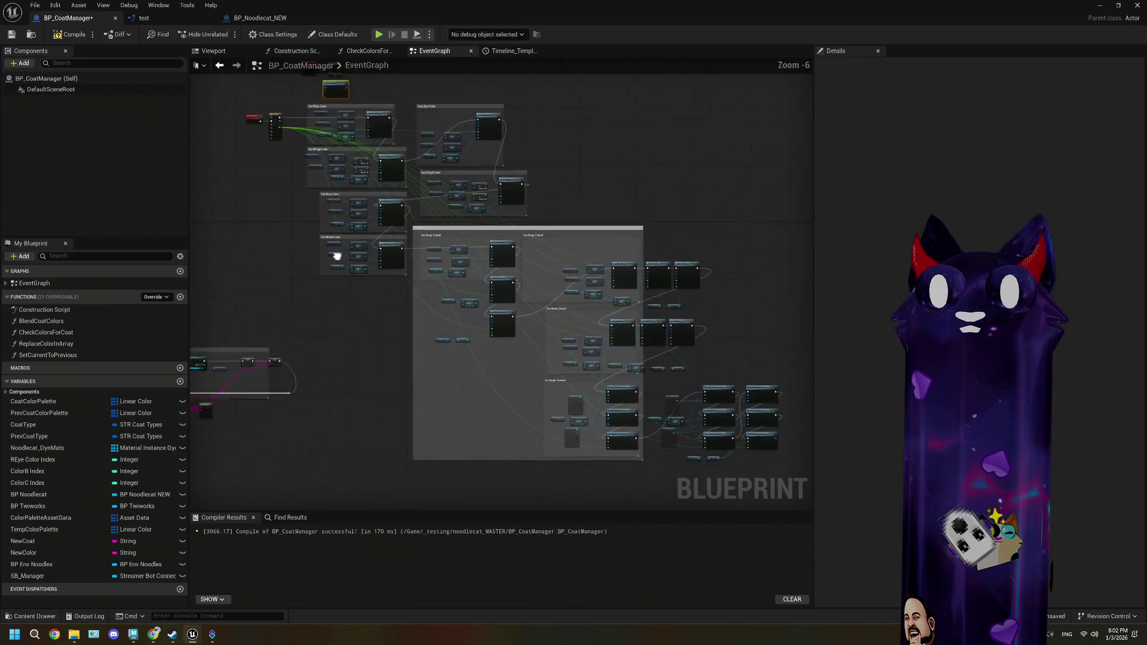
pyautogui.moveTo(493, 162)
pyautogui.mouseDown()
pyautogui.moveTo(512, 226)
pyautogui.moveTo(551, 266)
pyautogui.moveTo(593, 256)
pyautogui.mouseUp()
pyautogui.scroll(3, 461, 303)
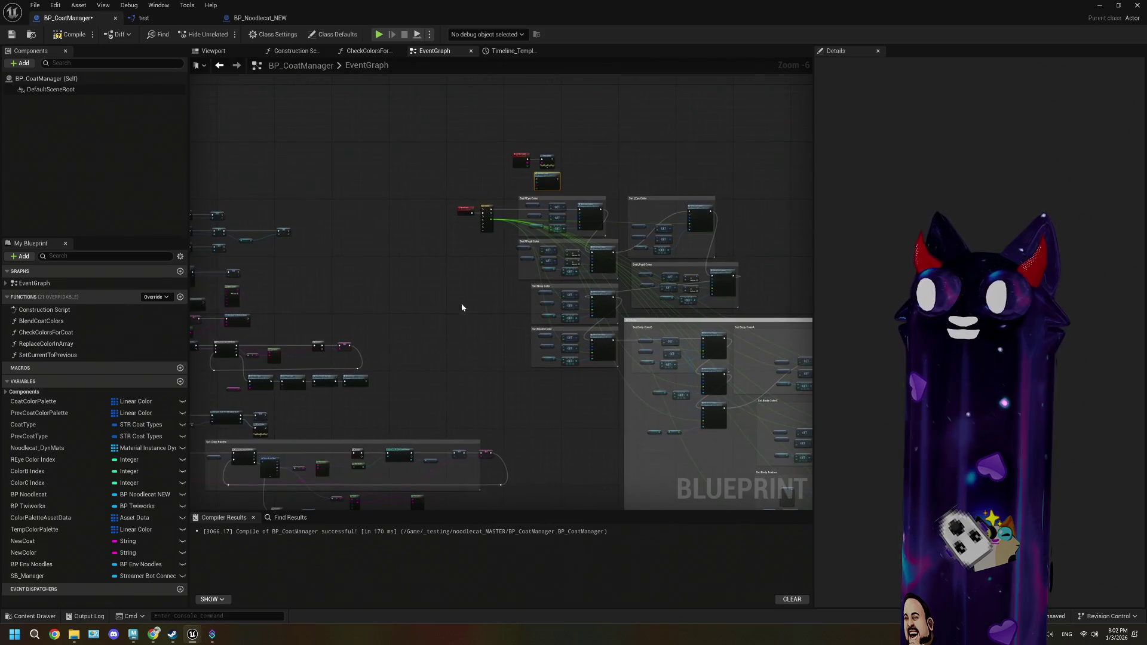
pyautogui.moveTo(490, 190); pyautogui.dragTo(382, 243)
pyautogui.scroll(2, 383, 245)
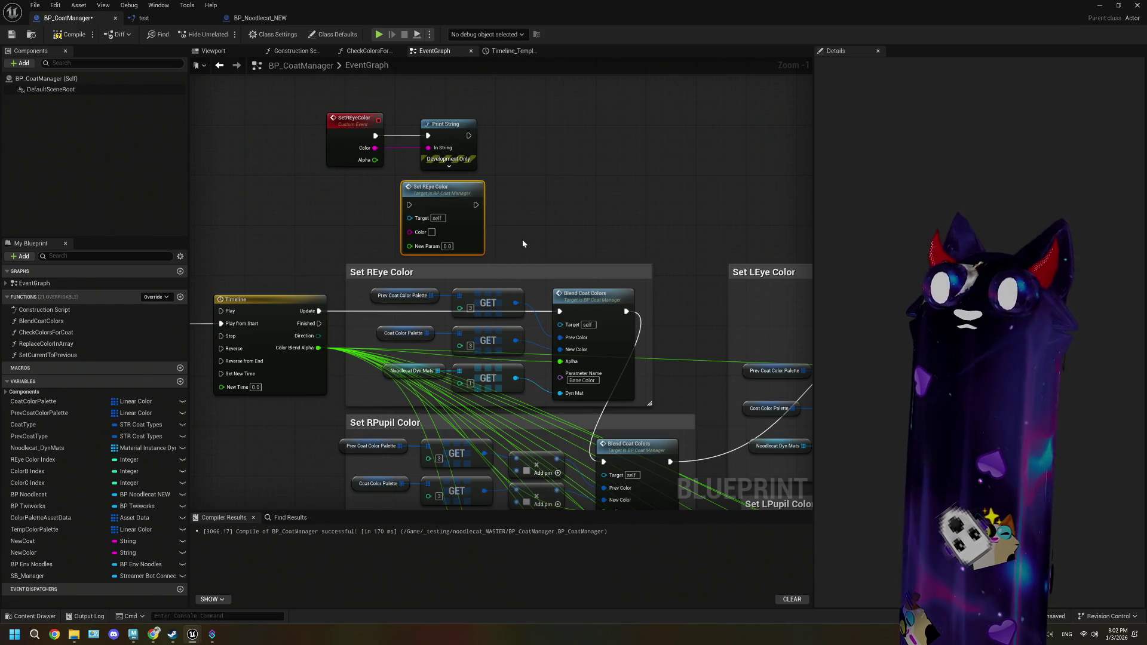
pyautogui.moveTo(376, 289)
pyautogui.mouseDown()
pyautogui.moveTo(493, 385)
pyautogui.moveTo(491, 370)
pyautogui.moveTo(495, 388)
pyautogui.moveTo(513, 354)
pyautogui.mouseUp()
pyautogui.click(525, 214)
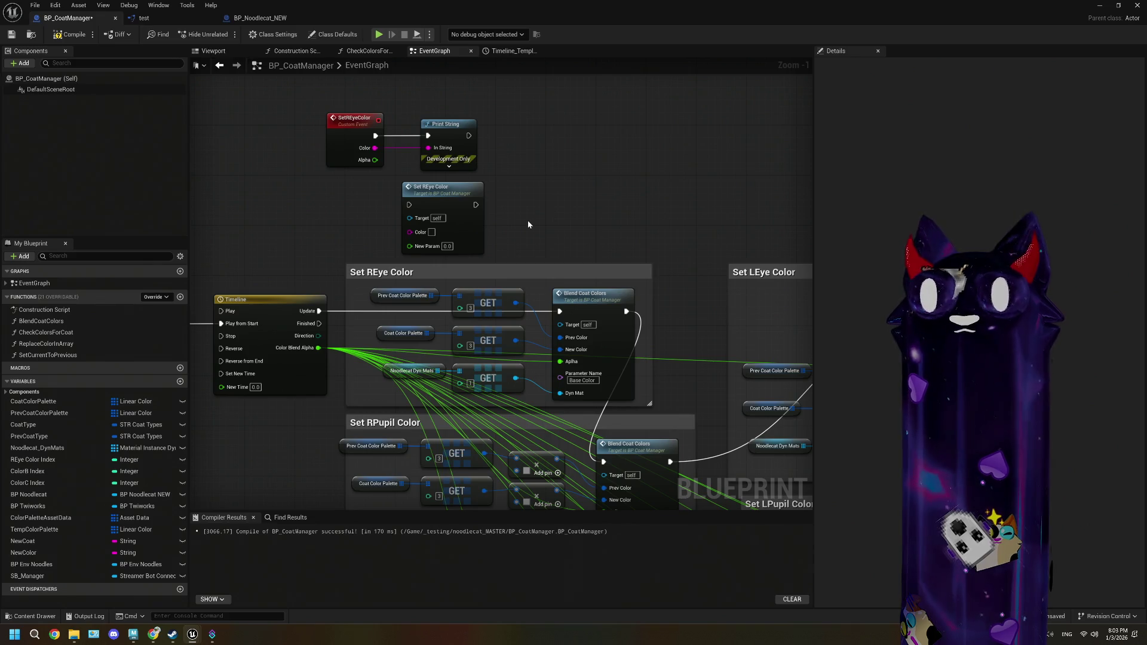
pyautogui.moveTo(534, 242)
pyautogui.mouseDown()
pyautogui.moveTo(418, 120)
pyautogui.moveTo(377, 119)
pyautogui.mouseUp()
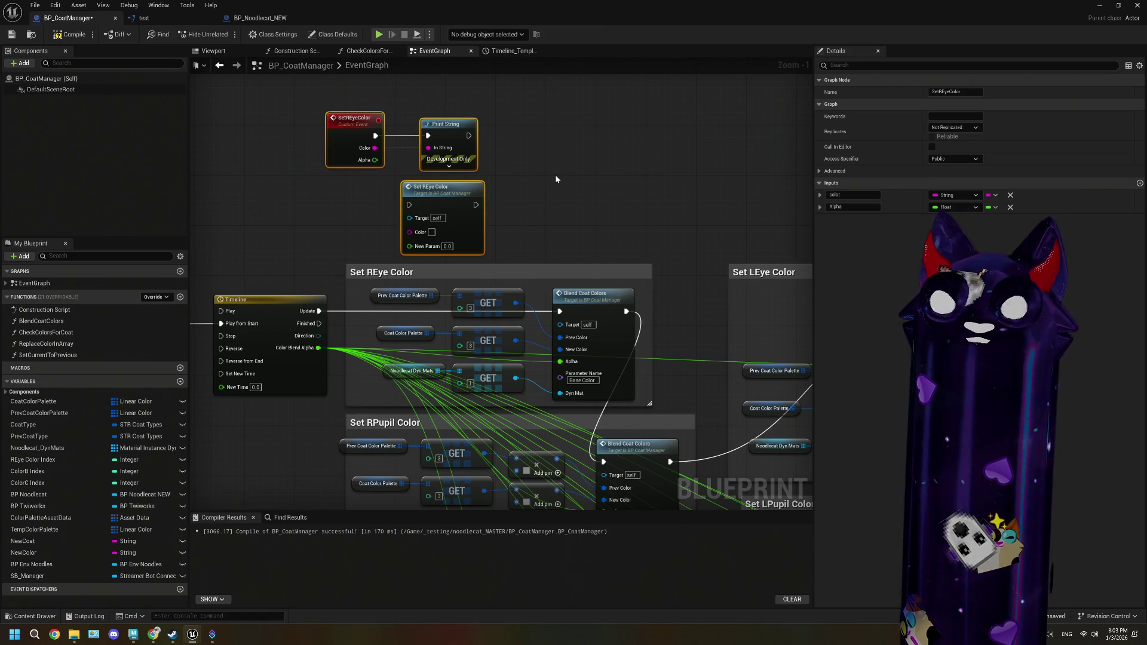
pyautogui.press('Delete')
# - Delete the ChangeCoatPattern event with its Make Array and Closest String nodes
pyautogui.scroll(-2, 541, 203)
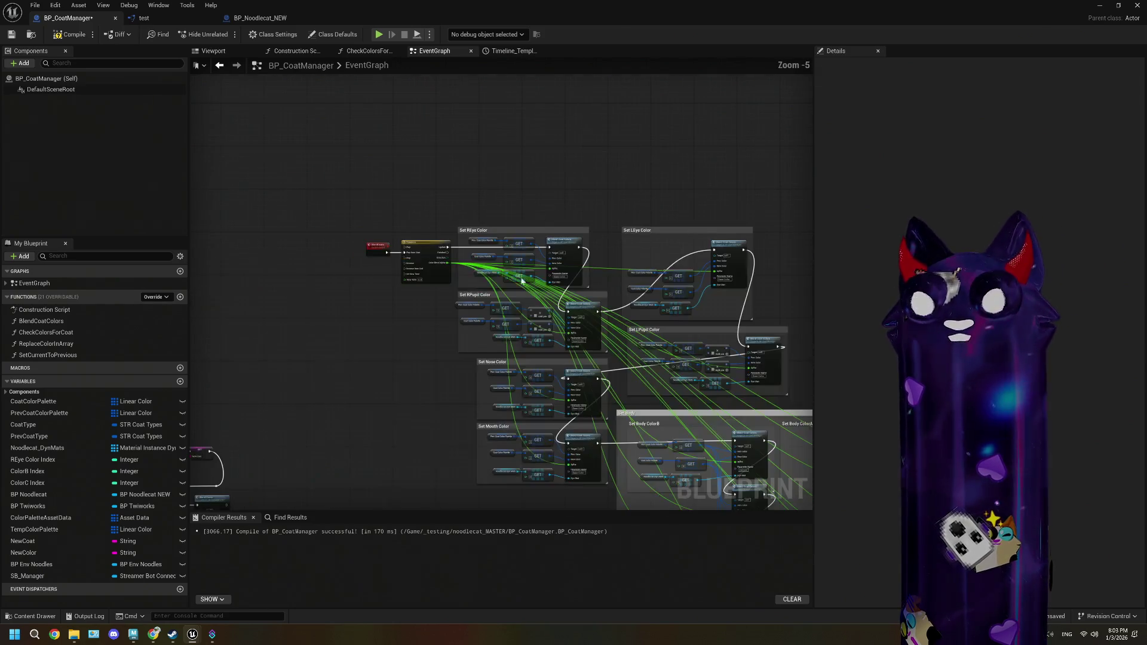
pyautogui.scroll(-3, 361, 464)
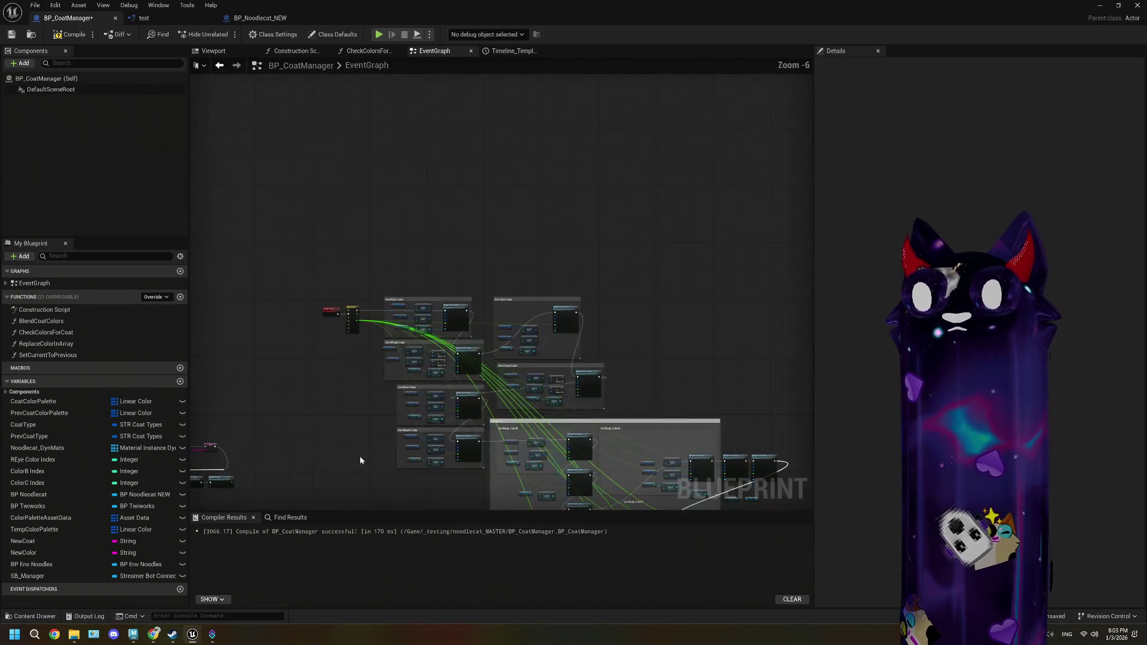
pyautogui.moveTo(447, 278)
pyautogui.mouseDown()
pyautogui.moveTo(389, 356)
pyautogui.moveTo(476, 287)
pyautogui.moveTo(471, 436)
pyautogui.moveTo(273, 357)
pyautogui.mouseUp()
pyautogui.scroll(3, 392, 472)
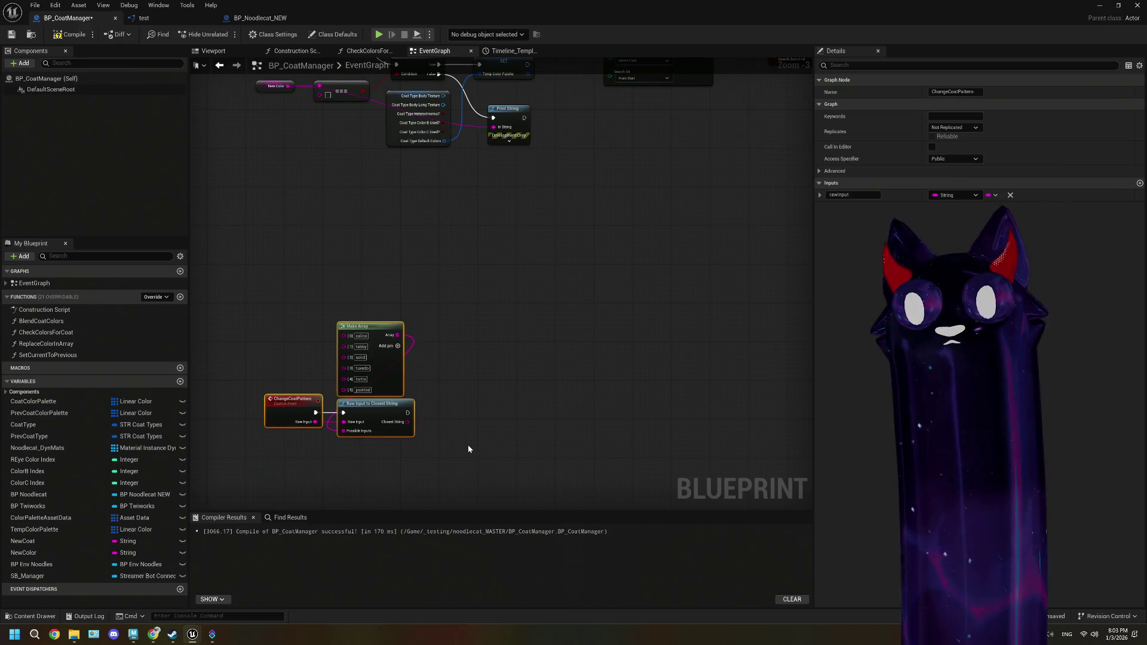
pyautogui.press('Delete')
# - Select the two coat colour palette variable nodes in the Set REye Color group
pyautogui.scroll(-3, 396, 281)
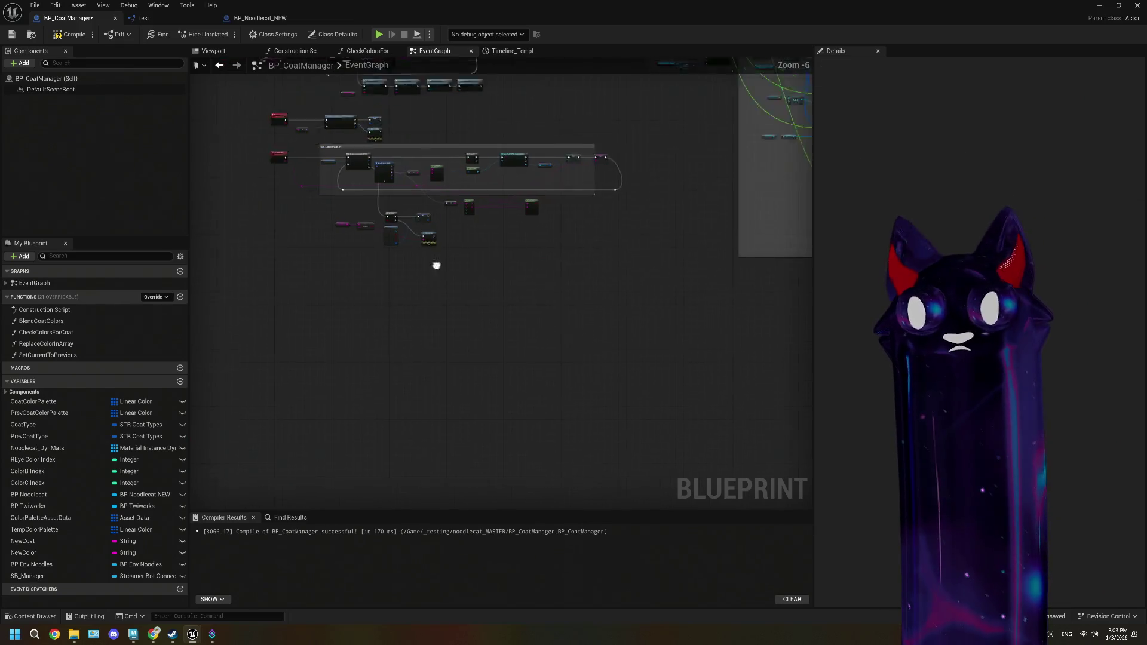
pyautogui.moveTo(508, 215)
pyautogui.mouseDown()
pyautogui.moveTo(419, 335)
pyautogui.moveTo(455, 234)
pyautogui.mouseUp()
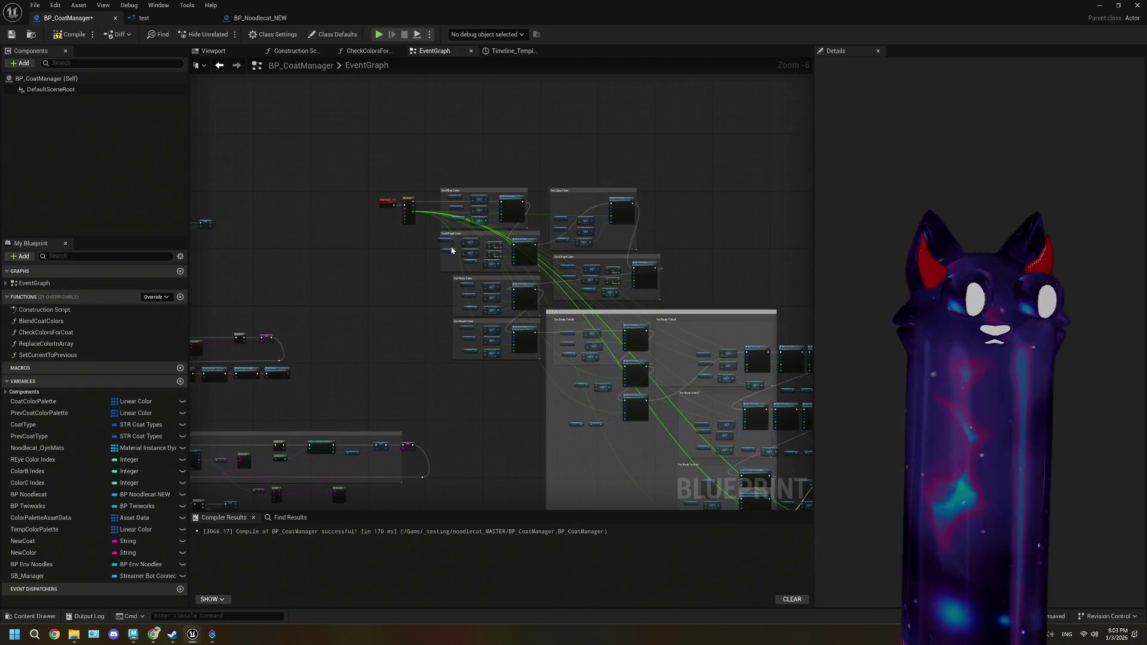
pyautogui.scroll(3, 452, 251)
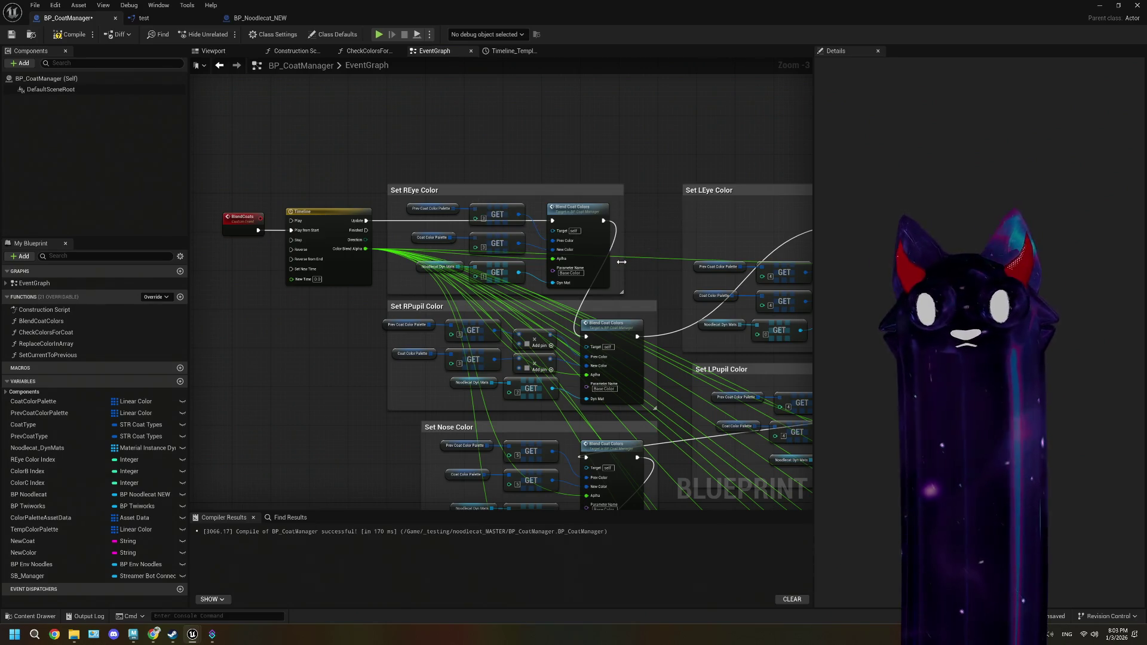
pyautogui.scroll(3, 498, 253)
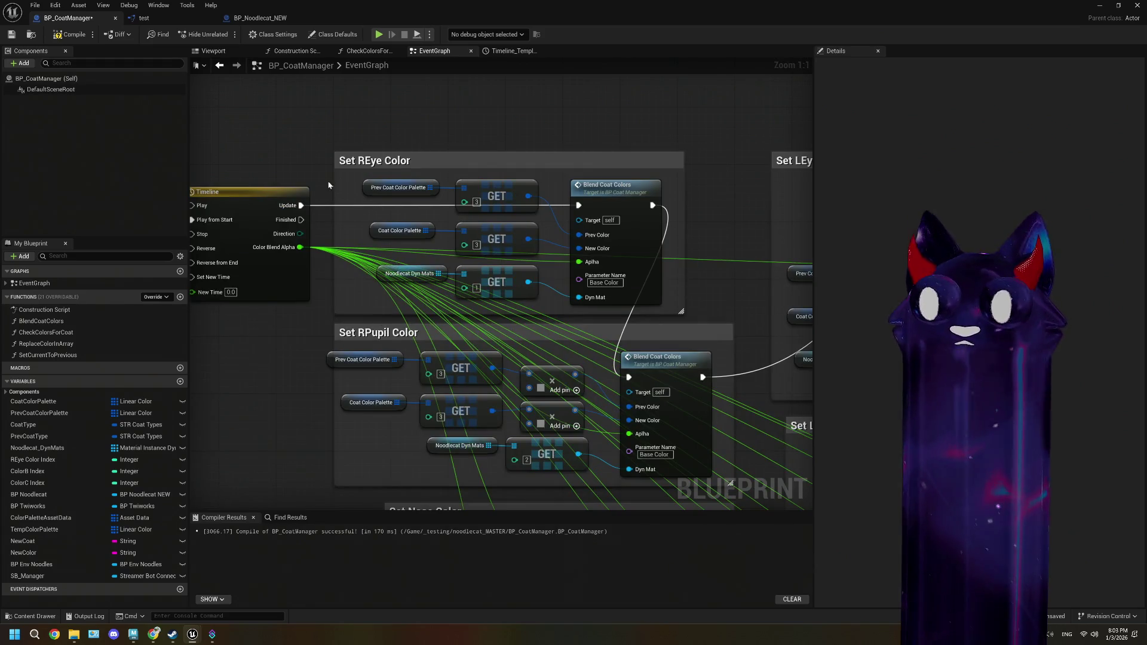
pyautogui.moveTo(329, 178); pyautogui.dragTo(383, 236)
pyautogui.moveTo(347, 178)
pyautogui.mouseDown()
pyautogui.moveTo(392, 244)
pyautogui.moveTo(368, 206)
pyautogui.moveTo(373, 238)
pyautogui.mouseUp()
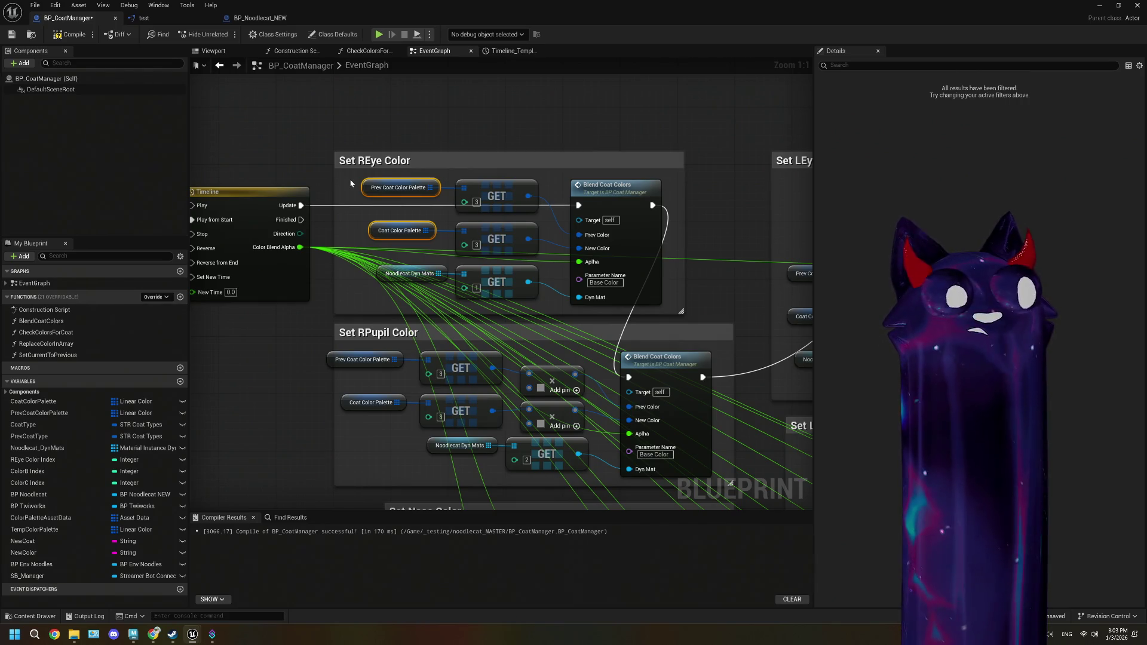
pyautogui.moveTo(355, 184); pyautogui.dragTo(407, 253)
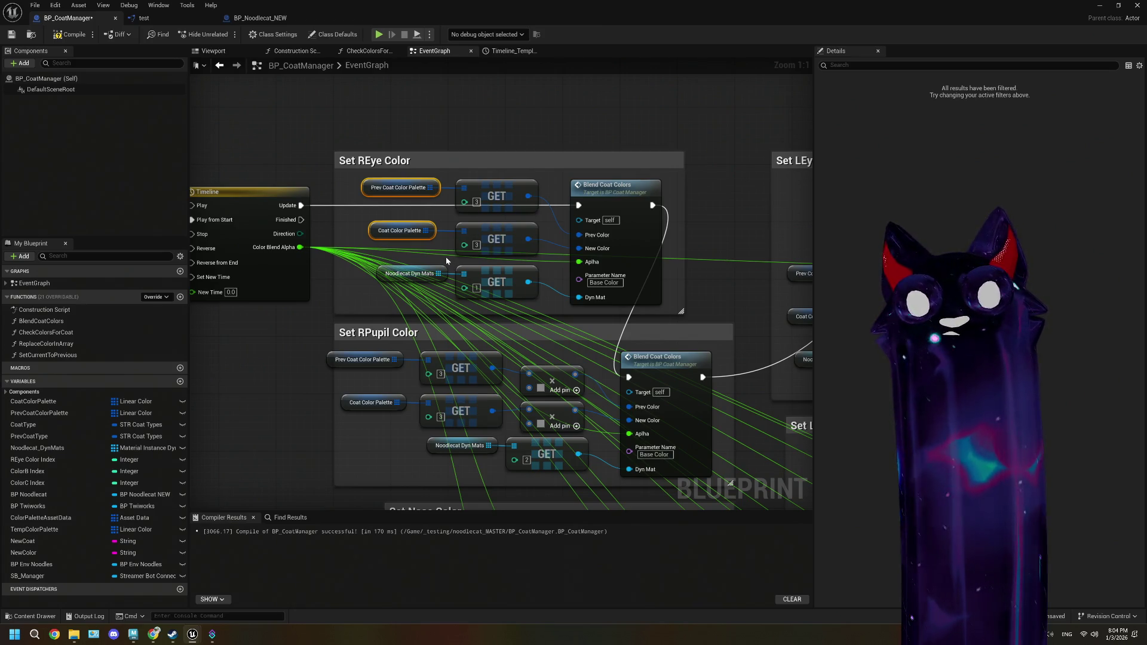
pyautogui.scroll(-1, 445, 259)
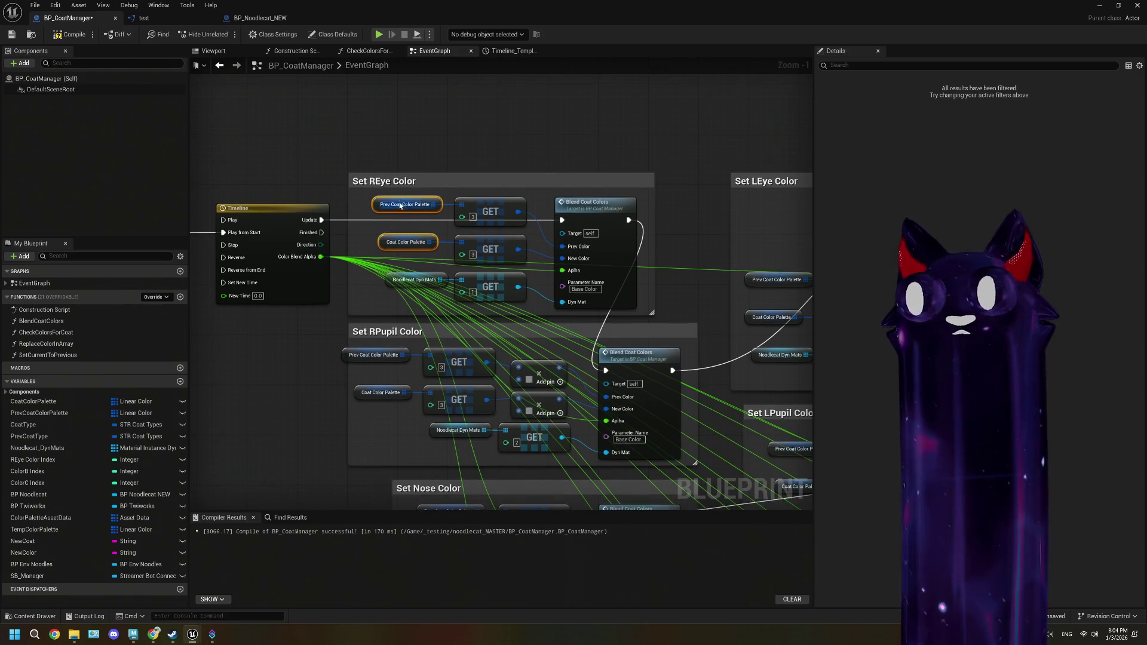
# - Duplicate the whole Set REye Color group and place the copy above the original
pyautogui.moveTo(367, 152)
pyautogui.mouseDown()
pyautogui.moveTo(425, 219)
pyautogui.moveTo(651, 316)
pyautogui.mouseUp()
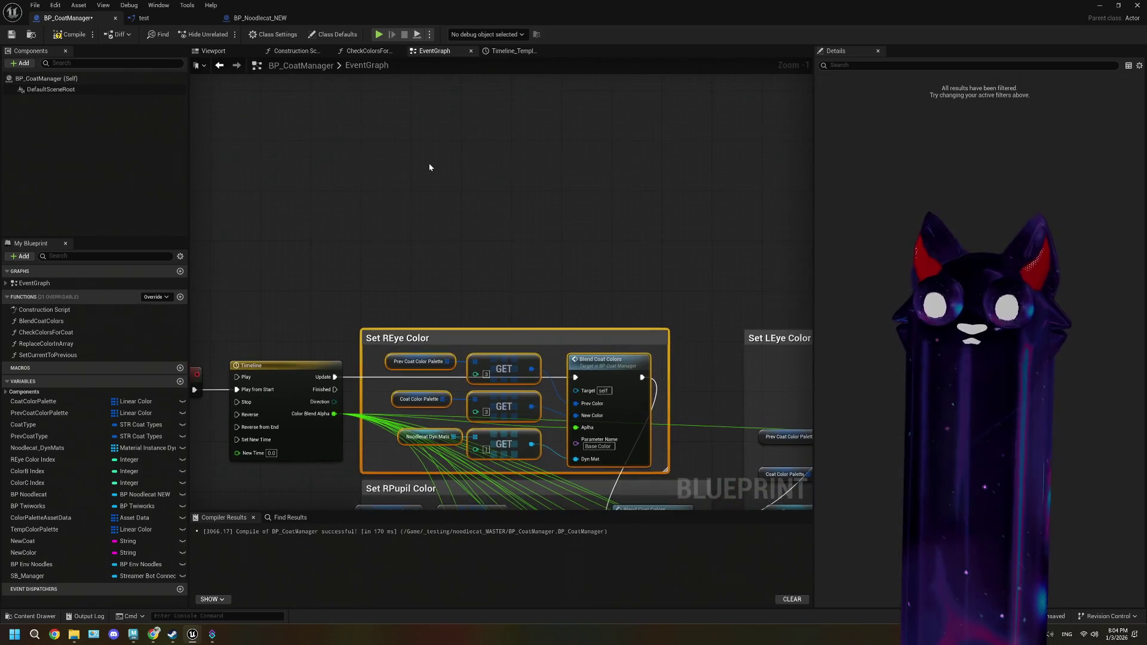
pyautogui.hotkey('ctrl', 'c')
pyautogui.hotkey('ctrl', 'v')
pyautogui.moveTo(510, 111)
pyautogui.mouseDown()
pyautogui.moveTo(507, 160)
pyautogui.moveTo(508, 122)
pyautogui.mouseUp()
pyautogui.scroll(1, 504, 236)
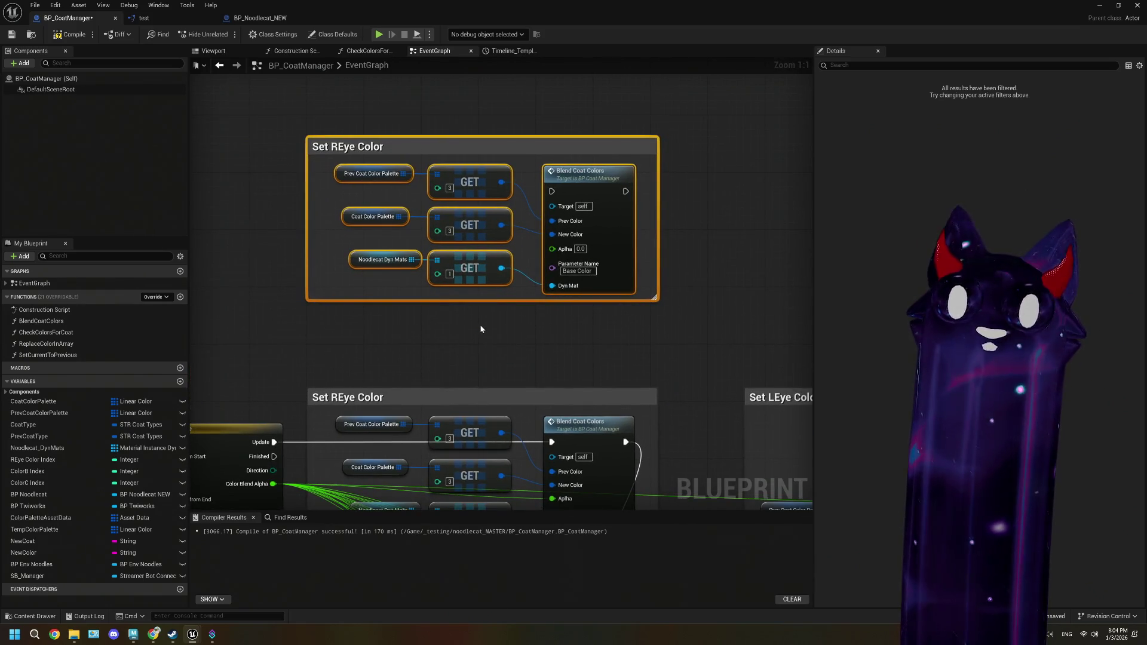
# - Retitle the copy 'Set REye Color - TESTING', colour its comment yellow, and nudge it up
pyautogui.click(381, 149)
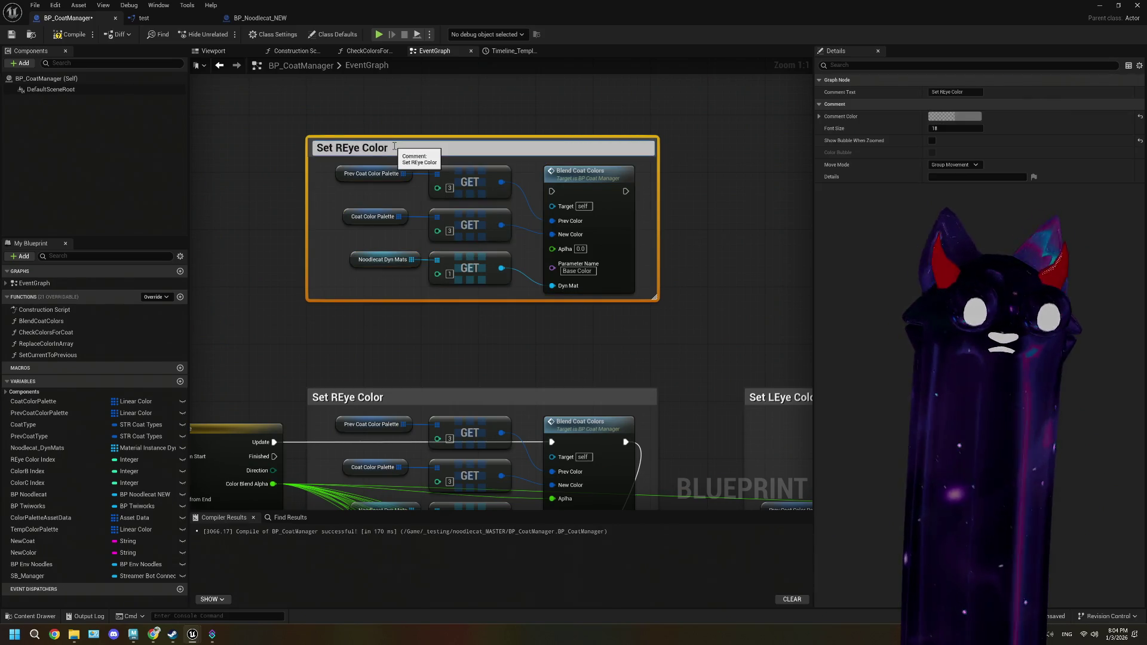
pyautogui.write(' - TESTING')
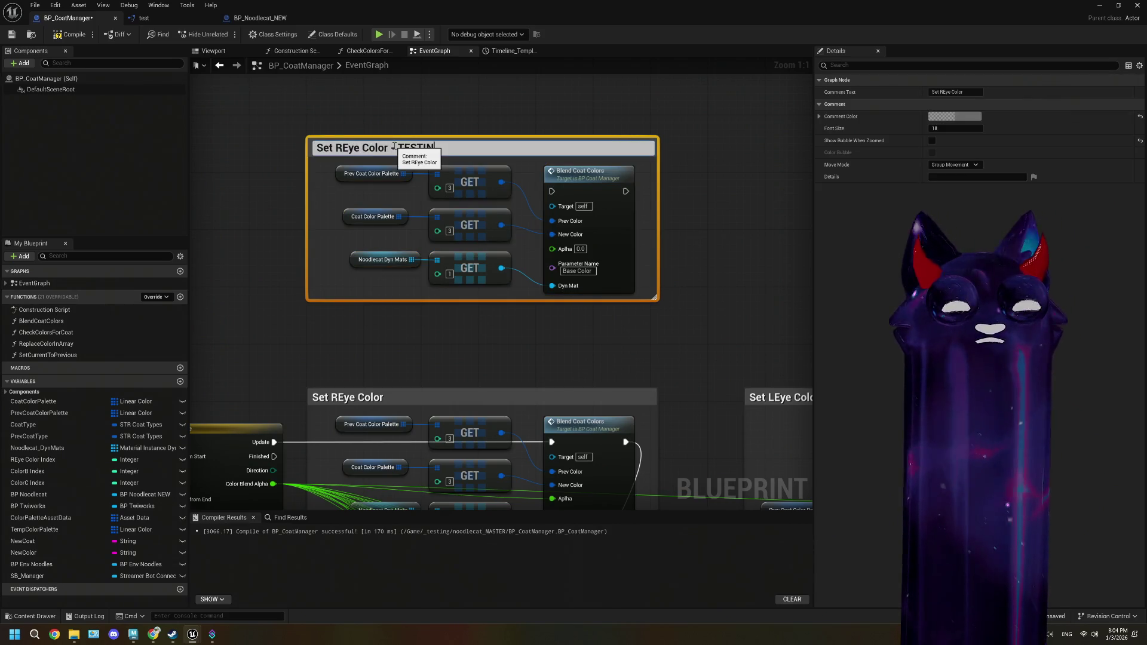
pyautogui.press('Return')
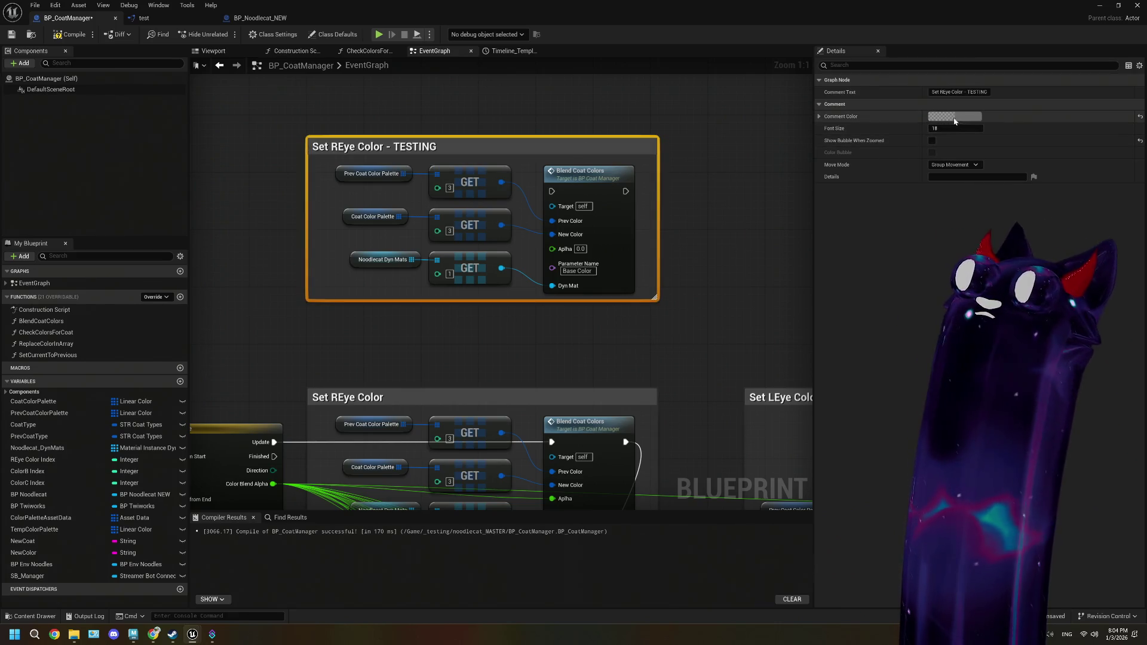
pyautogui.click(953, 116)
pyautogui.click(867, 299)
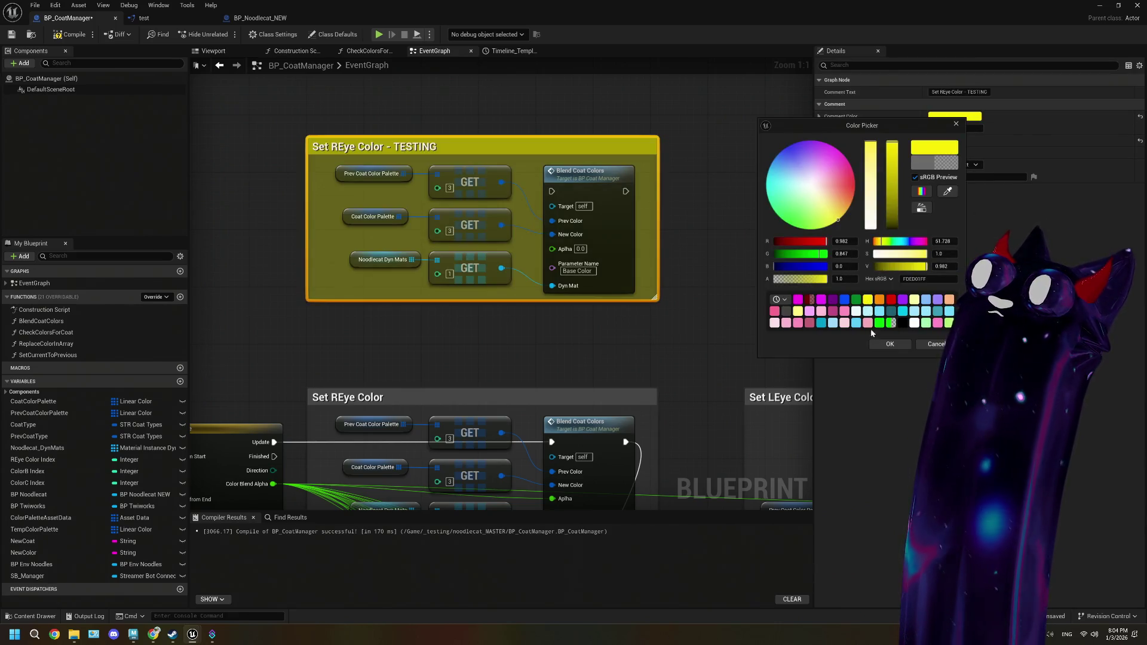
pyautogui.click(687, 299)
pyautogui.moveTo(501, 141); pyautogui.dragTo(501, 112)
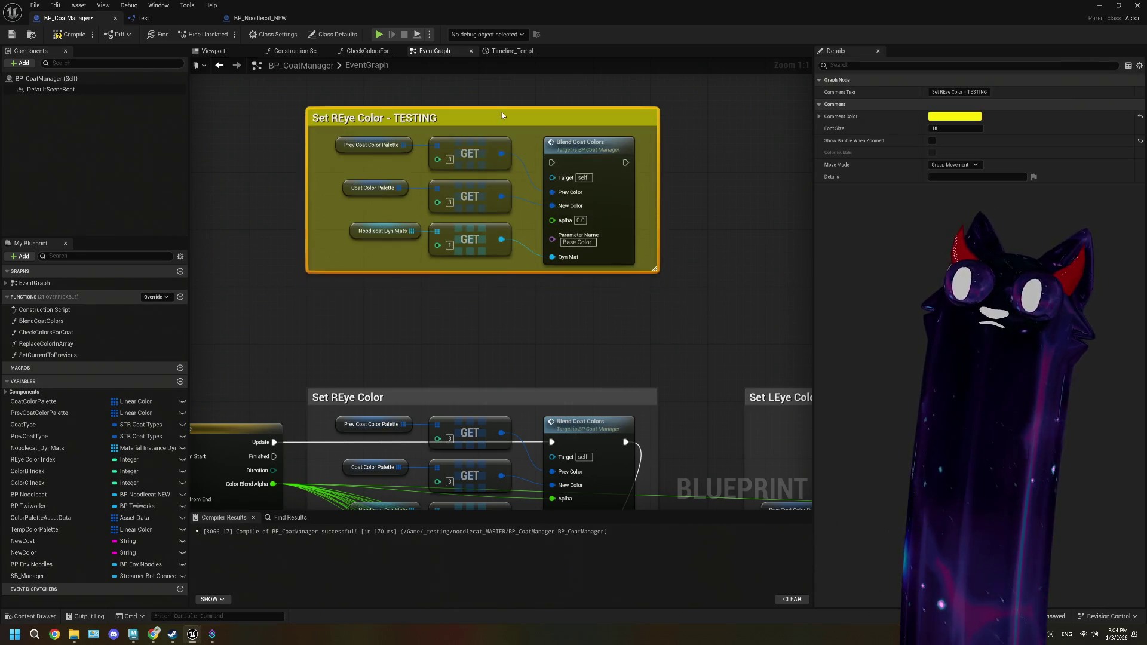
pyautogui.click(531, 313)
pyautogui.moveTo(531, 313); pyautogui.dragTo(565, 338)
pyautogui.moveTo(328, 244); pyautogui.dragTo(376, 273)
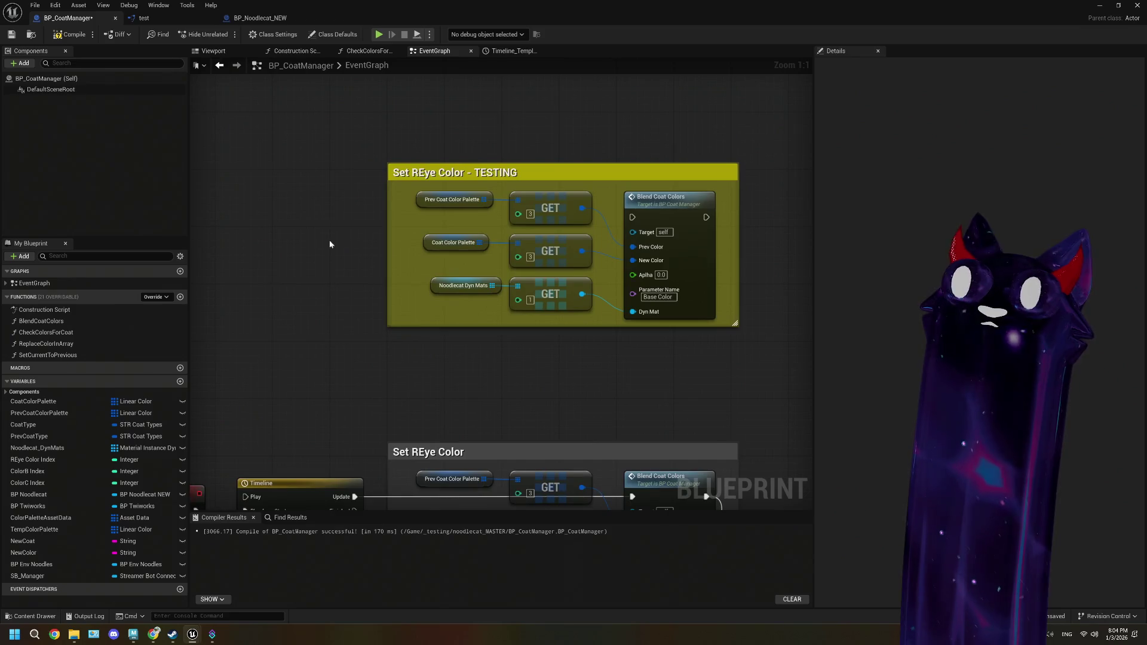
# - Add a custom event named SetREyeColor and wire its exec into Blend Coat Colors
pyautogui.rightClick(303, 221)
pyautogui.write('custom')
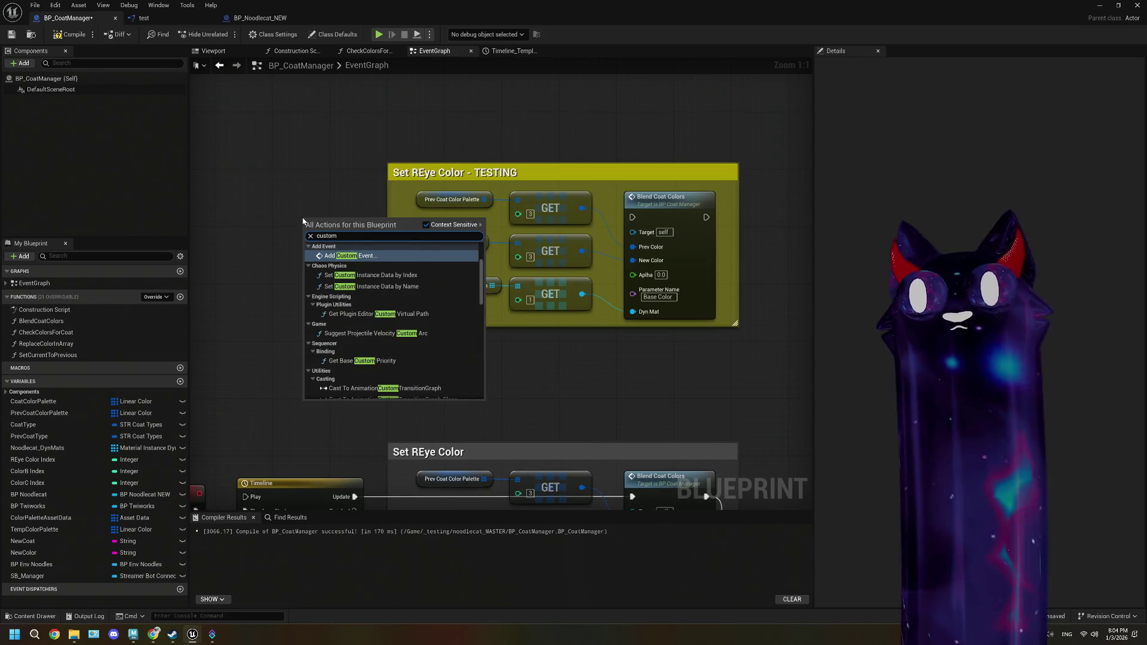
pyautogui.click(385, 255)
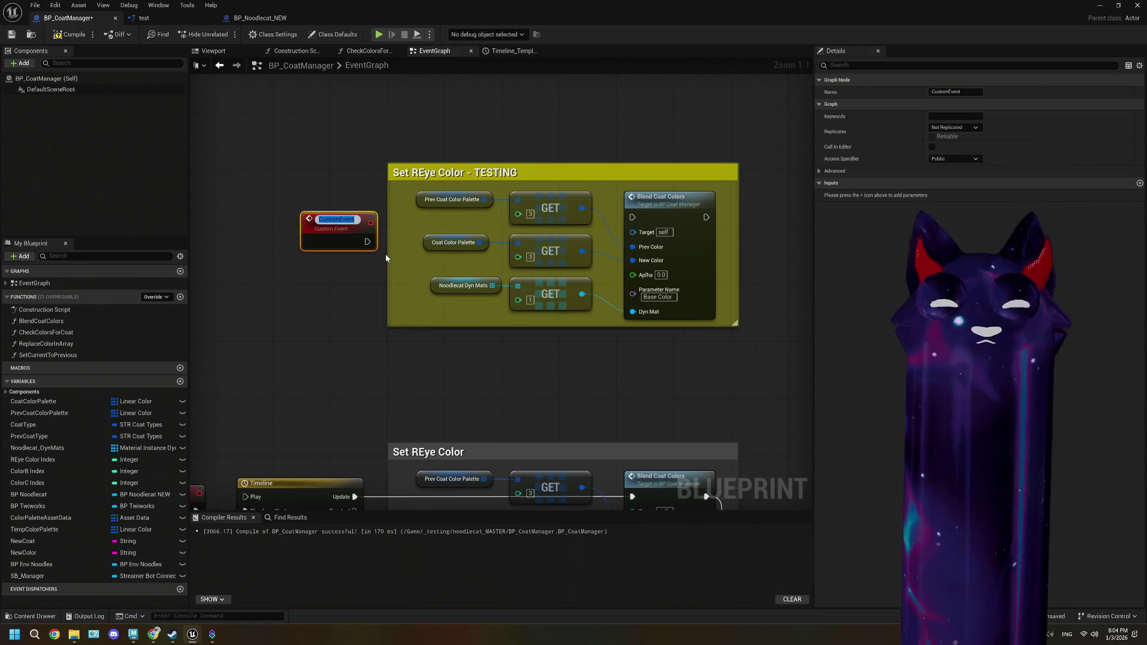
pyautogui.write('SetR')
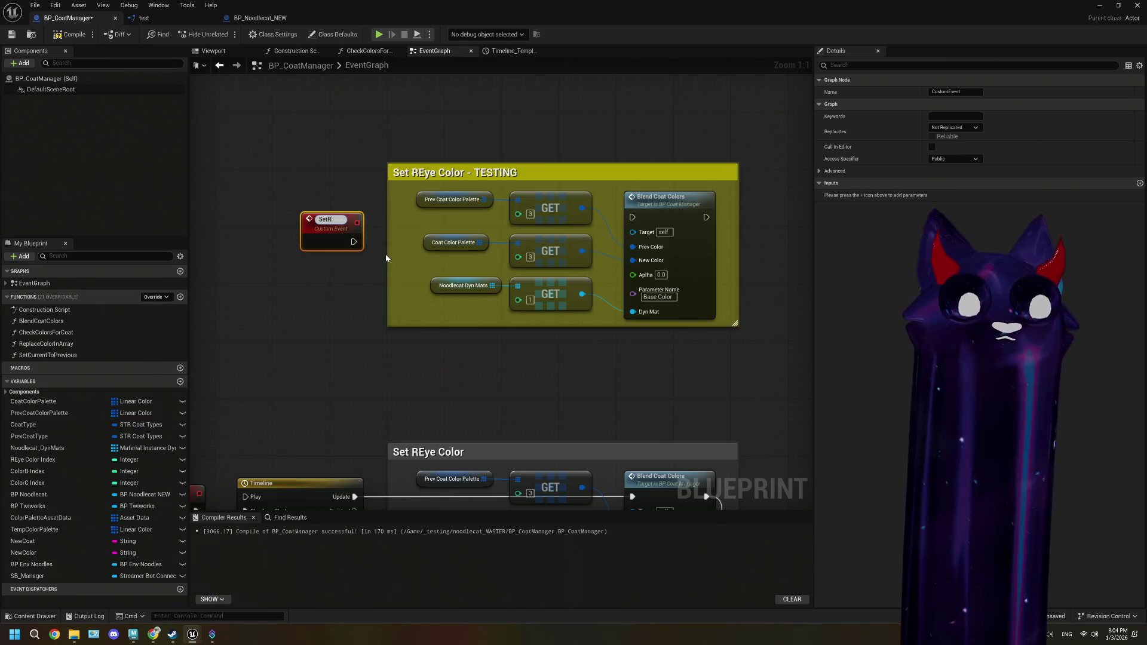
pyautogui.write('RyeColor')
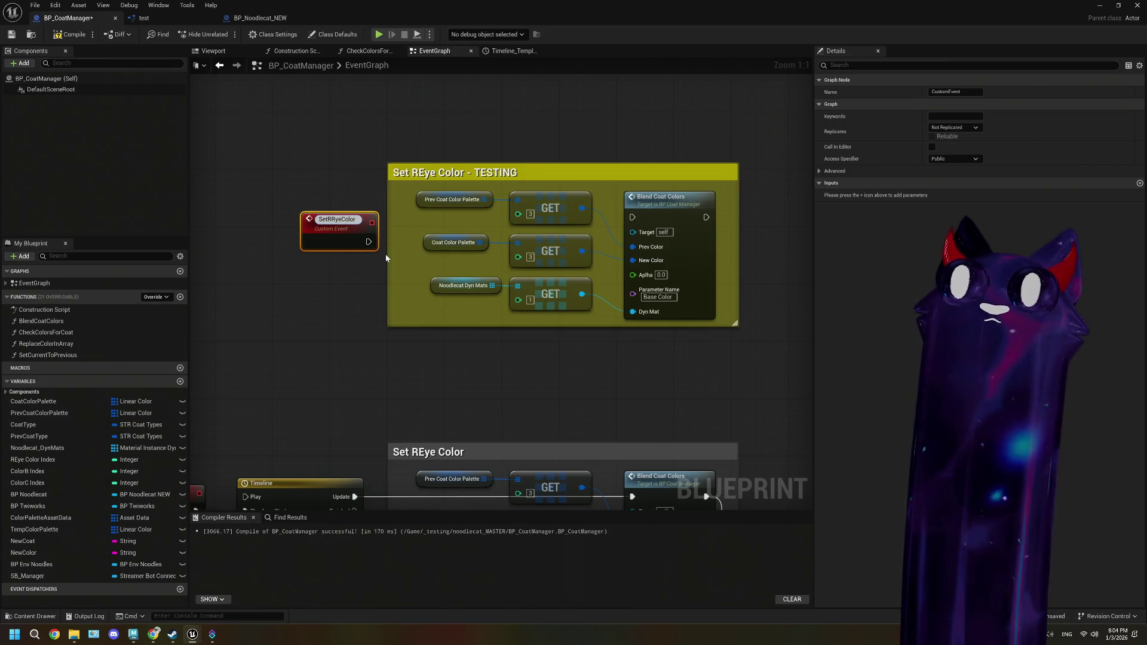
pyautogui.press('BackSpace')
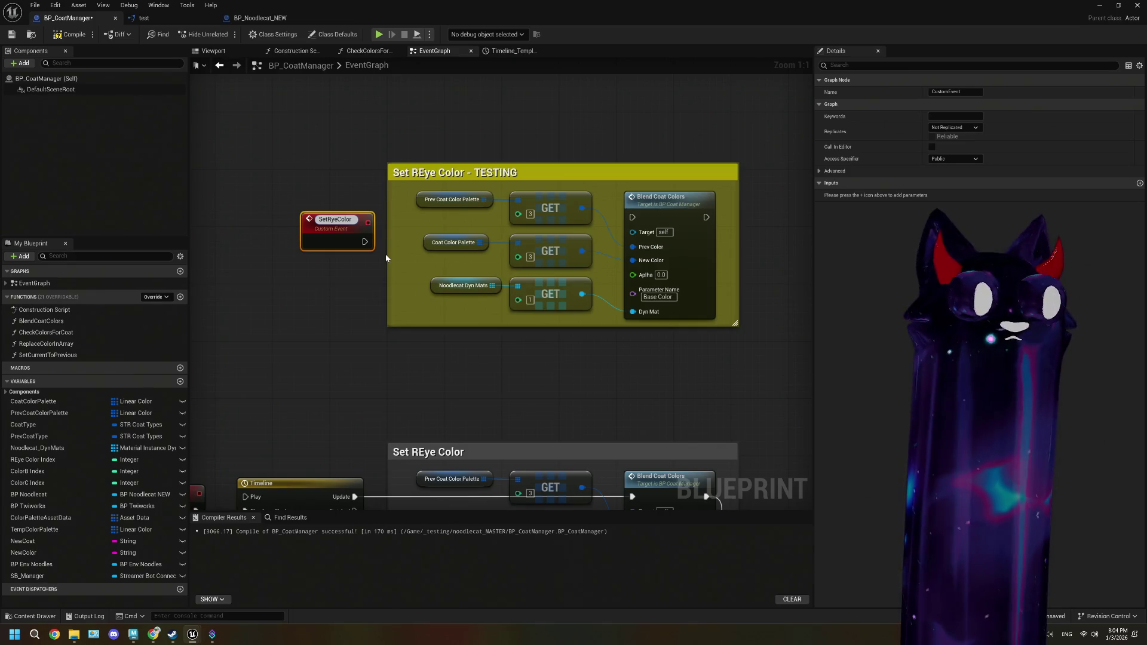
pyautogui.write('E')
pyautogui.press('Return')
pyautogui.moveTo(327, 238)
pyautogui.mouseDown()
pyautogui.moveTo(321, 215)
pyautogui.moveTo(633, 218)
pyautogui.mouseUp()
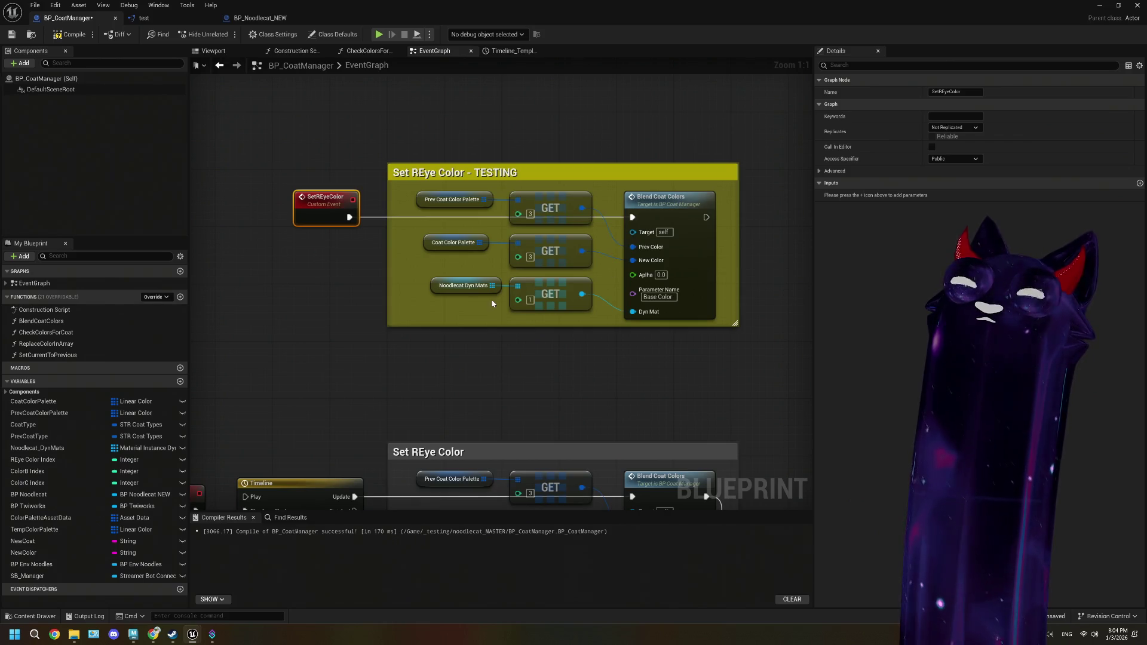
# - Give SetREyeColor a float input named Alpha, then centre it with the TESTING comment
pyautogui.click(1139, 183)
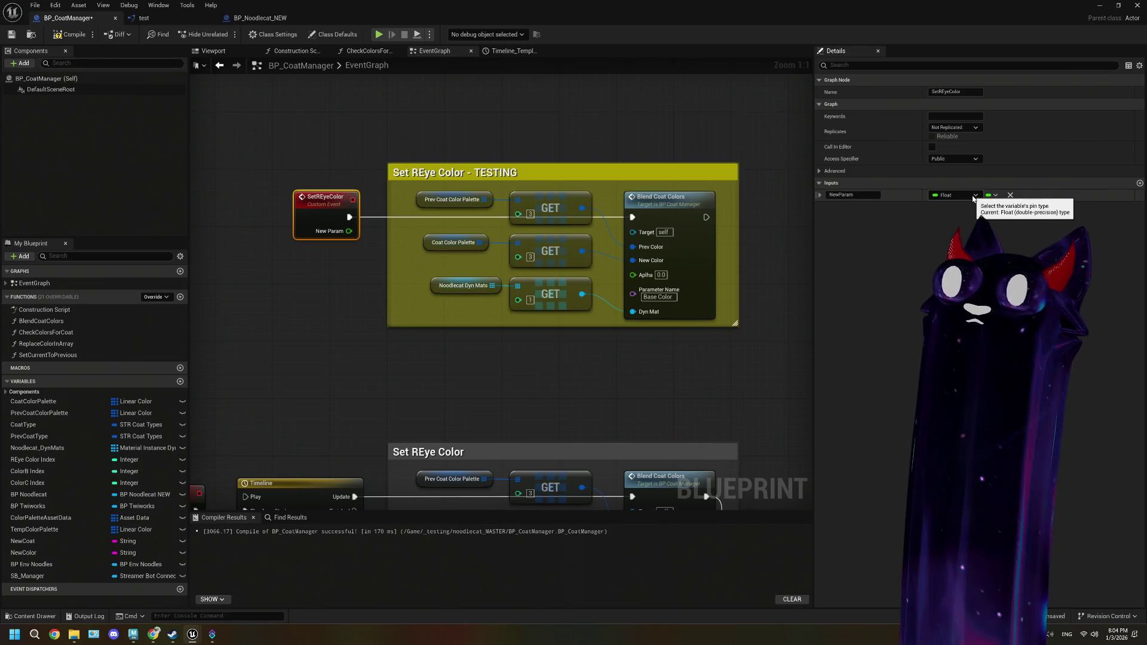
pyautogui.click(874, 195)
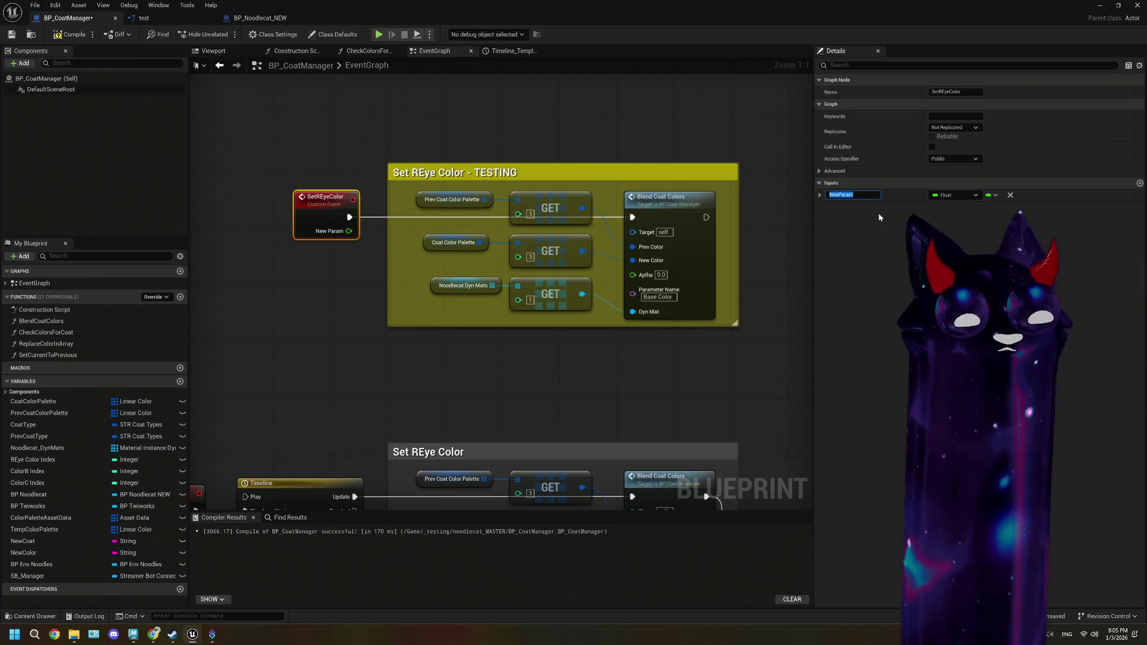
pyautogui.write('Alpha')
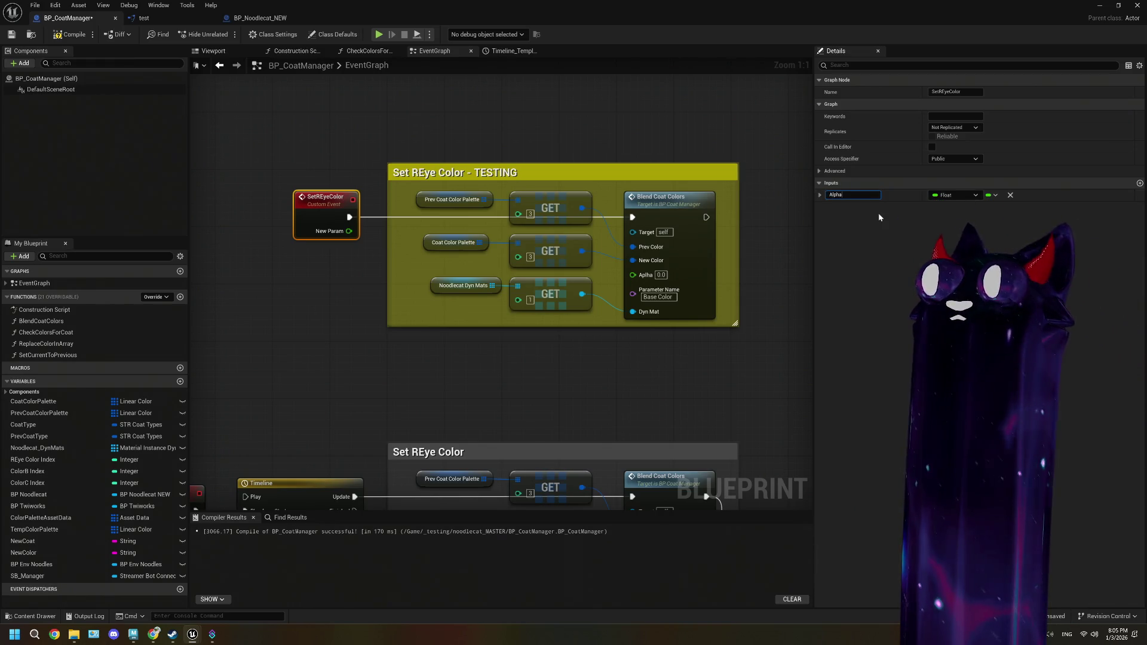
pyautogui.click(622, 362)
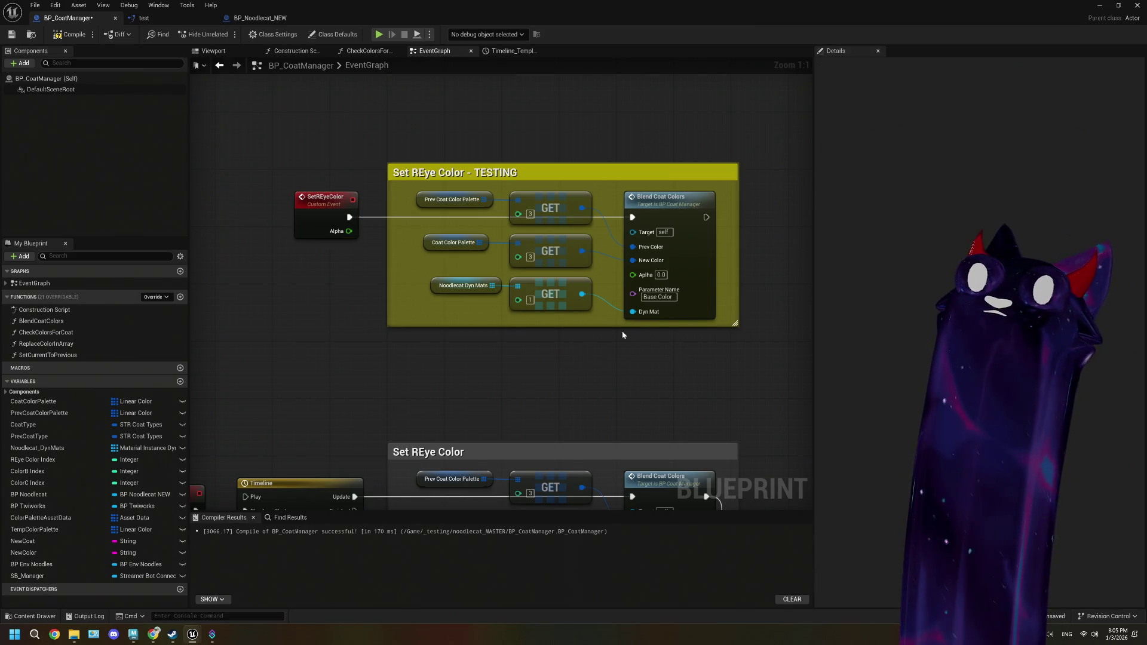
pyautogui.moveTo(623, 335)
pyautogui.mouseDown()
pyautogui.moveTo(538, 248)
pyautogui.moveTo(533, 315)
pyautogui.mouseUp()
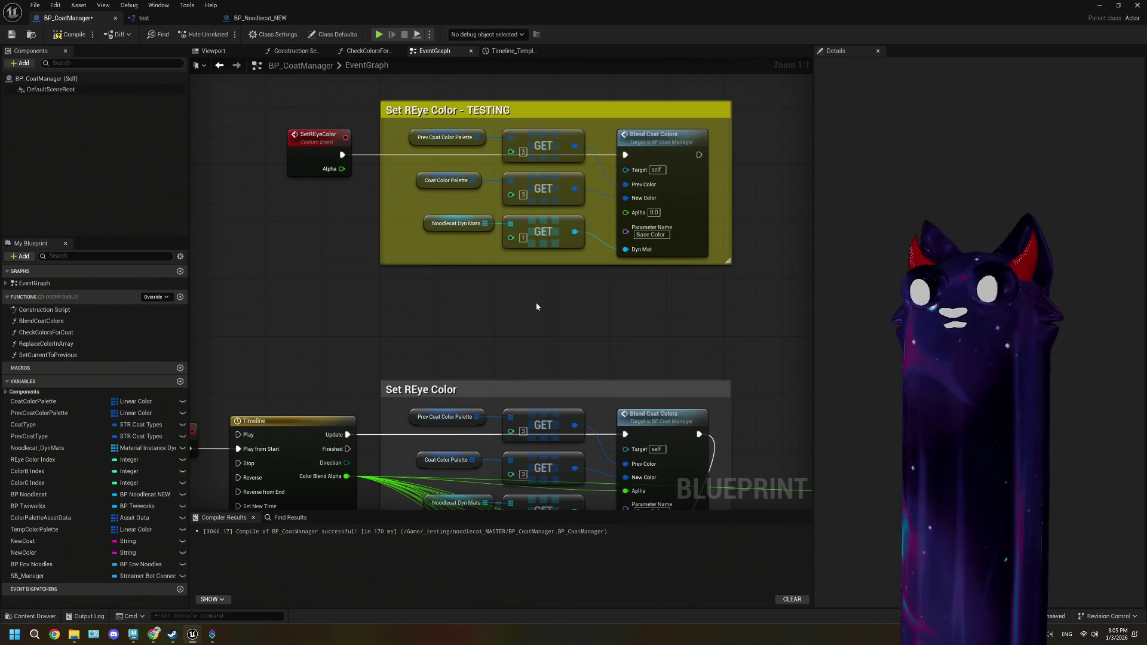
pyautogui.moveTo(536, 302); pyautogui.dragTo(563, 261)
pyautogui.moveTo(216, 341); pyautogui.dragTo(237, 427)
pyautogui.moveTo(563, 276); pyautogui.dragTo(538, 285)
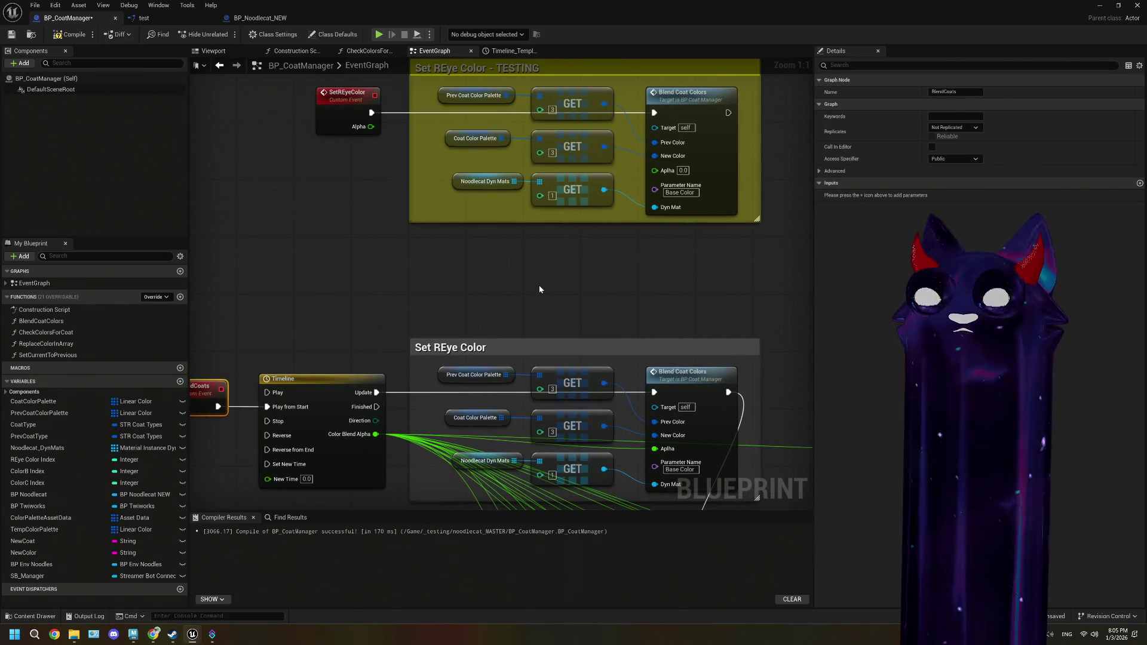
pyautogui.moveTo(327, 141); pyautogui.dragTo(299, 321)
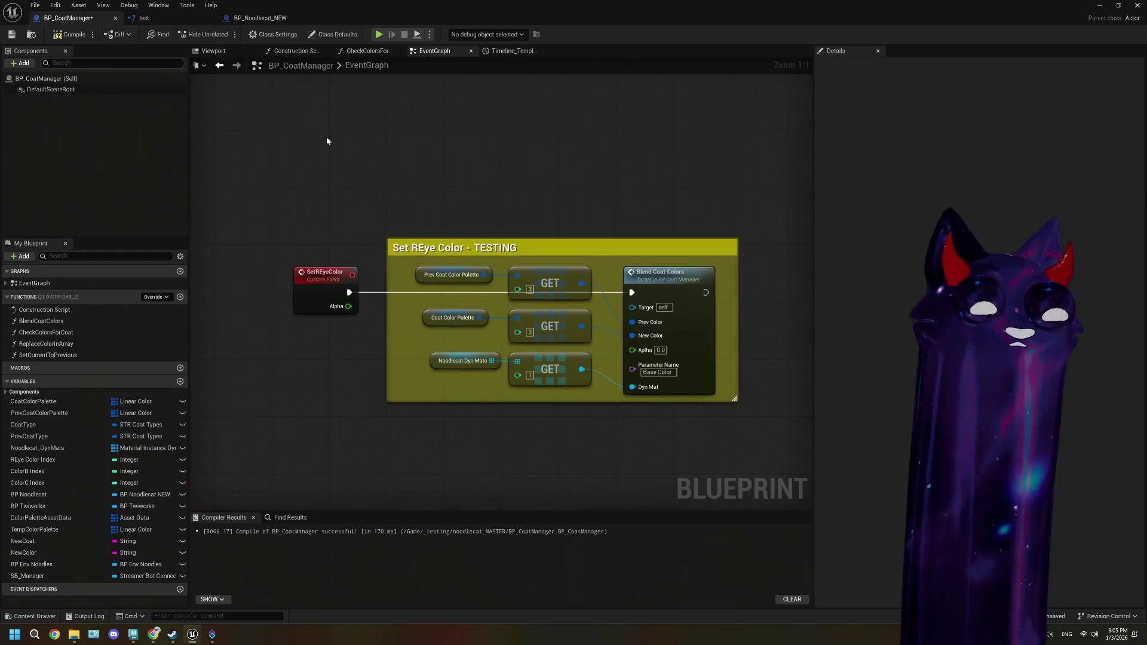
# - Add a custom event named OnSetREyeColor and place it up and to the left
pyautogui.rightClick(327, 141)
pyautogui.write('cust')
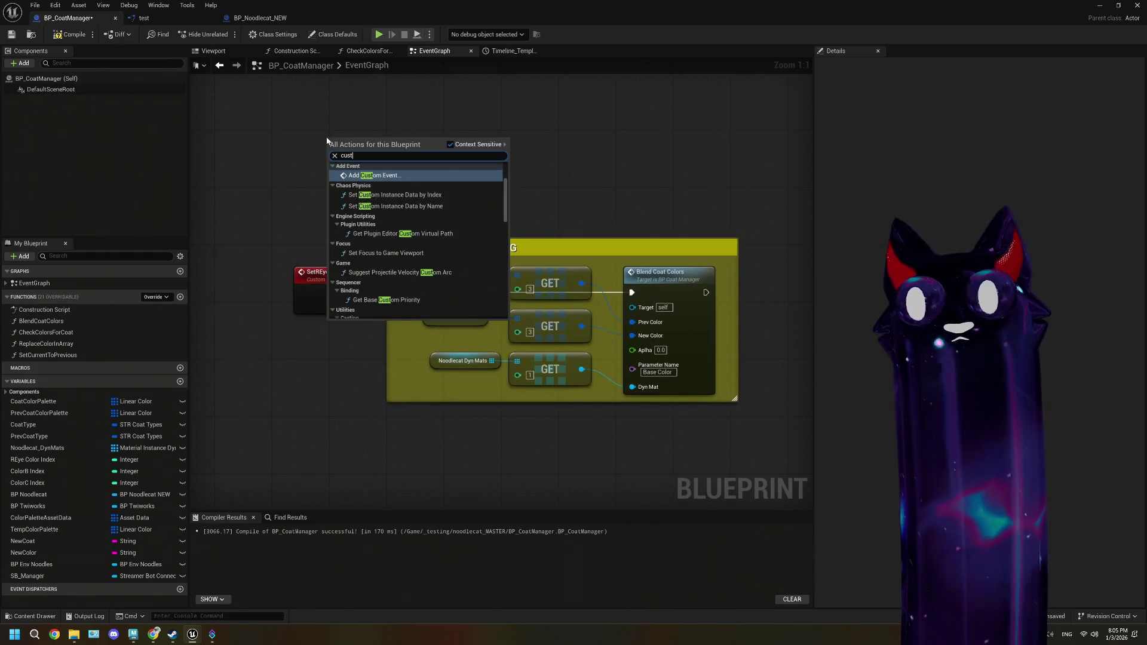
pyautogui.click(378, 178)
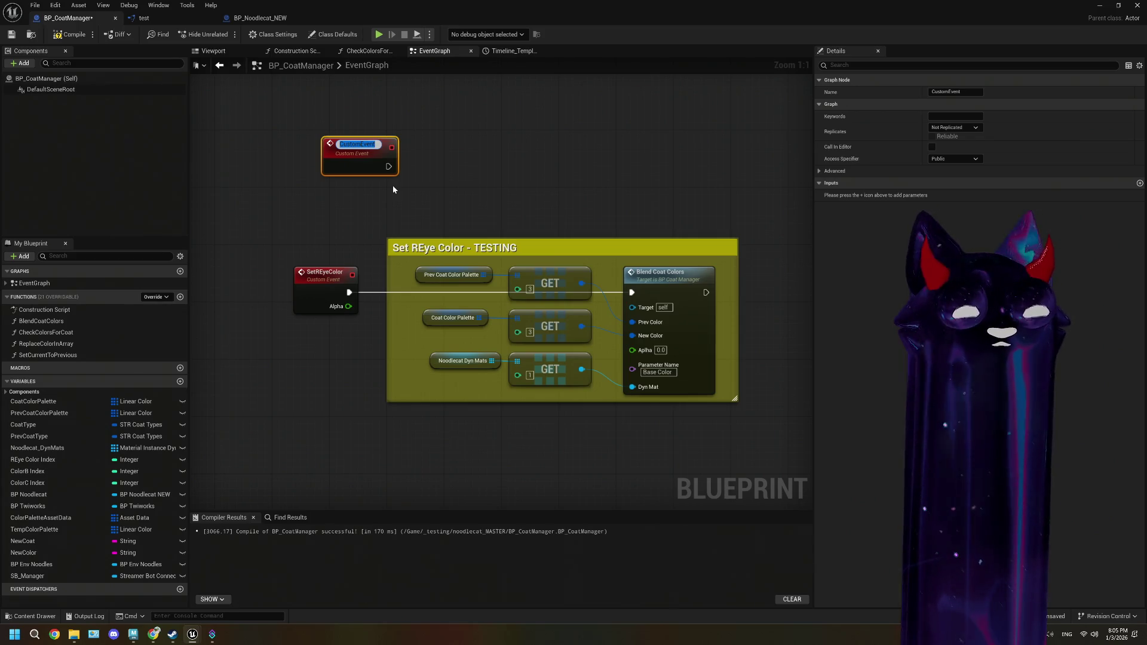
pyautogui.write('OnS')
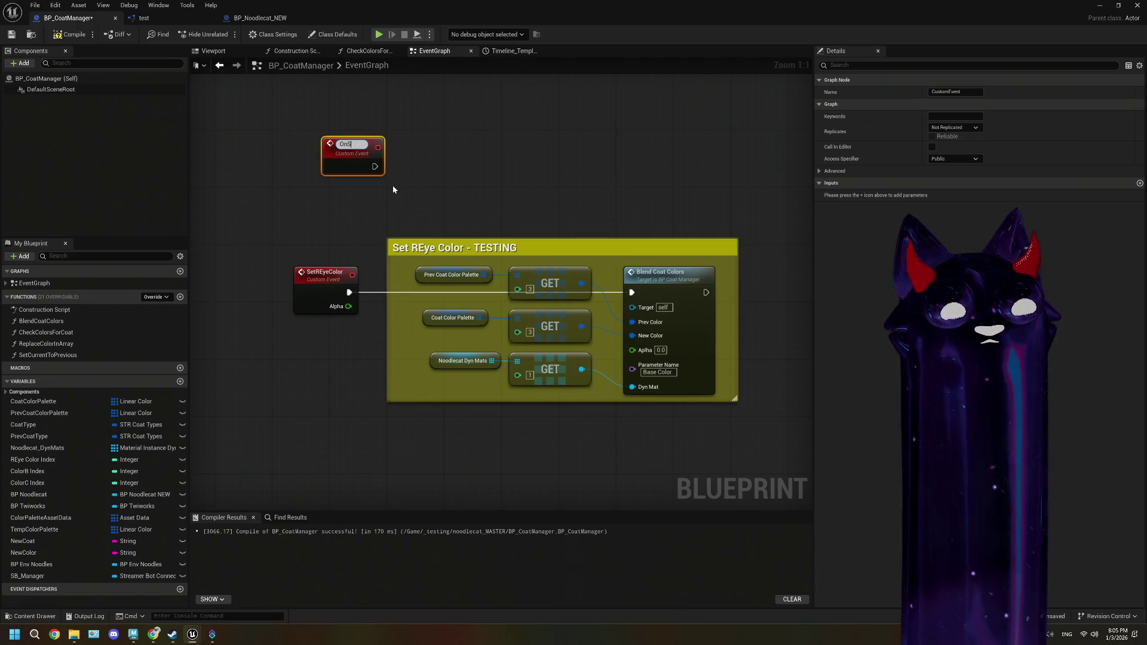
pyautogui.write('etREy')
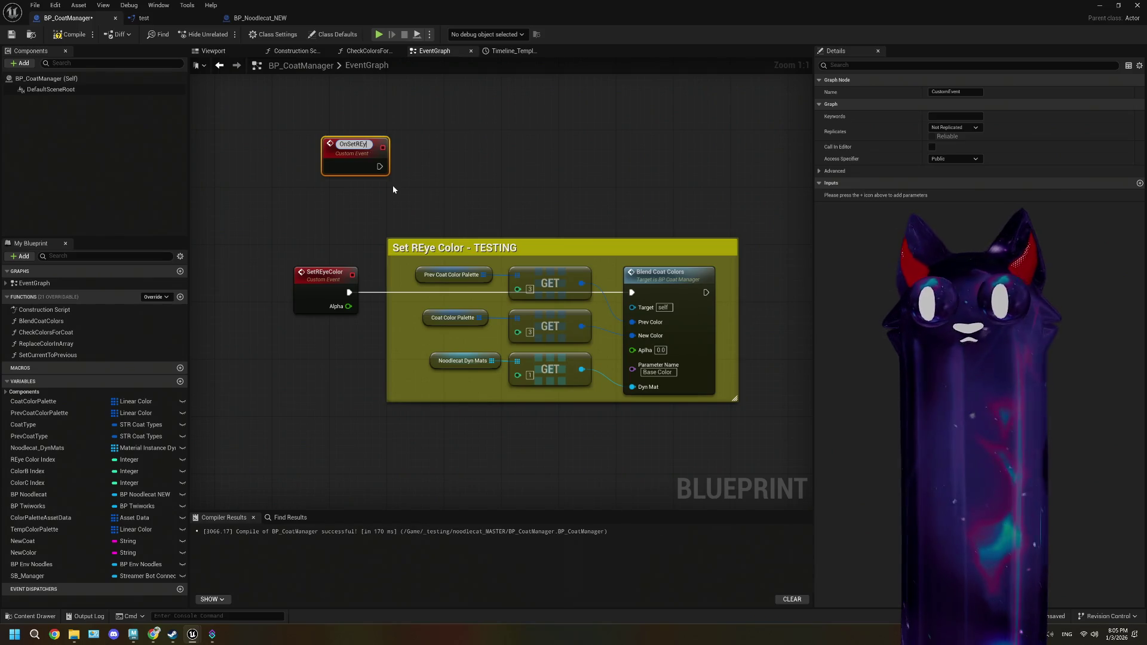
pyautogui.write('eColor')
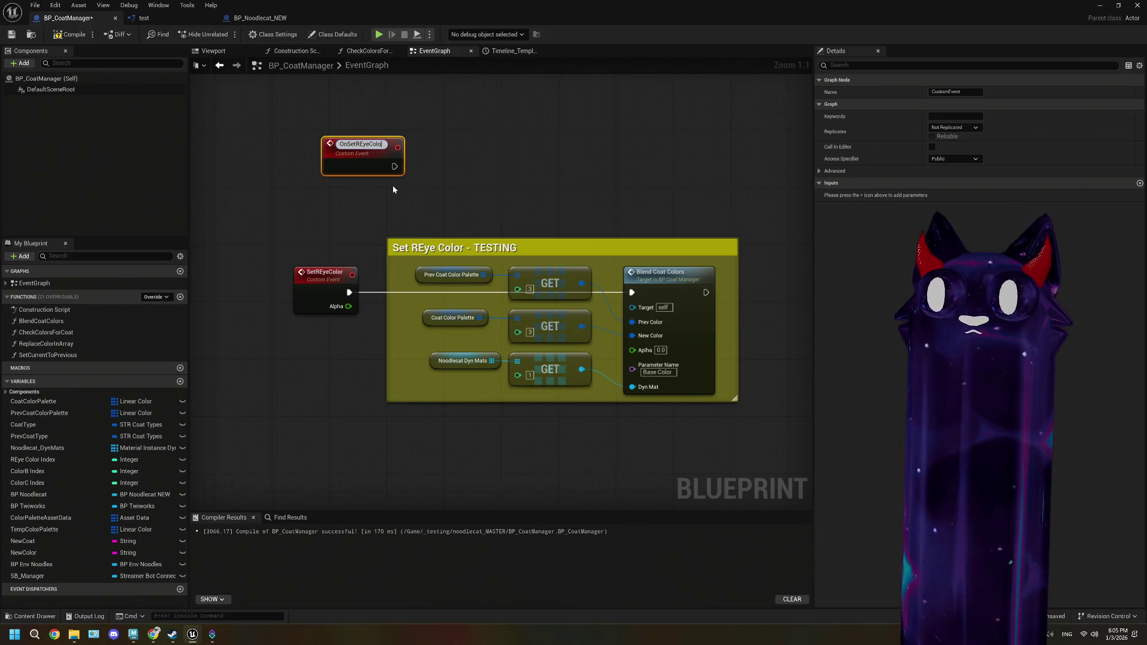
pyautogui.click(392, 189)
pyautogui.moveTo(363, 155); pyautogui.dragTo(326, 127)
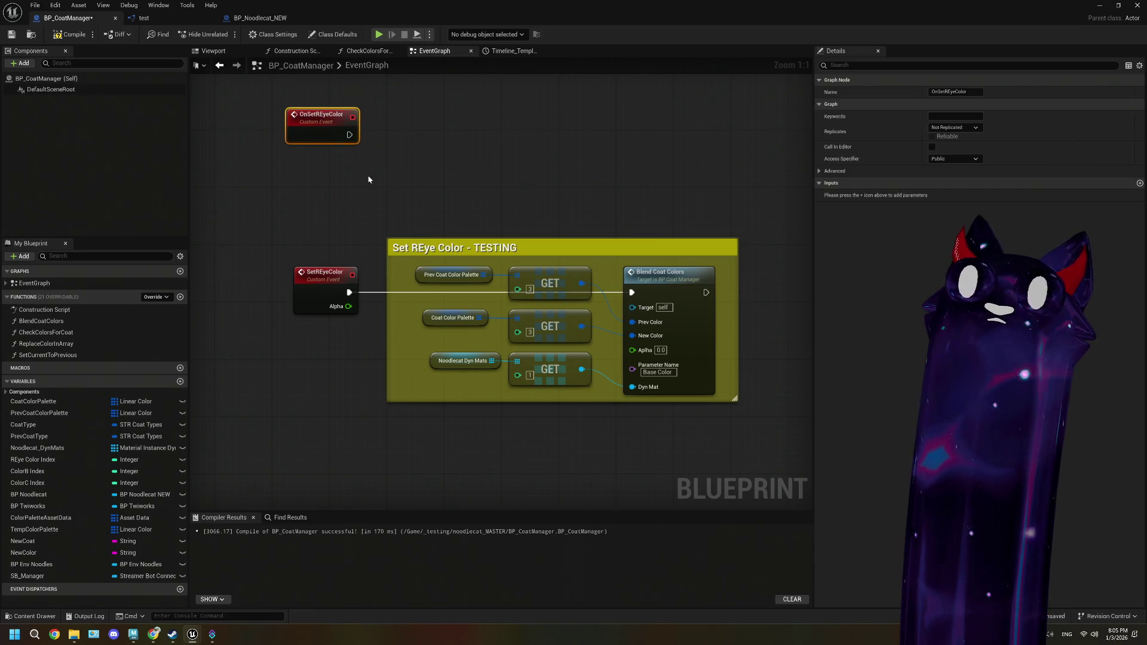
# - Move the TESTING comment and SetREyeColor event further down, below OnSetREyeColor
pyautogui.scroll(-1, 508, 335)
pyautogui.moveTo(243, 128); pyautogui.dragTo(647, 353)
pyautogui.moveTo(524, 170); pyautogui.dragTo(521, 206)
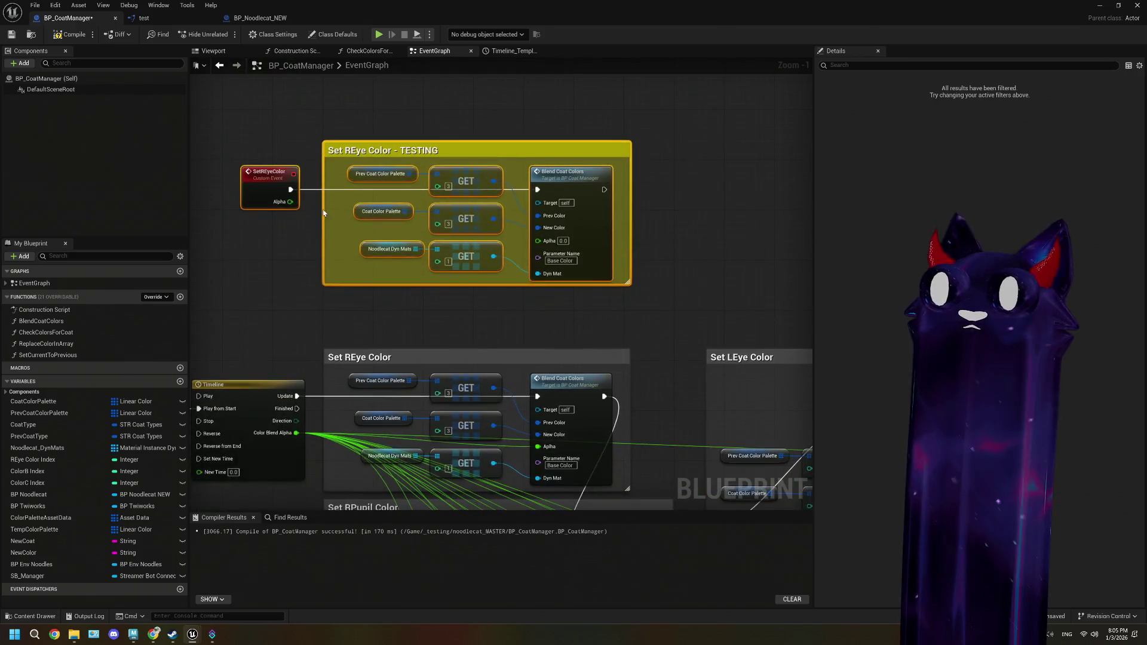
# - Connect SetREyeColor's Alpha to the Aplha input of Blend Coat Colors
pyautogui.moveTo(347, 320); pyautogui.dragTo(345, 309)
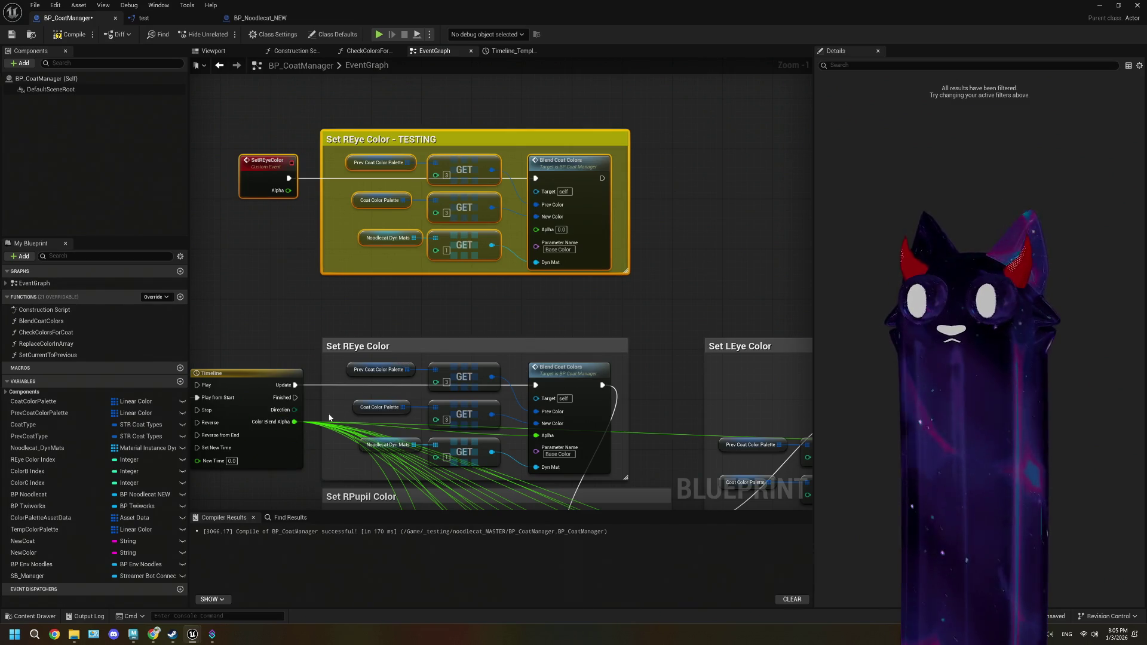
pyautogui.moveTo(289, 191)
pyautogui.mouseDown()
pyautogui.moveTo(569, 244)
pyautogui.moveTo(535, 229)
pyautogui.mouseUp()
pyautogui.moveTo(342, 273); pyautogui.dragTo(358, 208)
# - Add a Set REye Color call driven by Timeline Update, with Color Blend Alpha as its Alpha
pyautogui.click(338, 261)
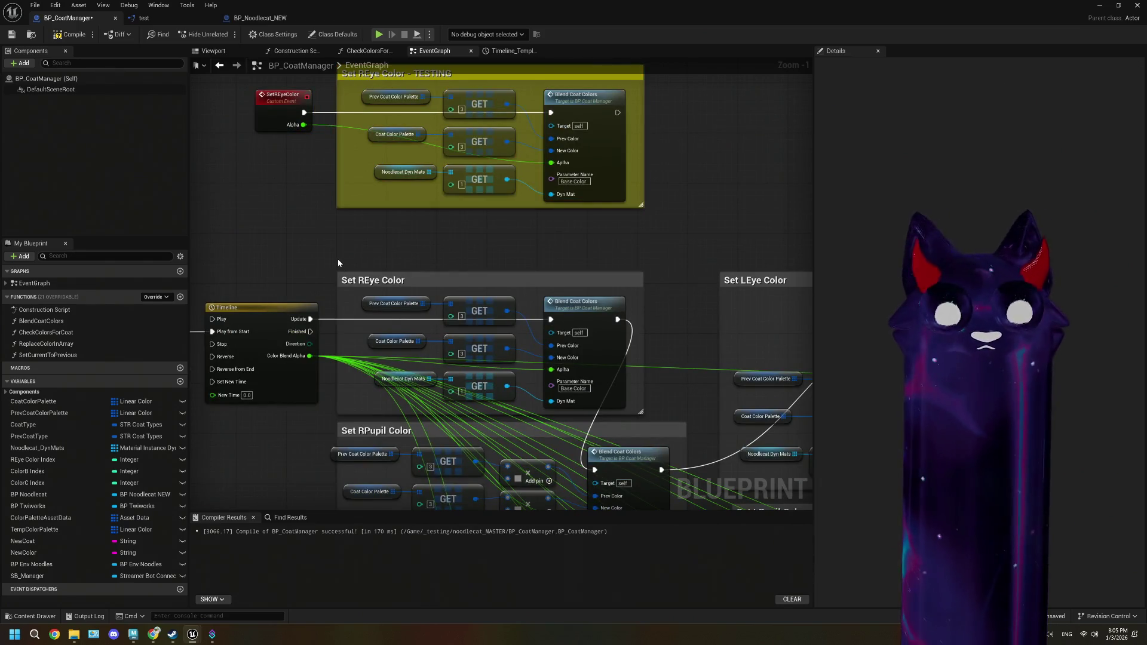
pyautogui.rightClick(338, 263)
pyautogui.write('set')
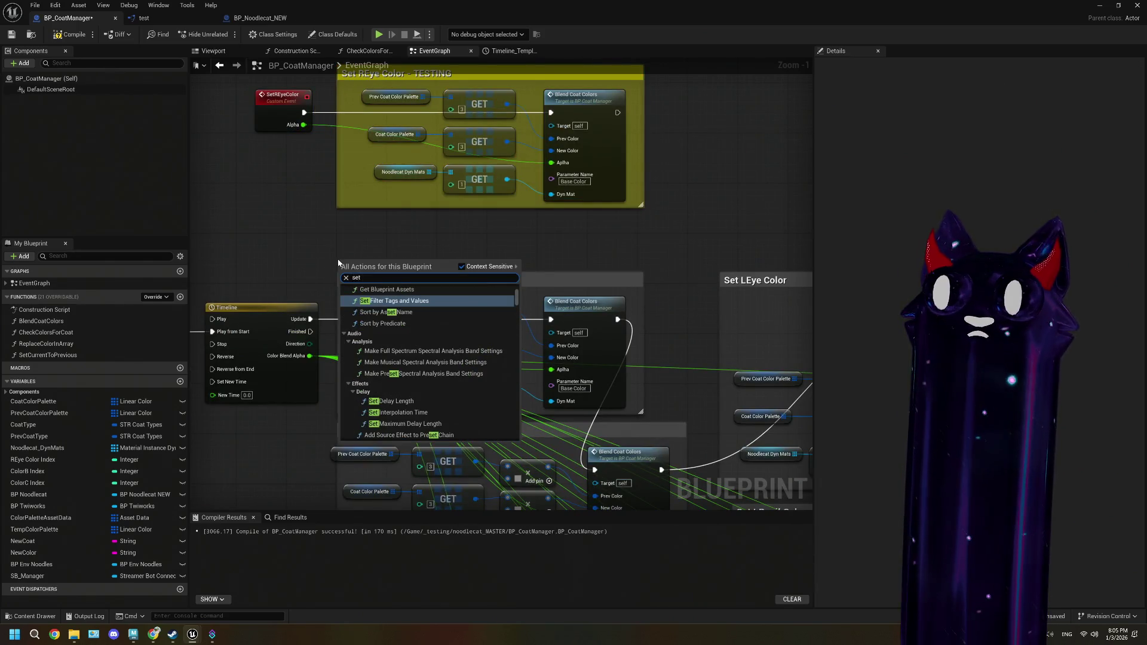
pyautogui.write('rey')
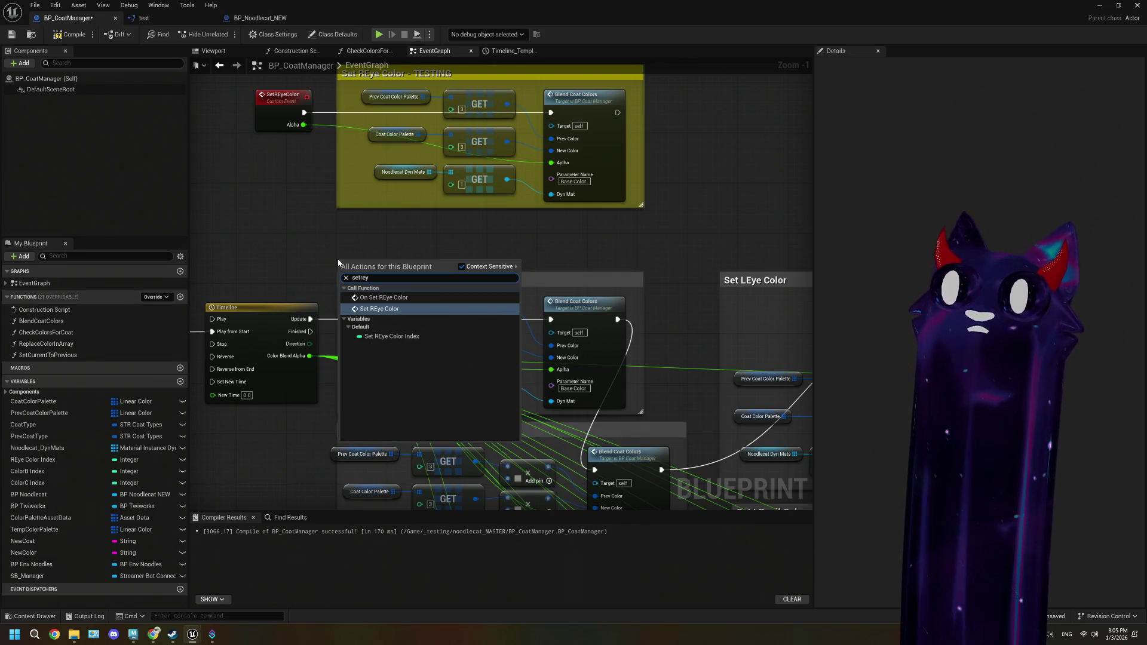
pyautogui.click(373, 309)
pyautogui.moveTo(376, 274); pyautogui.dragTo(310, 233)
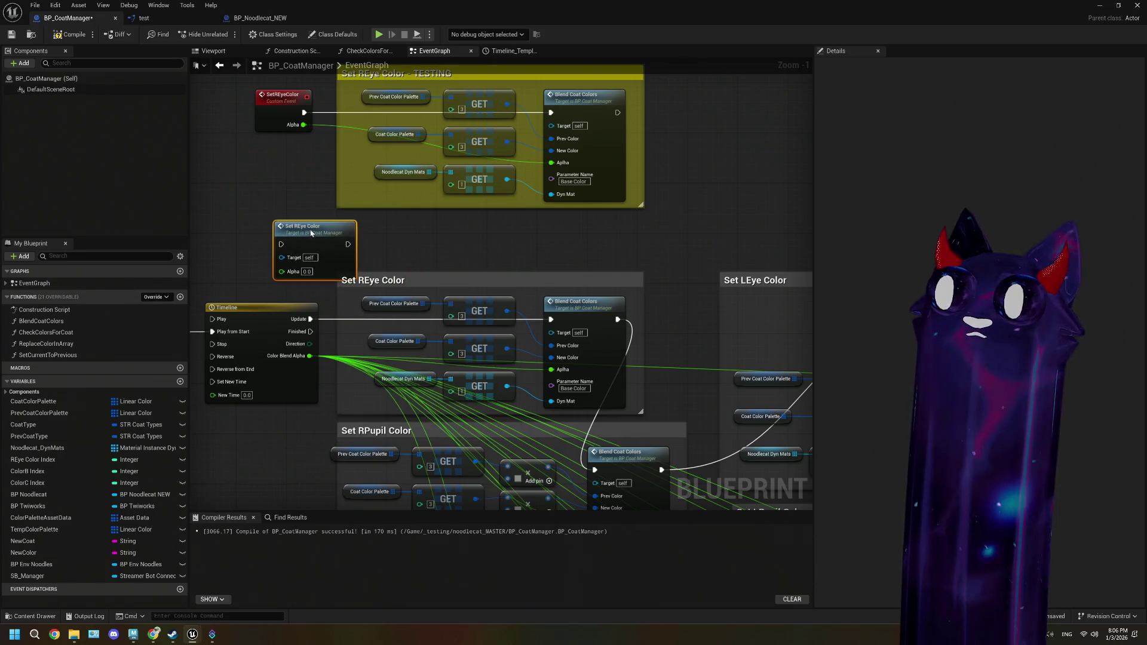
pyautogui.moveTo(310, 355); pyautogui.dragTo(281, 271)
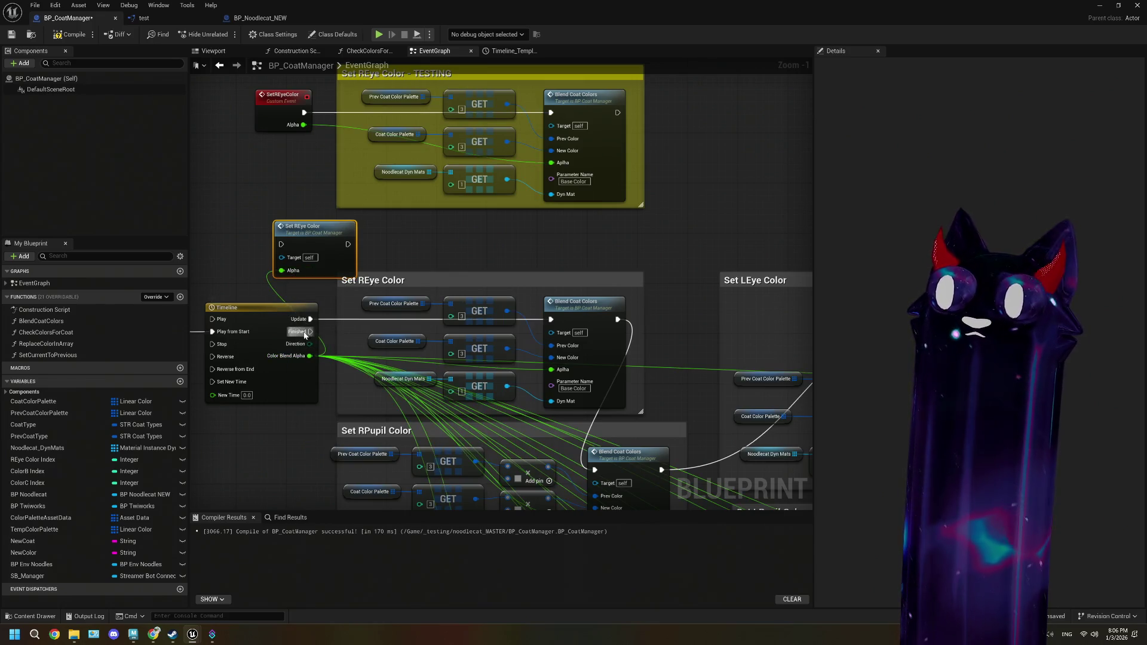
pyautogui.moveTo(311, 319)
pyautogui.mouseDown()
pyautogui.moveTo(281, 248)
pyautogui.moveTo(527, 456)
pyautogui.moveTo(595, 470)
pyautogui.mouseUp()
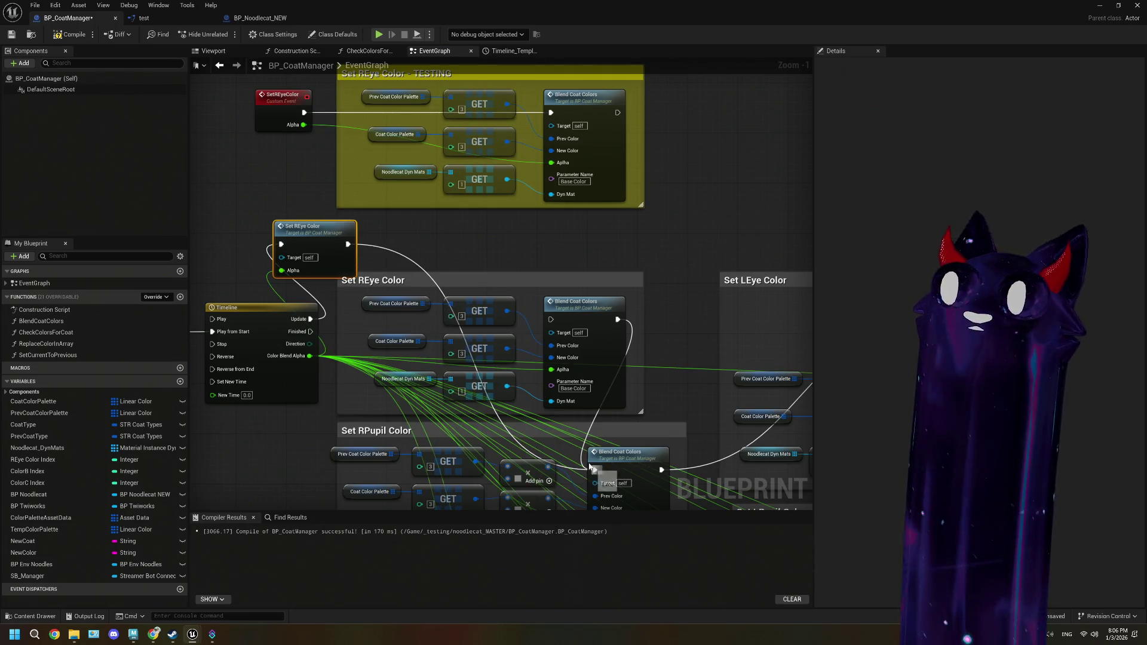
# - Compile and save BP_CoatManager, run a brief Noodlecat play test, then reopen the blueprint
pyautogui.click(12, 34)
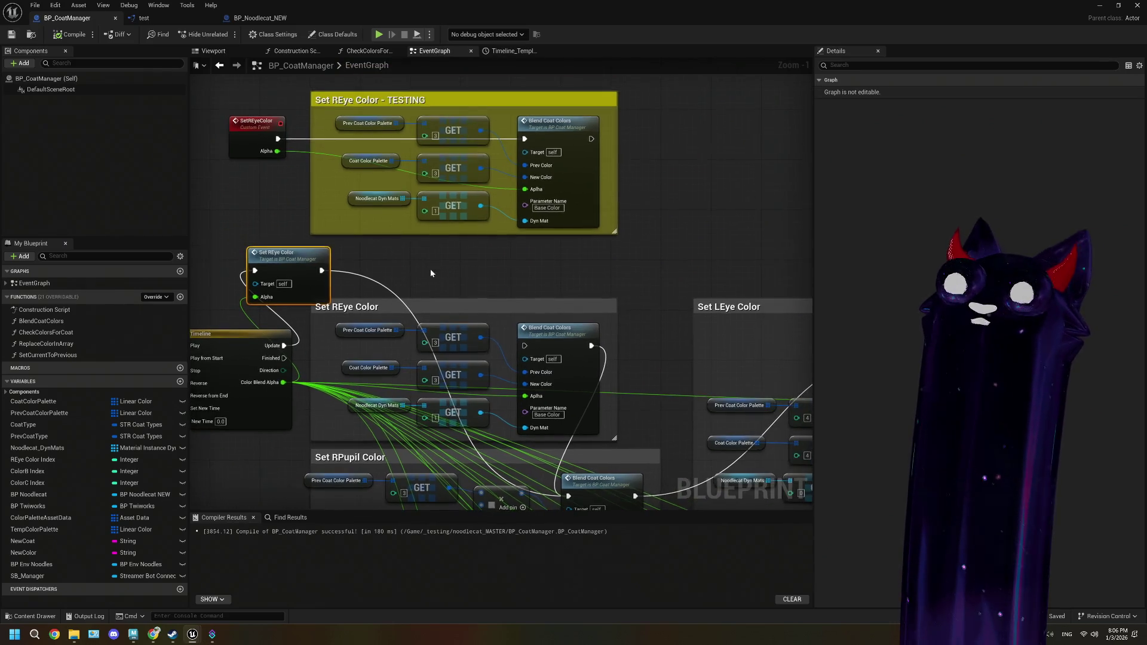
pyautogui.click(1136, 5)
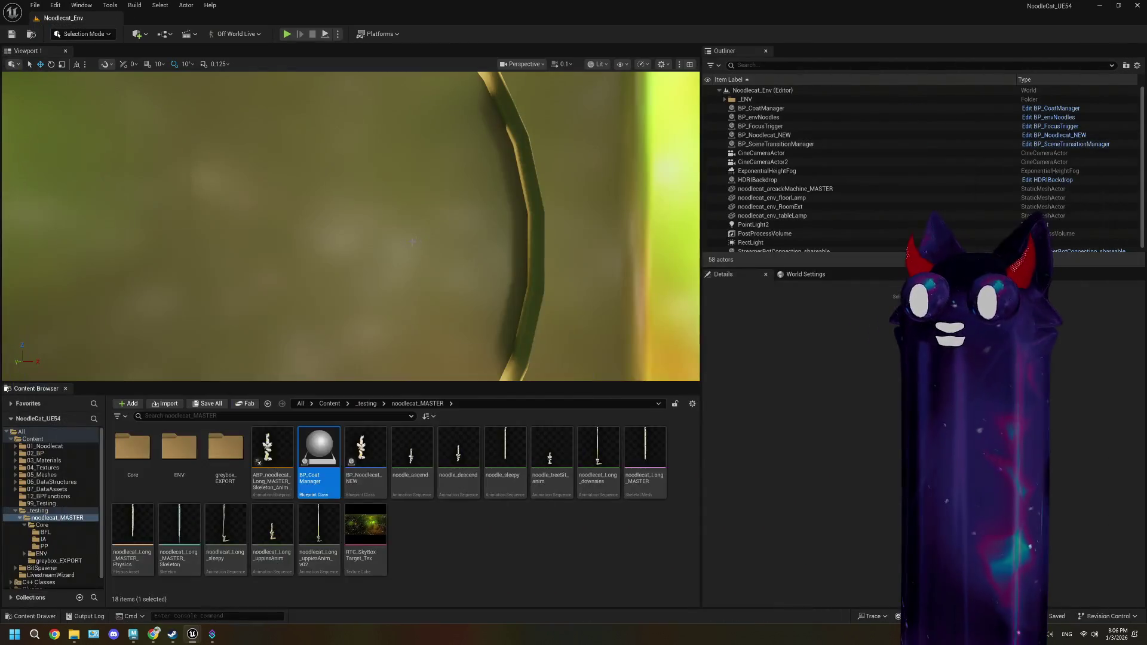
pyautogui.click(286, 34)
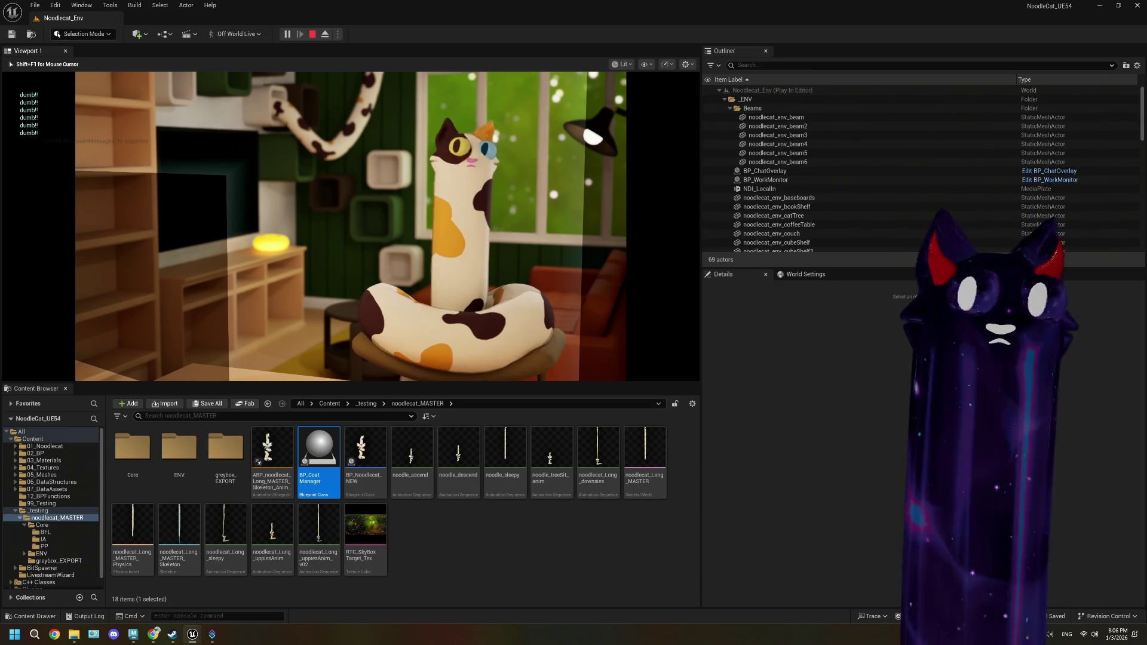
pyautogui.press('Escape')
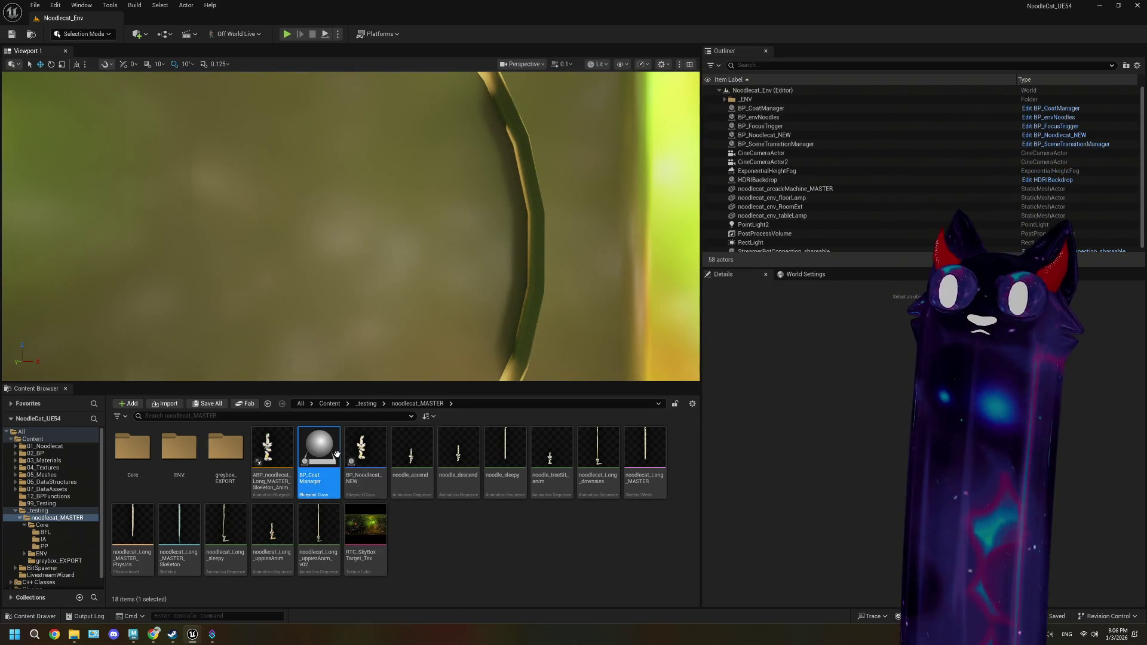
pyautogui.doubleClick(319, 454)
pyautogui.scroll(-2, 405, 260)
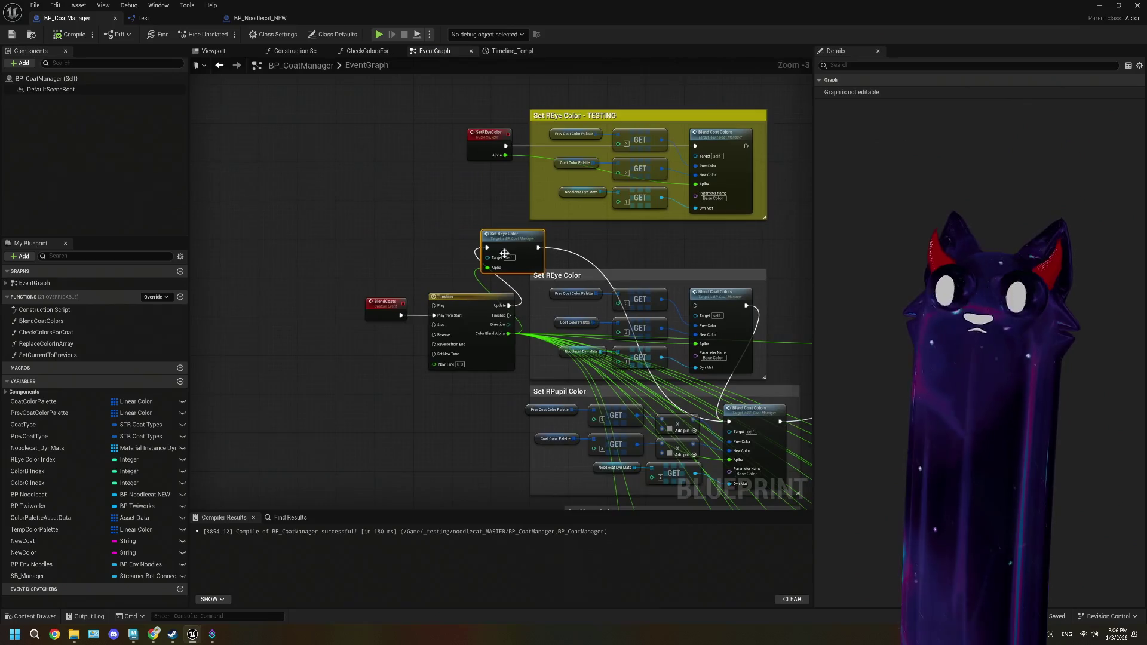
# - Place a Debug Key Space Bar event, found via 'deb spa', near the BeginPlay nodes
pyautogui.moveTo(301, 199); pyautogui.dragTo(365, 269)
pyautogui.click(331, 245)
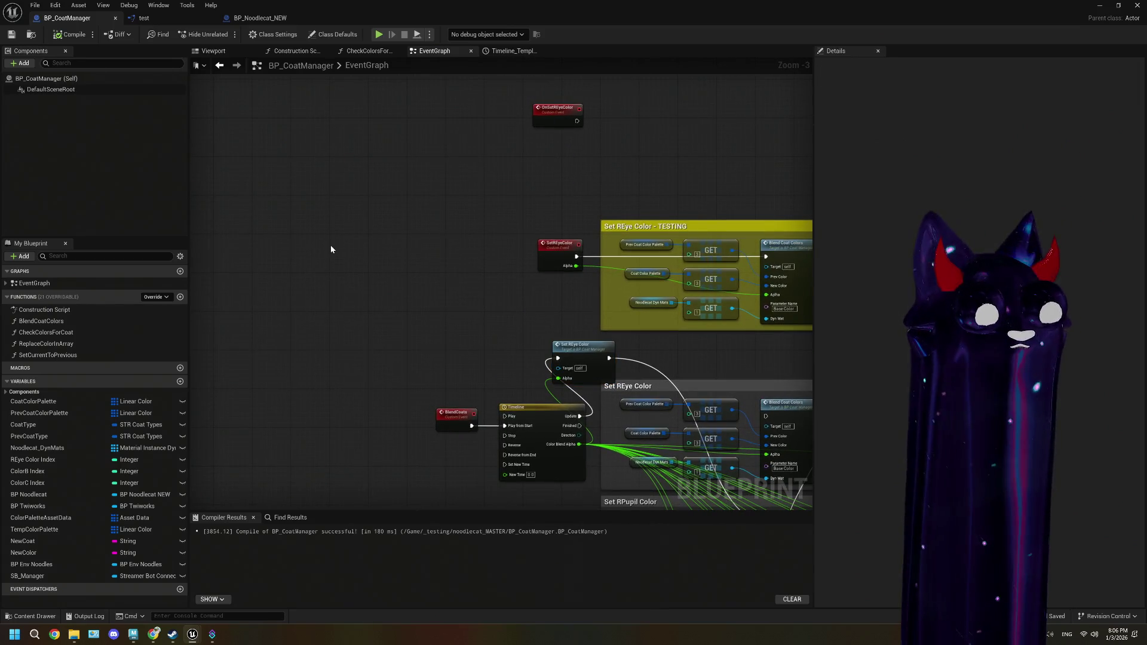
pyautogui.rightClick(331, 246)
pyautogui.moveTo(325, 237)
pyautogui.mouseDown()
pyautogui.moveTo(307, 225)
pyautogui.moveTo(379, 282)
pyautogui.moveTo(504, 215)
pyautogui.moveTo(497, 324)
pyautogui.moveTo(594, 321)
pyautogui.moveTo(607, 267)
pyautogui.moveTo(471, 299)
pyautogui.moveTo(375, 269)
pyautogui.mouseUp()
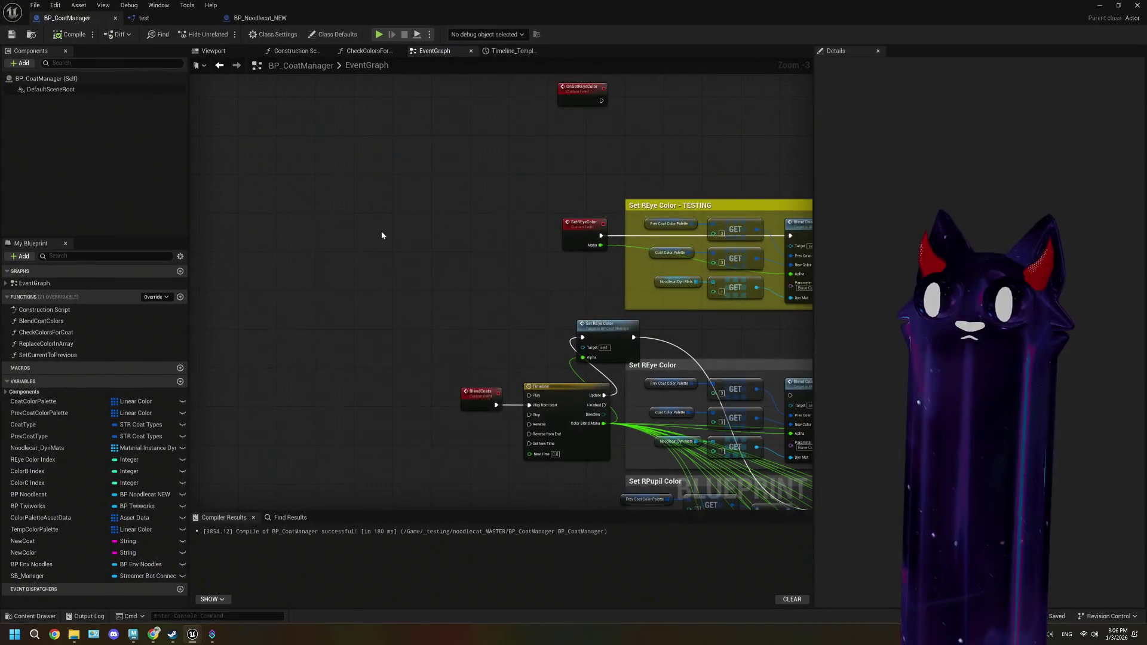
pyautogui.rightClick(382, 235)
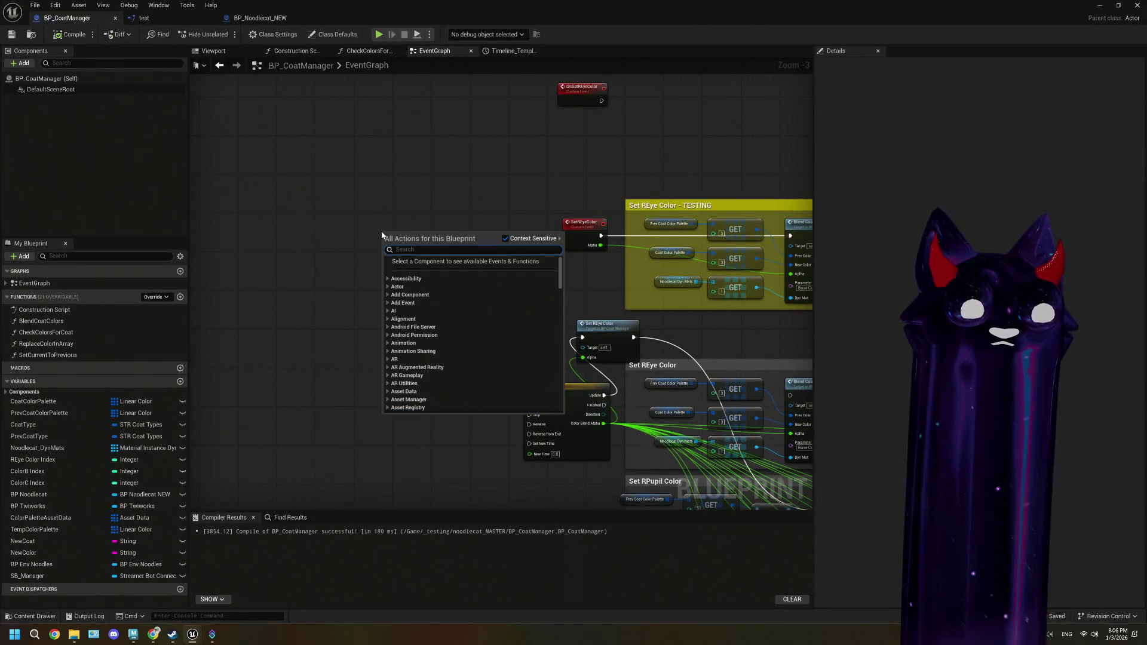
pyautogui.write('deb spa')
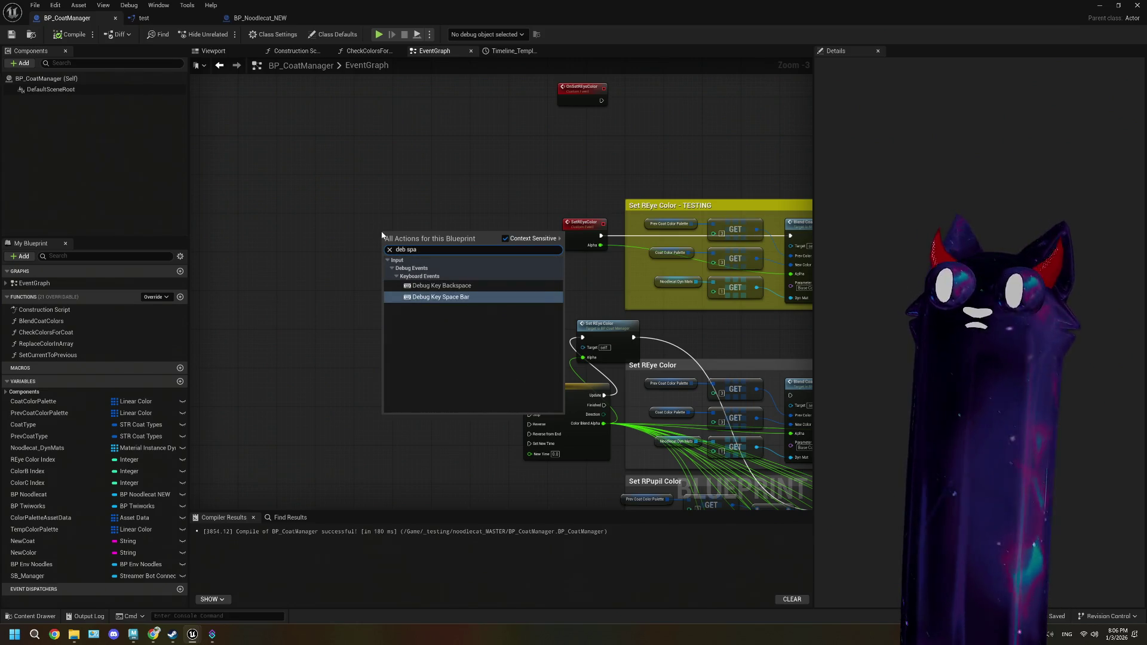
pyautogui.click(526, 297)
pyautogui.scroll(2, 561, 316)
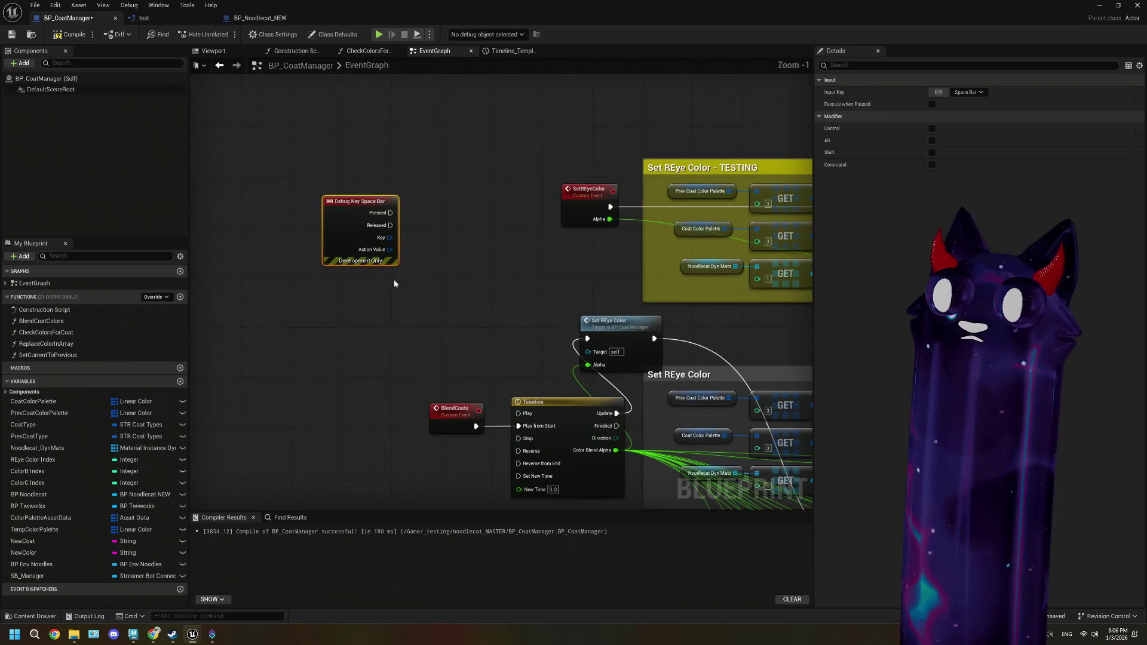
# - Reposition the Debug Key Space Bar node and add a Coat Color Palette getter below it
pyautogui.moveTo(358, 201); pyautogui.dragTo(301, 181)
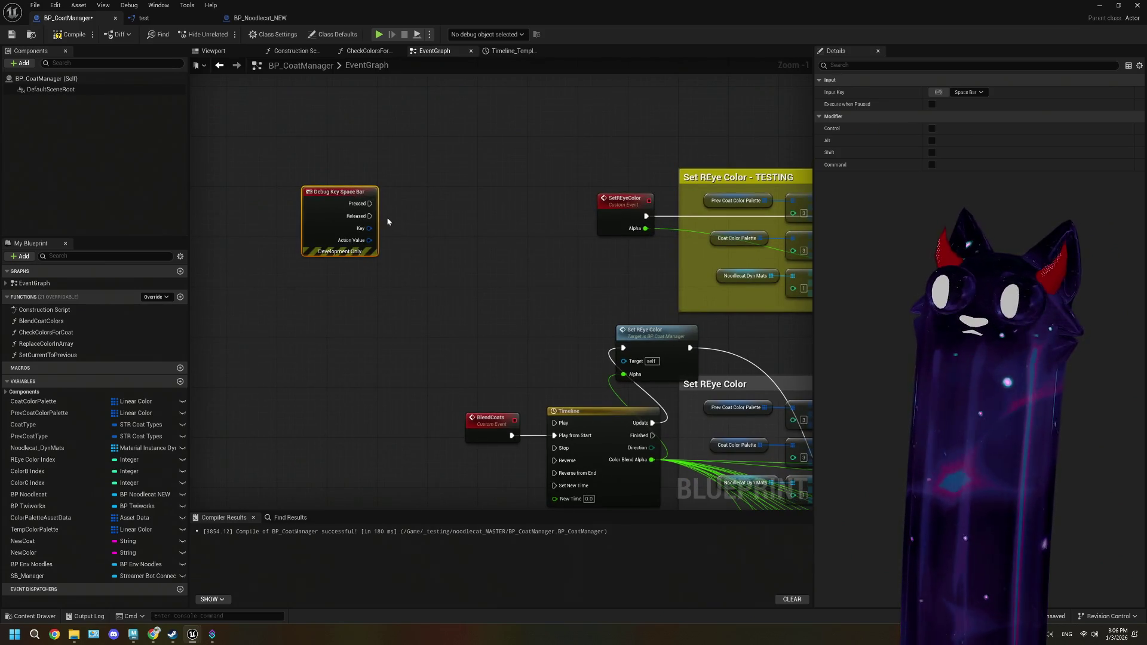
pyautogui.moveTo(353, 197); pyautogui.dragTo(396, 229)
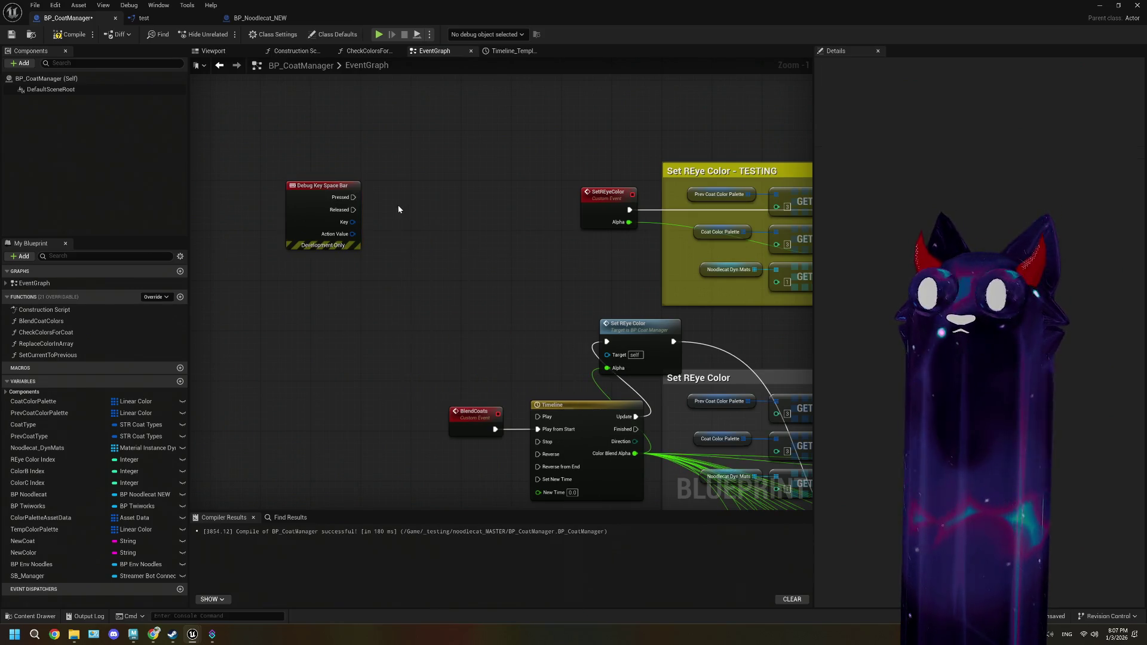
pyautogui.click(383, 239)
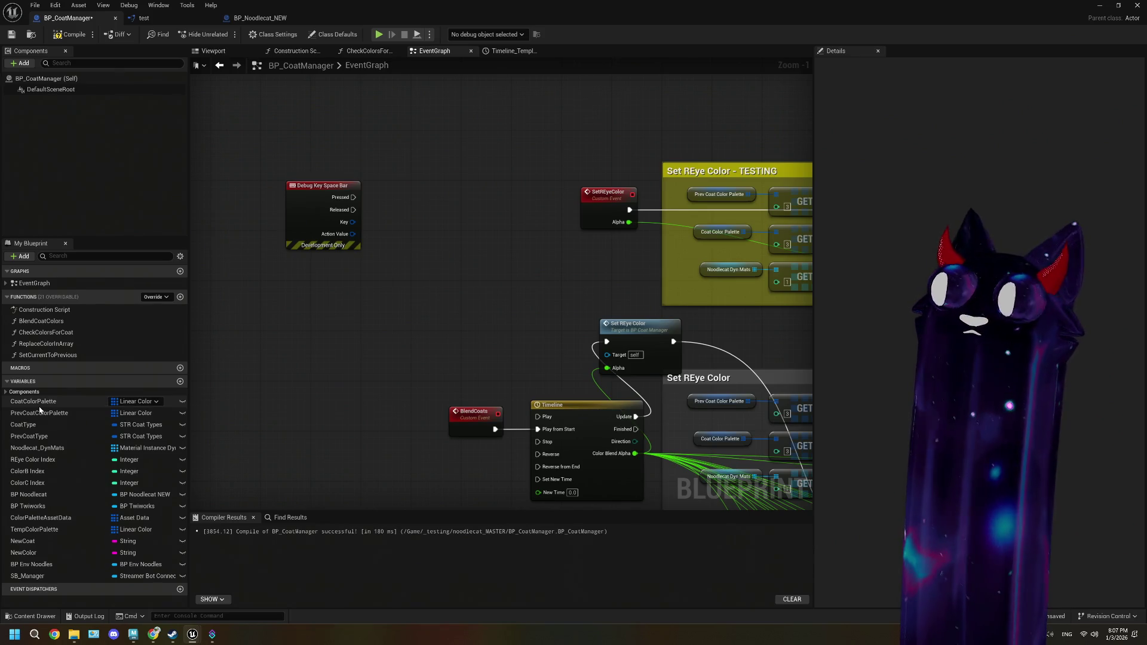
pyautogui.moveTo(39, 406); pyautogui.dragTo(309, 359)
pyautogui.click(340, 368)
# - Add a Prev Coat Color Palette getter and compare both palettes' default values in Details
pyautogui.click(43, 414)
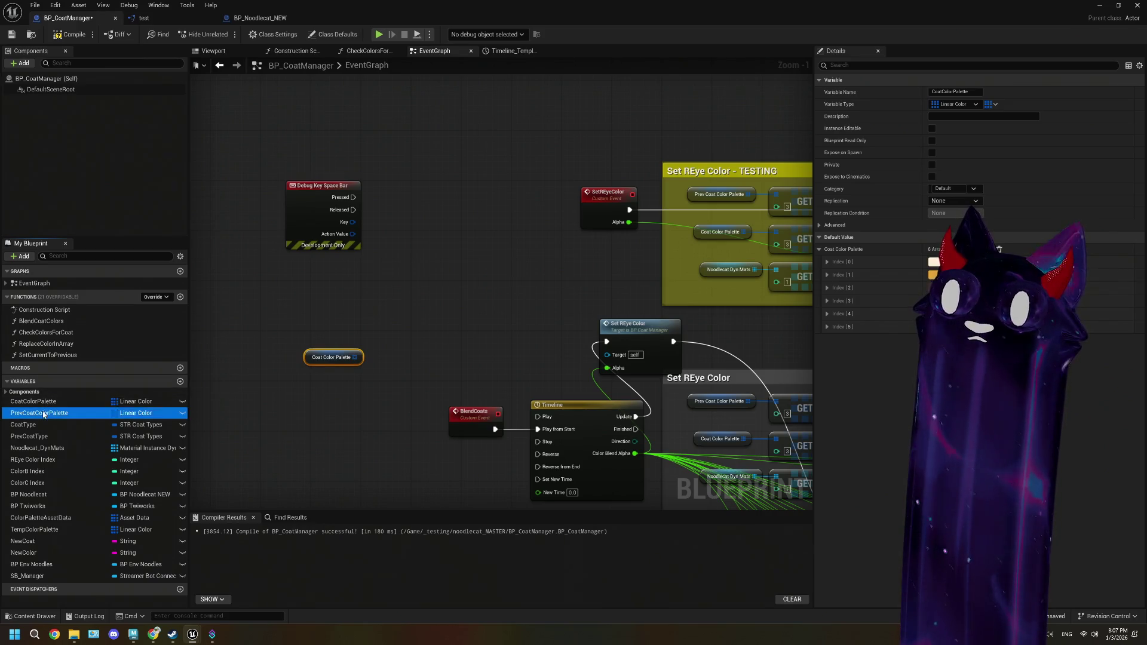
pyautogui.moveTo(43, 413); pyautogui.dragTo(278, 313)
pyautogui.click(309, 326)
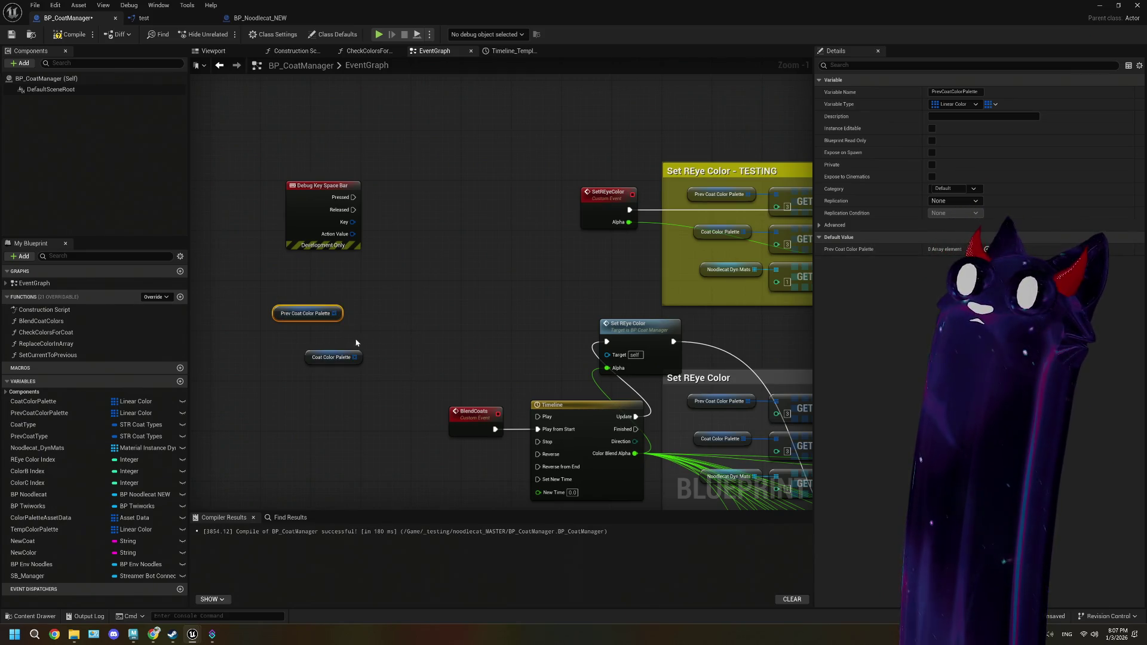
pyautogui.click(347, 356)
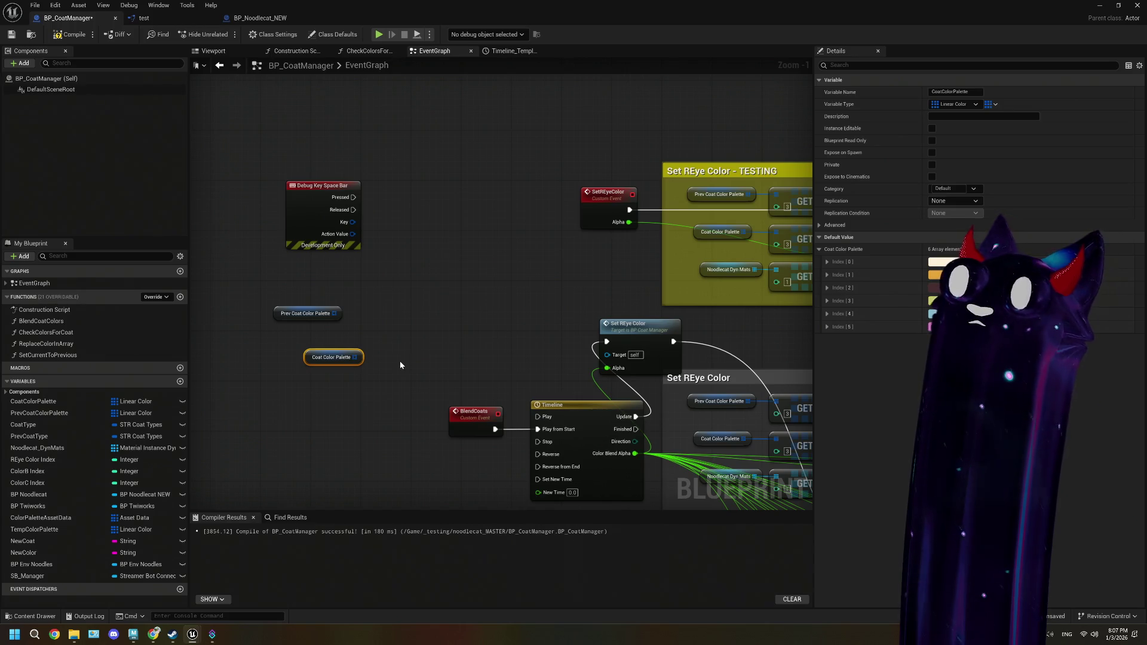
pyautogui.click(299, 313)
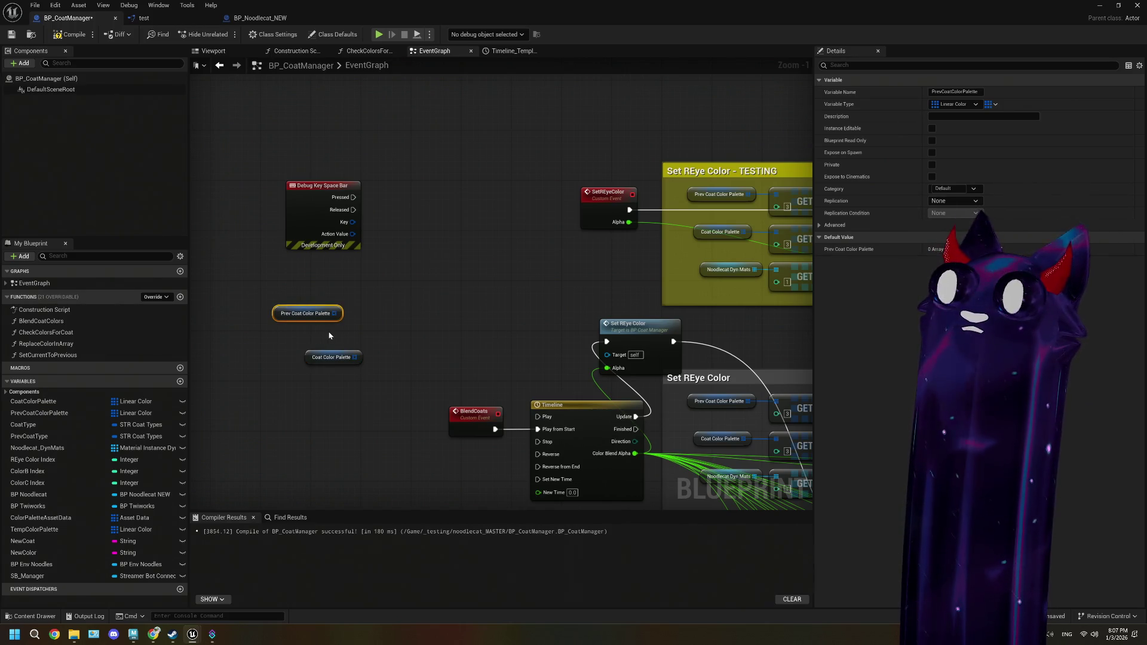
pyautogui.click(337, 358)
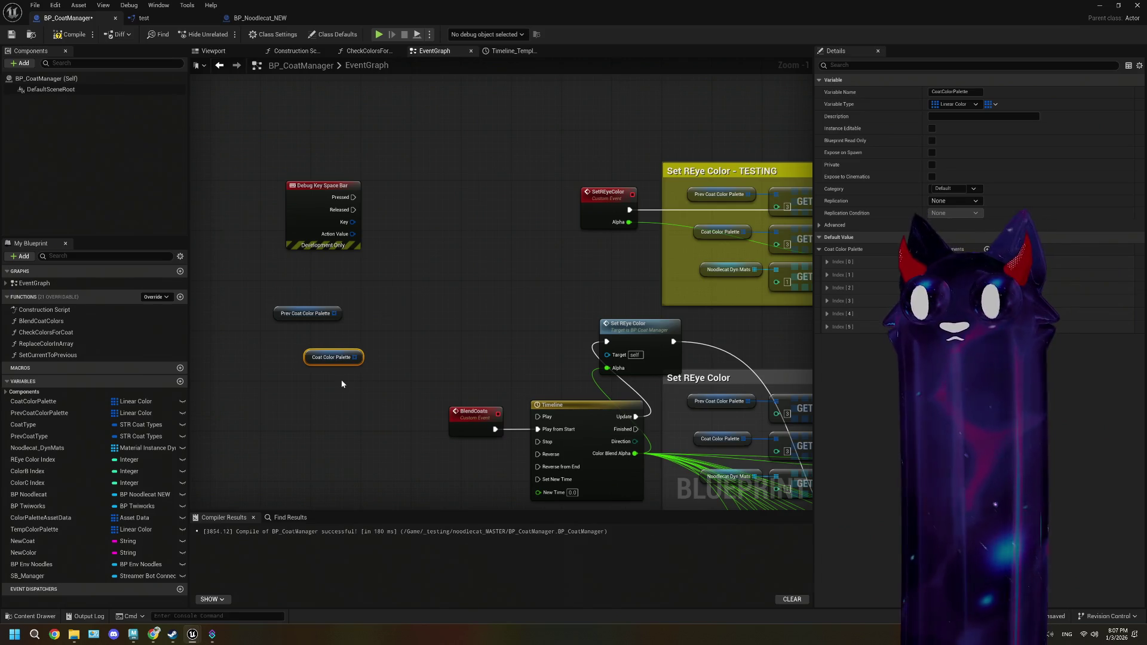
pyautogui.click(321, 299)
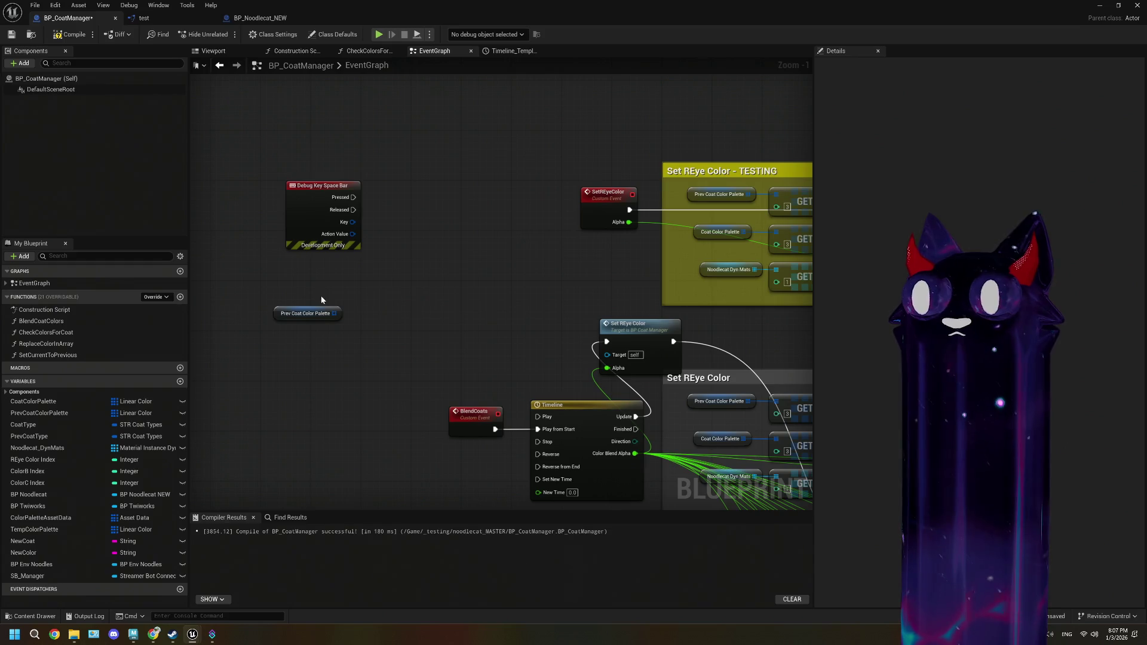
pyautogui.scroll(-3, 350, 353)
pyautogui.moveTo(399, 395)
pyautogui.mouseDown()
pyautogui.moveTo(511, 307)
pyautogui.moveTo(498, 351)
pyautogui.mouseUp()
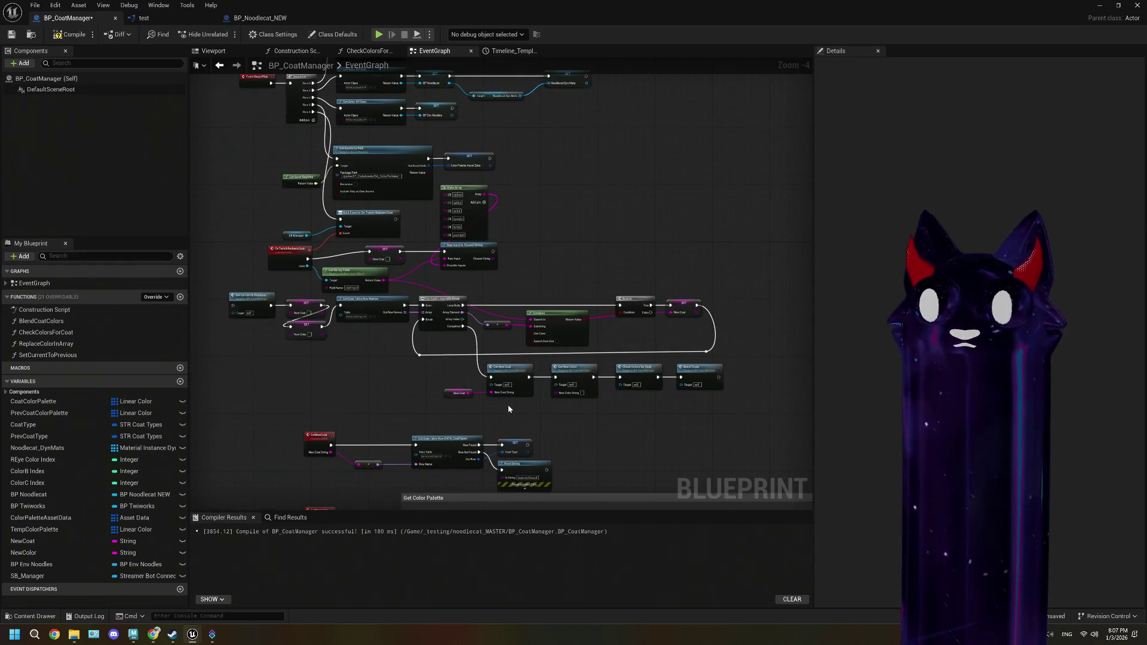
pyautogui.moveTo(509, 408)
pyautogui.mouseDown()
pyautogui.moveTo(412, 280)
pyautogui.moveTo(537, 425)
pyautogui.mouseUp()
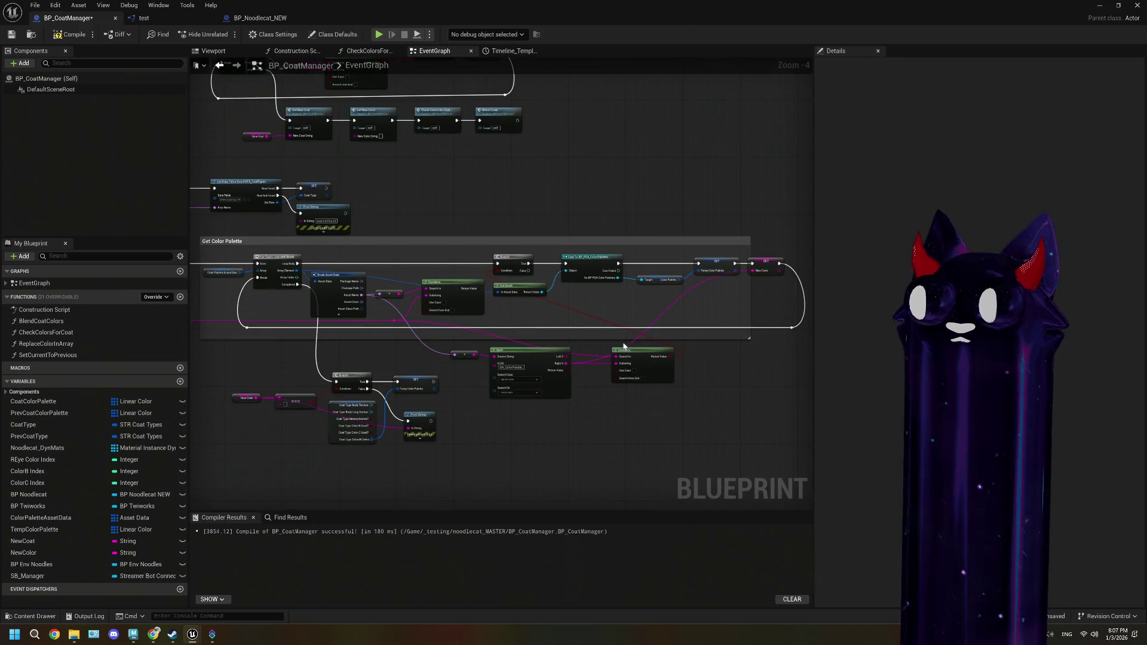
pyautogui.scroll(2, 622, 347)
pyautogui.scroll(-2, 628, 320)
pyautogui.moveTo(597, 215)
pyautogui.mouseDown()
pyautogui.moveTo(541, 246)
pyautogui.moveTo(488, 223)
pyautogui.moveTo(290, 291)
pyautogui.moveTo(345, 288)
pyautogui.mouseUp()
pyautogui.scroll(1, 489, 222)
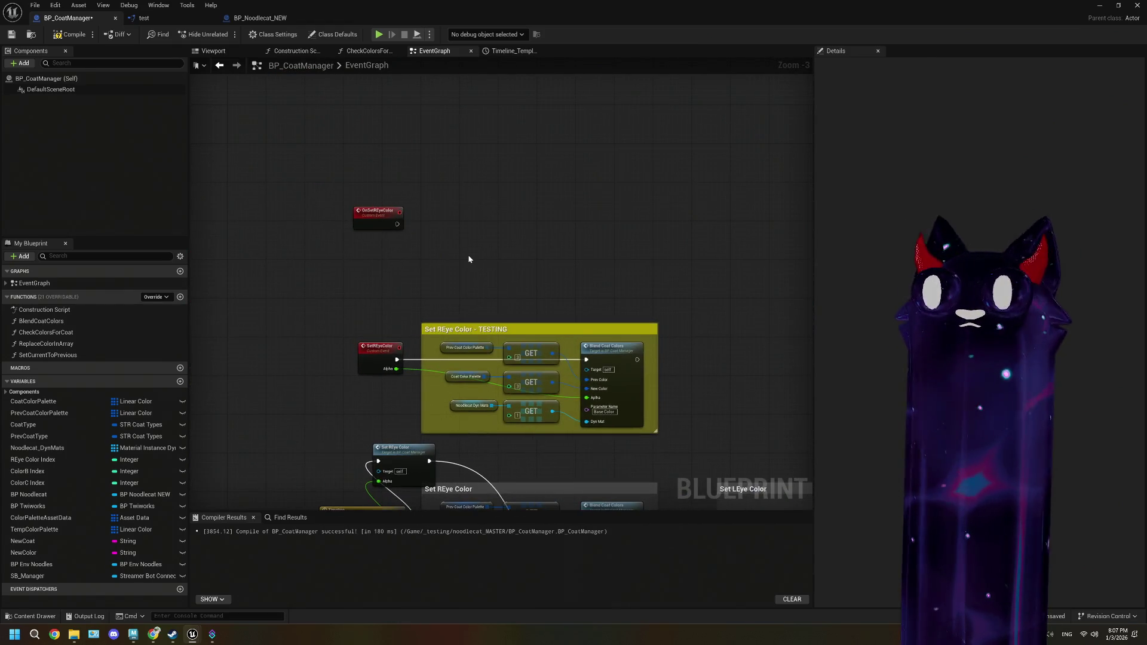
pyautogui.scroll(2, 418, 260)
pyautogui.moveTo(446, 281)
pyautogui.mouseDown()
pyautogui.moveTo(363, 298)
pyautogui.moveTo(292, 294)
pyautogui.mouseUp()
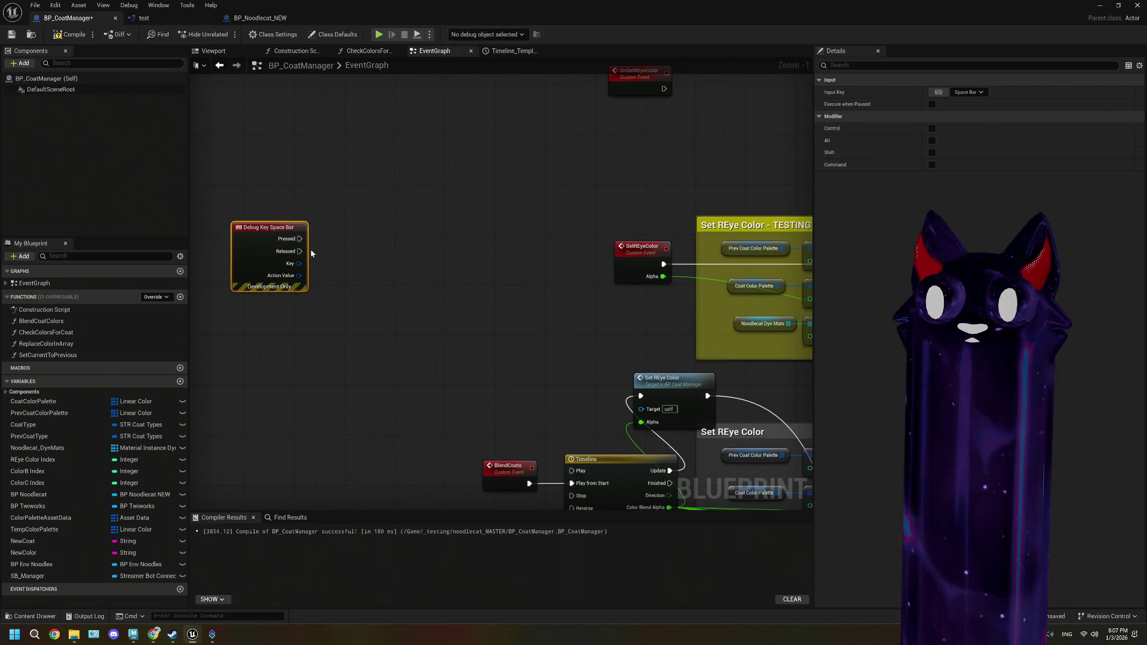
# - Make Space Bar's Pressed run a SET Coat Color Palette node
pyautogui.moveTo(300, 238); pyautogui.dragTo(396, 246)
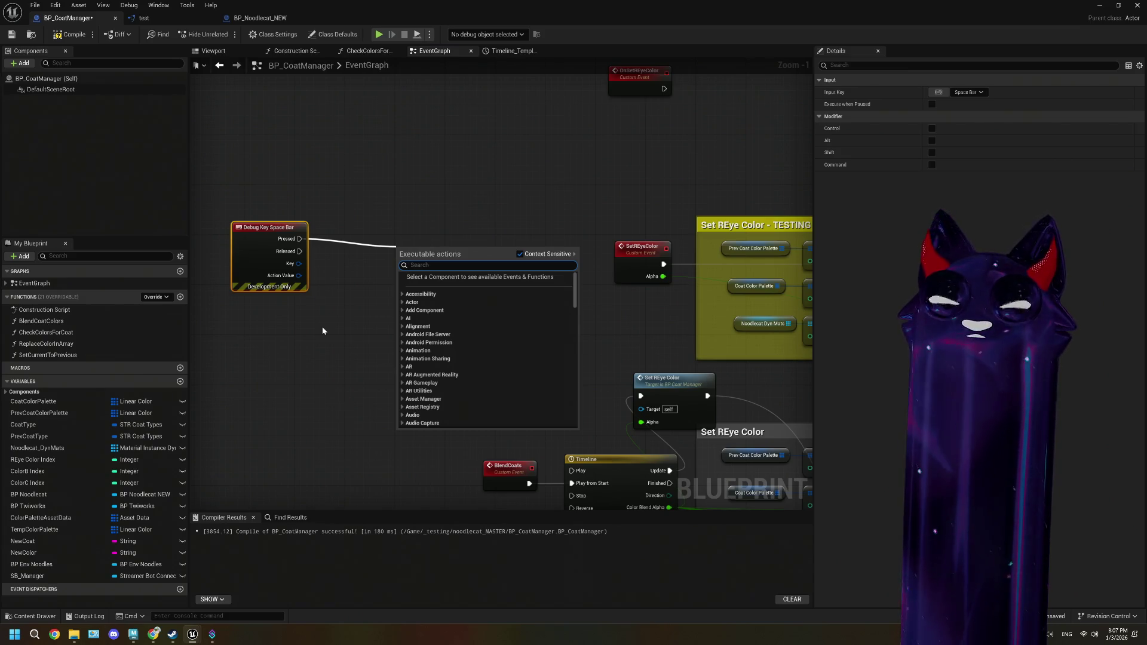
pyautogui.write('coat color')
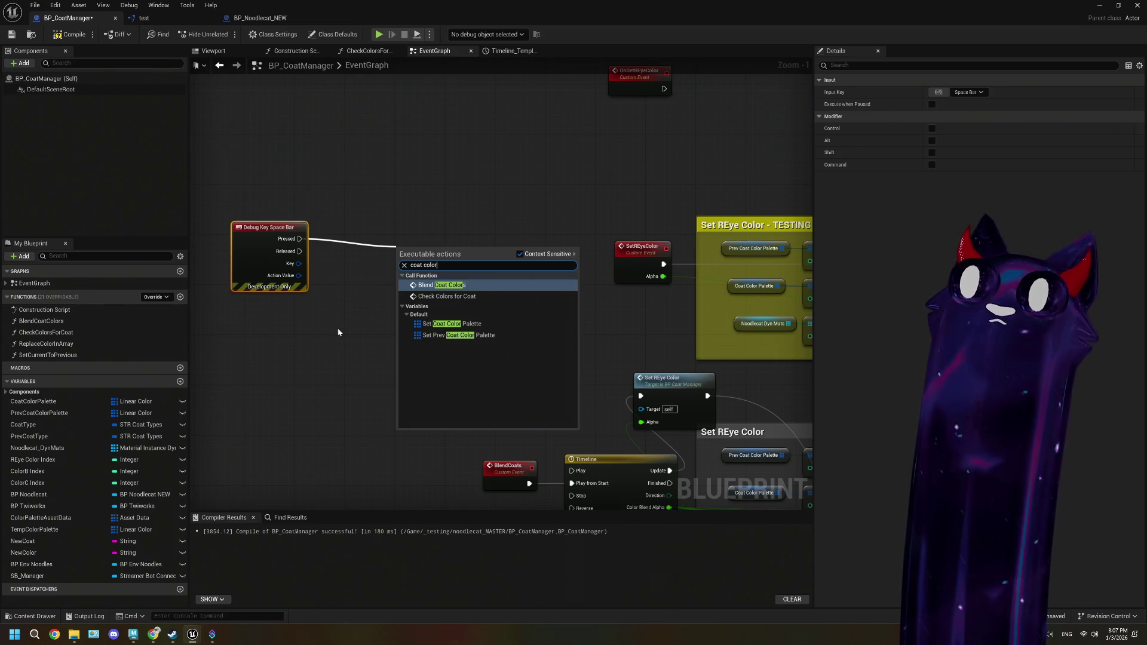
pyautogui.click(448, 324)
# - Feed the palette input from a Make Array node expanded to six entries
pyautogui.moveTo(389, 247)
pyautogui.mouseDown()
pyautogui.moveTo(384, 240)
pyautogui.moveTo(333, 335)
pyautogui.moveTo(272, 303)
pyautogui.mouseUp()
pyautogui.write('make')
pyautogui.press('Return')
pyautogui.click(305, 329)
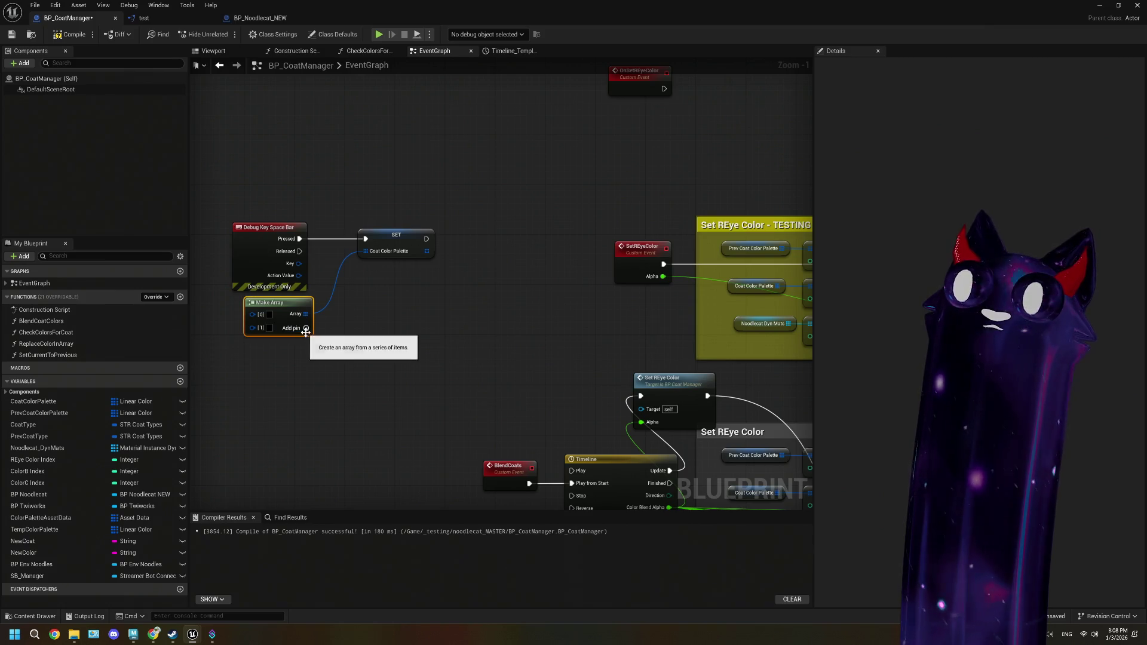
pyautogui.click(306, 329)
pyautogui.click(306, 328)
pyautogui.click(306, 329)
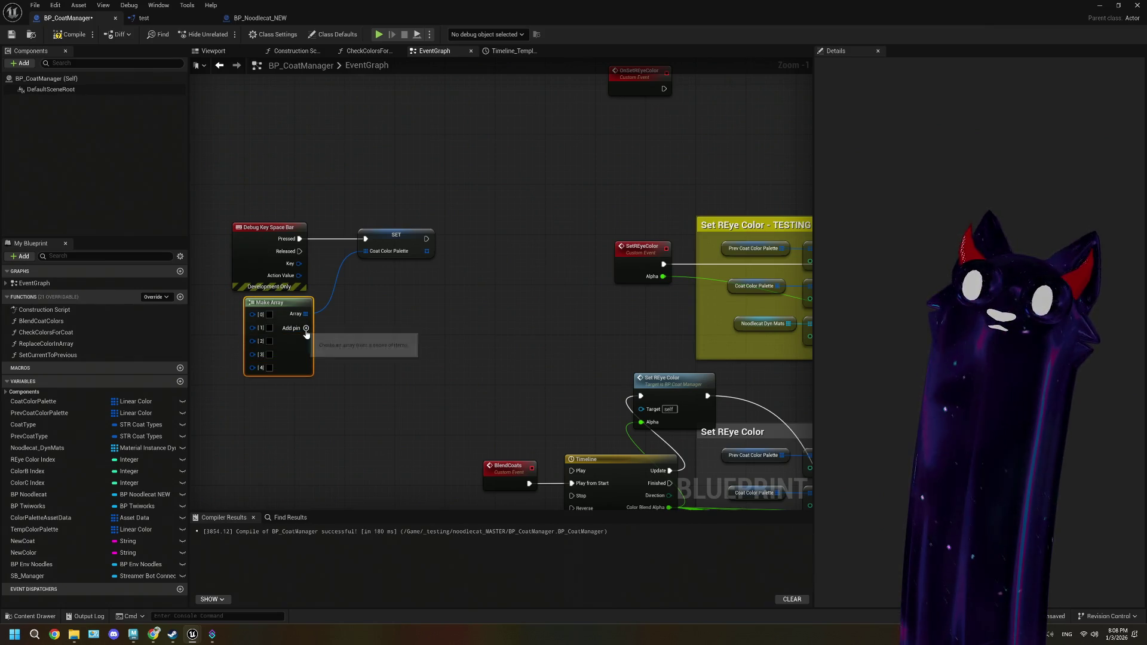
pyautogui.click(306, 328)
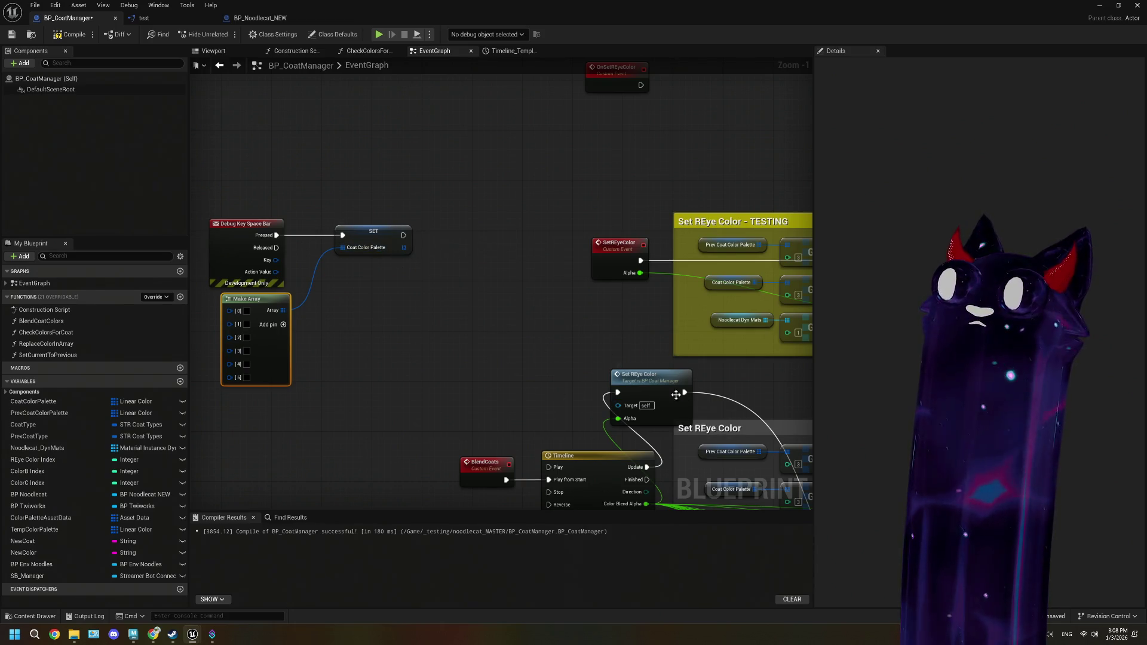
# - Add a Blend Coats call after SET Coat Color Palette and place it beside SET
pyautogui.moveTo(401, 227); pyautogui.dragTo(428, 262)
pyautogui.write('blend')
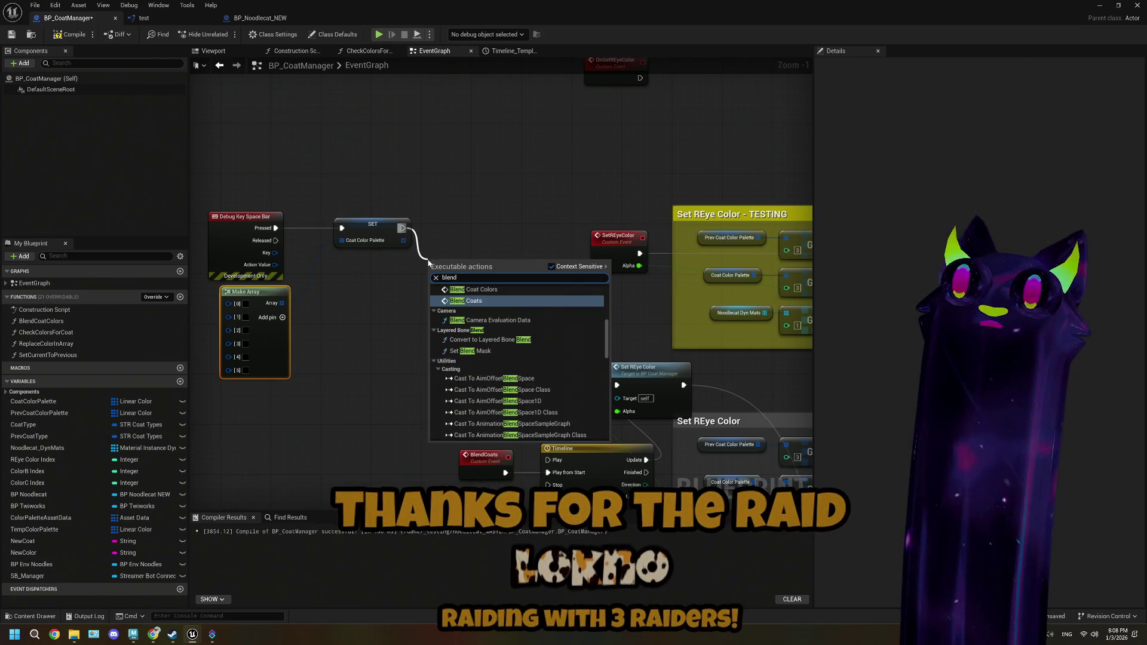
pyautogui.press('Return')
pyautogui.moveTo(460, 273); pyautogui.dragTo(460, 217)
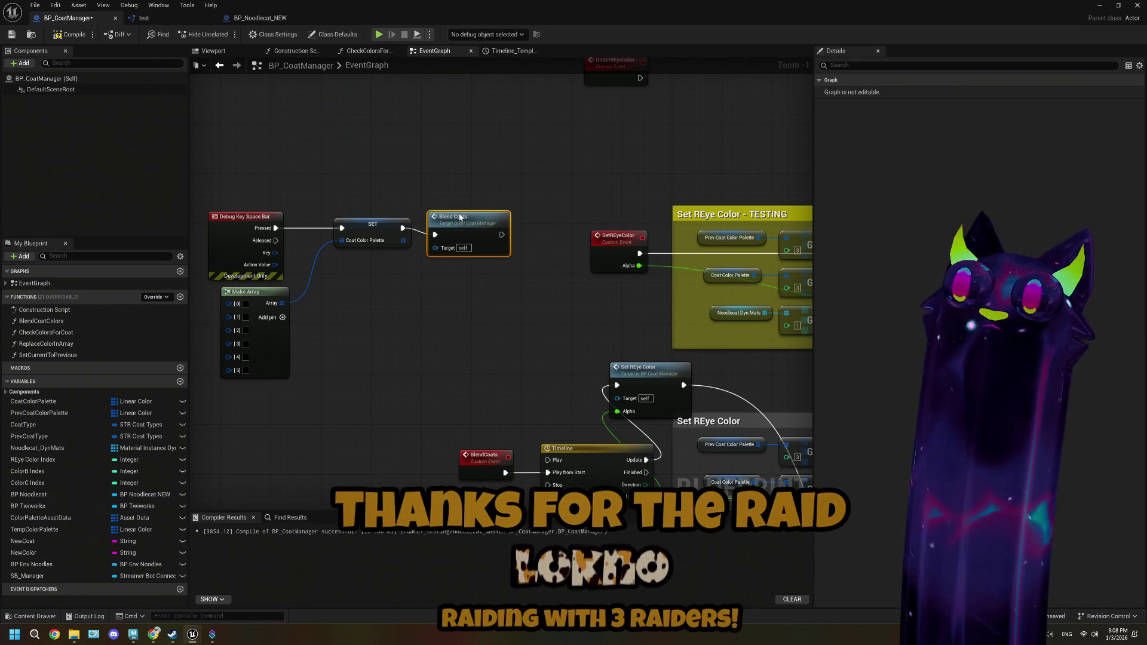
# - Compile BP_CoatManager with F7 and run a brief play test in the level
pyautogui.press('F7')
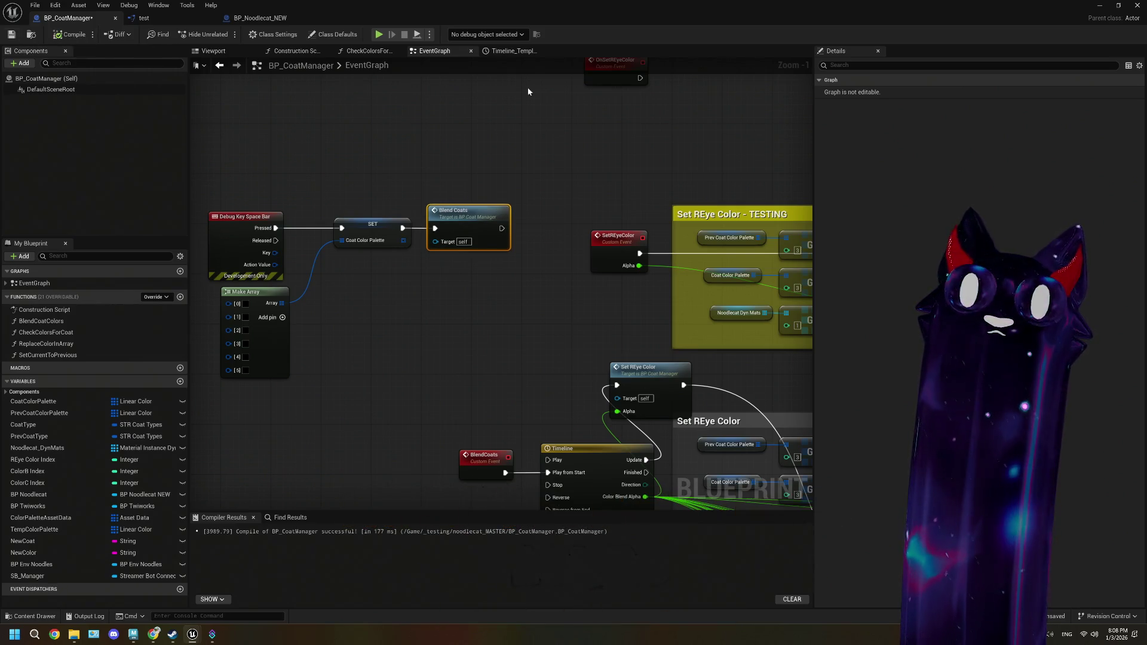
pyautogui.click(1106, 6)
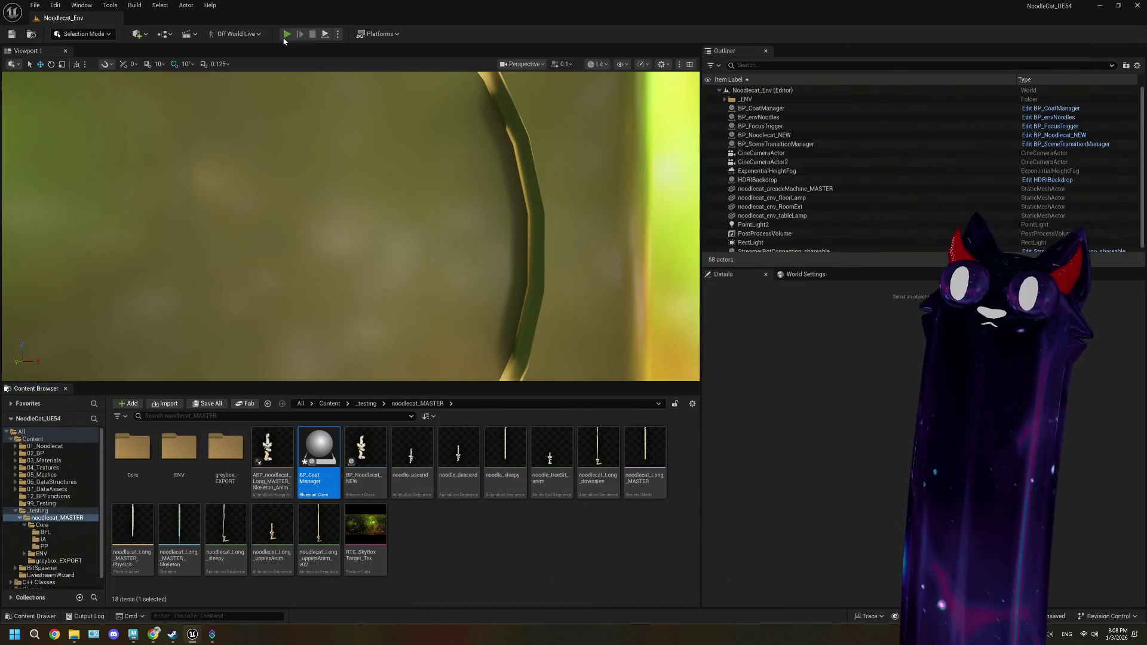
pyautogui.click(287, 35)
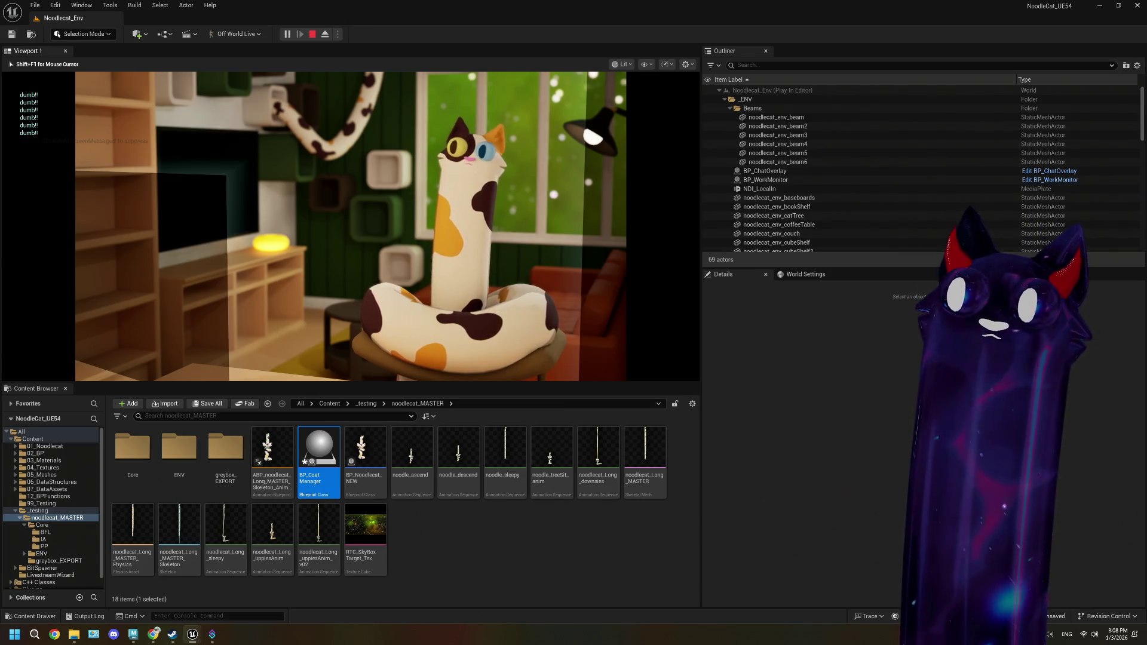
pyautogui.press('Escape')
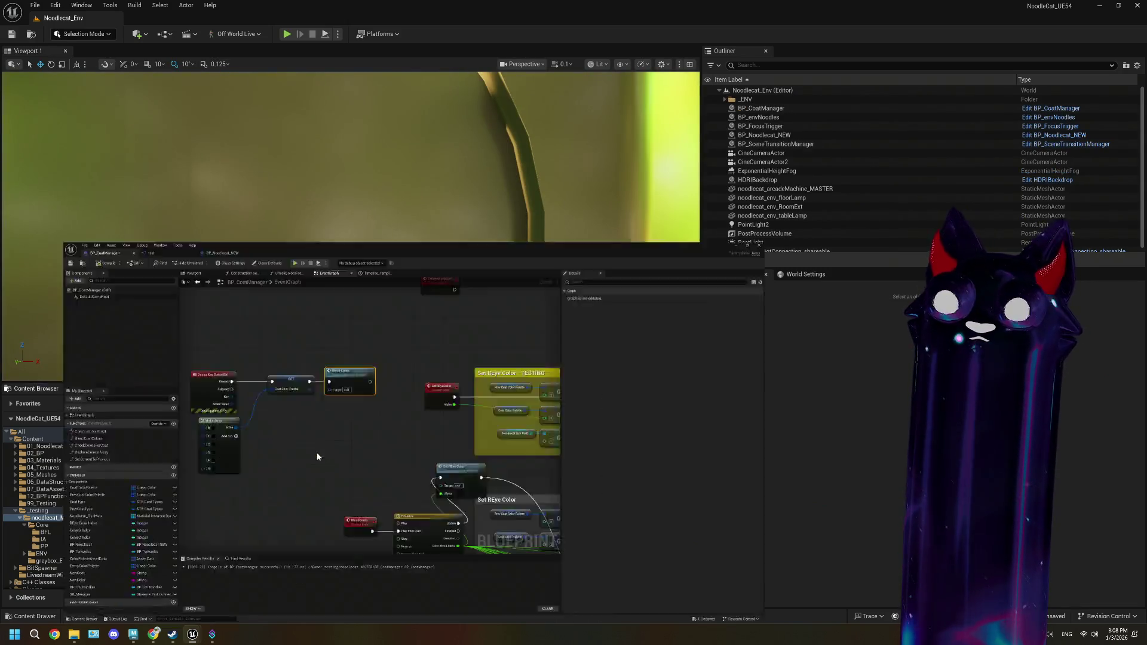
pyautogui.scroll(-2, 507, 355)
# - Centre the Space Bar chain in the graph and save BP_CoatManager
pyautogui.scroll(2, 482, 333)
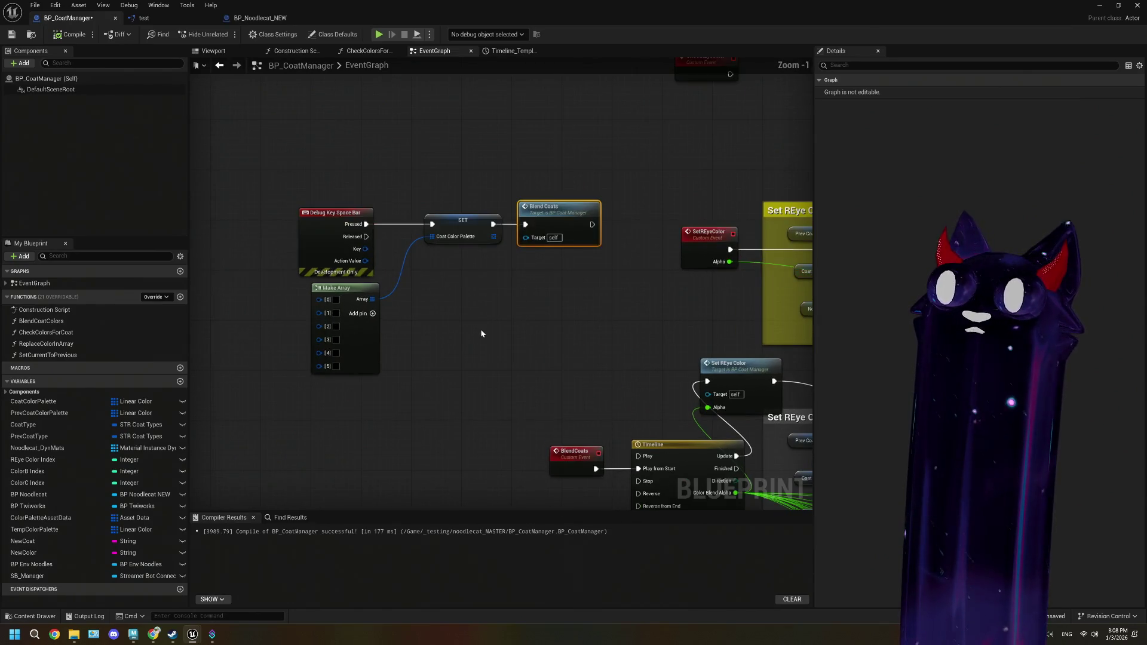
pyautogui.moveTo(481, 333)
pyautogui.mouseDown()
pyautogui.moveTo(446, 334)
pyautogui.moveTo(480, 315)
pyautogui.moveTo(555, 313)
pyautogui.mouseUp()
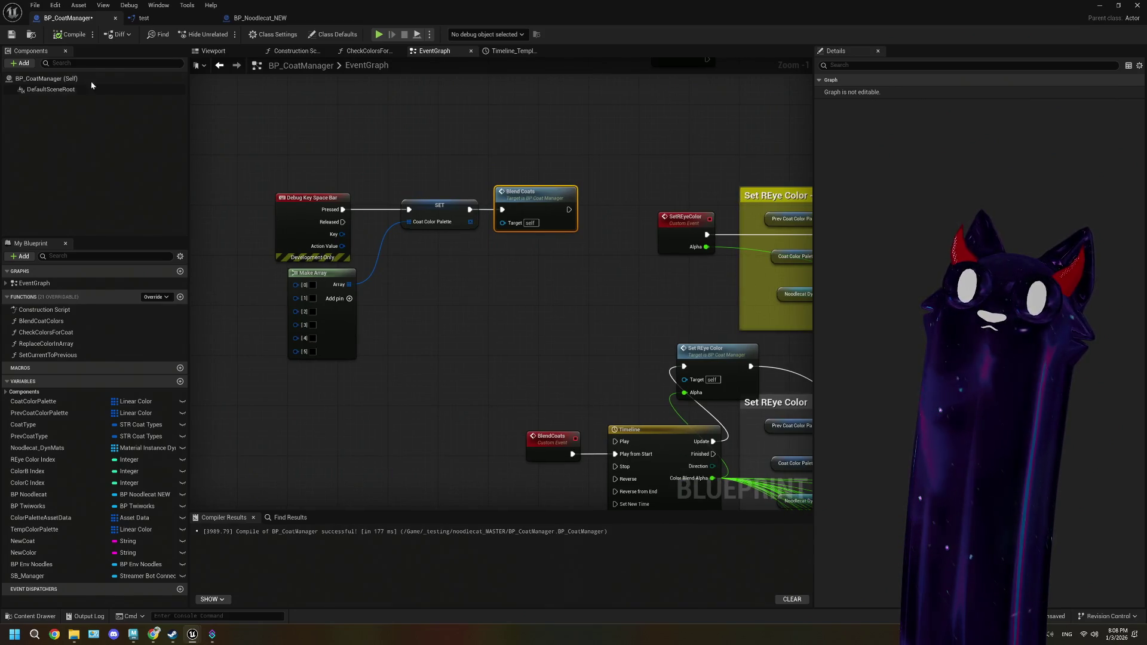
pyautogui.click(11, 34)
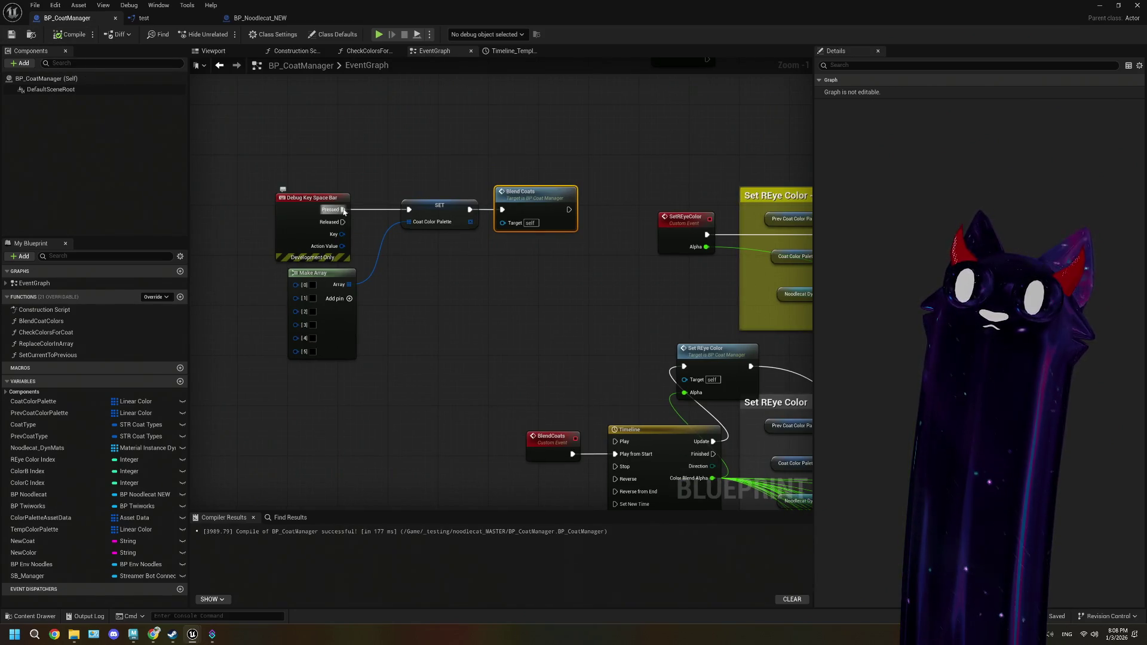
# - Insert a Print String node between Pressed and SET, then return to the level
pyautogui.moveTo(343, 210); pyautogui.dragTo(345, 116)
pyautogui.write('p')
pyautogui.moveTo(346, 117); pyautogui.dragTo(346, 116)
pyautogui.write('print string')
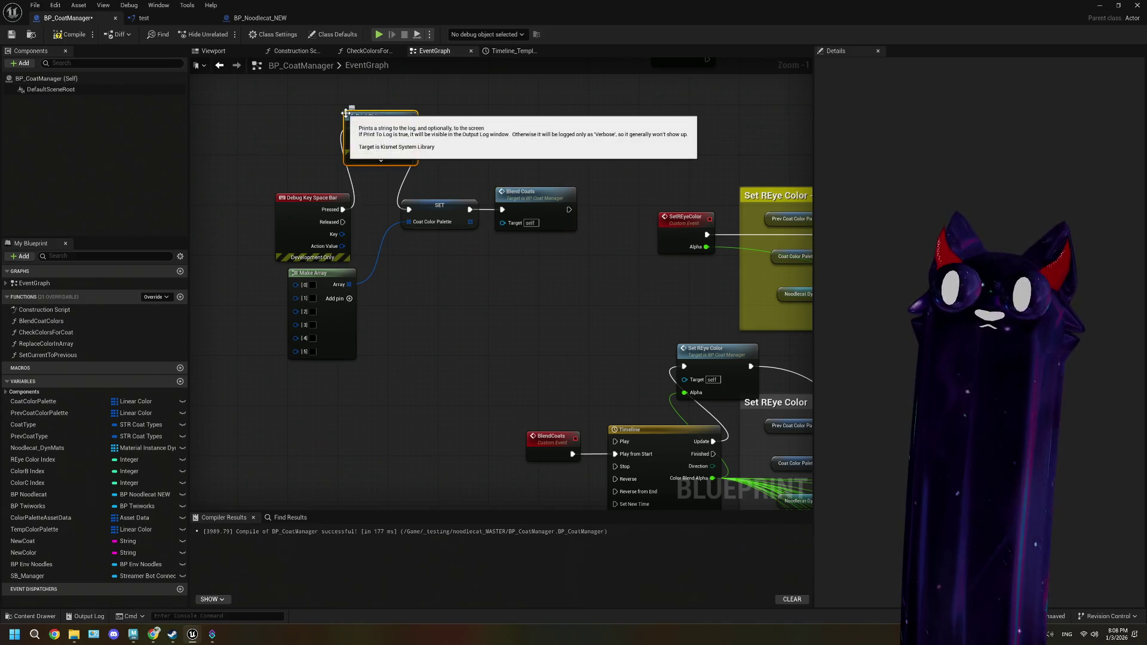
pyautogui.press('Return')
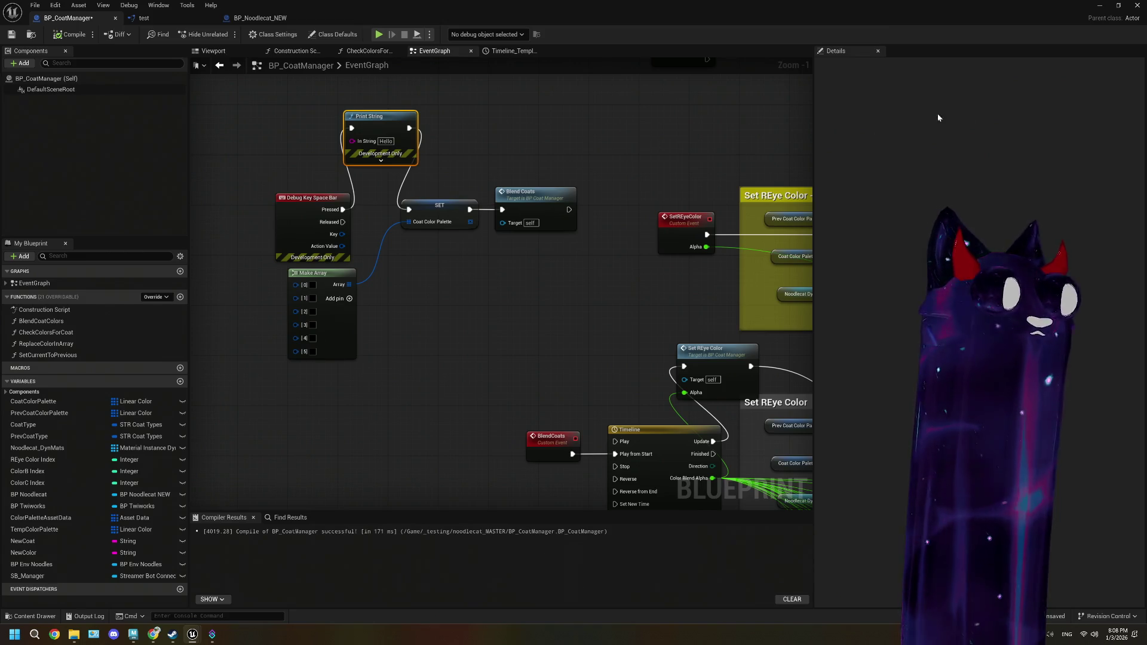
pyautogui.click(1099, 7)
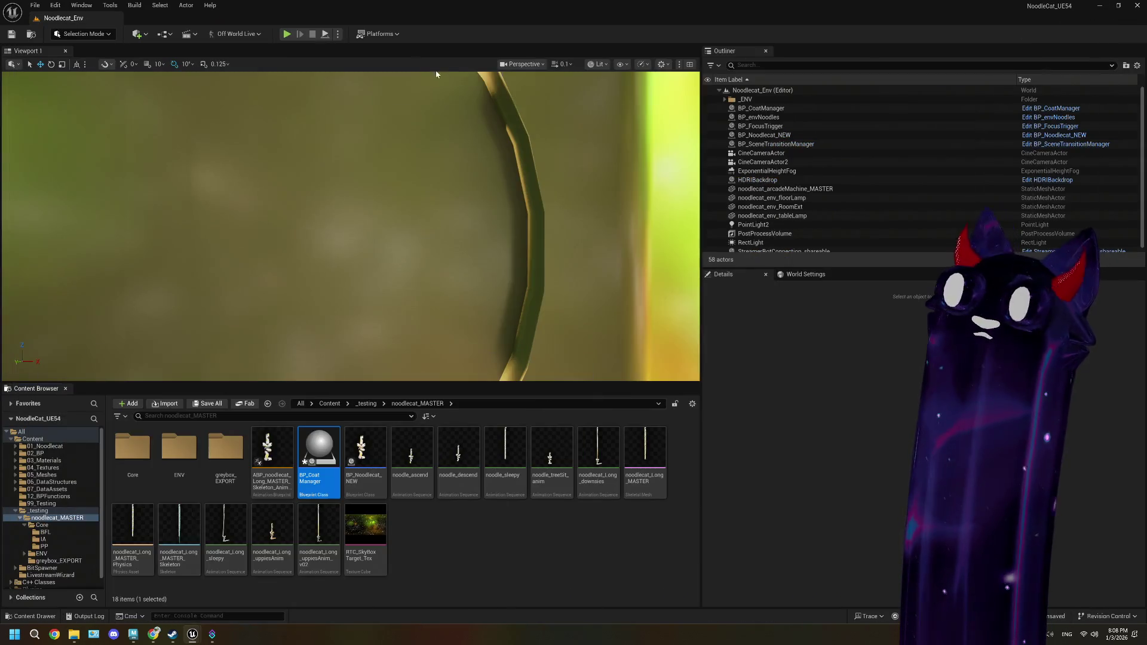
# - Play-test briefly, then open BP_Noodlecat_NEW and select its Get Player Controller and Enable Input nodes
pyautogui.click(288, 35)
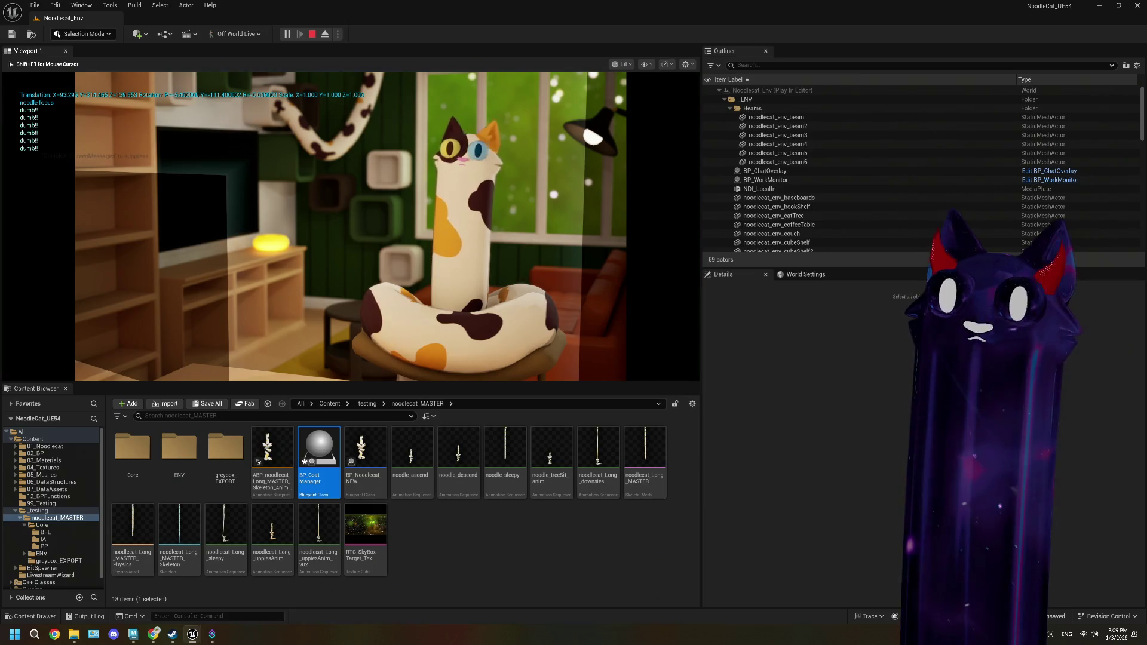
pyautogui.press('Escape')
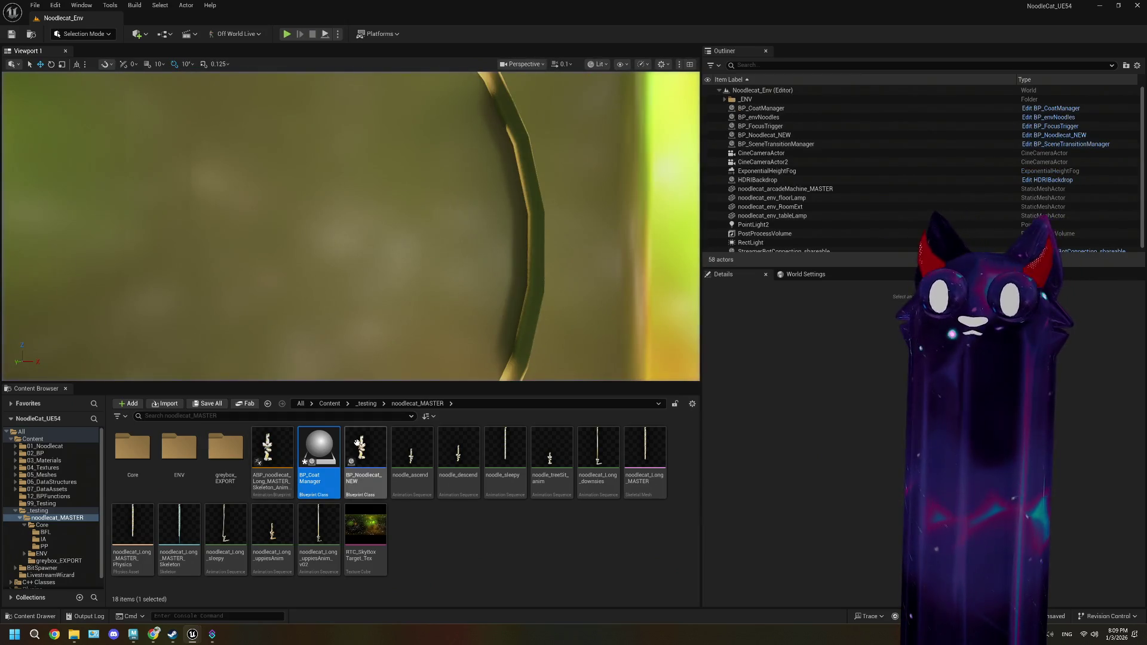
pyautogui.moveTo(376, 447)
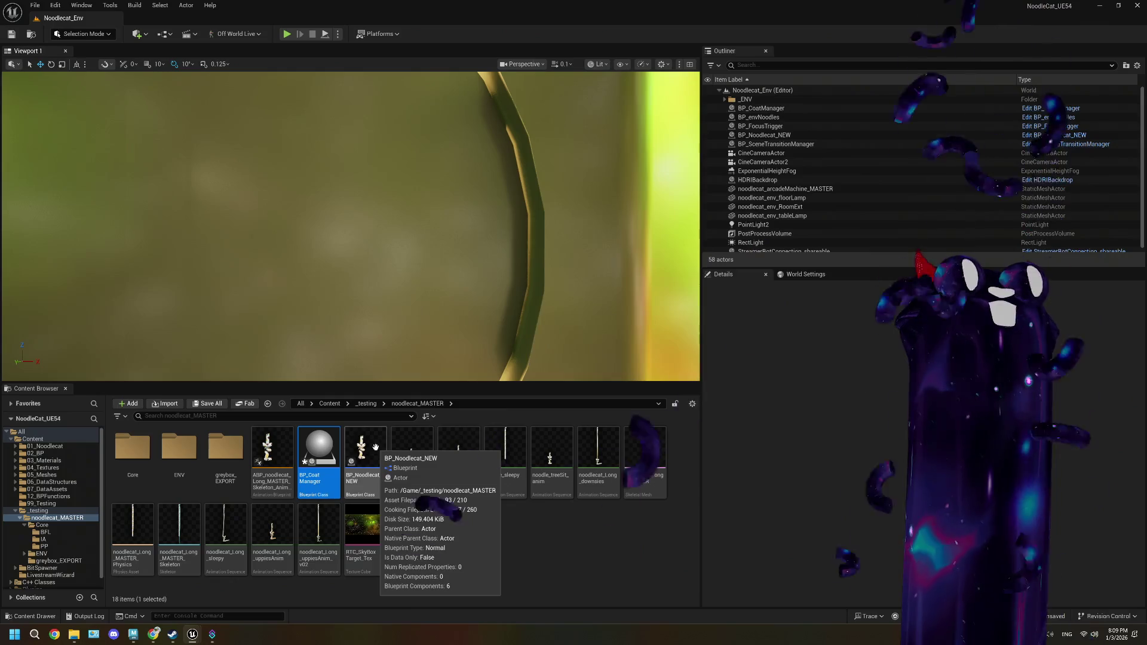
pyautogui.doubleClick(376, 448)
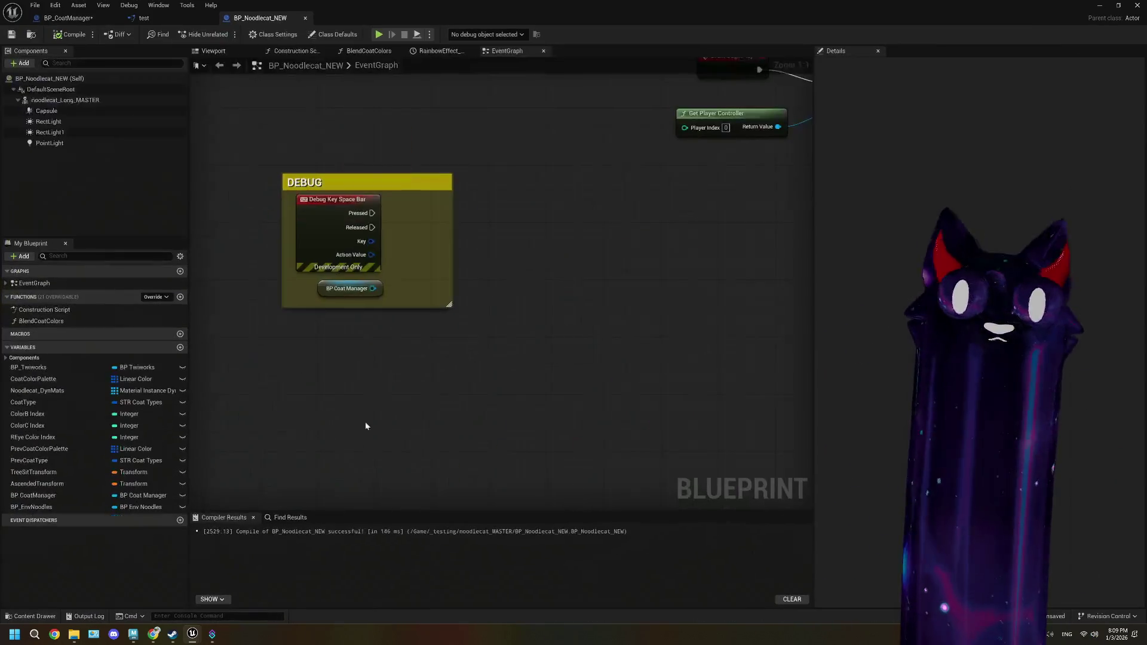
pyautogui.scroll(-1, 410, 289)
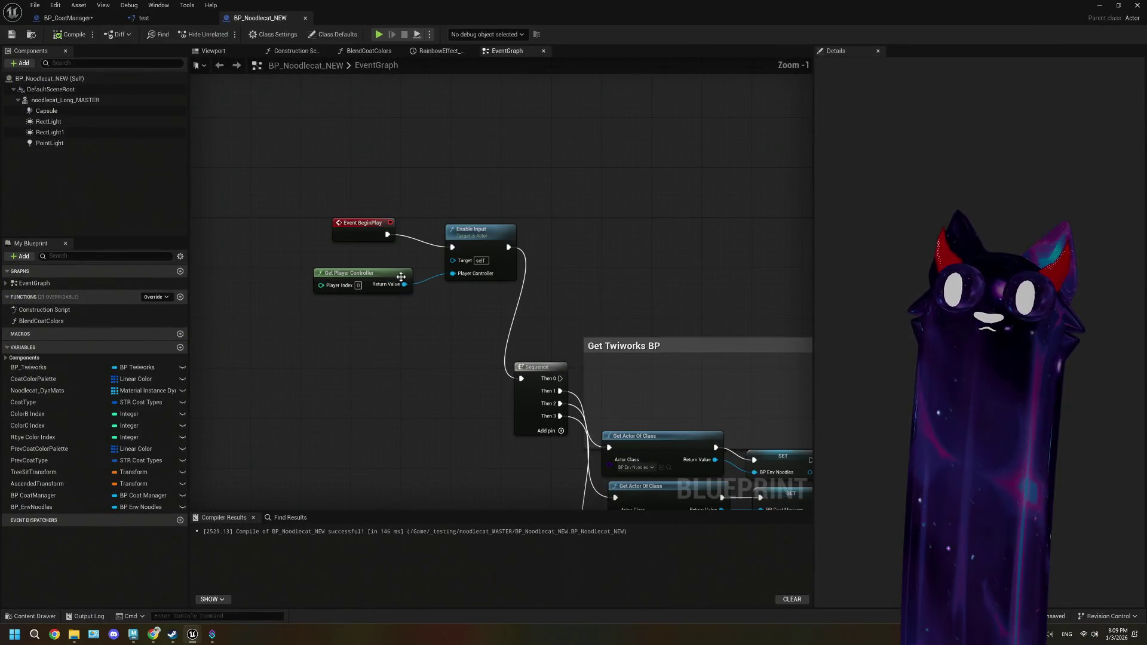
pyautogui.moveTo(395, 253); pyautogui.dragTo(466, 293)
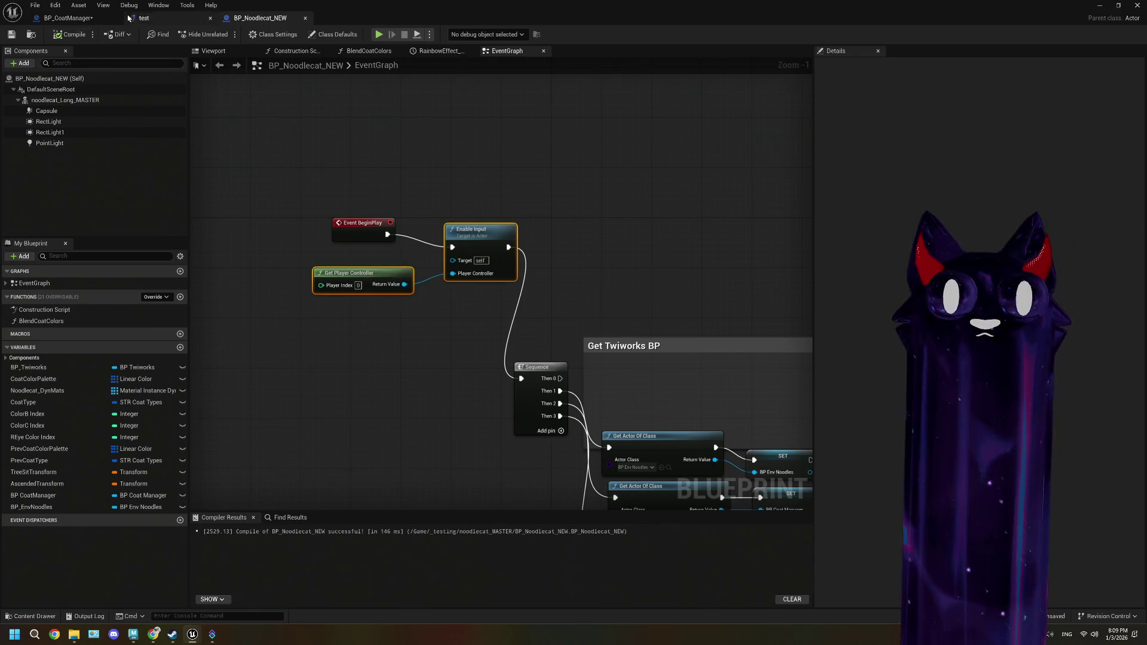
# - Wire a new Sequence Then 5 pin to pasted Enable Input and Get Player Controller nodes, then compile
pyautogui.click(68, 17)
pyautogui.scroll(-3, 426, 280)
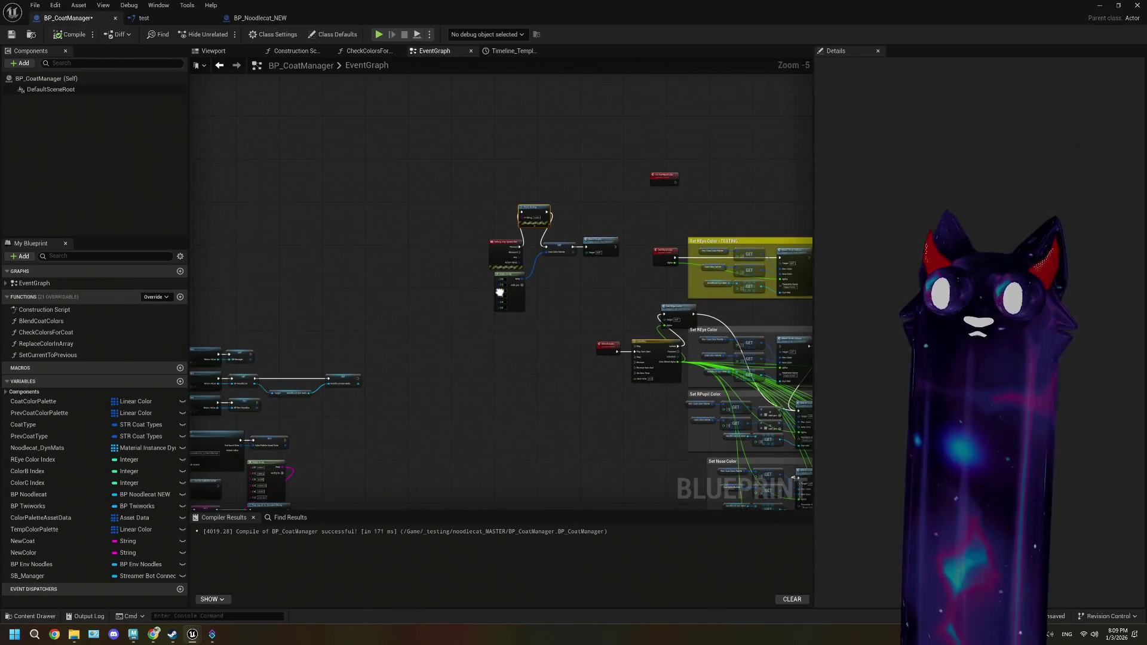
pyautogui.scroll(2, 430, 311)
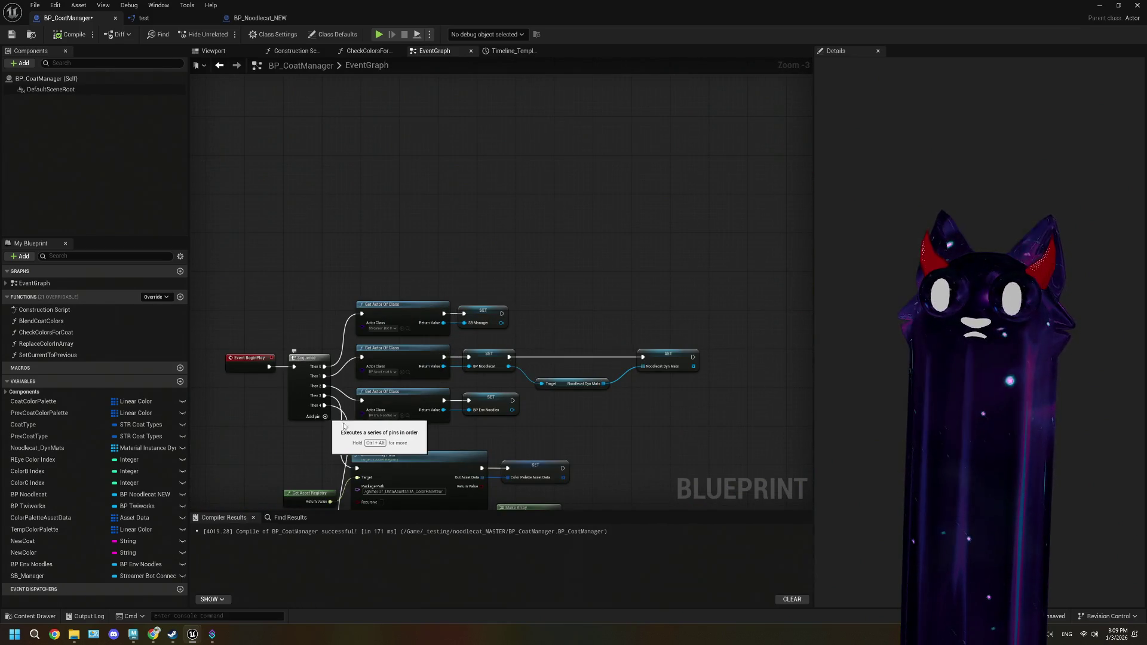
pyautogui.moveTo(344, 425)
pyautogui.mouseDown()
pyautogui.moveTo(391, 338)
pyautogui.moveTo(405, 371)
pyautogui.moveTo(304, 116)
pyautogui.mouseUp()
pyautogui.click(369, 367)
pyautogui.click(384, 150)
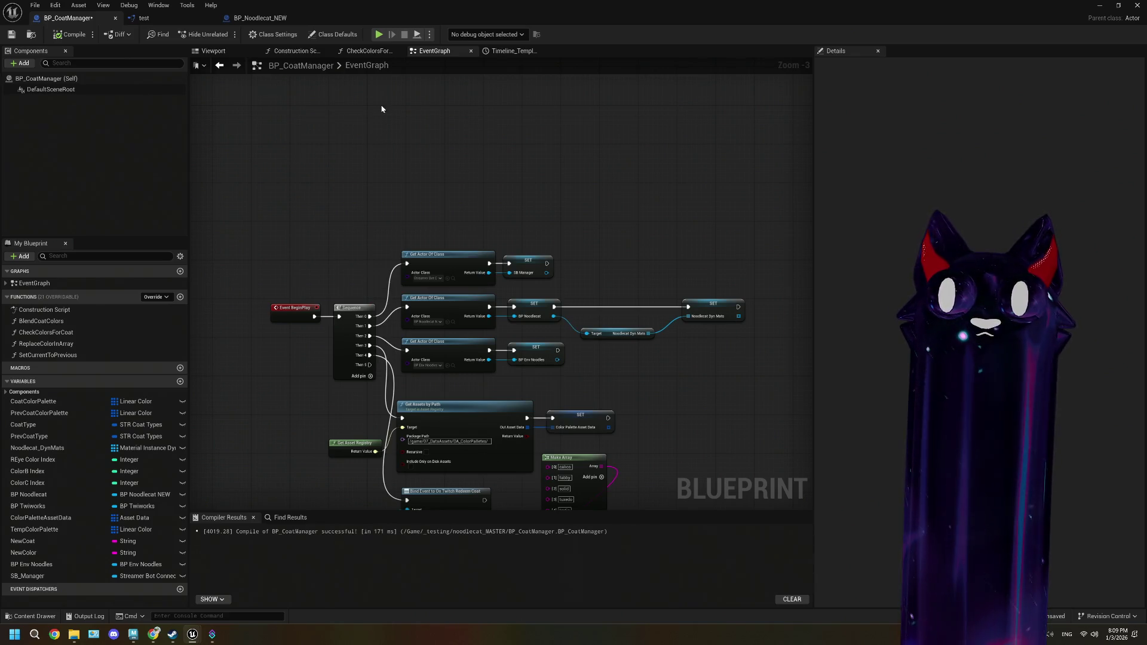
pyautogui.moveTo(371, 365)
pyautogui.mouseDown()
pyautogui.moveTo(427, 114)
pyautogui.moveTo(543, 220)
pyautogui.moveTo(565, 274)
pyautogui.moveTo(455, 369)
pyautogui.mouseUp()
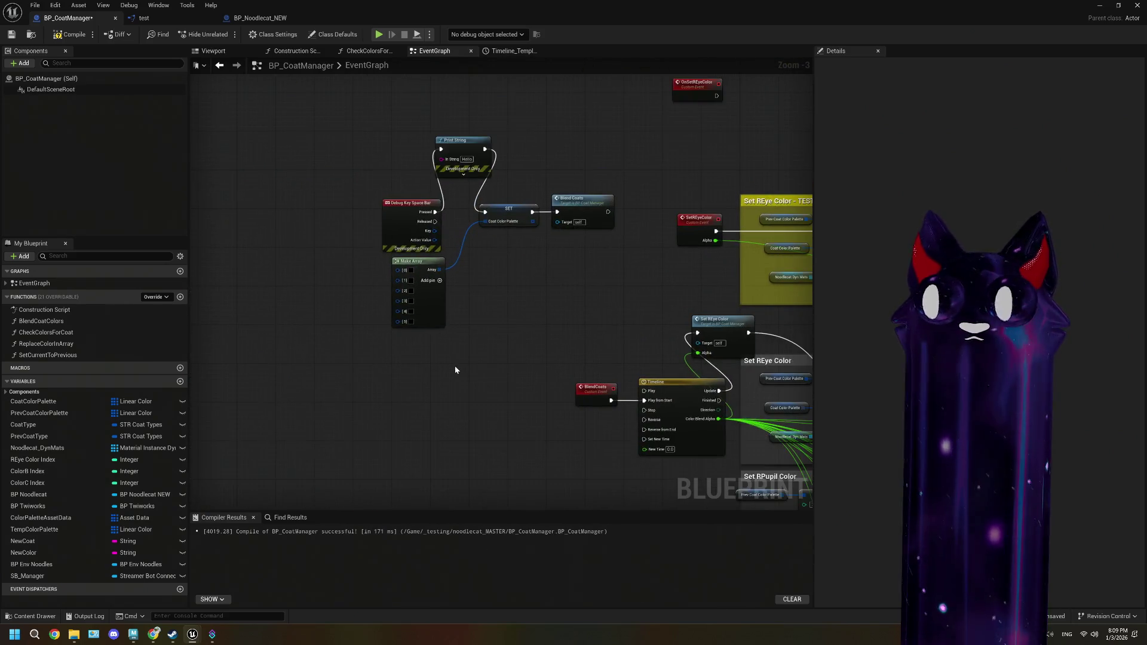
pyautogui.click(62, 34)
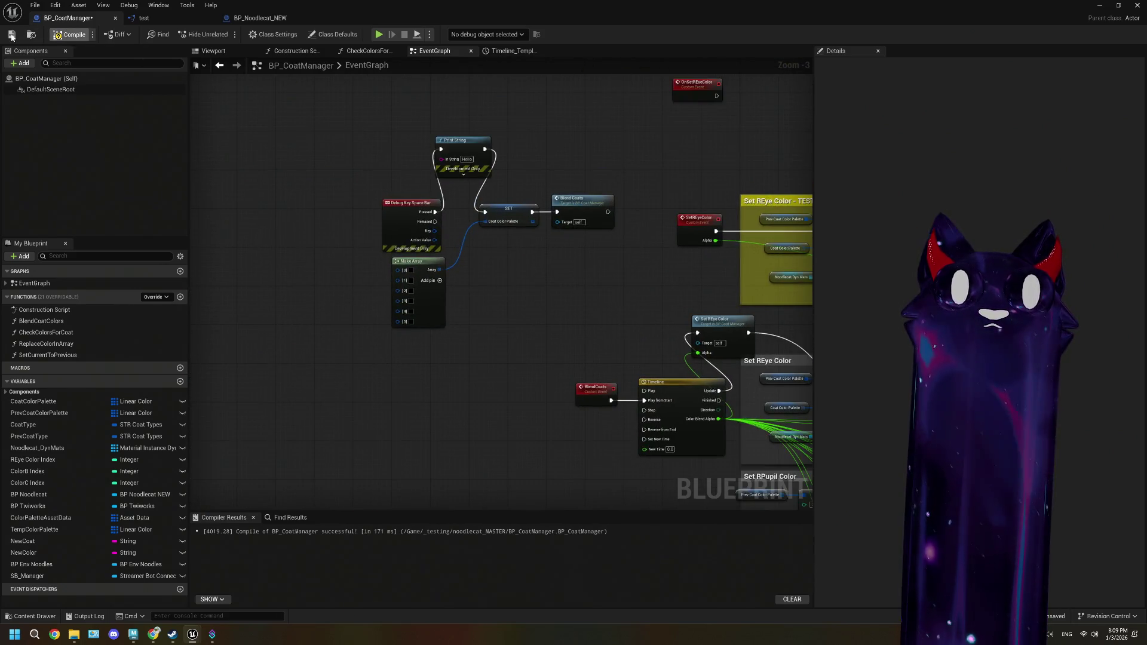
pyautogui.click(1097, 6)
# - Play the level, confirm Space Bar turns the cat black, stop, then open BP_Noodlecat_NEW
pyautogui.click(286, 34)
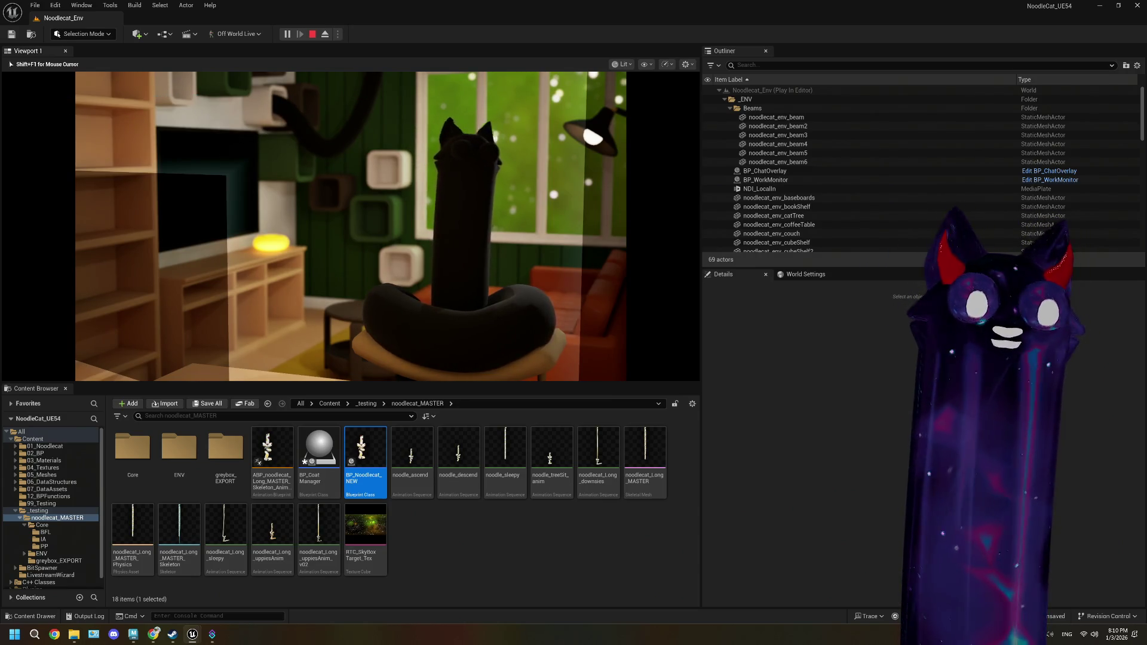
pyautogui.press('Escape')
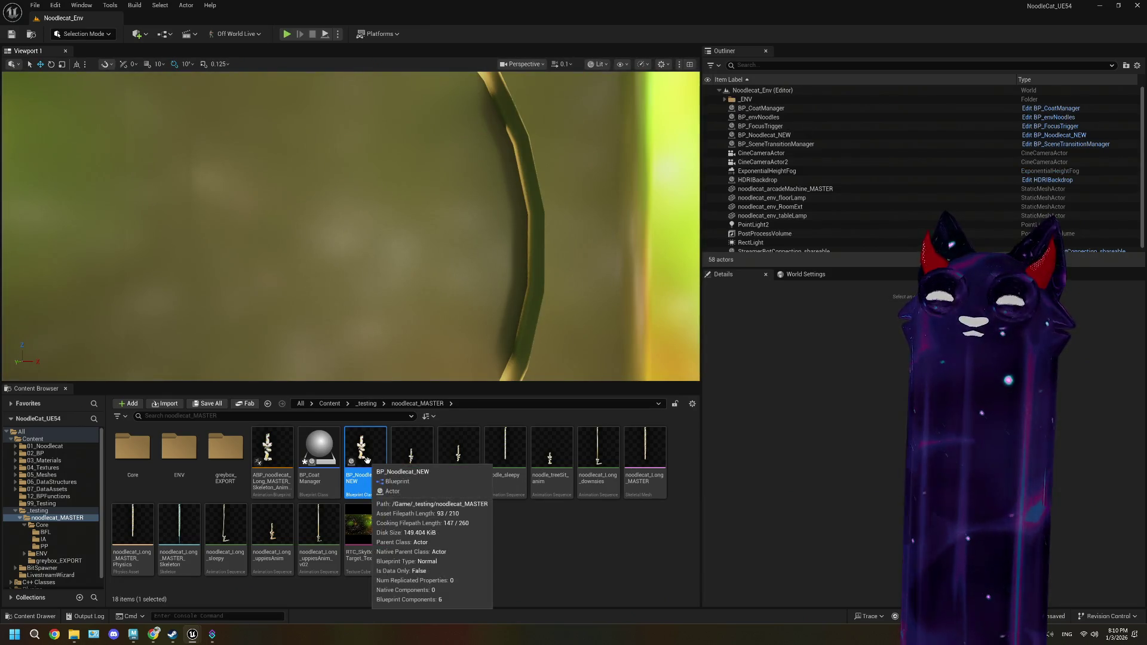
pyautogui.doubleClick(368, 462)
# - Set the debug Make Array colour entries [3] and [4] to white
pyautogui.scroll(-5, 501, 361)
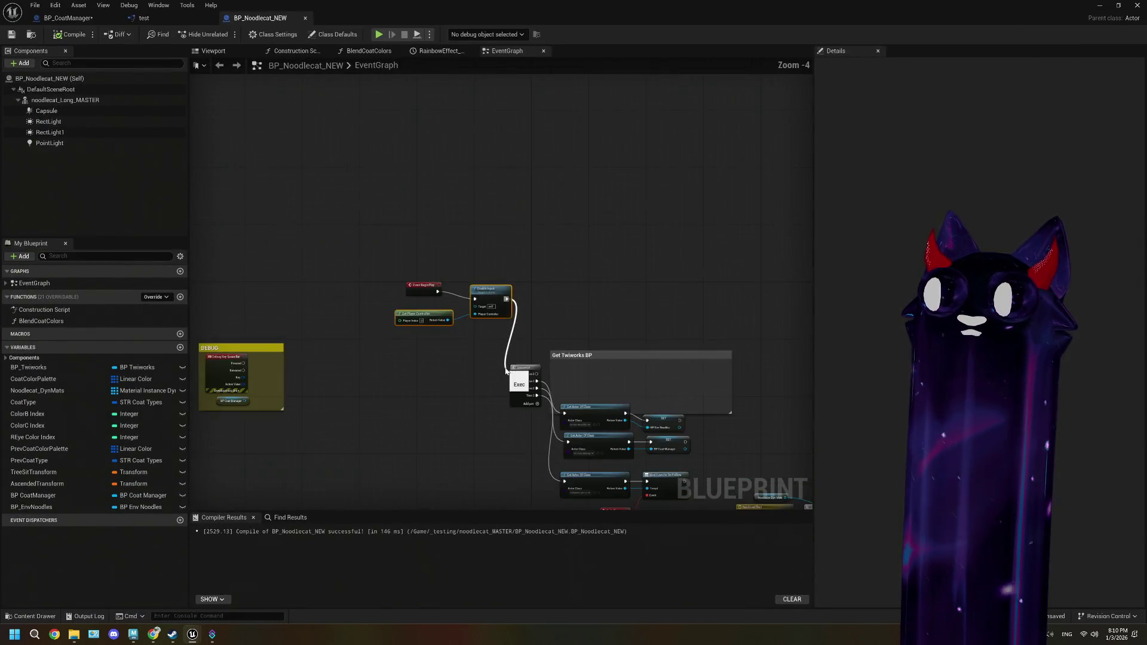
pyautogui.click(144, 18)
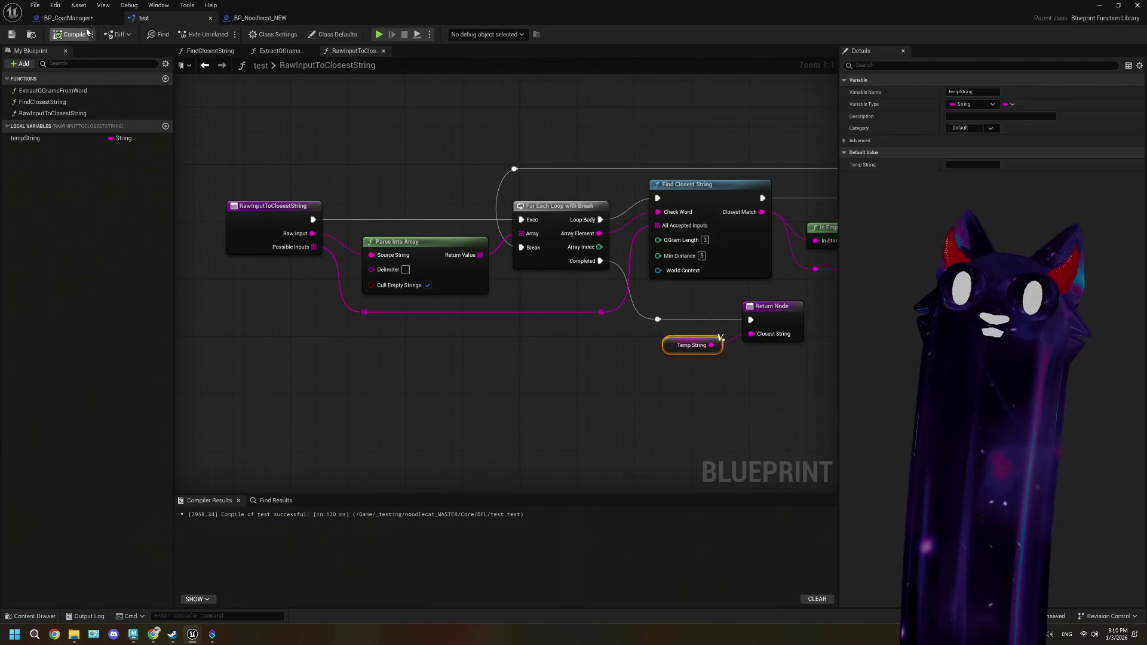
pyautogui.click(68, 18)
pyautogui.scroll(3, 552, 304)
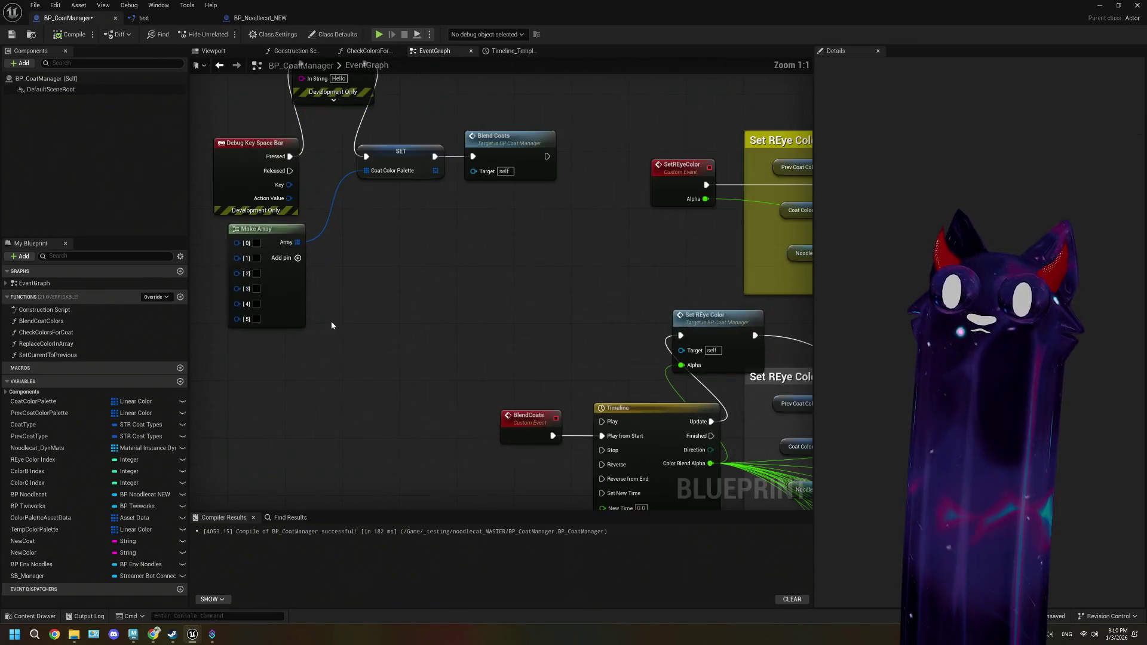
pyautogui.moveTo(638, 248)
pyautogui.mouseDown()
pyautogui.moveTo(512, 288)
pyautogui.moveTo(483, 321)
pyautogui.moveTo(442, 267)
pyautogui.moveTo(197, 143)
pyautogui.mouseUp()
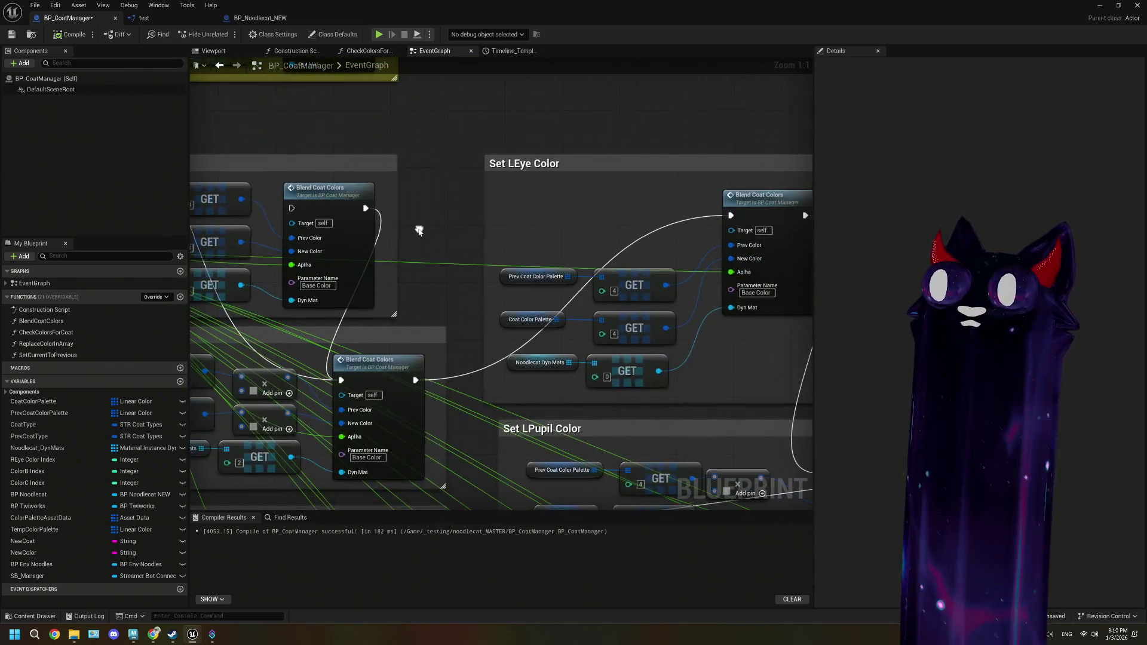
pyautogui.moveTo(197, 204)
pyautogui.mouseDown()
pyautogui.moveTo(534, 278)
pyautogui.moveTo(723, 334)
pyautogui.moveTo(807, 377)
pyautogui.mouseUp()
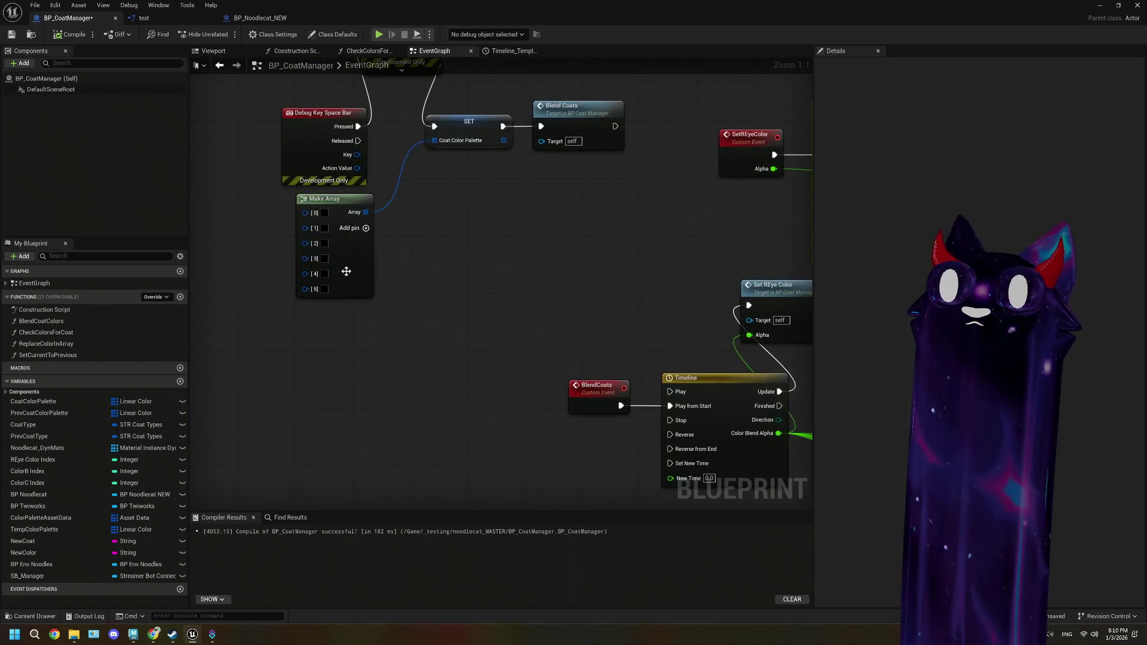
pyautogui.click(324, 260)
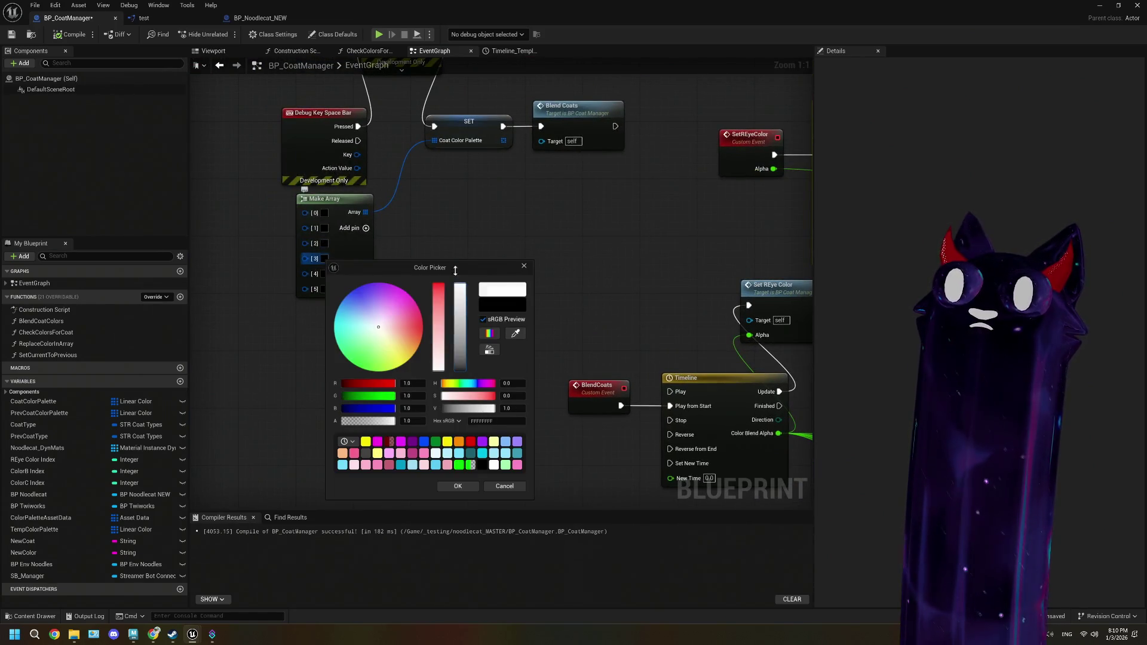
pyautogui.click(457, 486)
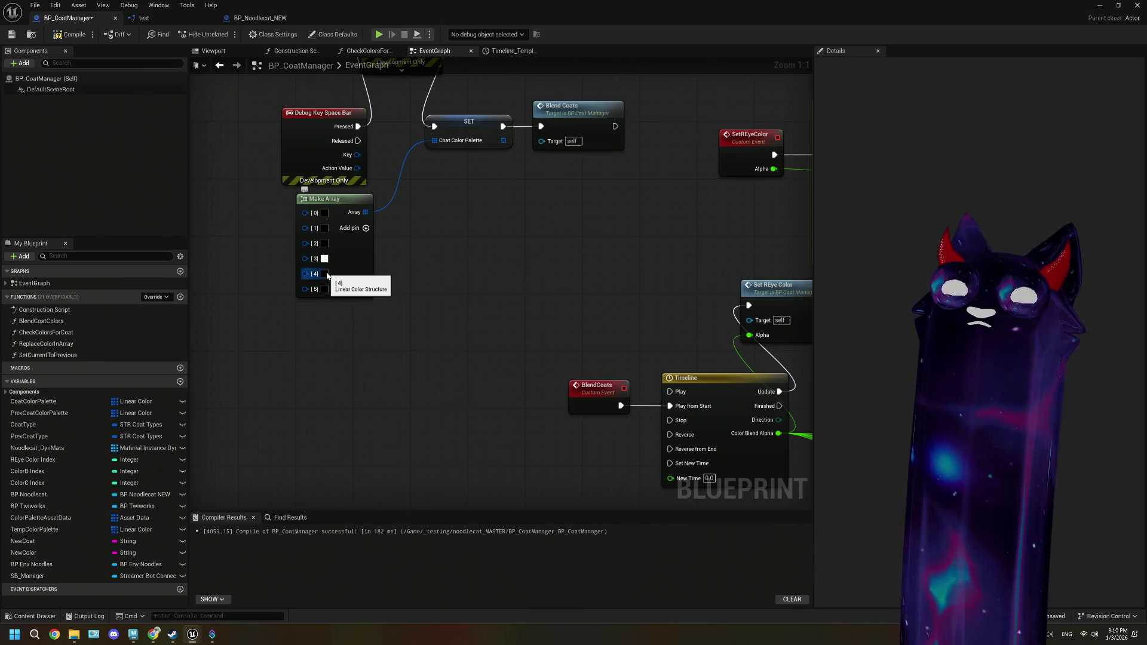
pyautogui.click(324, 274)
pyautogui.click(461, 297)
pyautogui.click(458, 499)
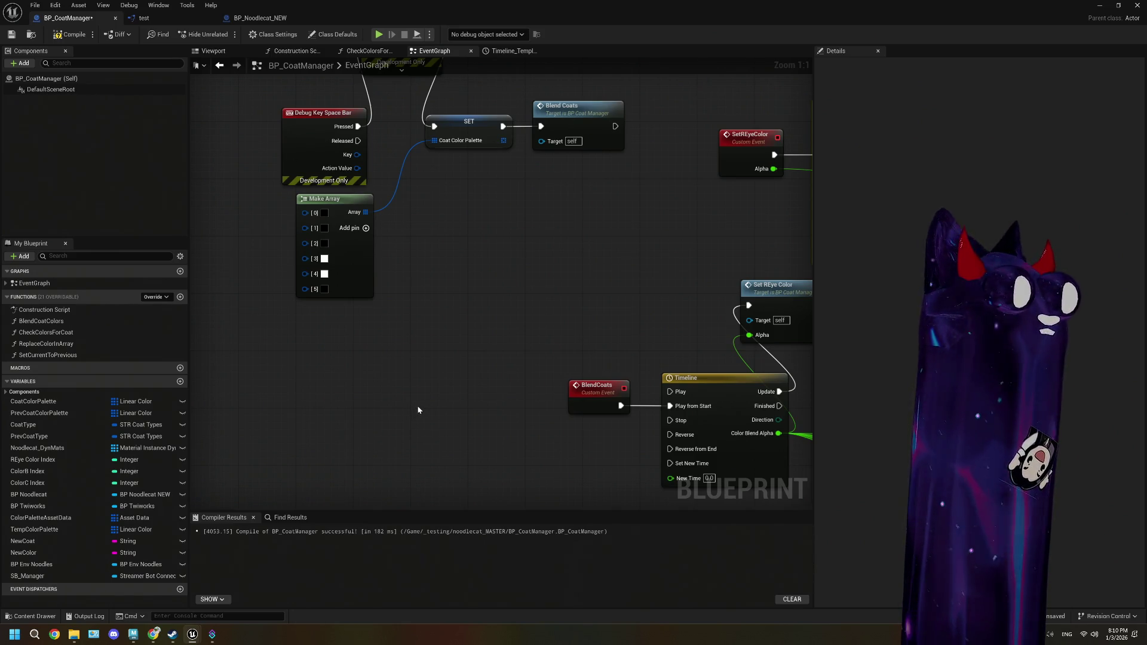
# - Recompile BP_CoatManager and tidy the Debug Key Space Bar and Print String nodes leftward
pyautogui.press('F7')
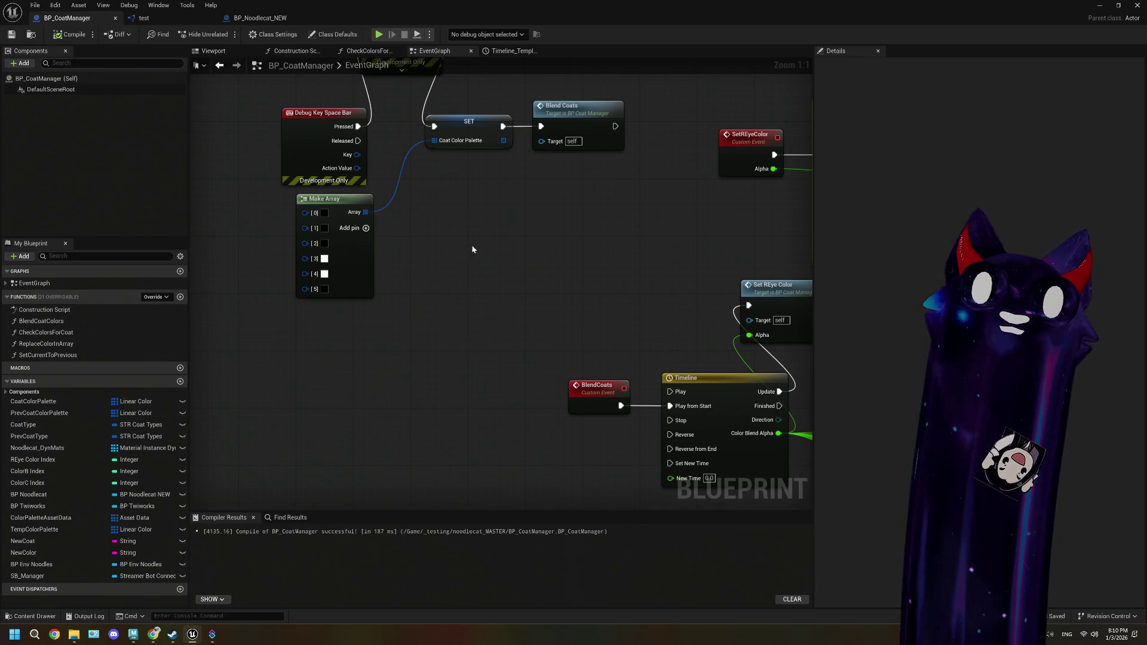
pyautogui.moveTo(302, 171); pyautogui.dragTo(220, 181)
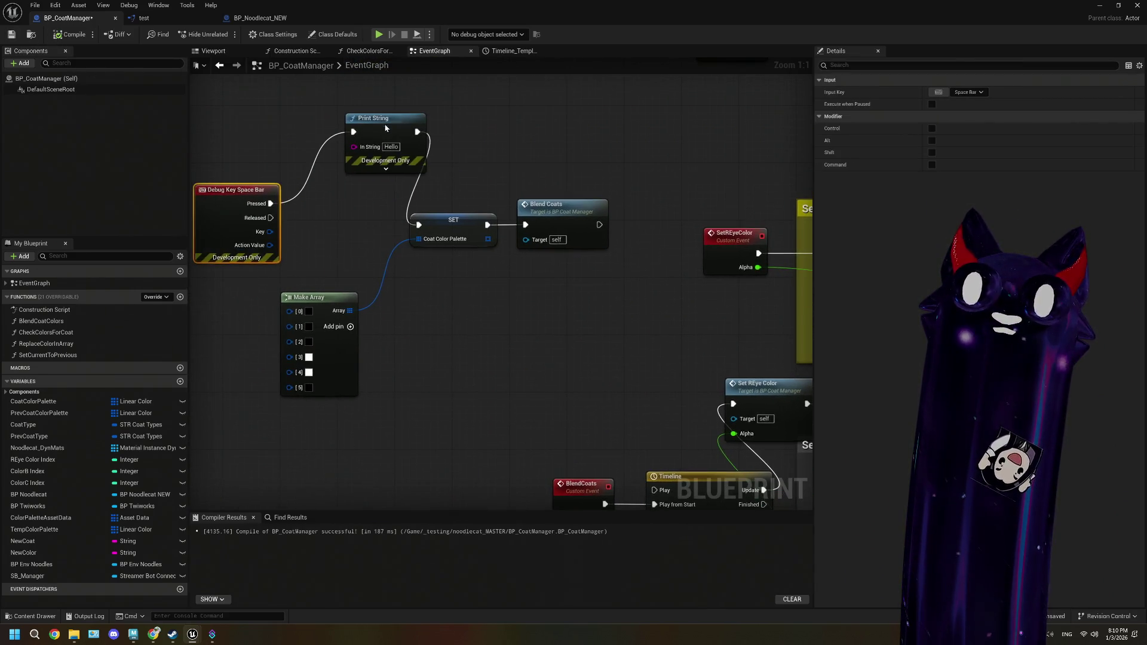
pyautogui.moveTo(386, 128); pyautogui.dragTo(363, 158)
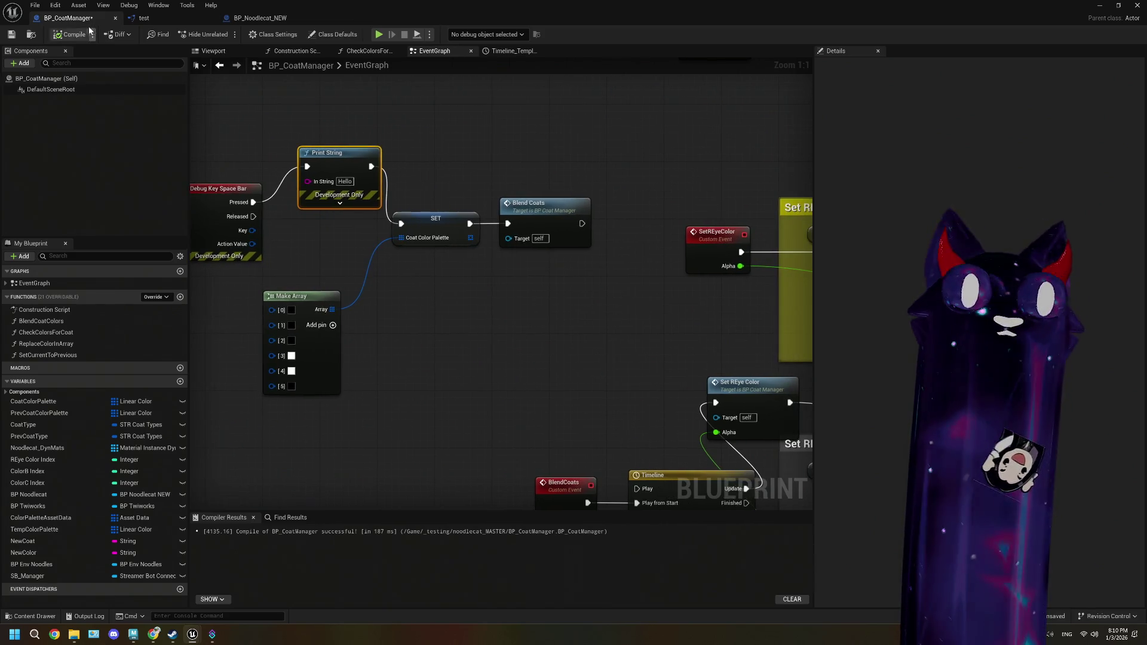
pyautogui.click(1099, 4)
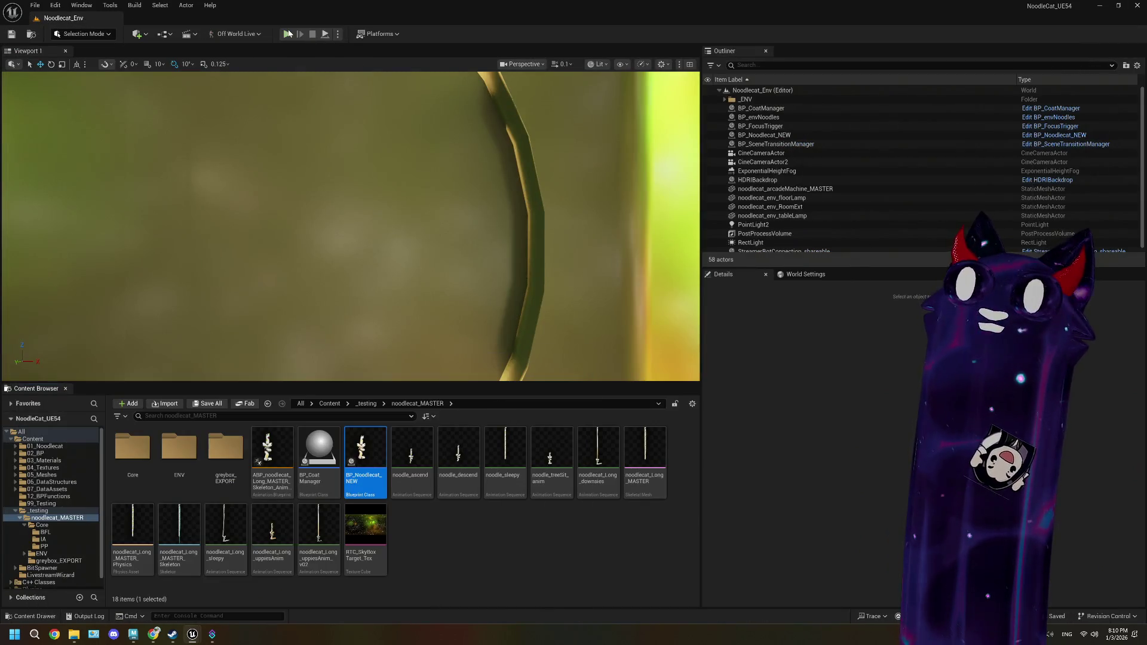
# - Play-test the level to see the black cat with white eyes, then stop the session
pyautogui.click(287, 33)
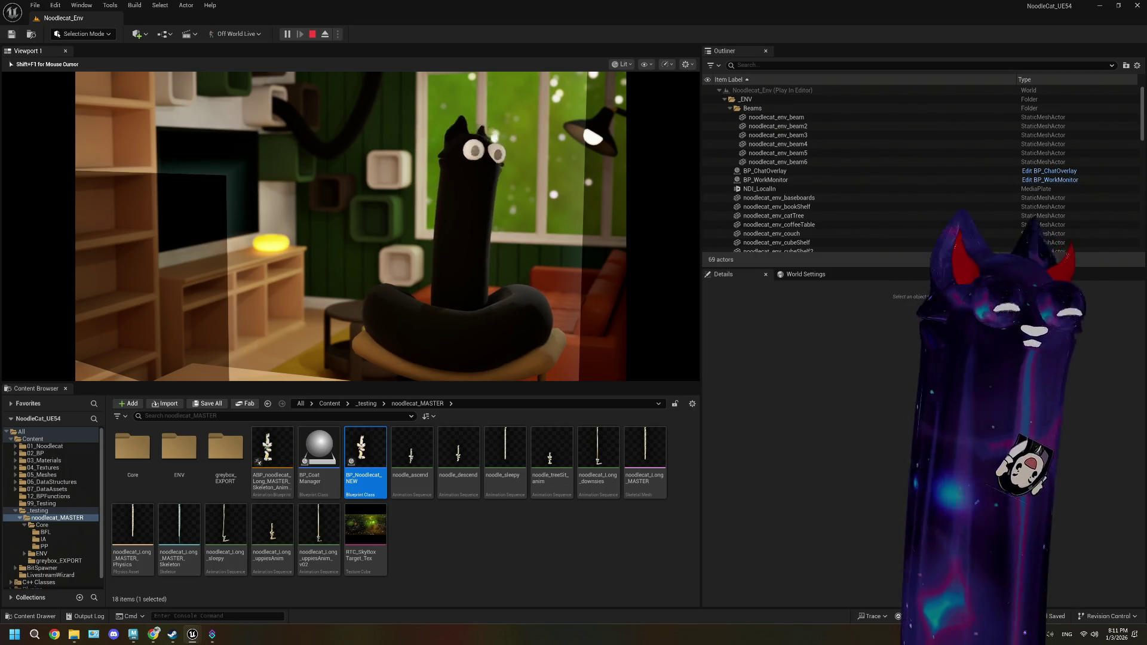
pyautogui.press('Escape')
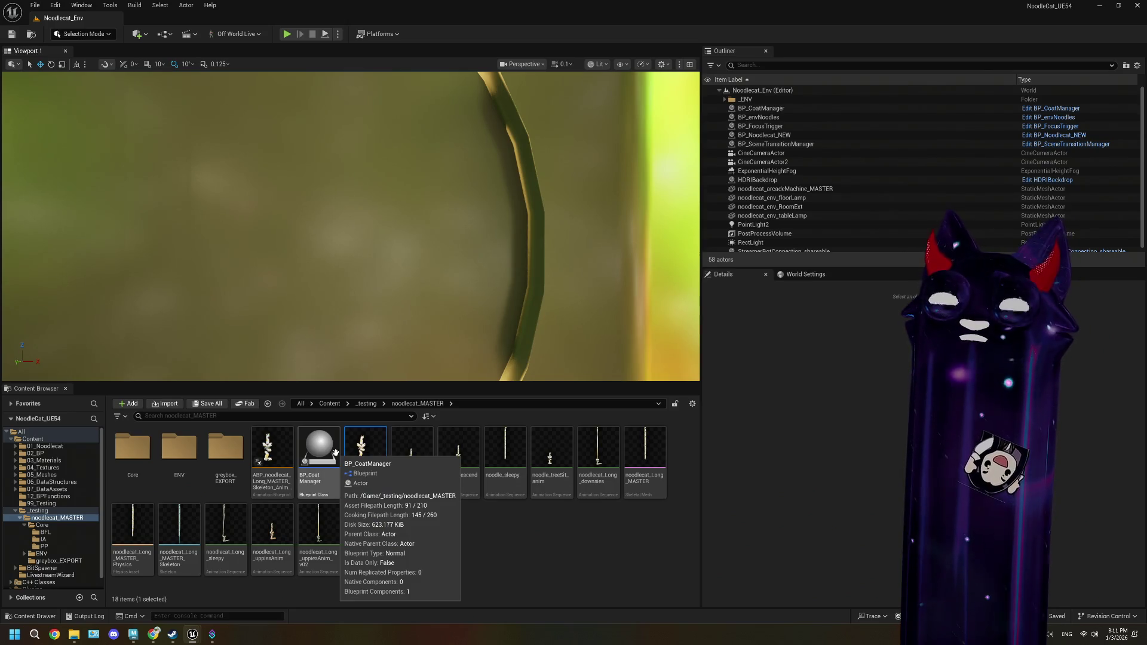
# - Open BP_CoatManager and shift the SetREyeColor event slightly right within the REye testing comment
pyautogui.doubleClick(335, 452)
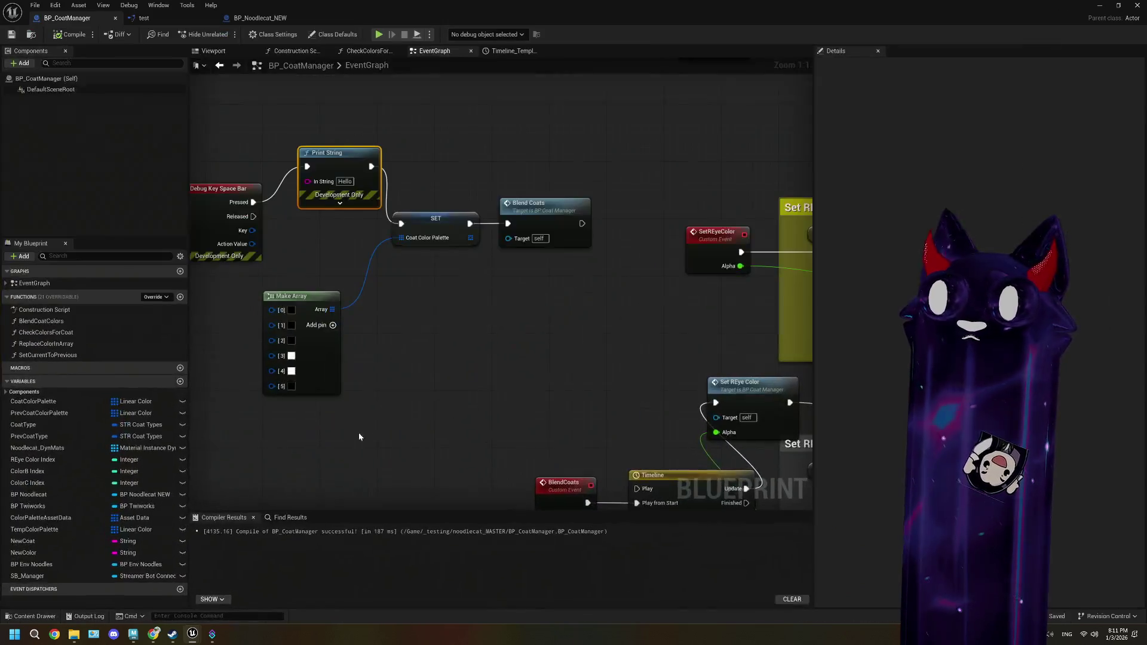
pyautogui.scroll(-1, 453, 340)
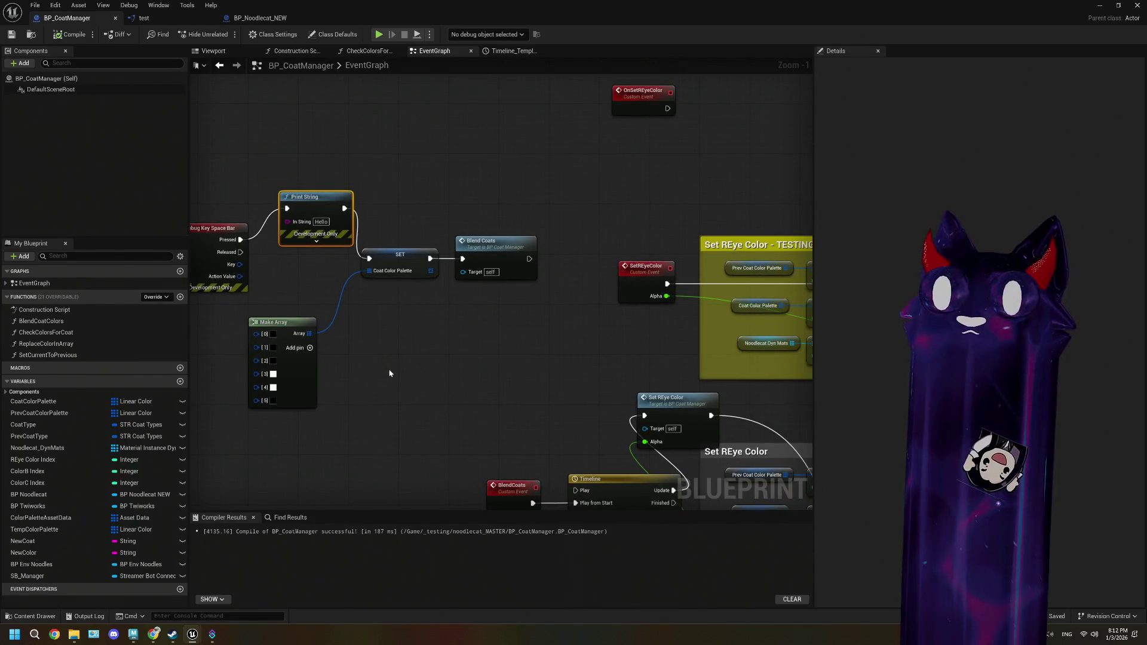
pyautogui.moveTo(390, 373); pyautogui.dragTo(345, 367)
pyautogui.moveTo(495, 388); pyautogui.dragTo(432, 316)
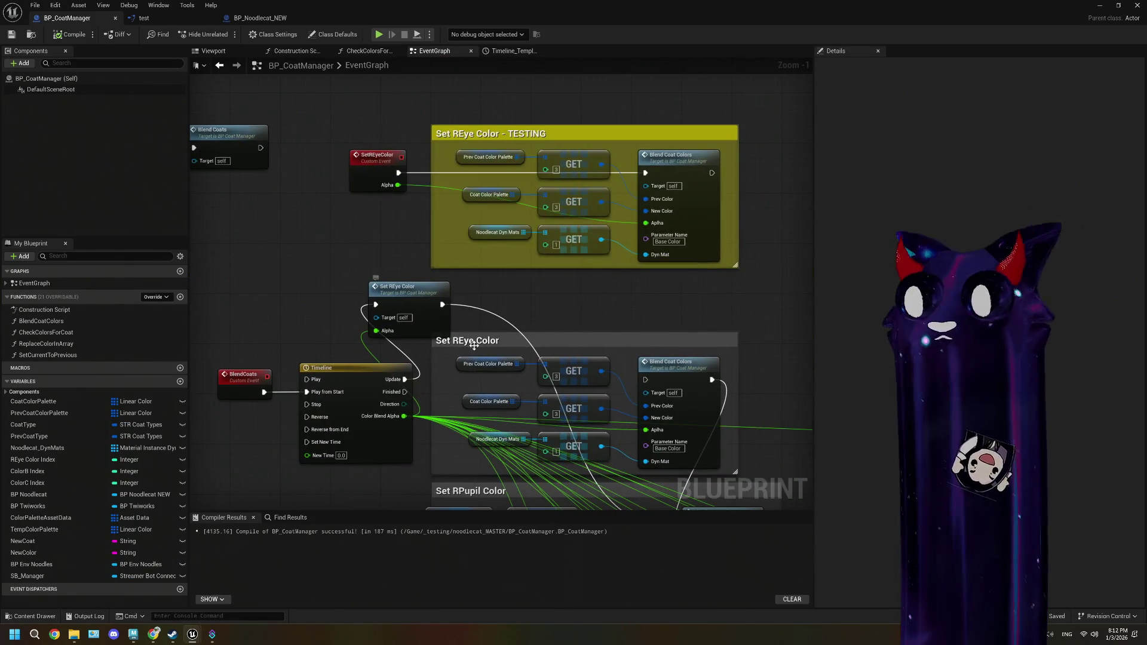
pyautogui.click(377, 166)
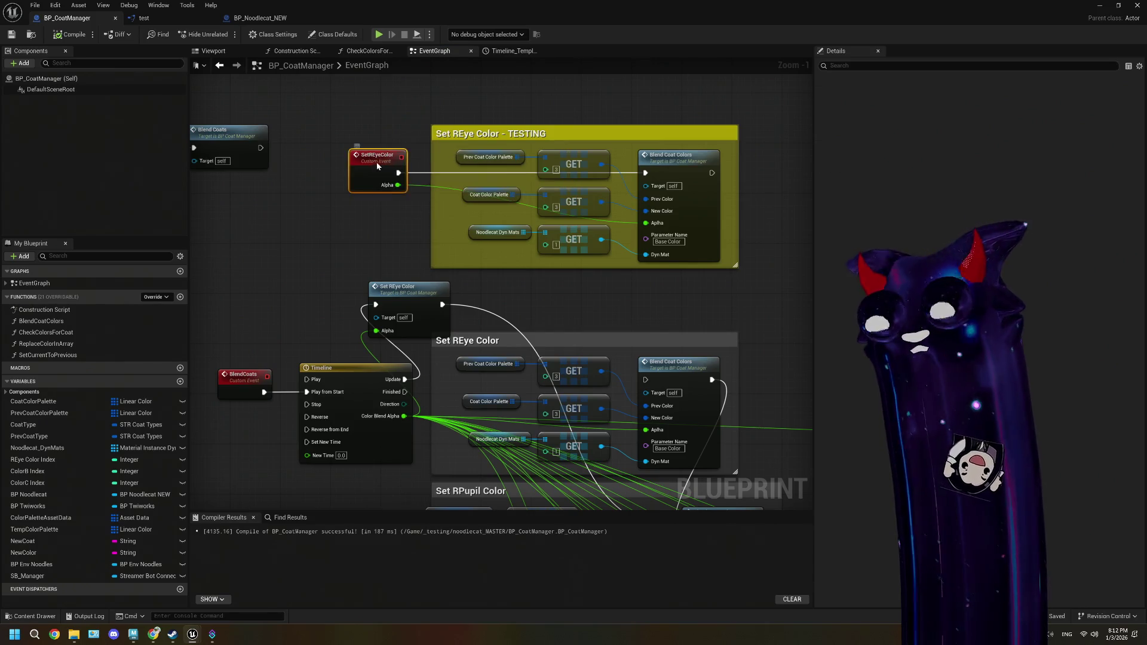
pyautogui.moveTo(377, 167)
pyautogui.mouseDown()
pyautogui.moveTo(428, 144)
pyautogui.moveTo(362, 138)
pyautogui.mouseUp()
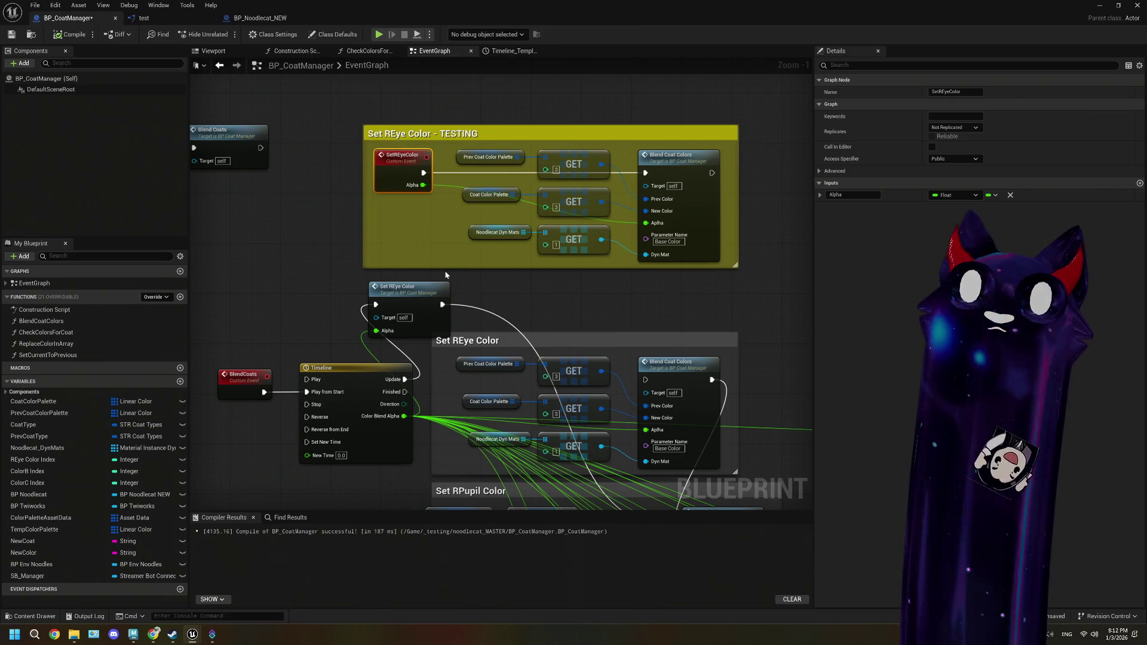
# - Survey the body, mouth and REye colour sections, then select the OnSetREyeColor event to inspect it
pyautogui.scroll(-3, 454, 425)
pyautogui.moveTo(500, 397)
pyautogui.mouseDown()
pyautogui.moveTo(478, 281)
pyautogui.moveTo(435, 228)
pyautogui.moveTo(620, 391)
pyautogui.moveTo(420, 251)
pyautogui.mouseUp()
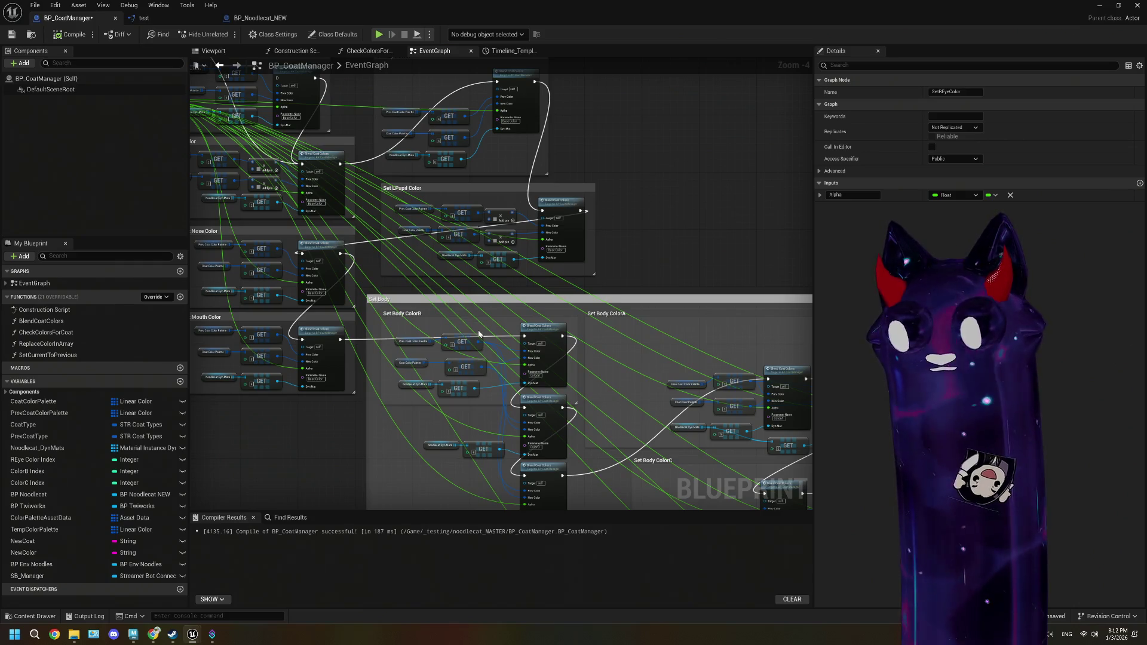
pyautogui.moveTo(336, 177); pyautogui.dragTo(410, 248)
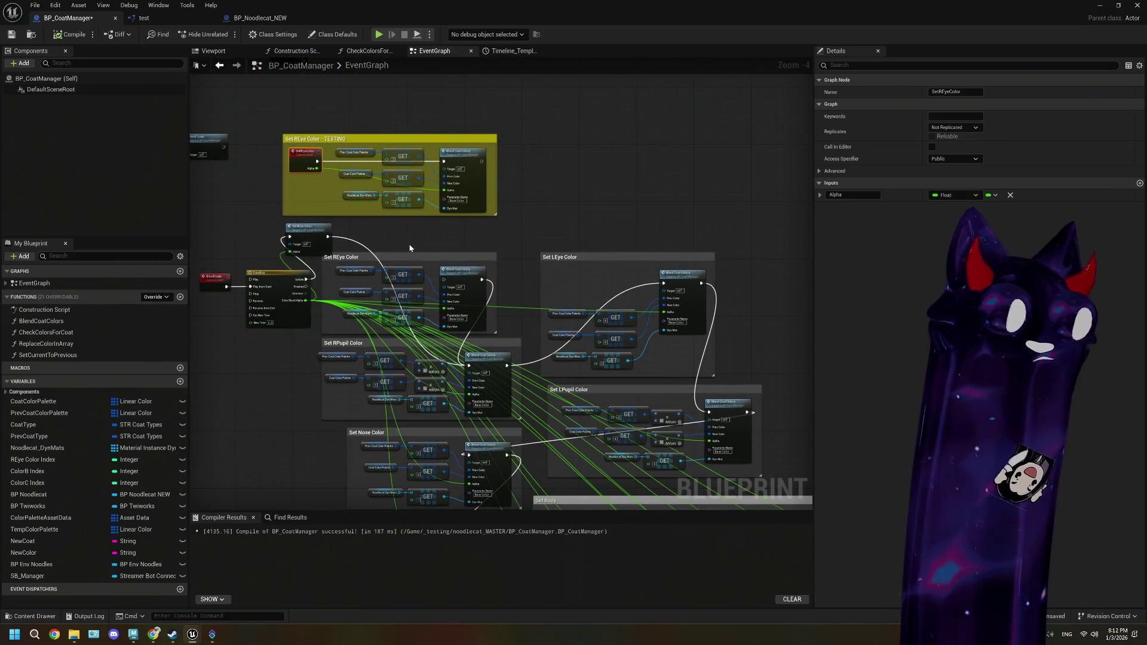
pyautogui.scroll(2, 418, 251)
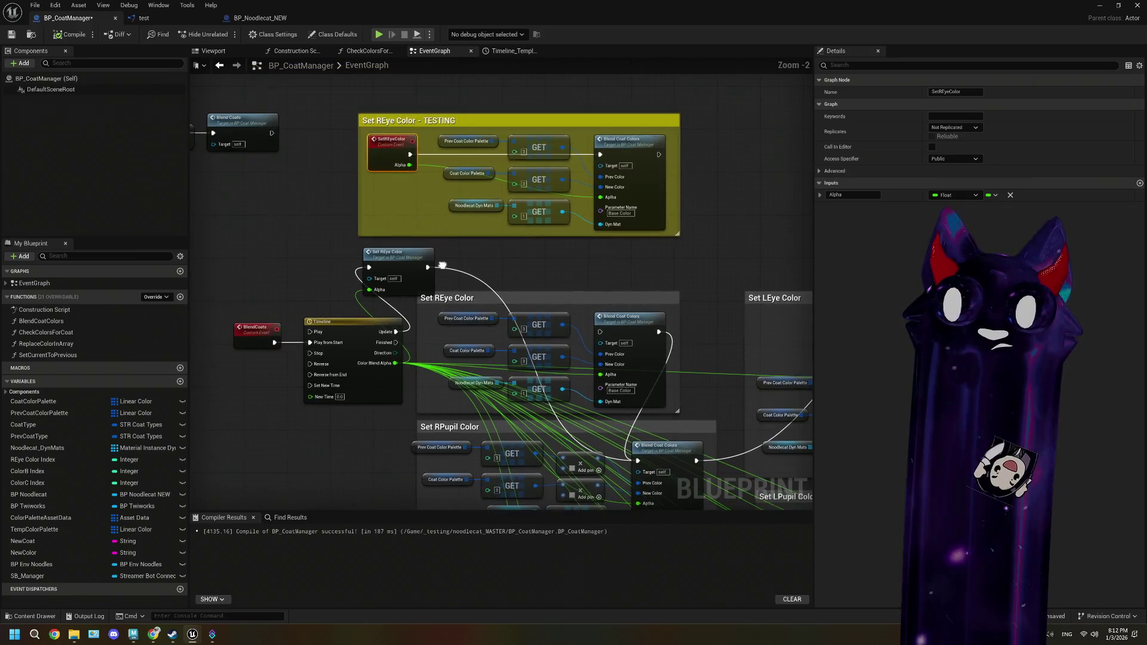
pyautogui.moveTo(539, 263); pyautogui.dragTo(519, 244)
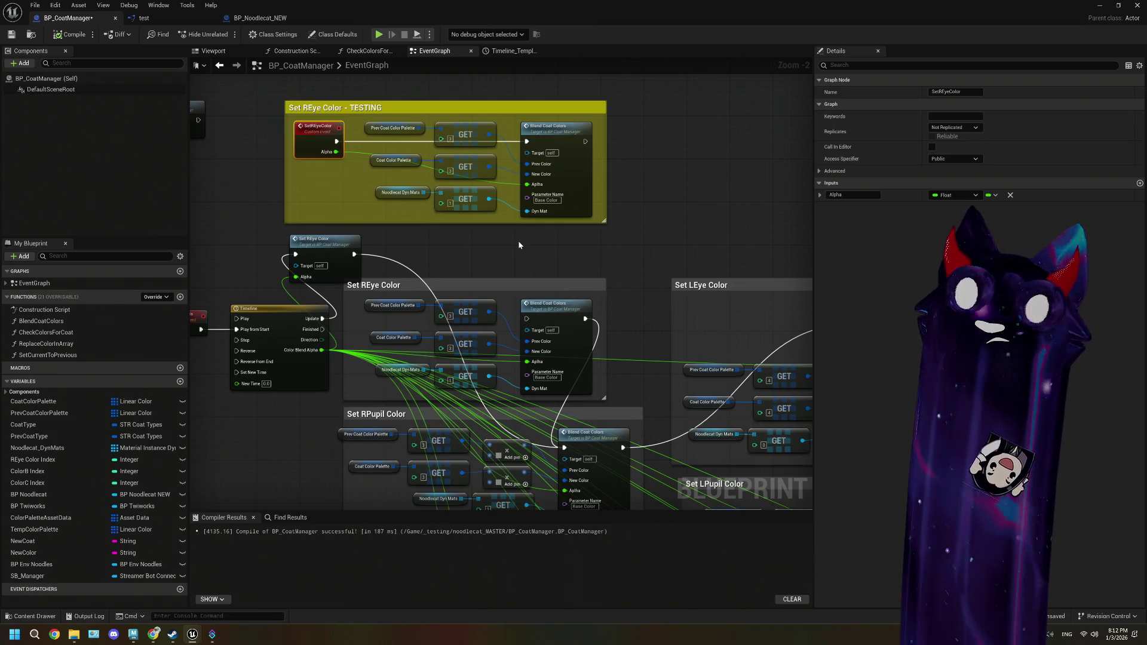
pyautogui.scroll(2, 393, 232)
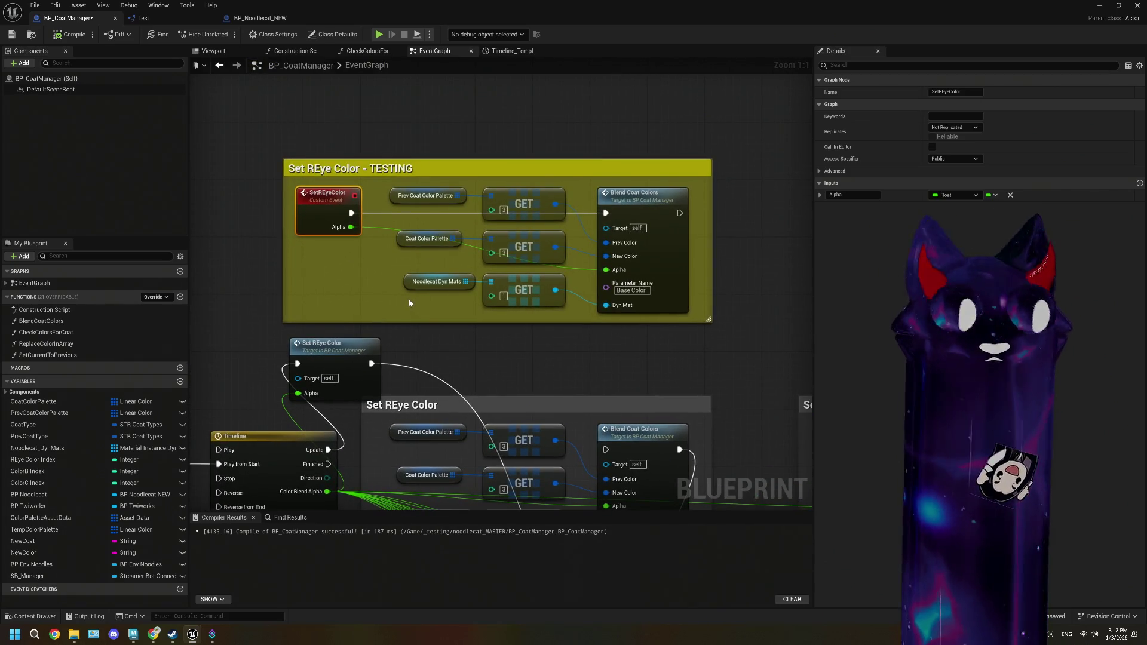
pyautogui.moveTo(344, 259); pyautogui.dragTo(333, 269)
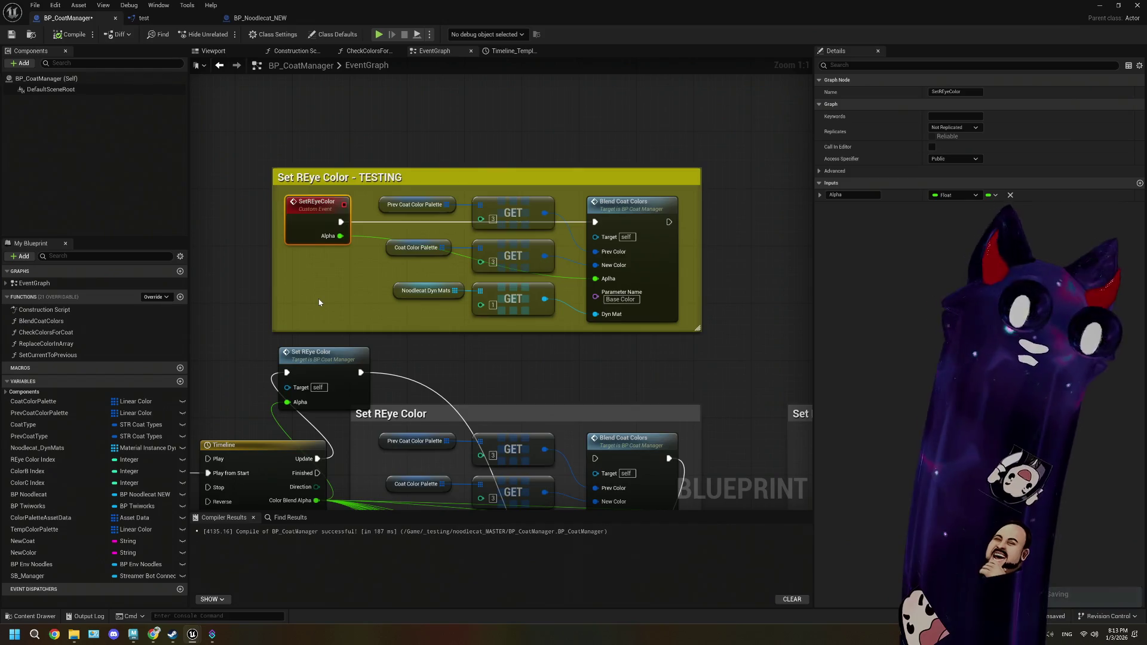
pyautogui.scroll(-2, 323, 302)
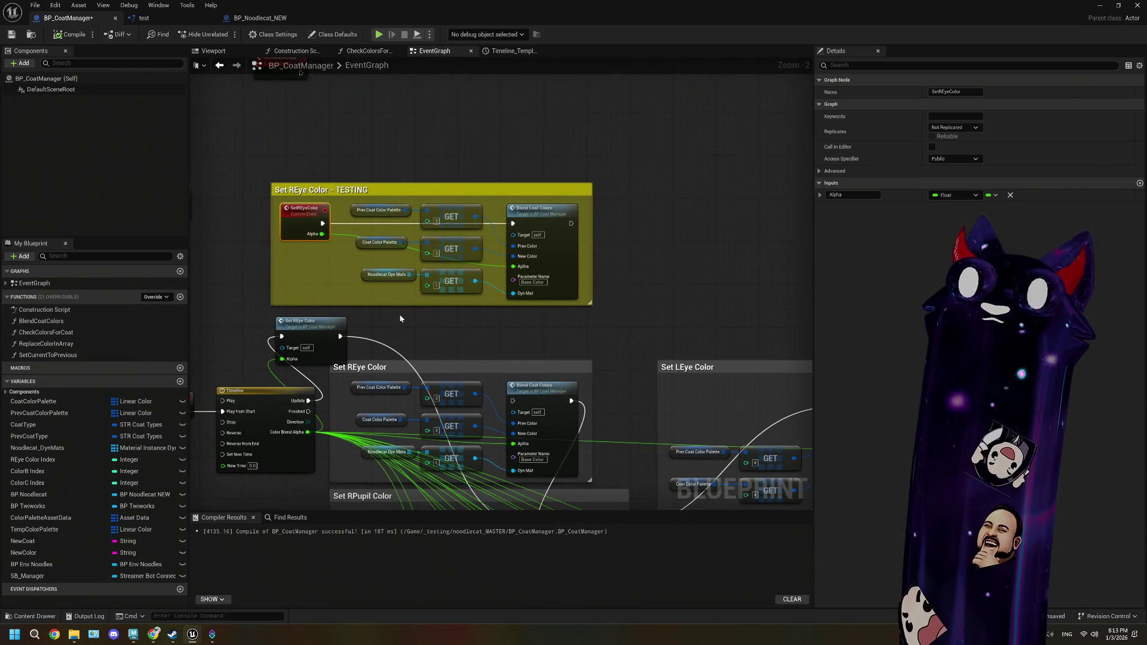
pyautogui.moveTo(412, 326)
pyautogui.mouseDown()
pyautogui.moveTo(385, 319)
pyautogui.moveTo(456, 320)
pyautogui.moveTo(444, 287)
pyautogui.mouseUp()
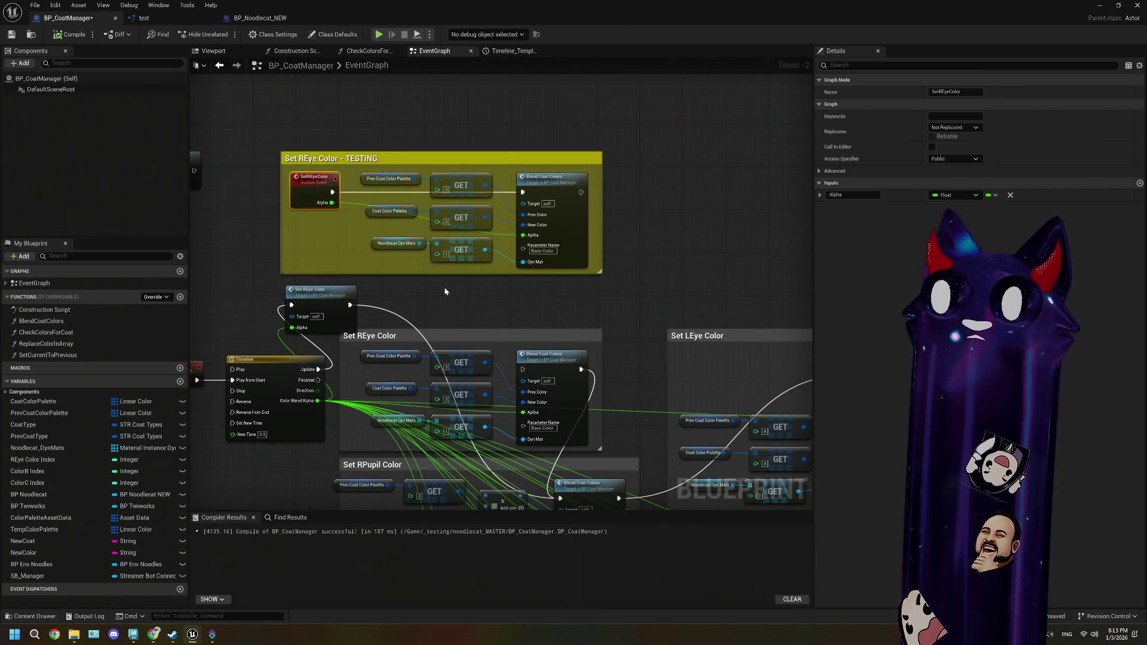
pyautogui.moveTo(387, 138)
pyautogui.mouseDown()
pyautogui.moveTo(572, 209)
pyautogui.moveTo(532, 151)
pyautogui.mouseUp()
pyautogui.moveTo(443, 235); pyautogui.dragTo(441, 341)
pyautogui.click(449, 177)
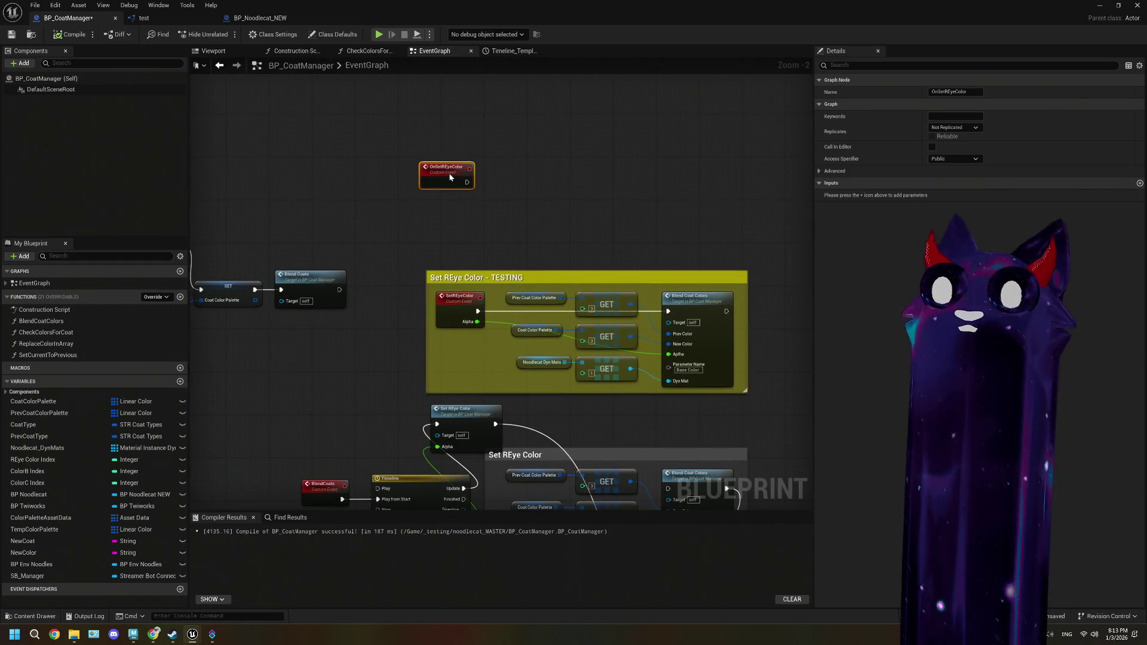
# - Create a !REyeColor chat command with trigger !REyeColor in the Debug Coat group
pyautogui.moveTo(214, 634)
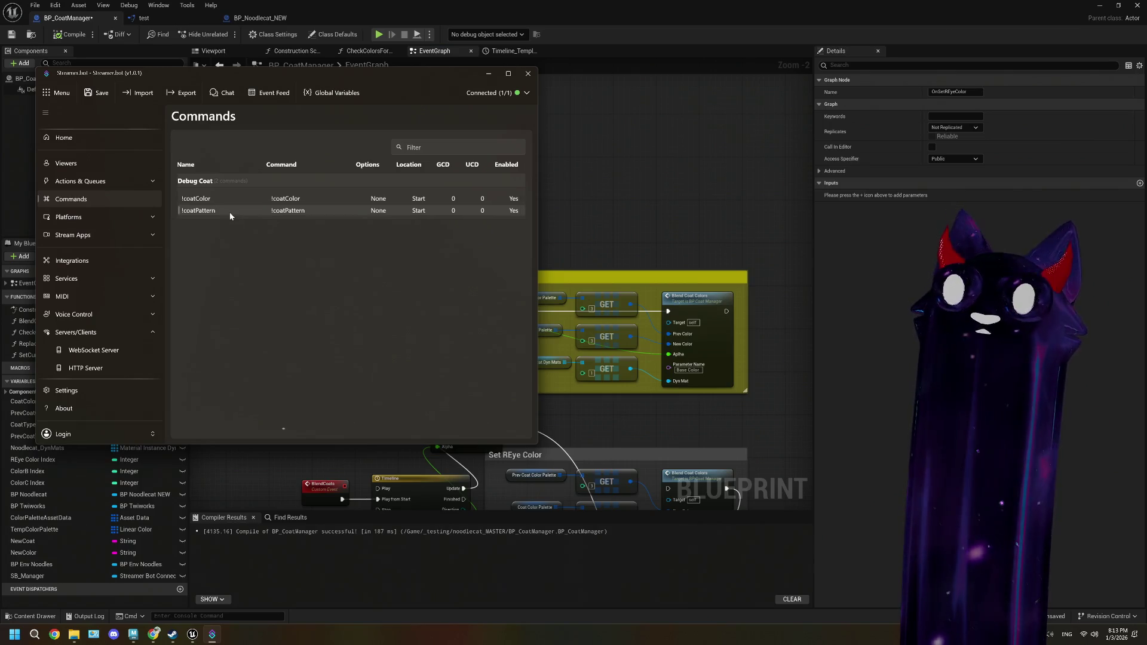
pyautogui.rightClick(240, 261)
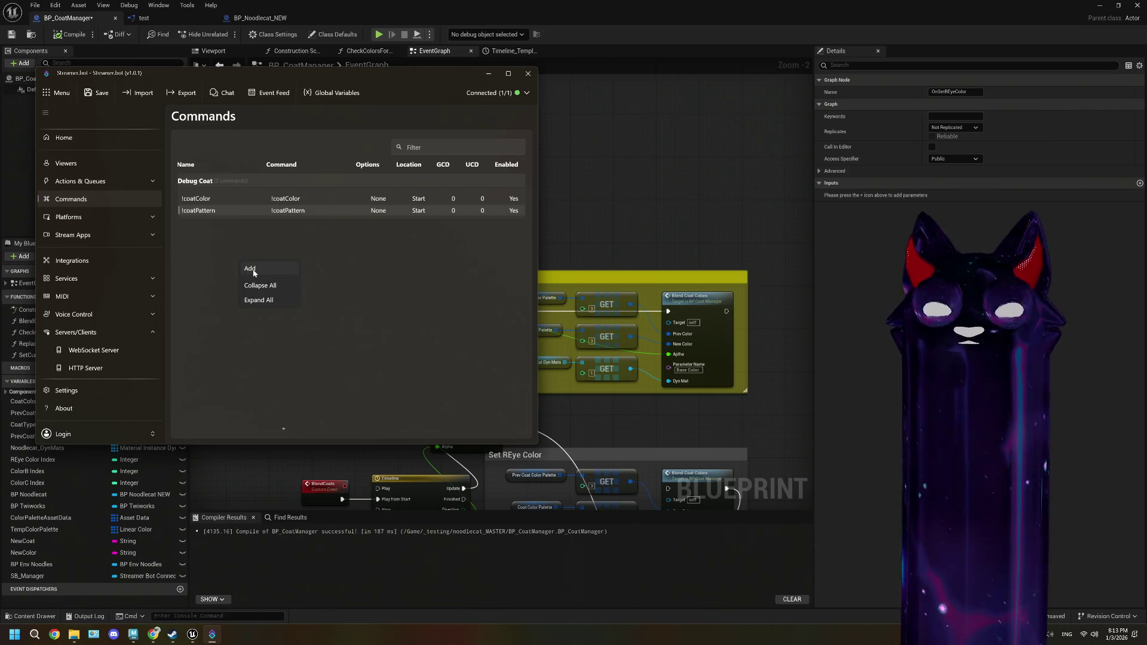
pyautogui.click(250, 270)
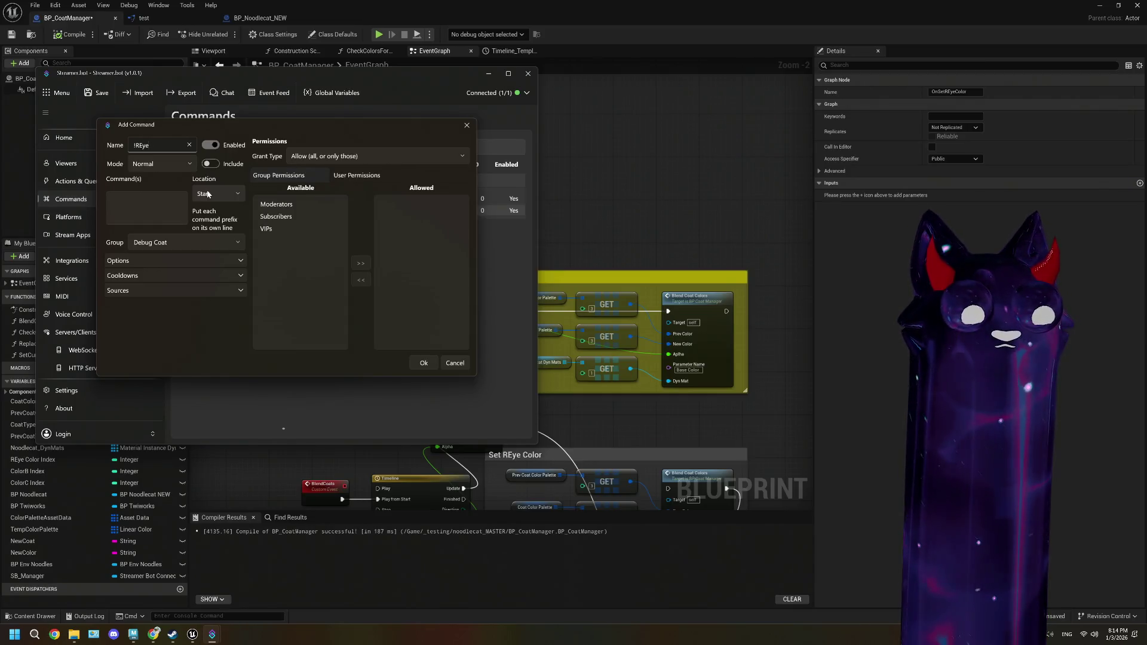
pyautogui.write('Color')
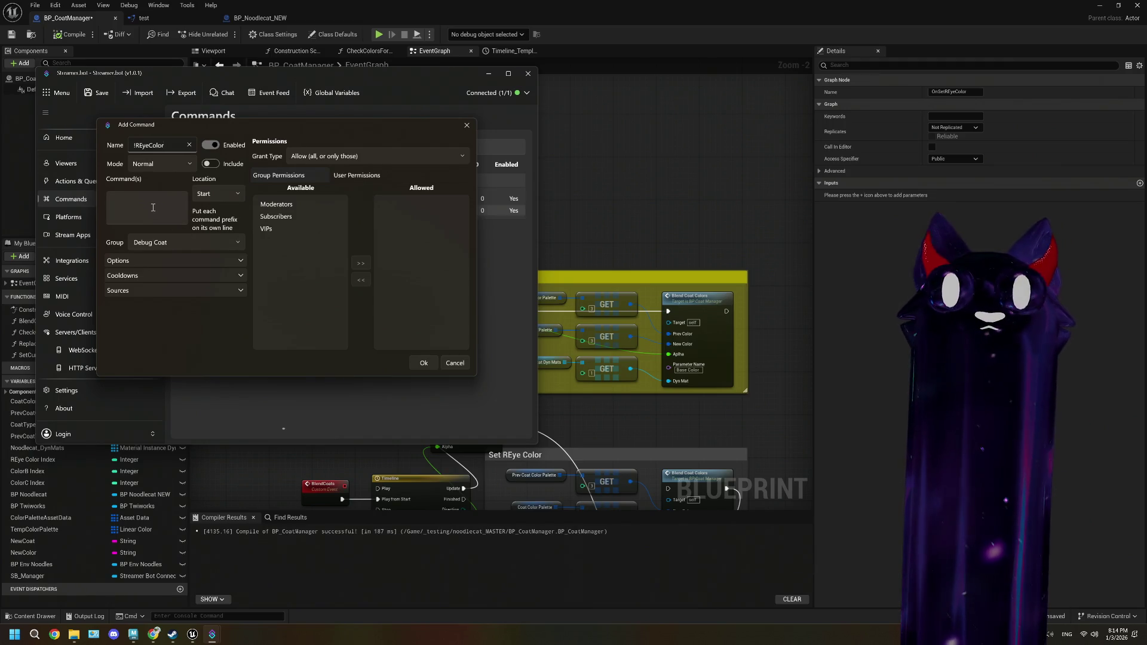
pyautogui.click(153, 207)
pyautogui.write('!REyeC')
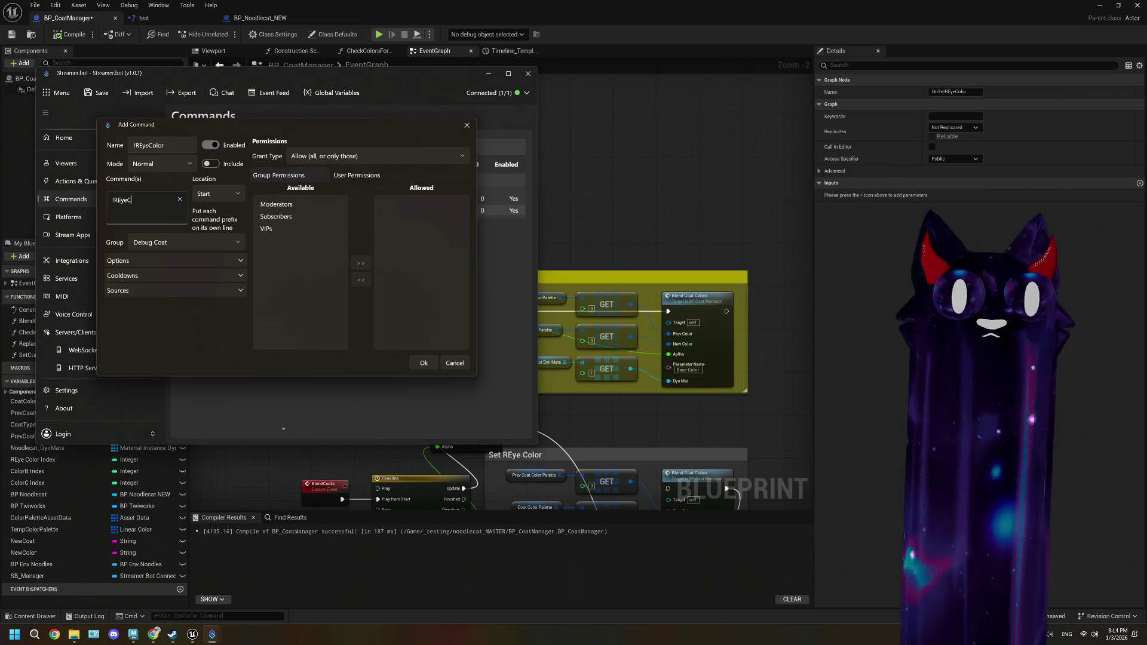
pyautogui.write('olor')
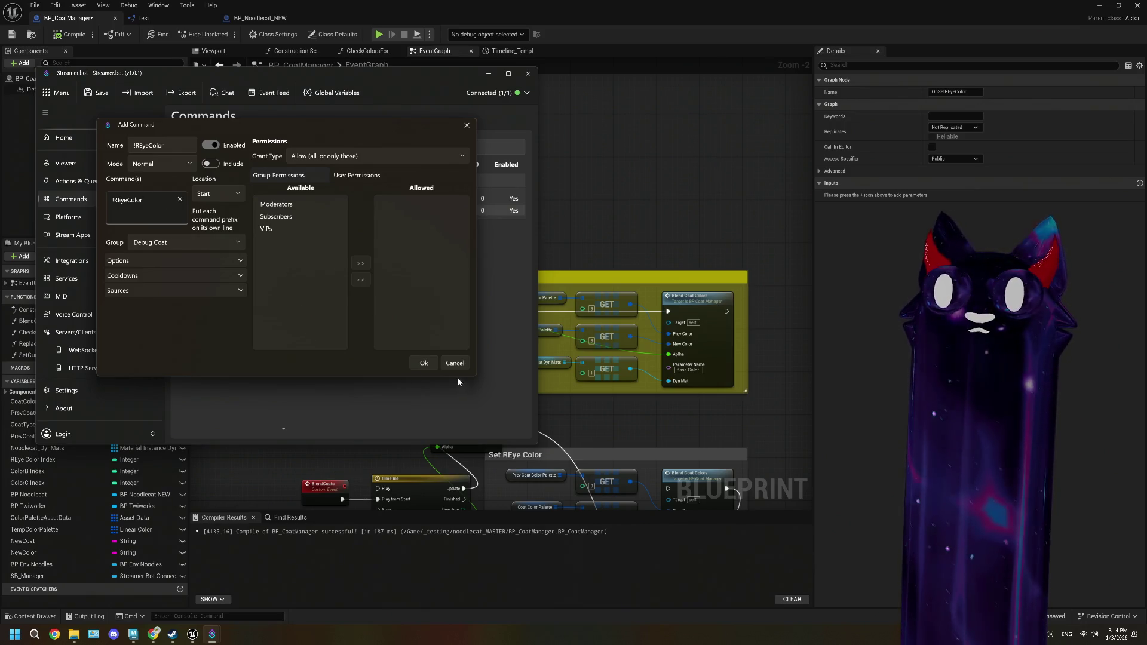
pyautogui.click(180, 241)
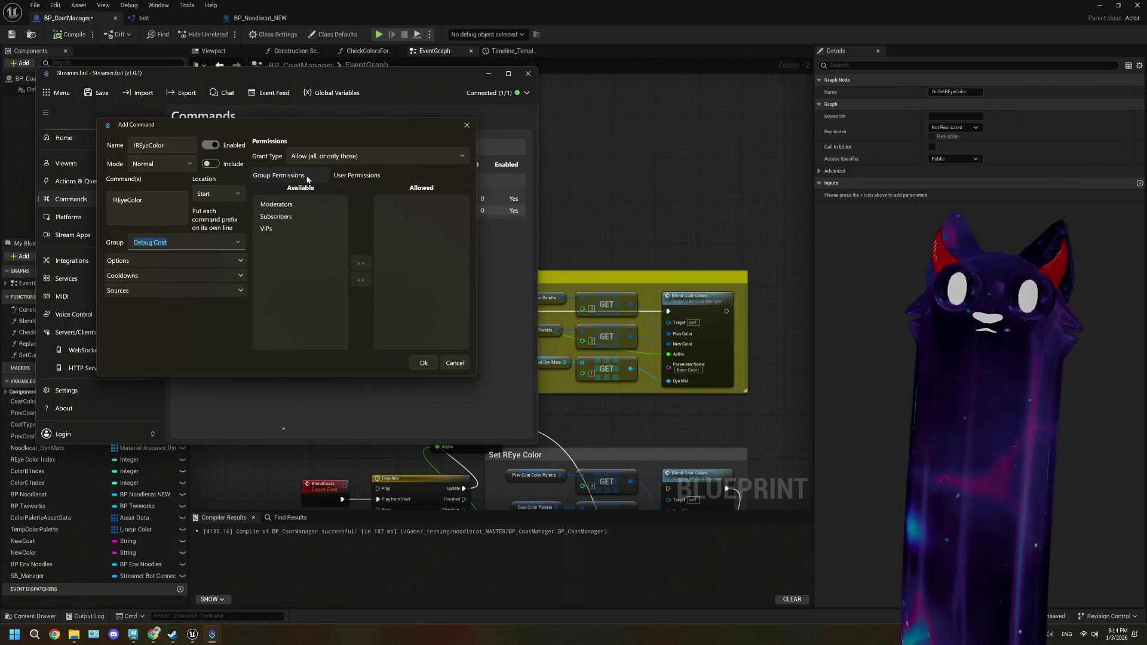
pyautogui.click(425, 365)
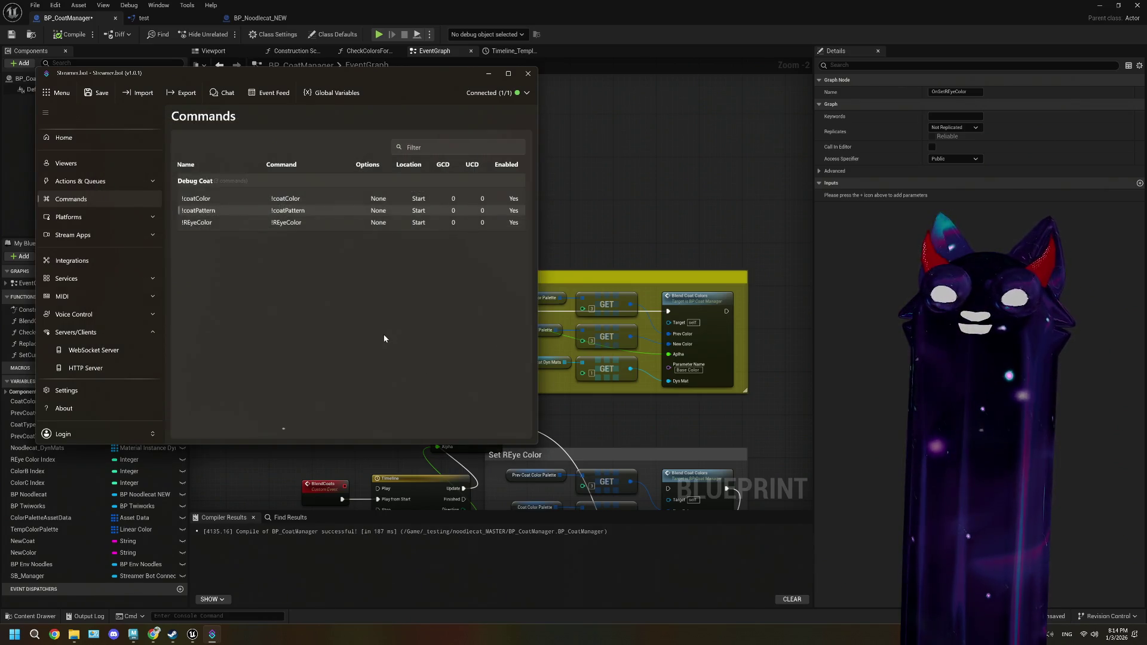
pyautogui.click(196, 221)
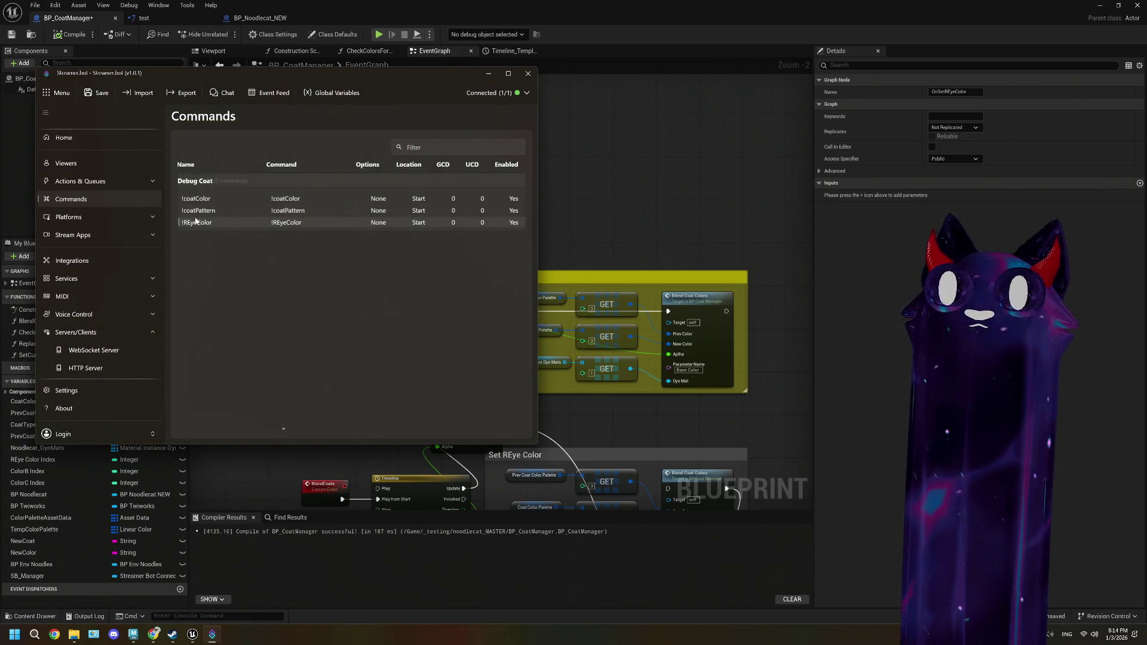
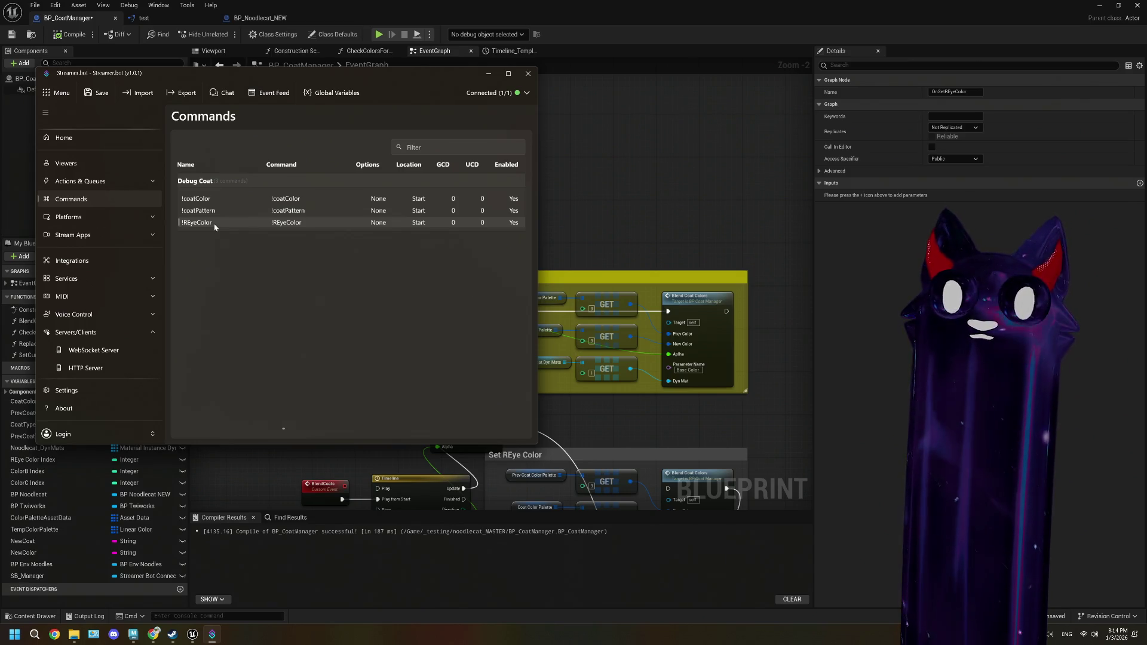
# - Review the Streamer.bot Actions list and the Action History of recent runs
pyautogui.click(112, 181)
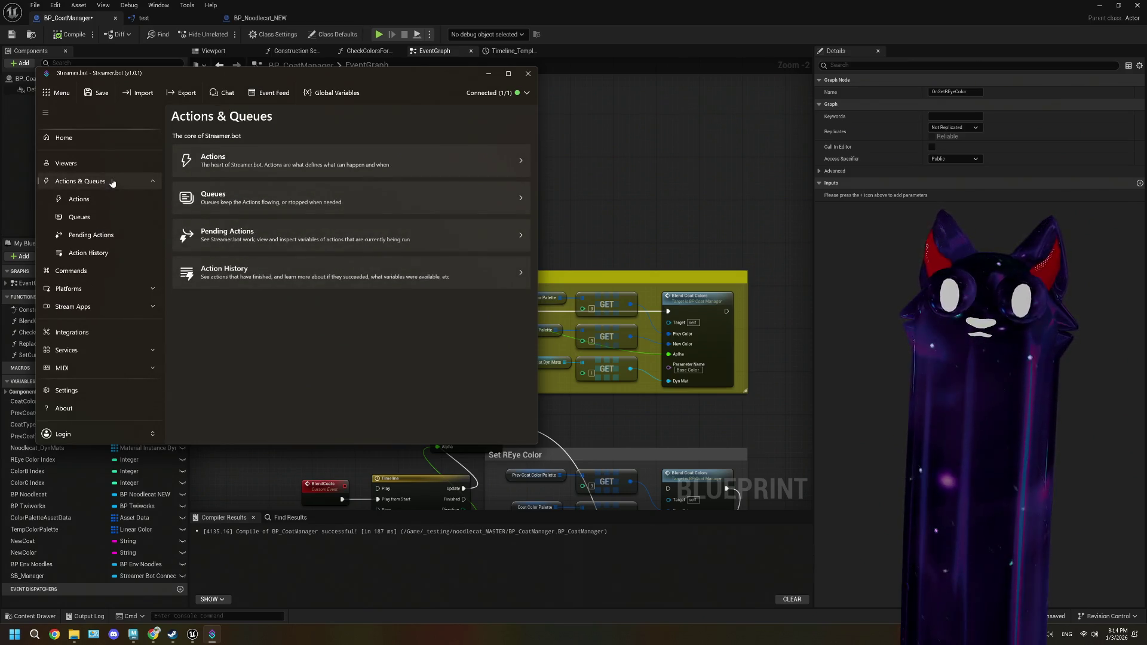
pyautogui.click(108, 203)
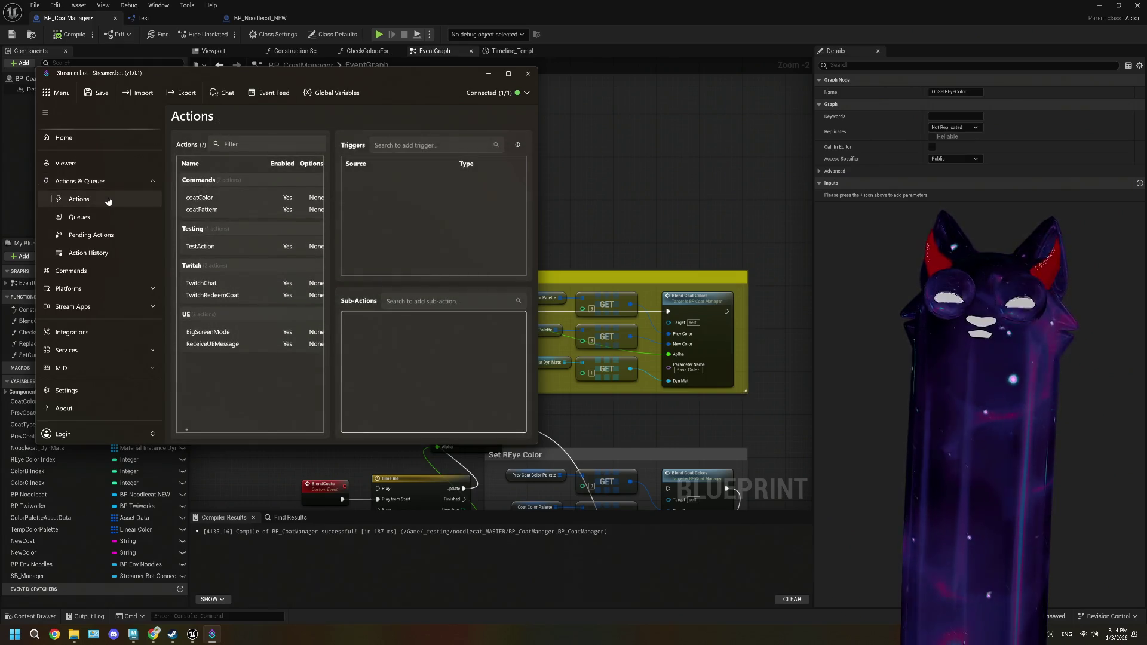
pyautogui.click(97, 253)
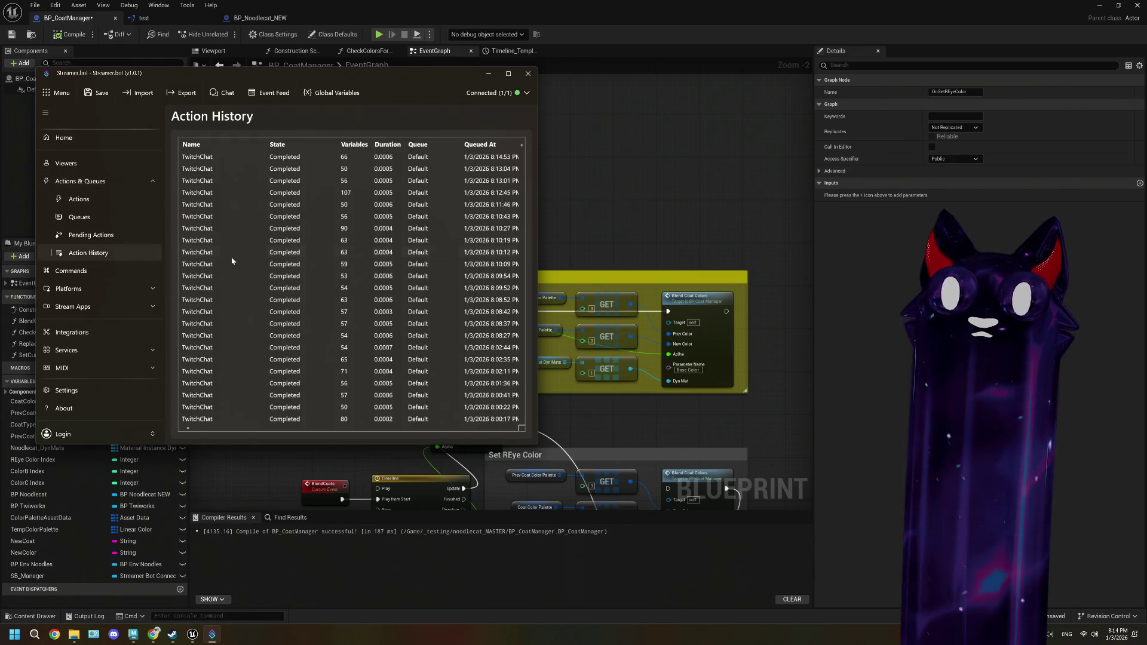
# - Bring the BP_CoatManager event graph back to the front with nothing selected
pyautogui.click(673, 211)
pyautogui.click(672, 207)
pyautogui.scroll(-1, 403, 332)
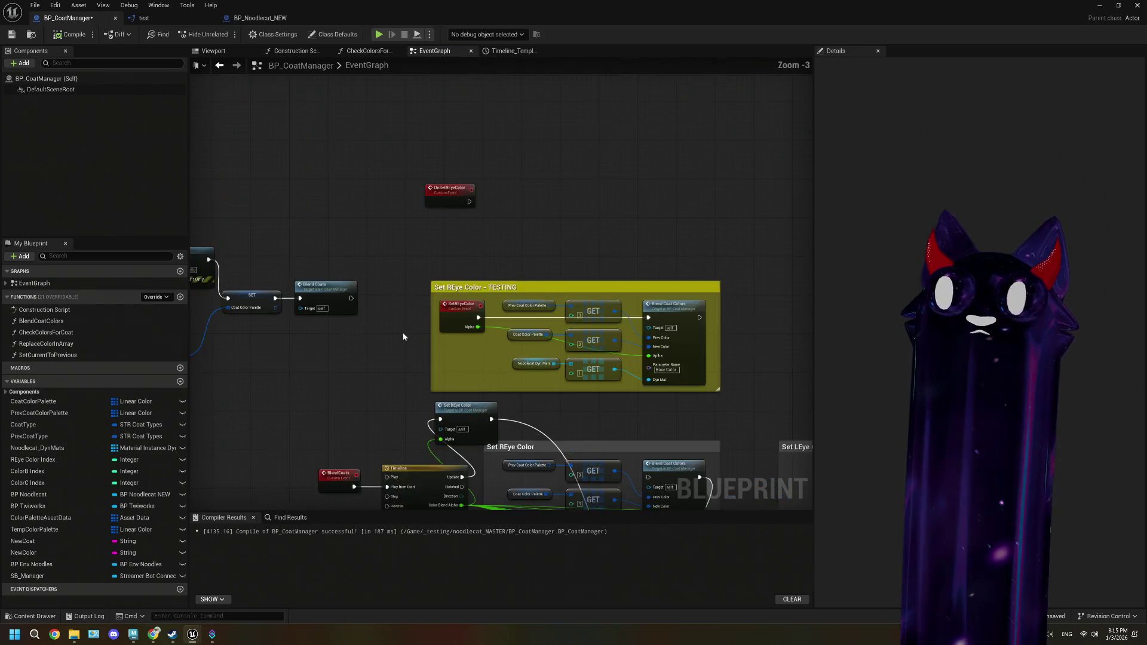
# - Pan the BP_CoatManager graph to view the BeginPlay setup nodes
pyautogui.scroll(1, 403, 332)
pyautogui.scroll(-4, 466, 316)
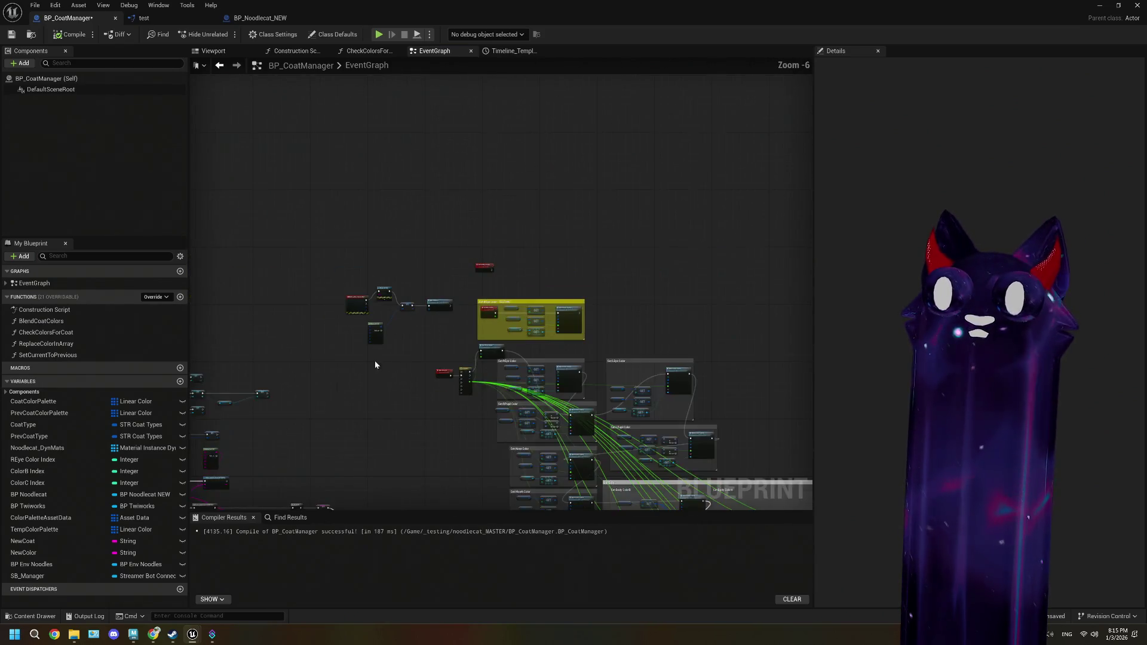
pyautogui.scroll(4, 478, 311)
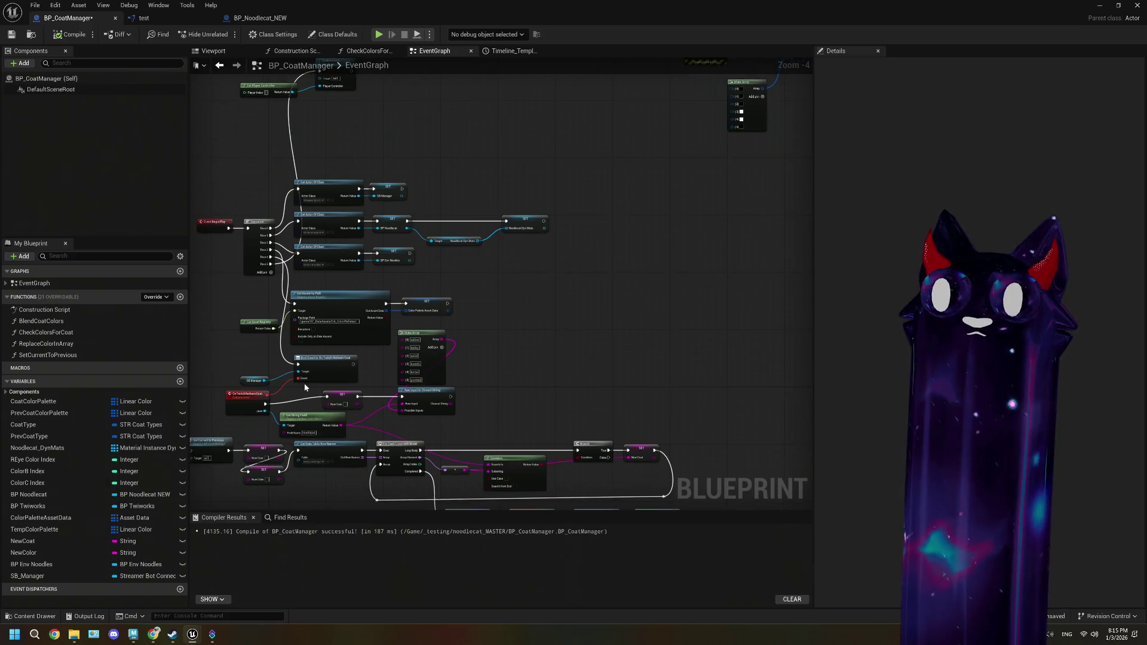
pyautogui.moveTo(309, 379); pyautogui.dragTo(382, 283)
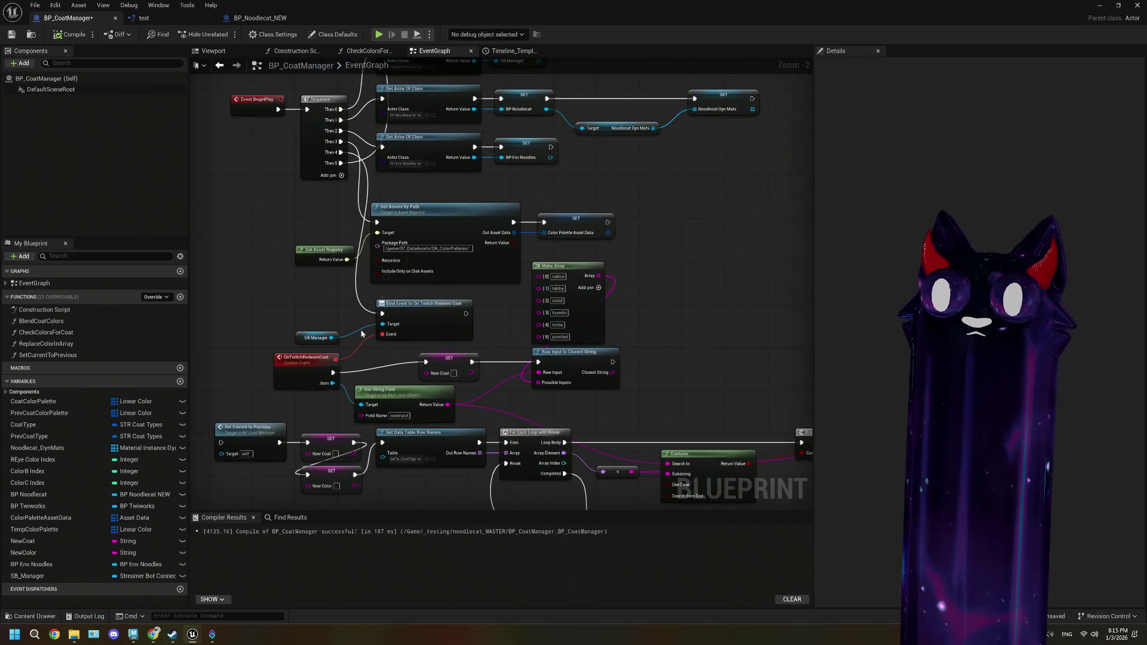
# - Open StreamerBotConnection_shareable from the Core folder in the Content Browser
pyautogui.click(1100, 5)
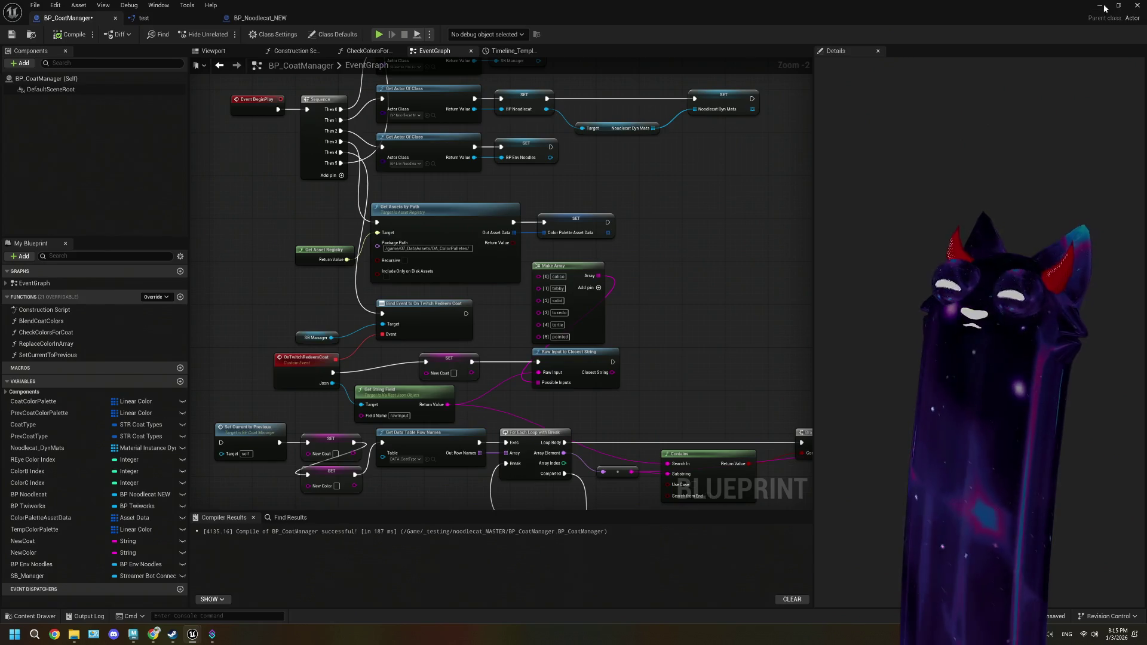
pyautogui.doubleClick(133, 448)
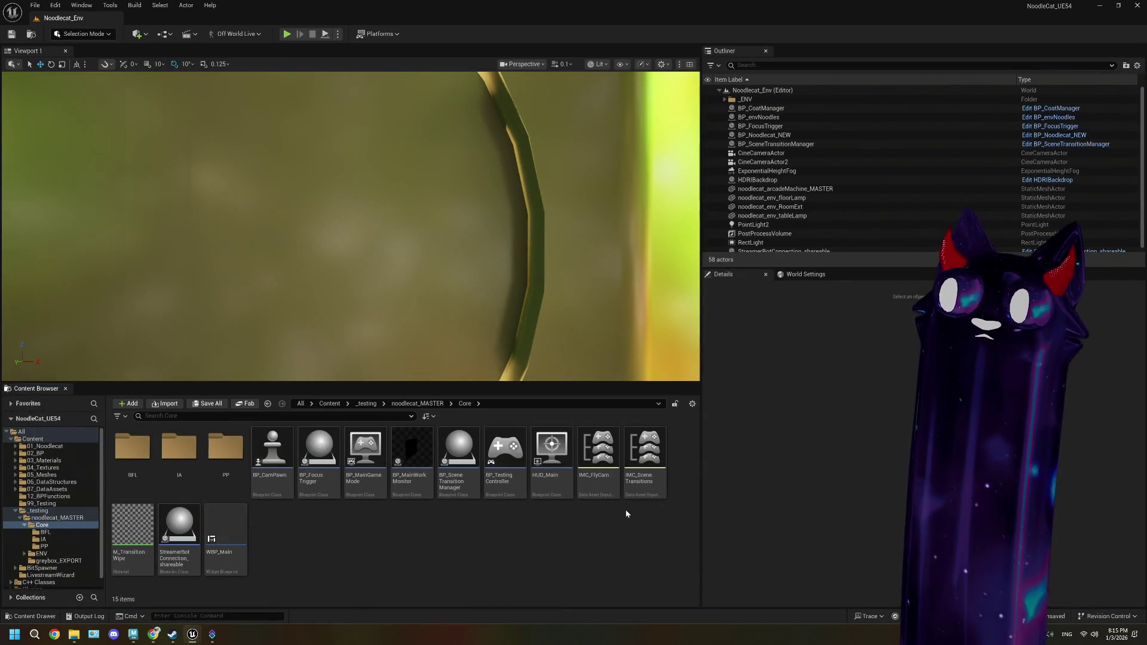
pyautogui.doubleClick(173, 535)
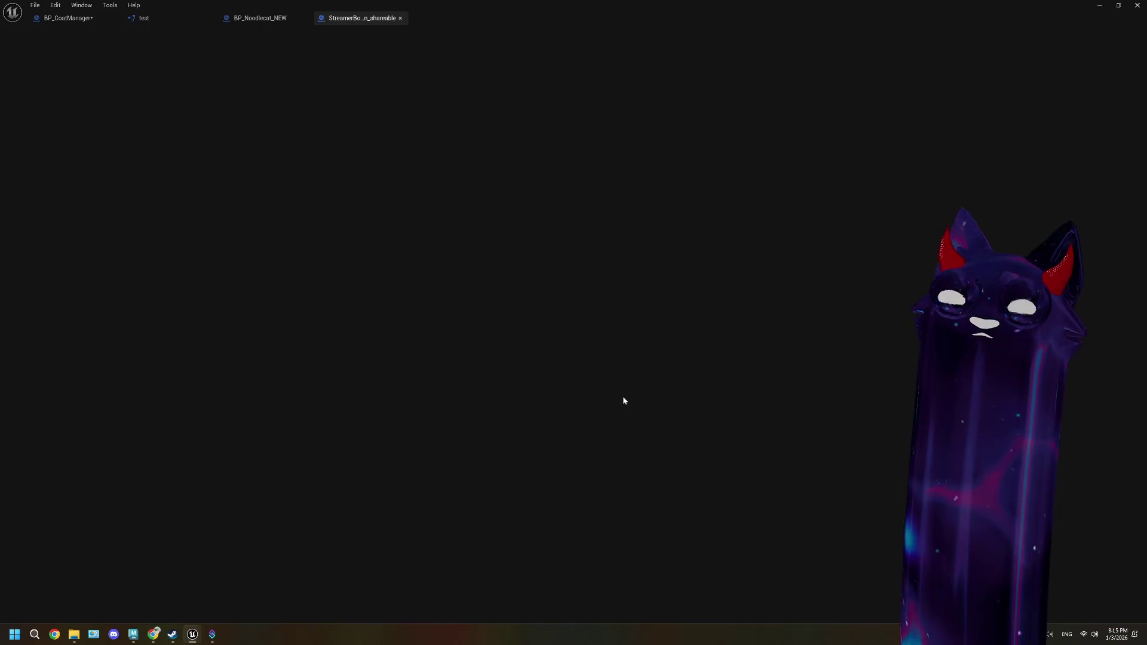
pyautogui.scroll(-7, 611, 402)
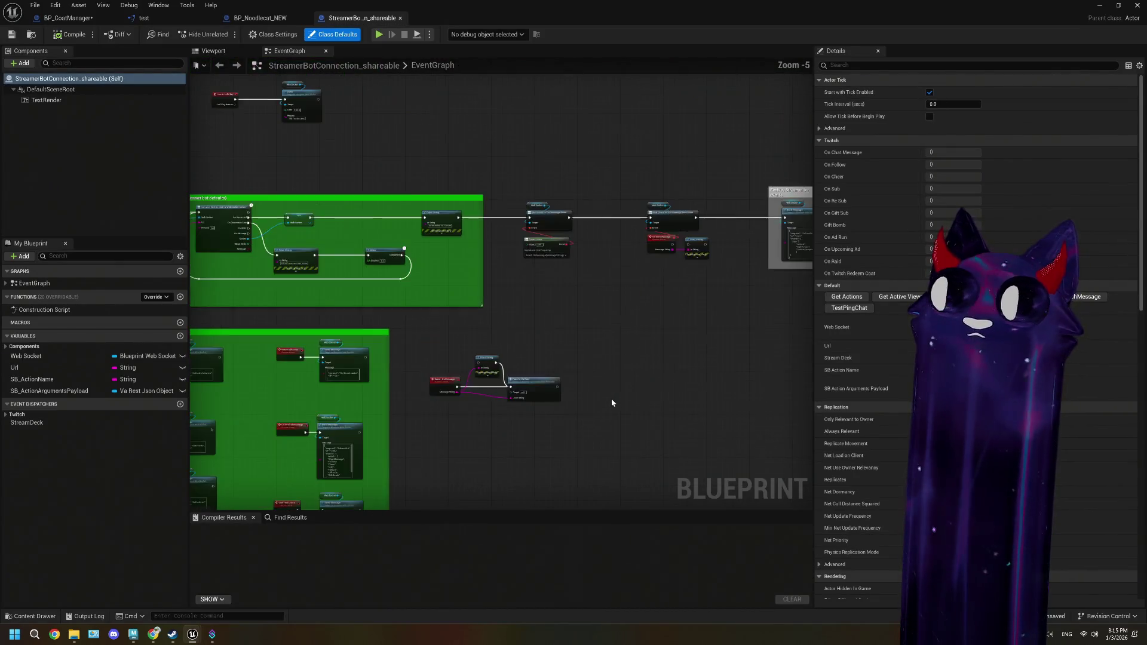
pyautogui.scroll(3, 528, 250)
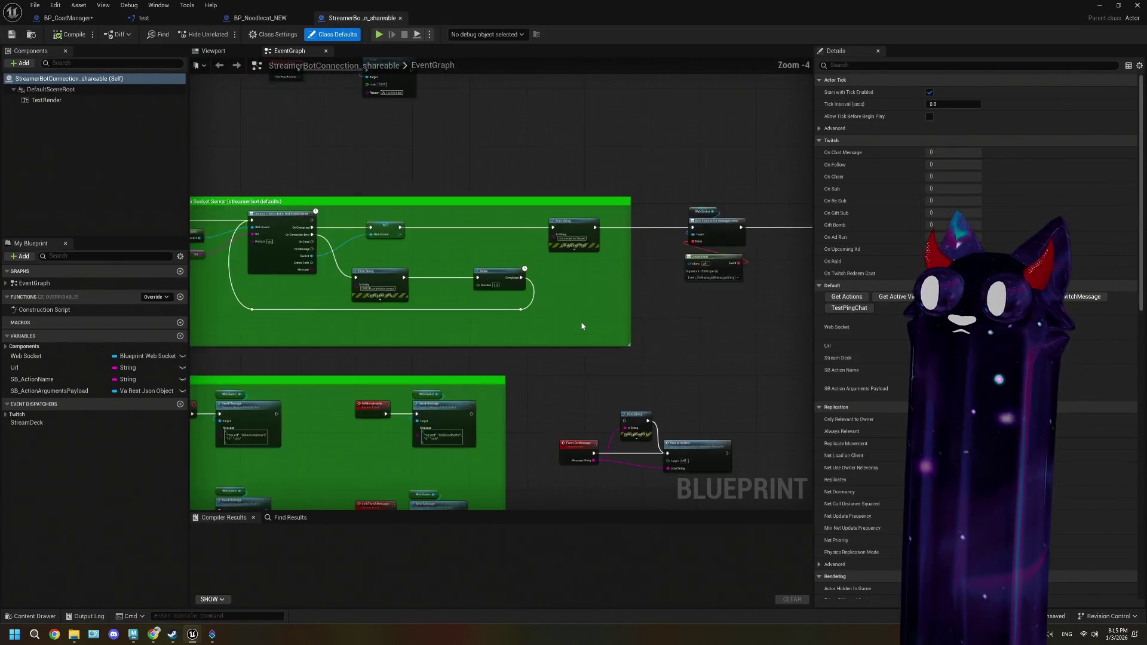
pyautogui.scroll(-4, 604, 394)
pyautogui.scroll(5, 554, 322)
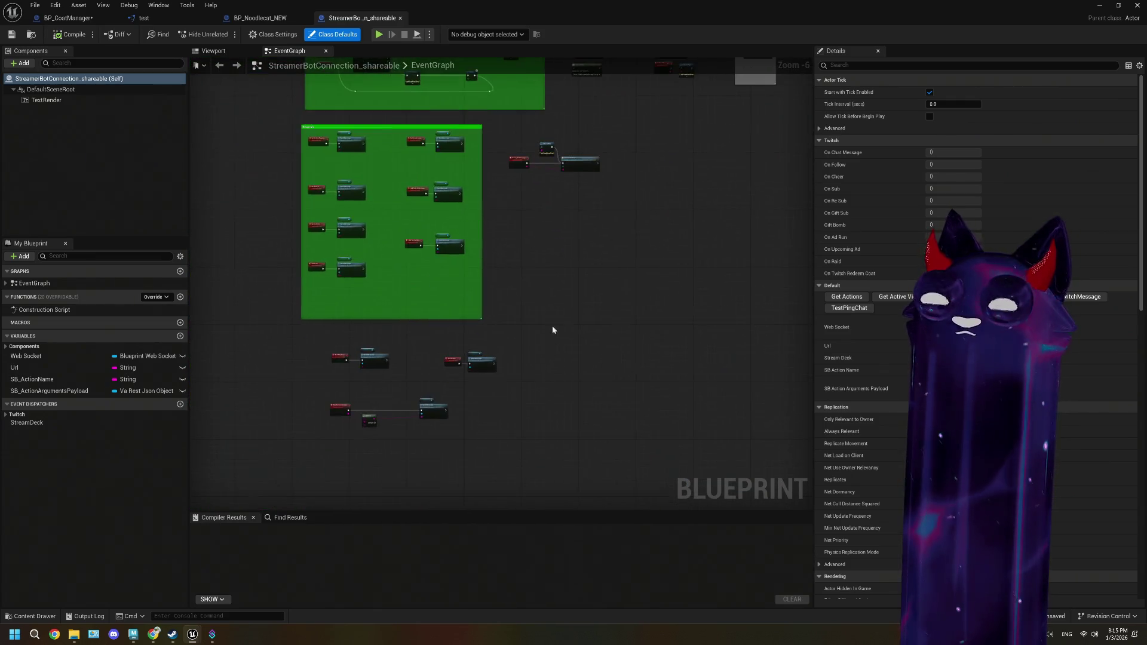
pyautogui.moveTo(508, 411); pyautogui.dragTo(611, 379)
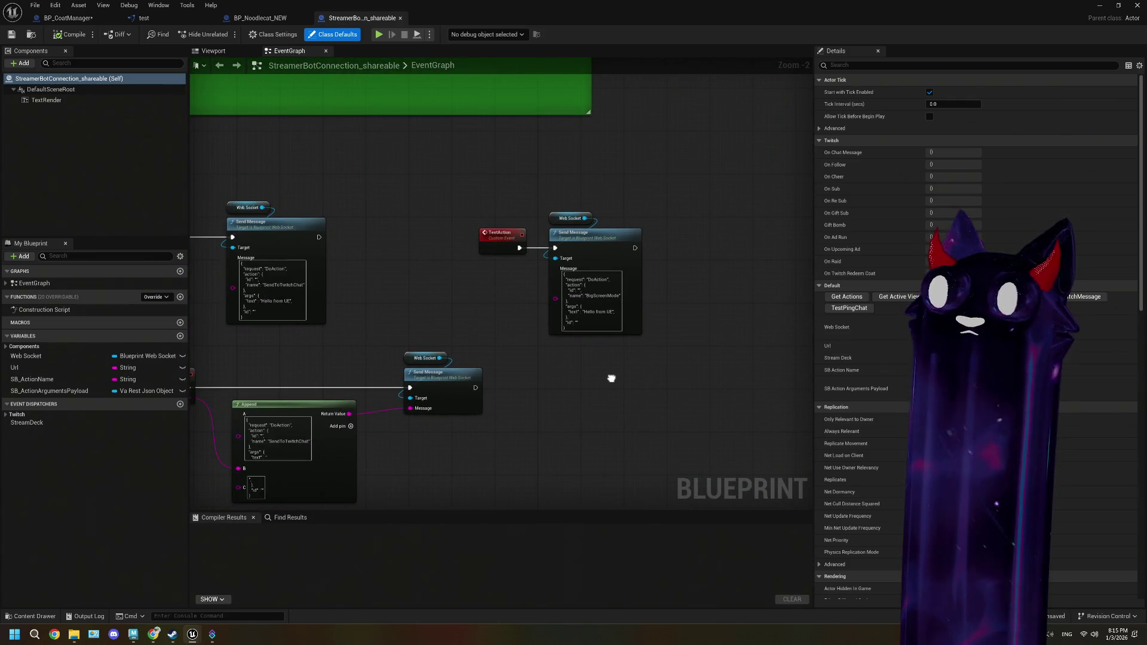
pyautogui.scroll(1, 611, 377)
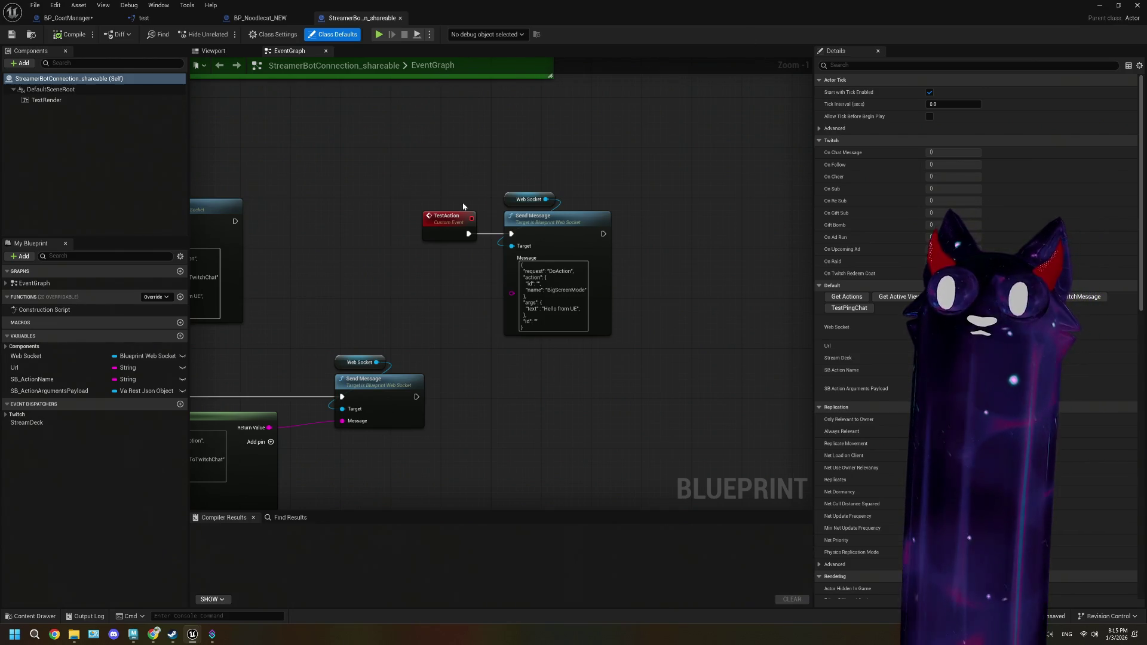
pyautogui.scroll(-1, 472, 209)
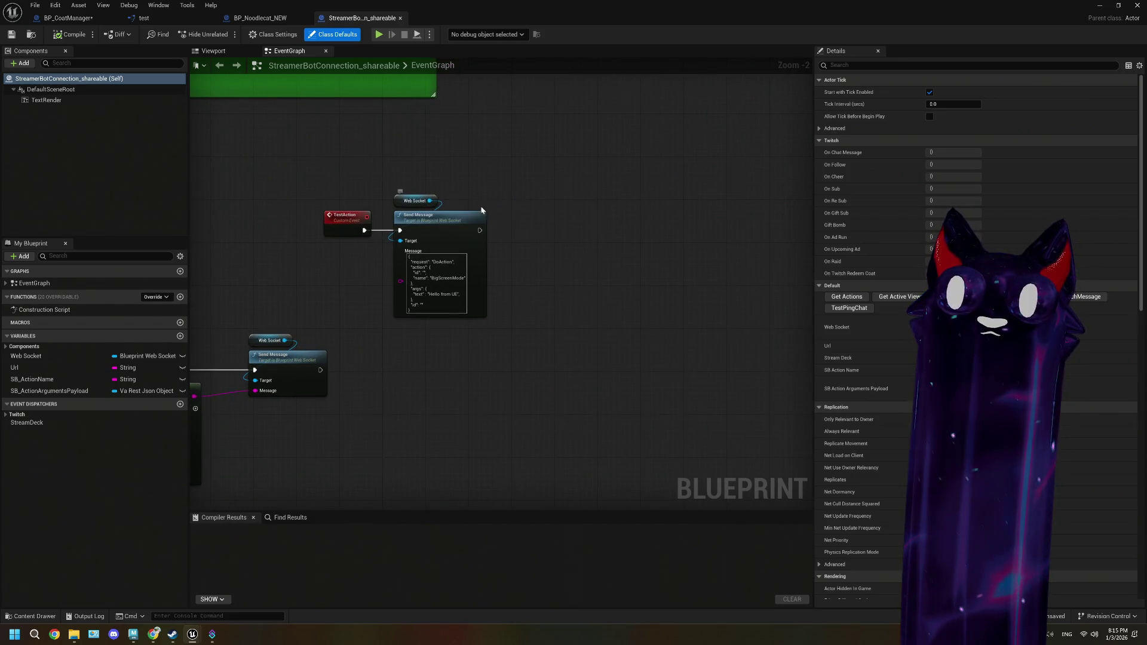
pyautogui.moveTo(473, 210); pyautogui.dragTo(390, 174)
pyautogui.click(423, 303)
pyautogui.click(471, 287)
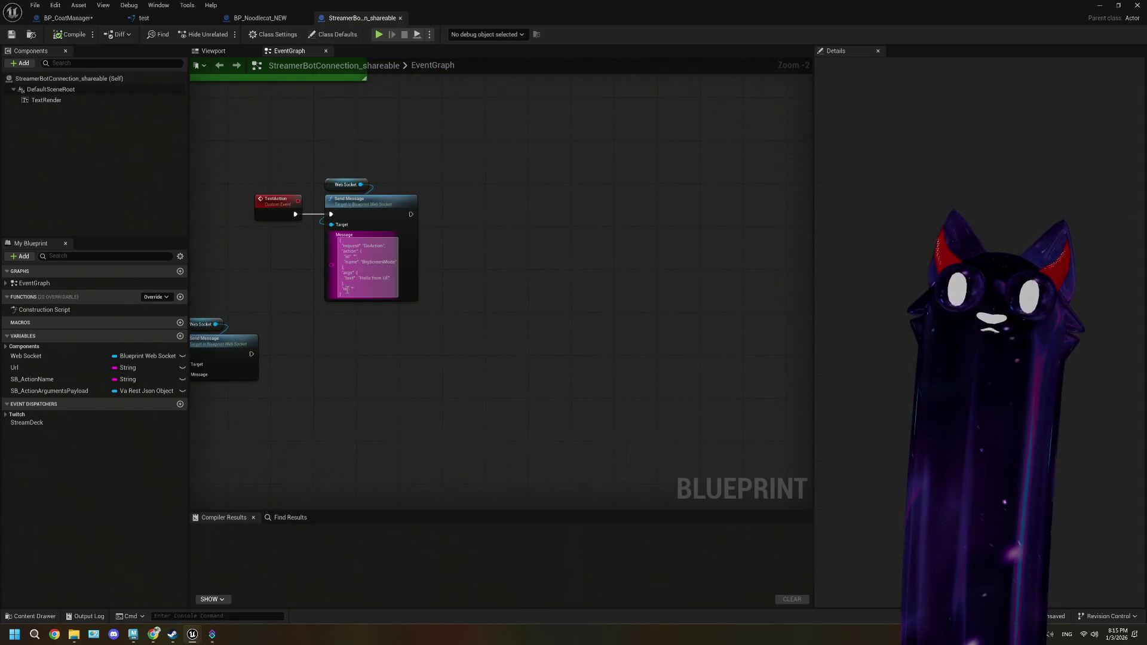
pyautogui.scroll(-1, 347, 290)
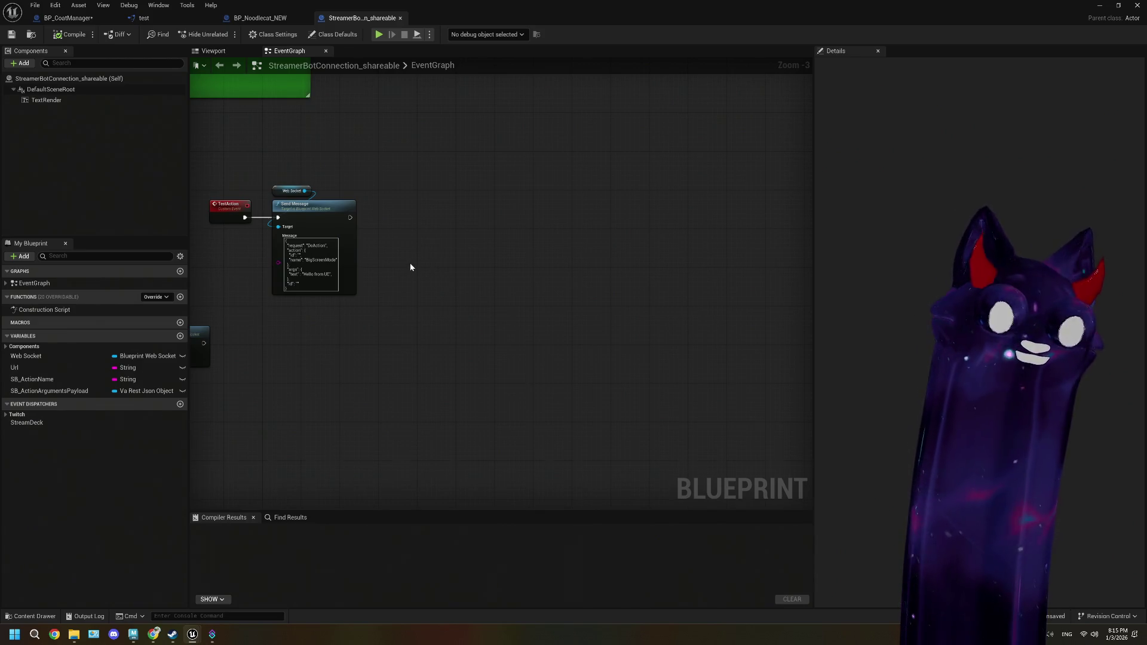
pyautogui.moveTo(410, 263); pyautogui.dragTo(429, 293)
pyautogui.scroll(-1, 428, 292)
pyautogui.scroll(2, 429, 296)
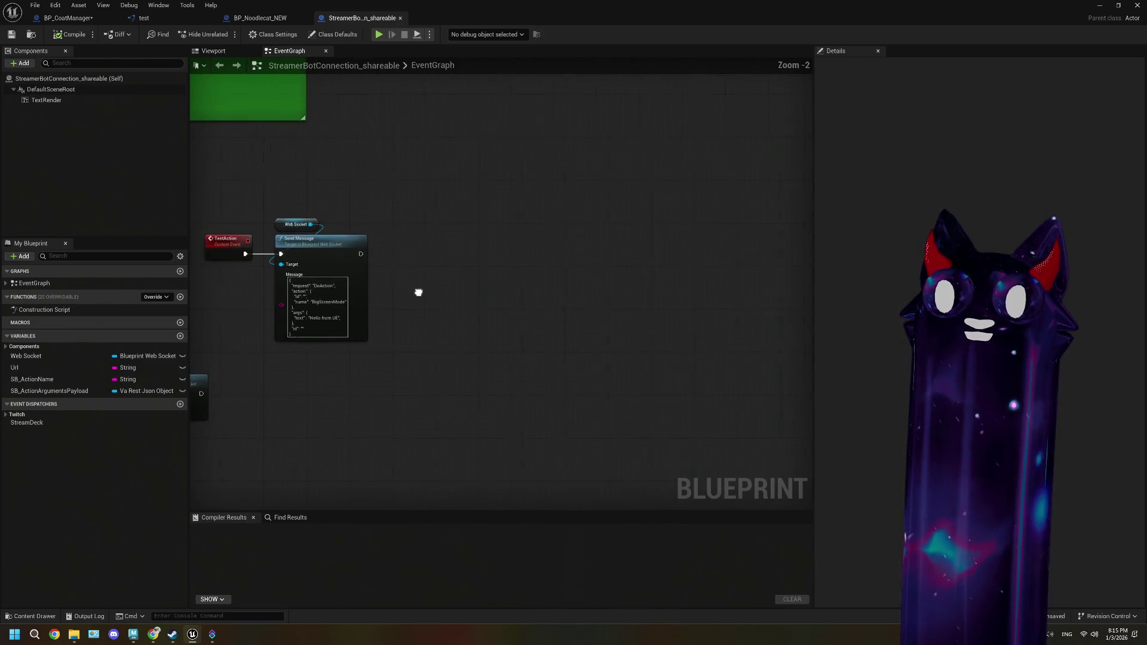
# - Add a custom event node named REyeColor to the graph
pyautogui.rightClick(462, 263)
pyautogui.write('cust')
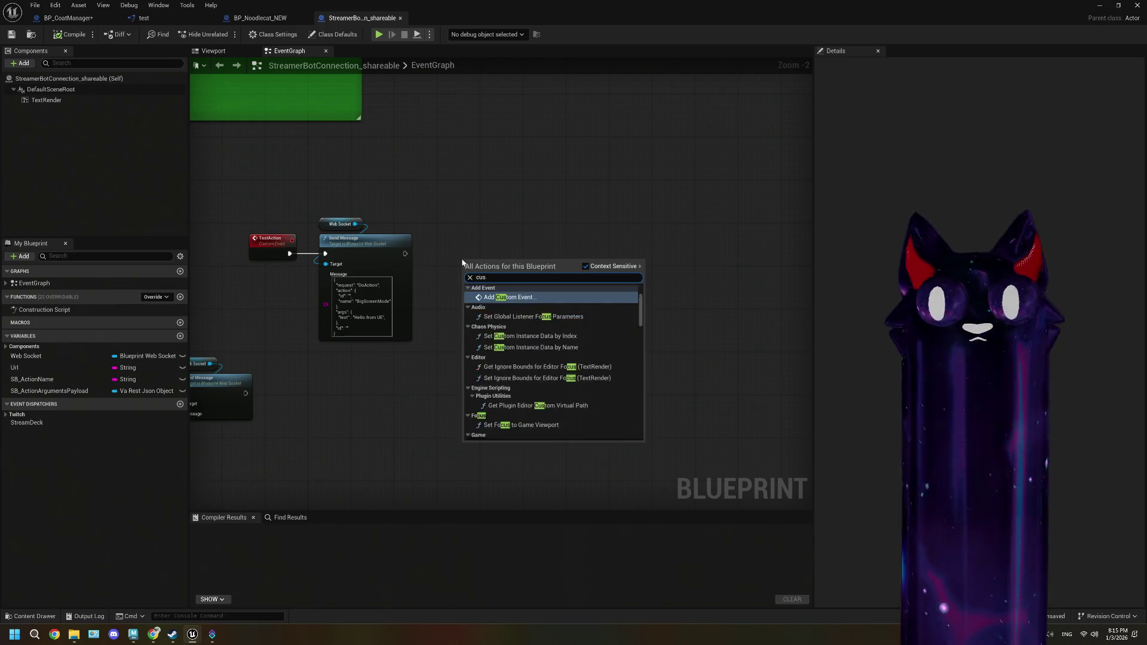
pyautogui.click(518, 298)
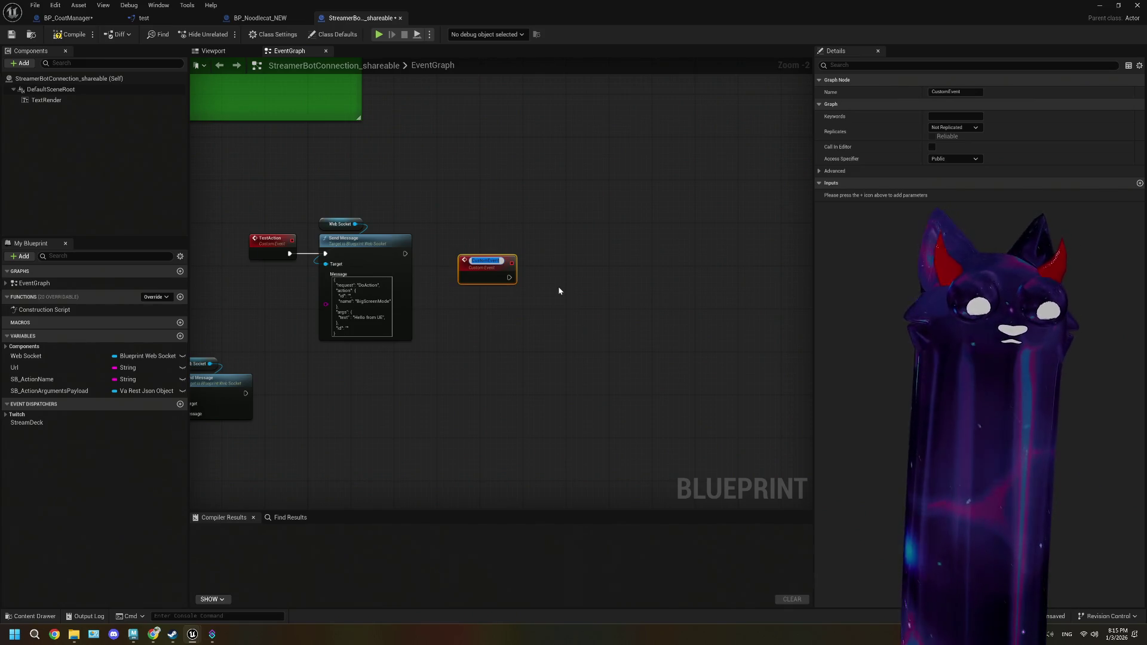
pyautogui.write('REyeCo')
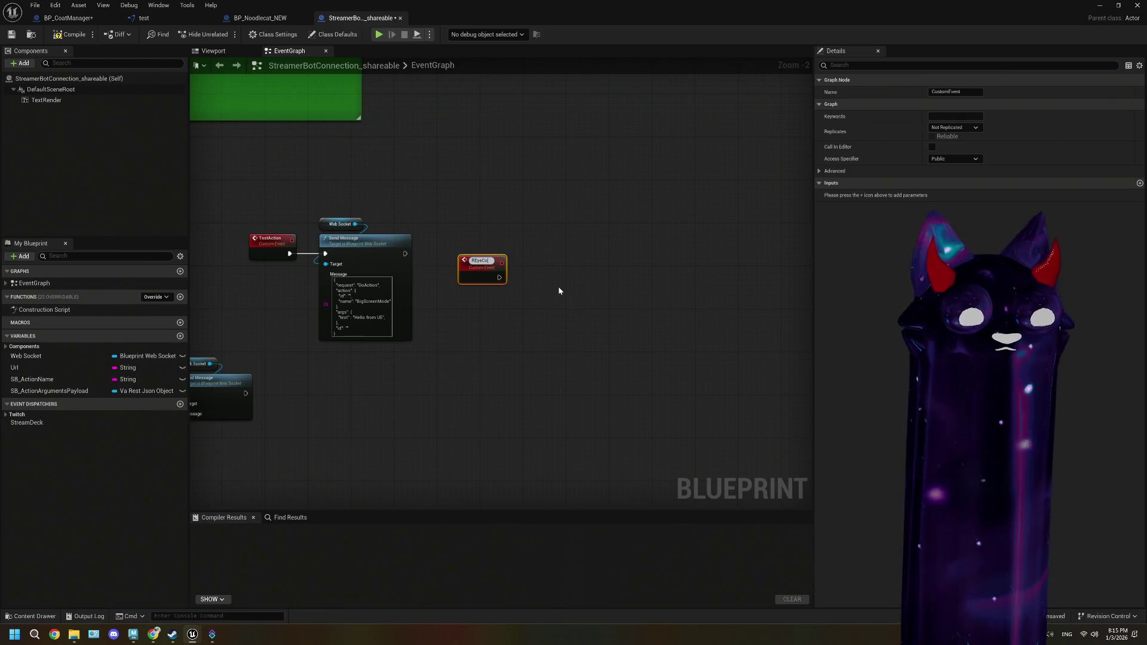
pyautogui.write('lor')
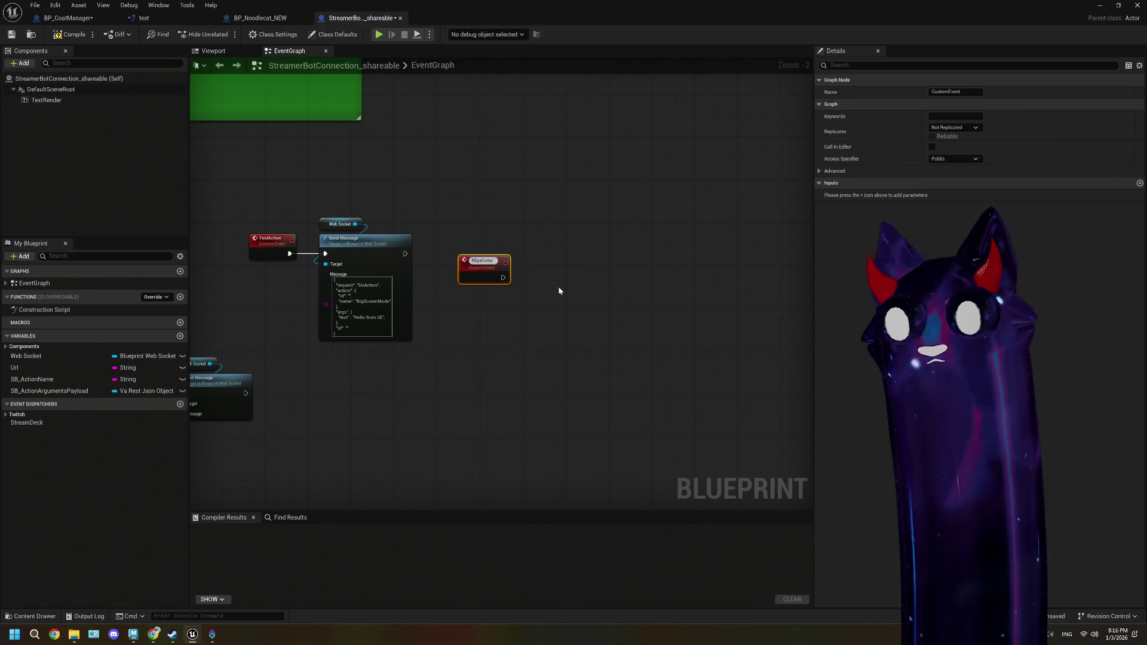
pyautogui.press('Return')
# - Add a new Case_0 output pin to the action-name switch, then show Streamer.bot's Actions list
pyautogui.scroll(-3, 521, 295)
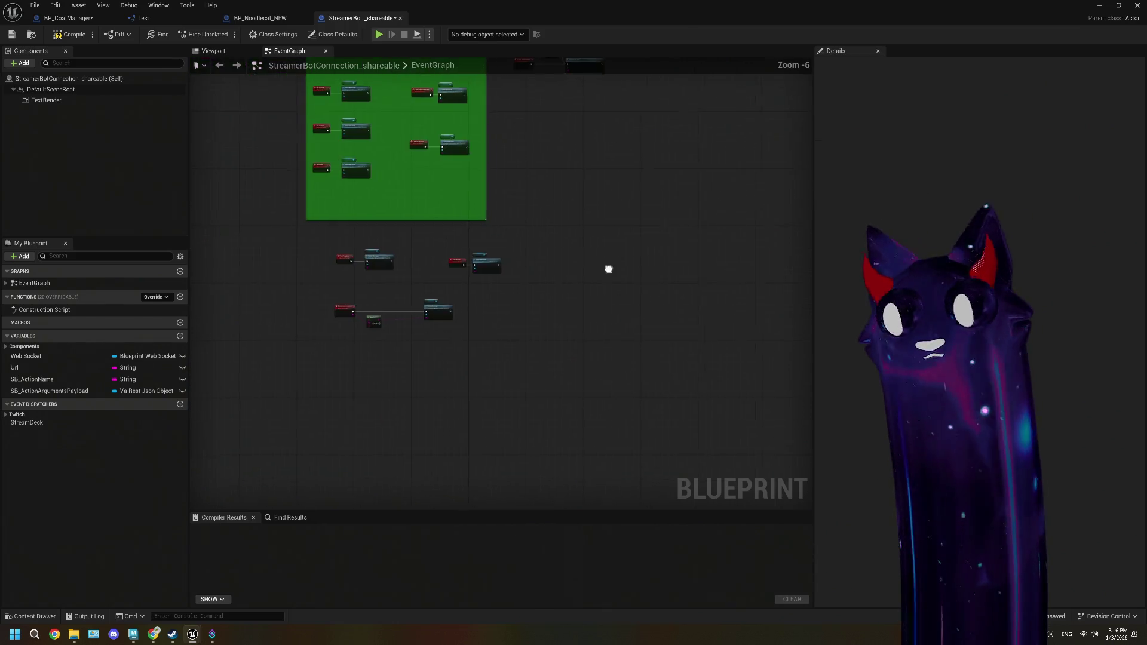
pyautogui.scroll(2, 532, 215)
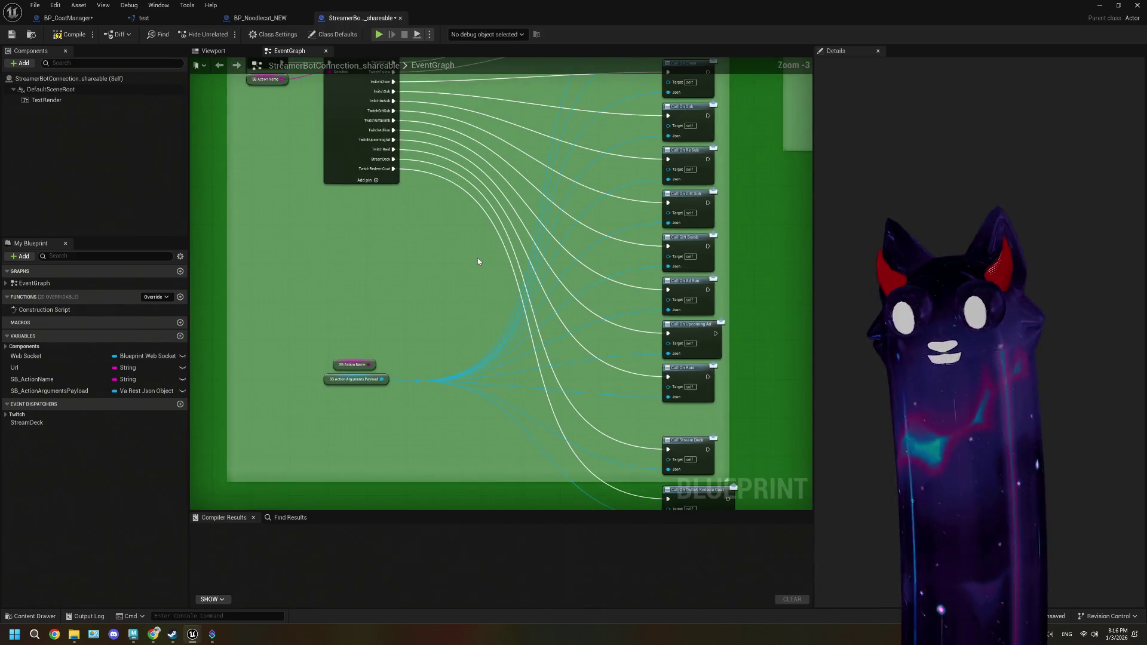
pyautogui.scroll(3, 475, 255)
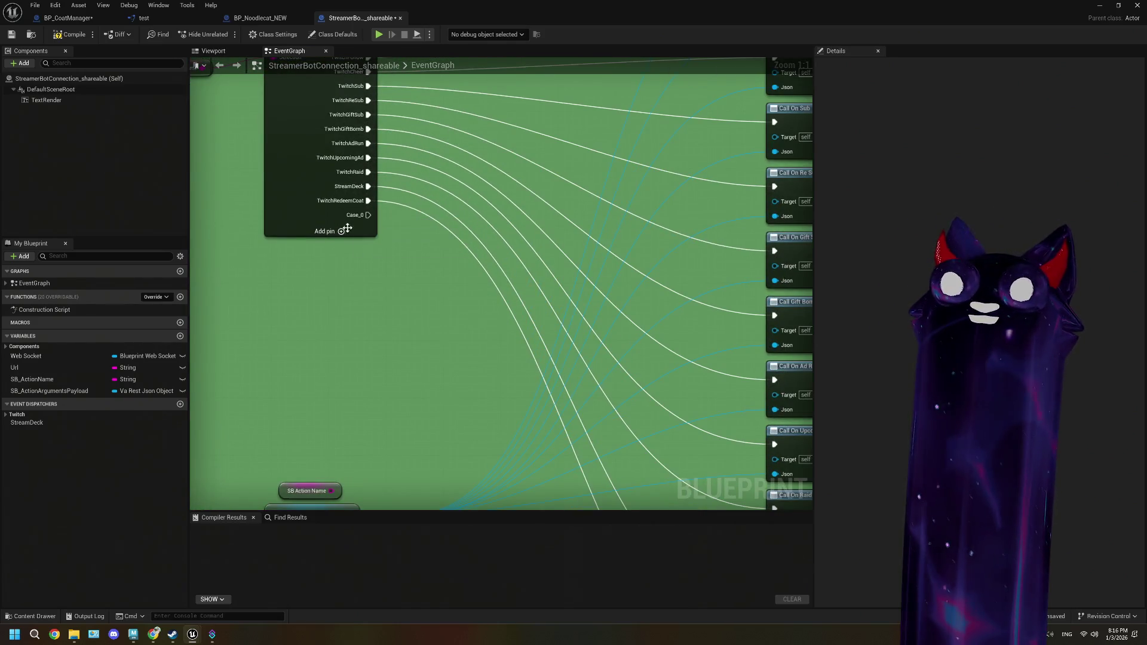
pyautogui.click(334, 218)
pyautogui.click(947, 259)
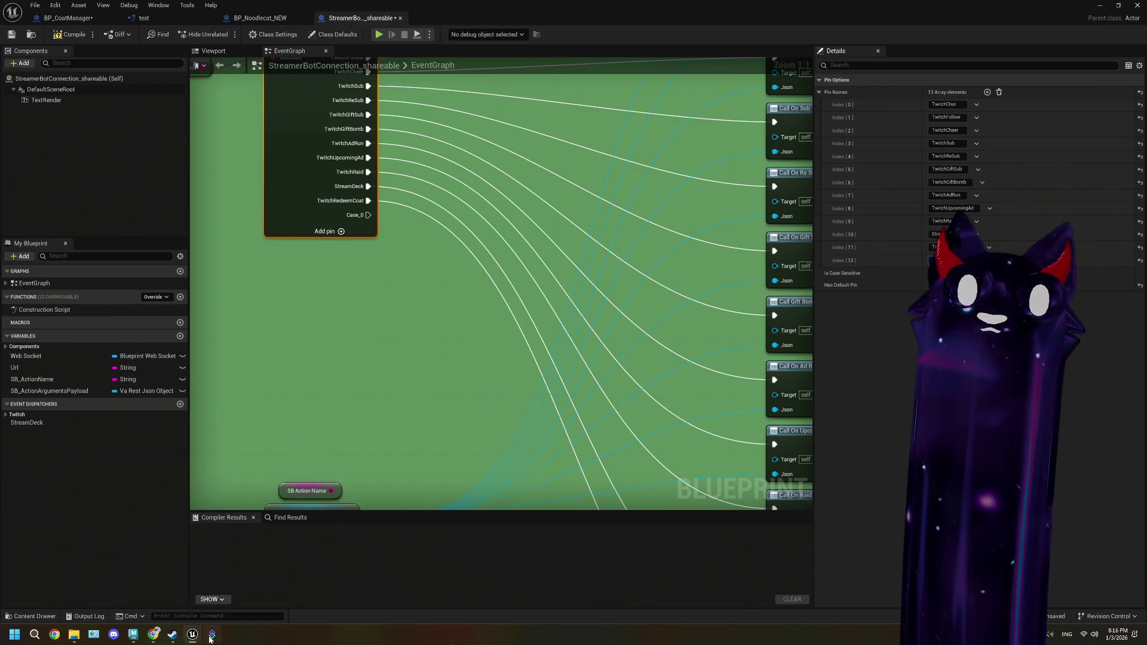
pyautogui.click(212, 634)
pyautogui.click(90, 200)
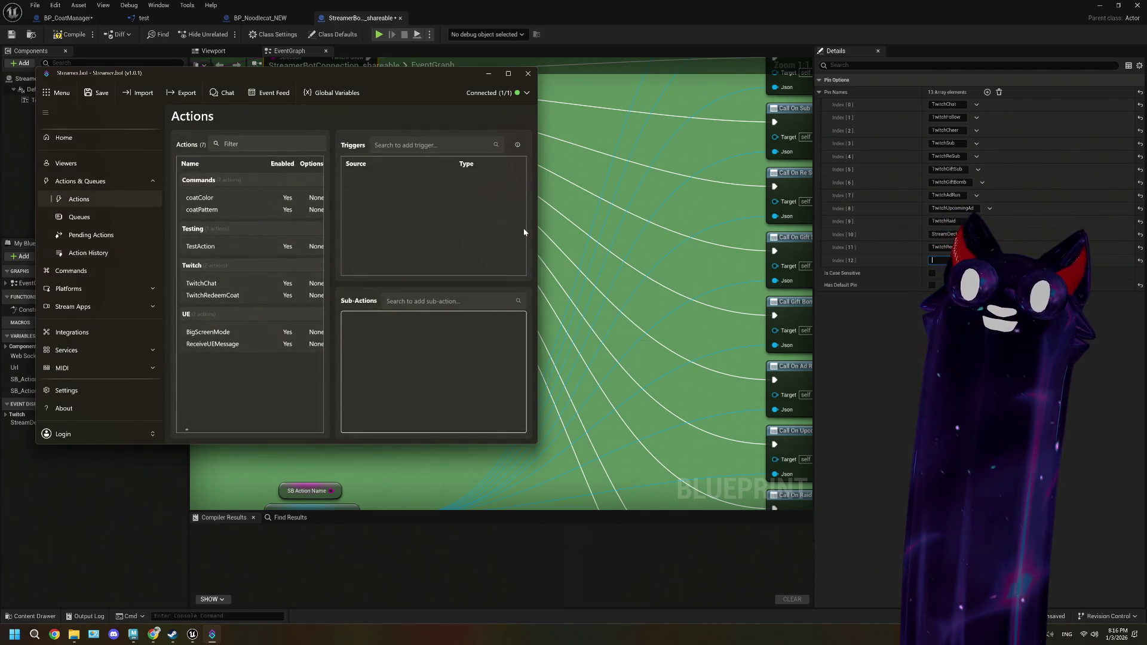
# - Create a REyeColor action in the Default queue under the Commands group
pyautogui.rightClick(224, 371)
pyautogui.click(239, 382)
pyautogui.click(218, 244)
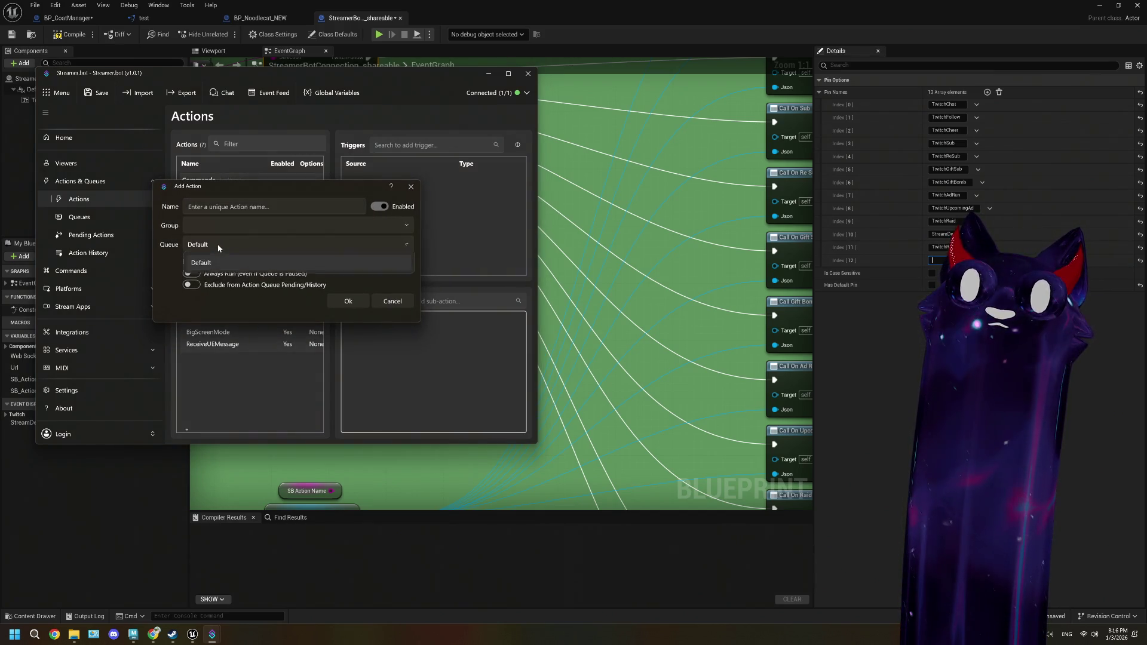
pyautogui.click(215, 259)
pyautogui.click(213, 227)
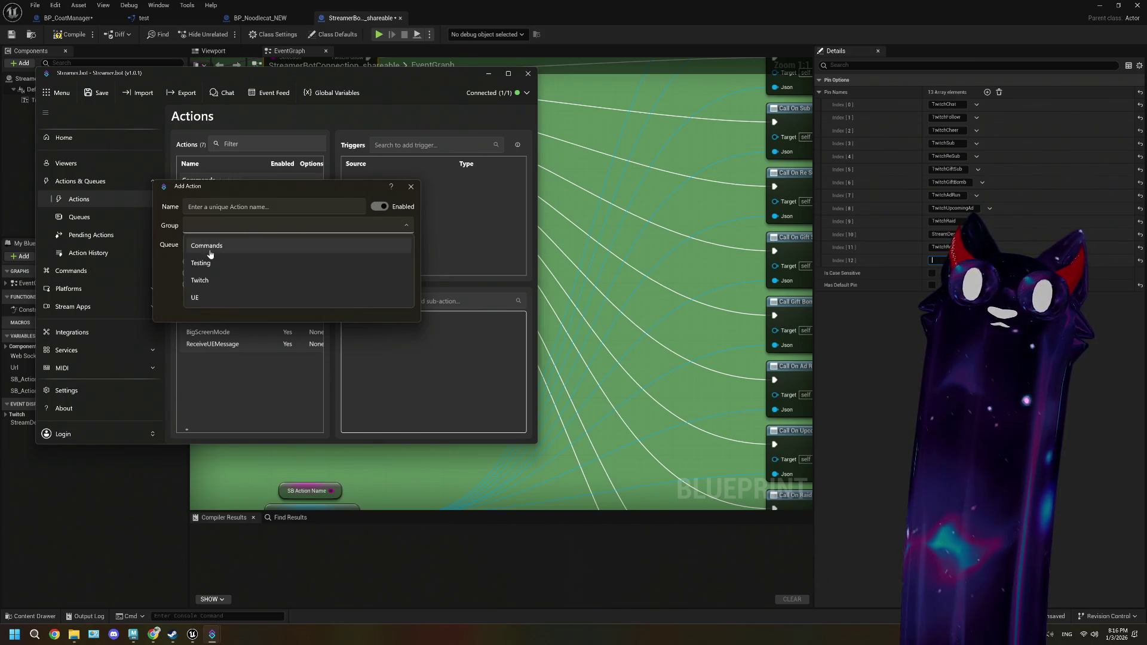
pyautogui.click(209, 246)
pyautogui.click(208, 208)
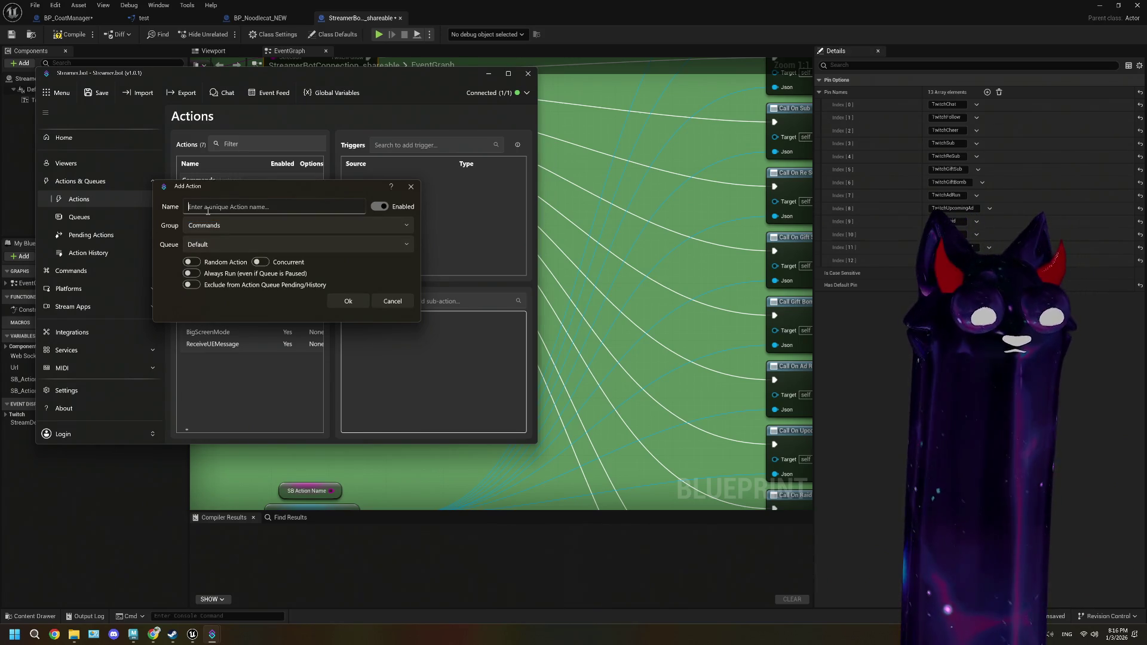
pyautogui.write('REyeCo')
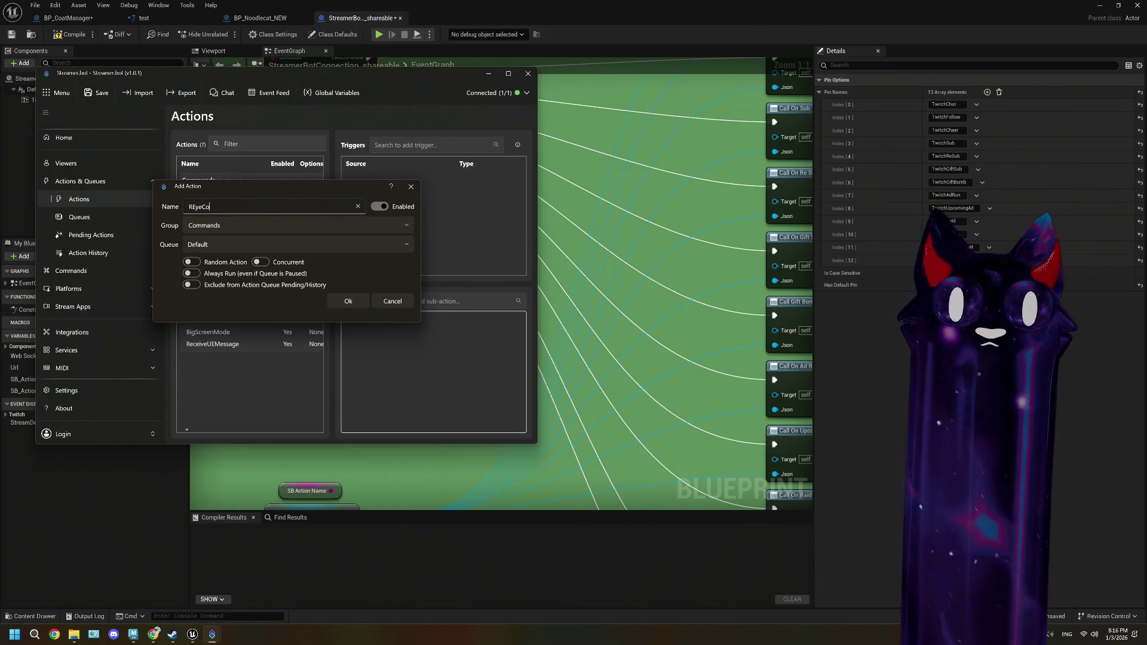
pyautogui.write('lor')
pyautogui.click(349, 301)
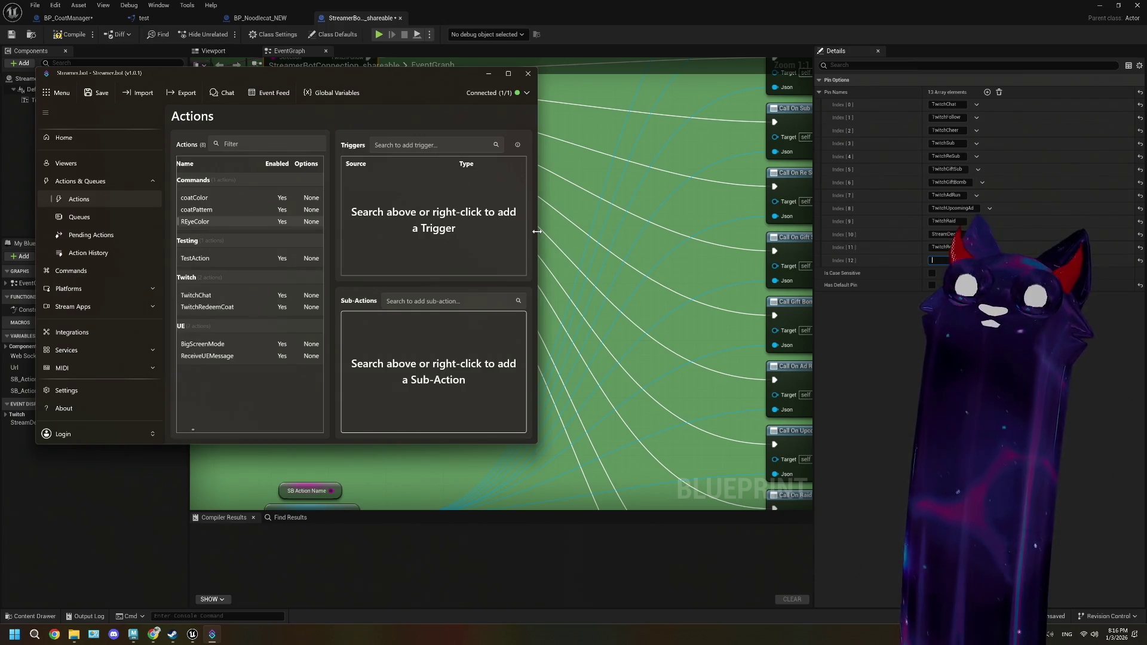
# - Add a Core > Commands > Command Triggered trigger to the REyeColor action
pyautogui.moveTo(537, 231); pyautogui.dragTo(755, 215)
pyautogui.moveTo(430, 270); pyautogui.dragTo(515, 275)
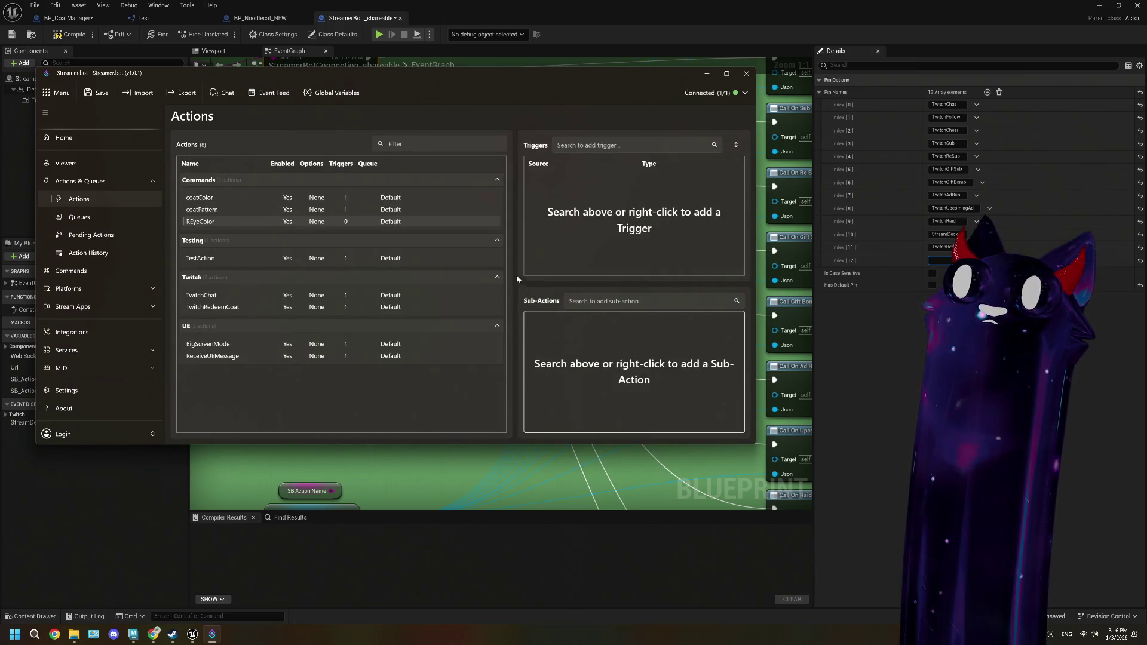
pyautogui.click(226, 210)
pyautogui.click(226, 221)
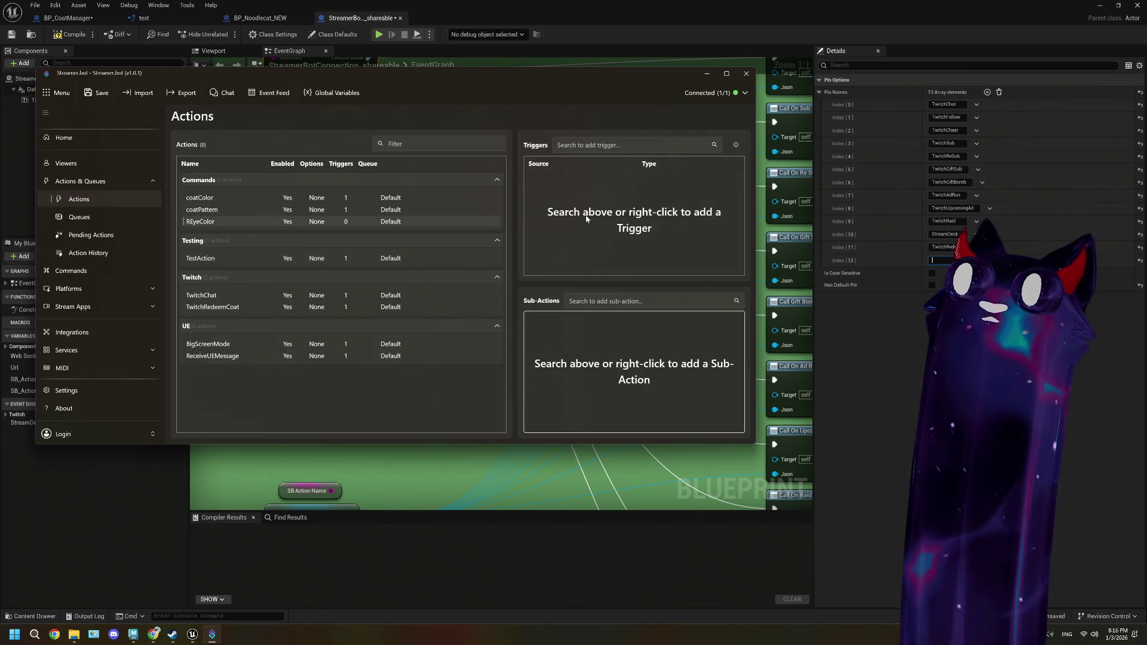
pyautogui.rightClick(599, 215)
pyautogui.moveTo(627, 302)
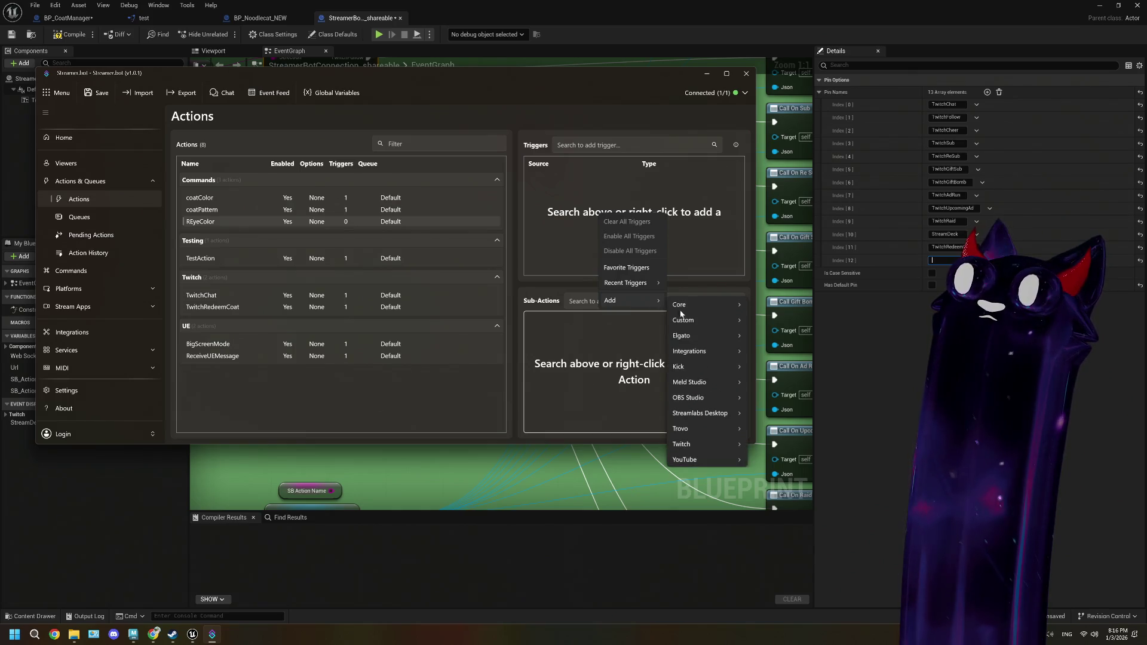
pyautogui.moveTo(701, 303)
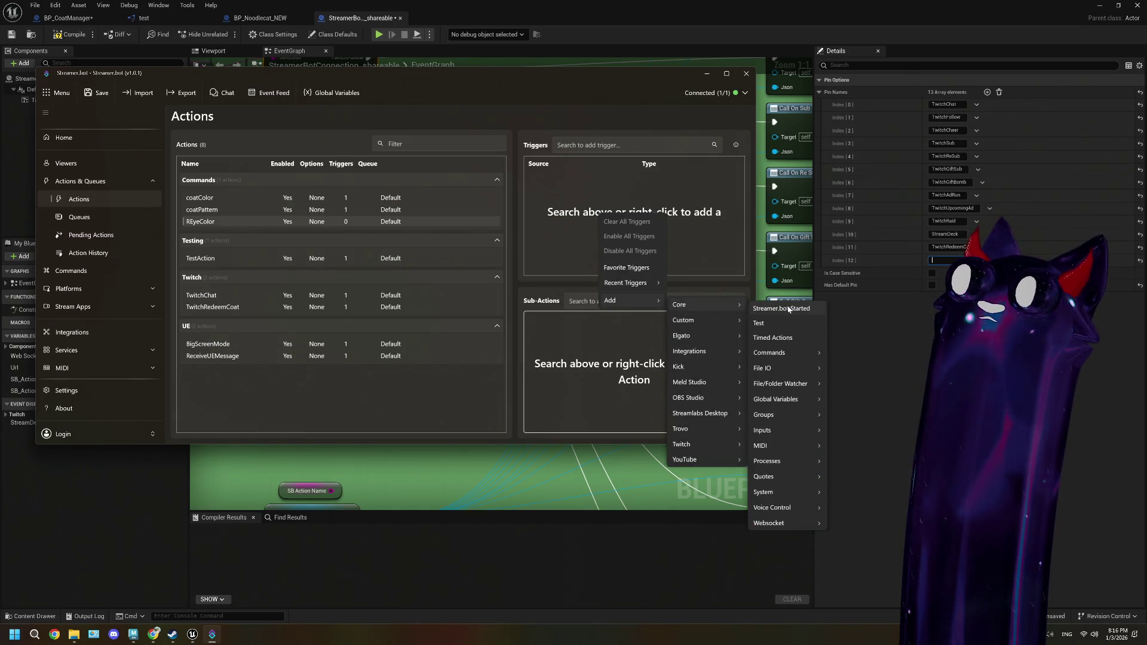
pyautogui.moveTo(792, 353)
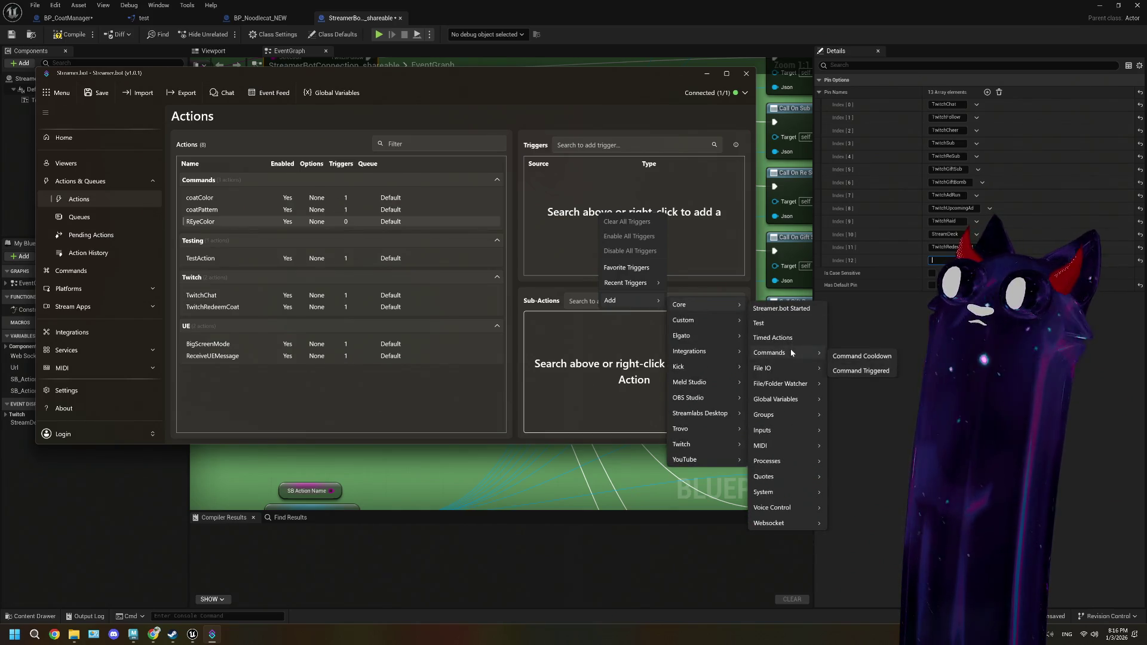
pyautogui.click(846, 361)
# - Set the trigger's command to !REyeColor and save the Streamer.bot settings
pyautogui.click(331, 244)
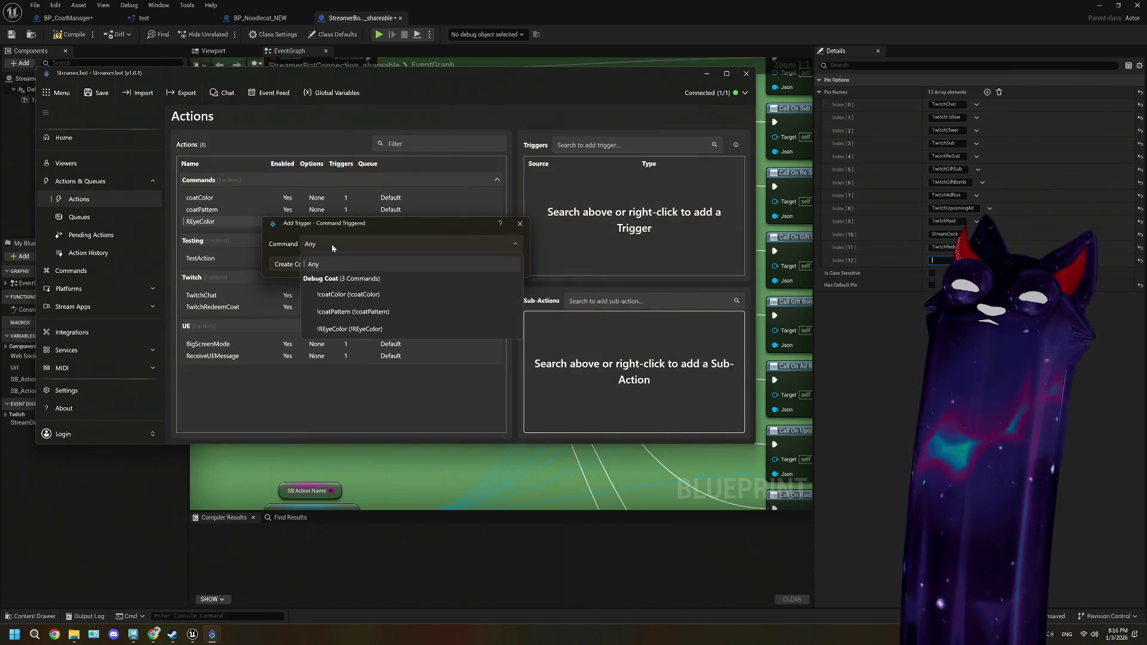
pyautogui.click(340, 328)
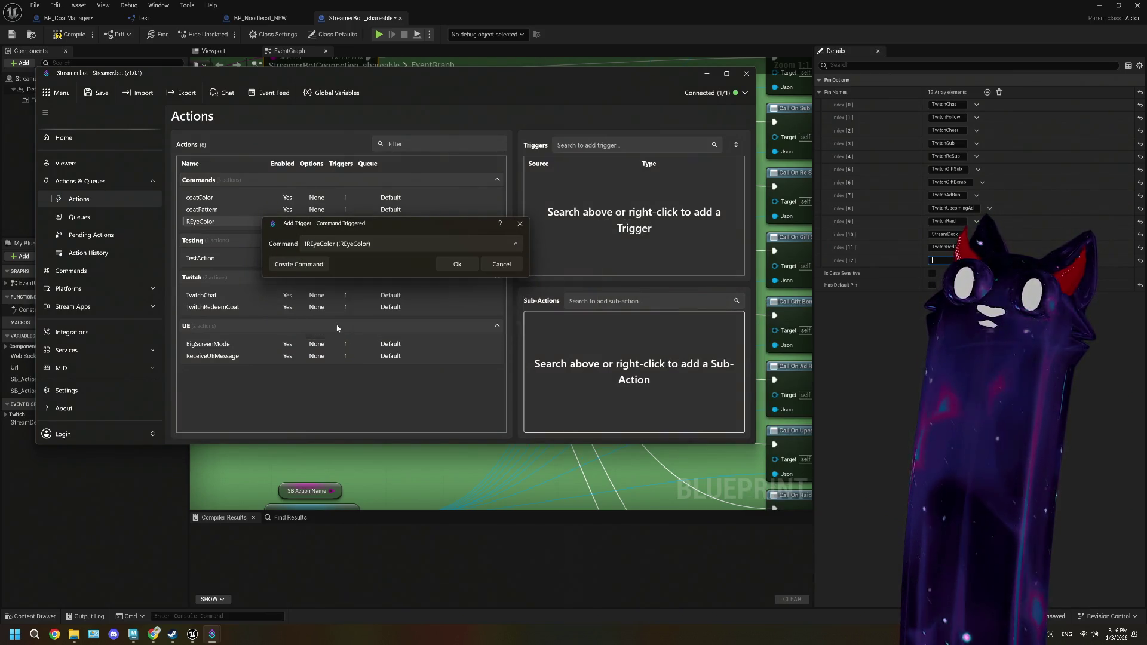
pyautogui.click(457, 265)
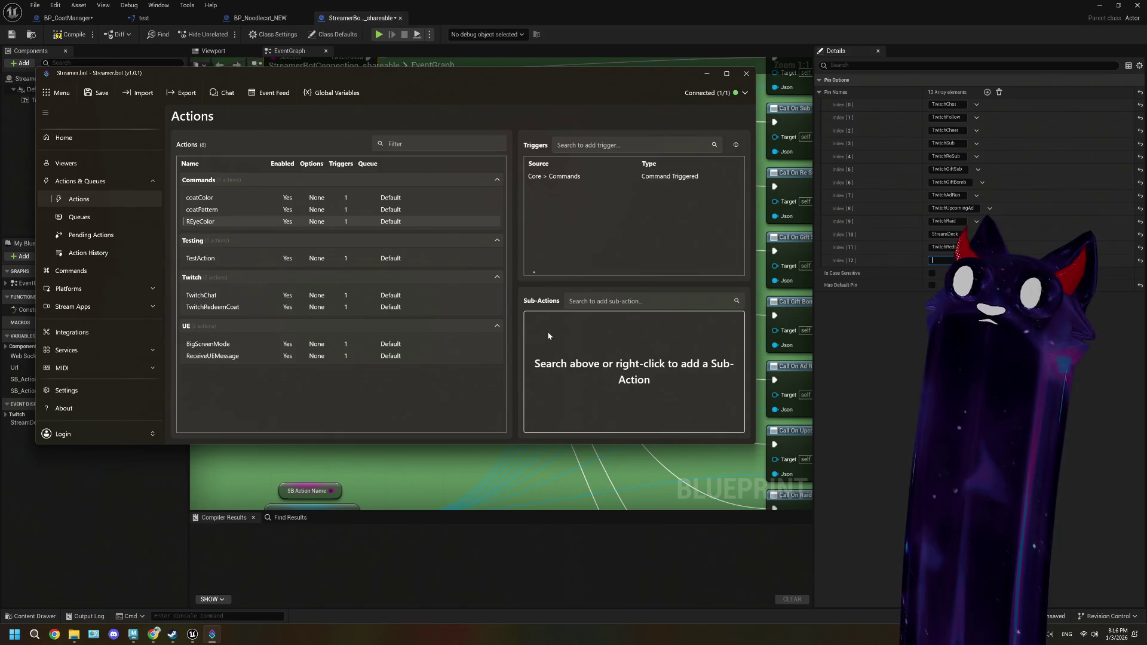
pyautogui.click(87, 93)
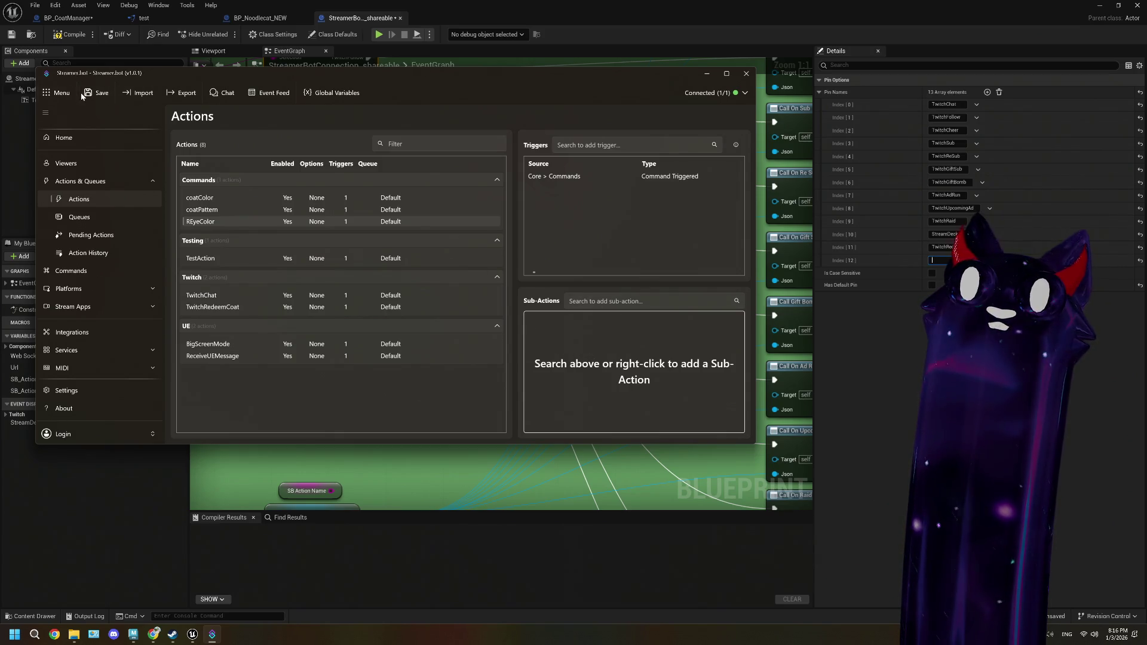
pyautogui.click(508, 9)
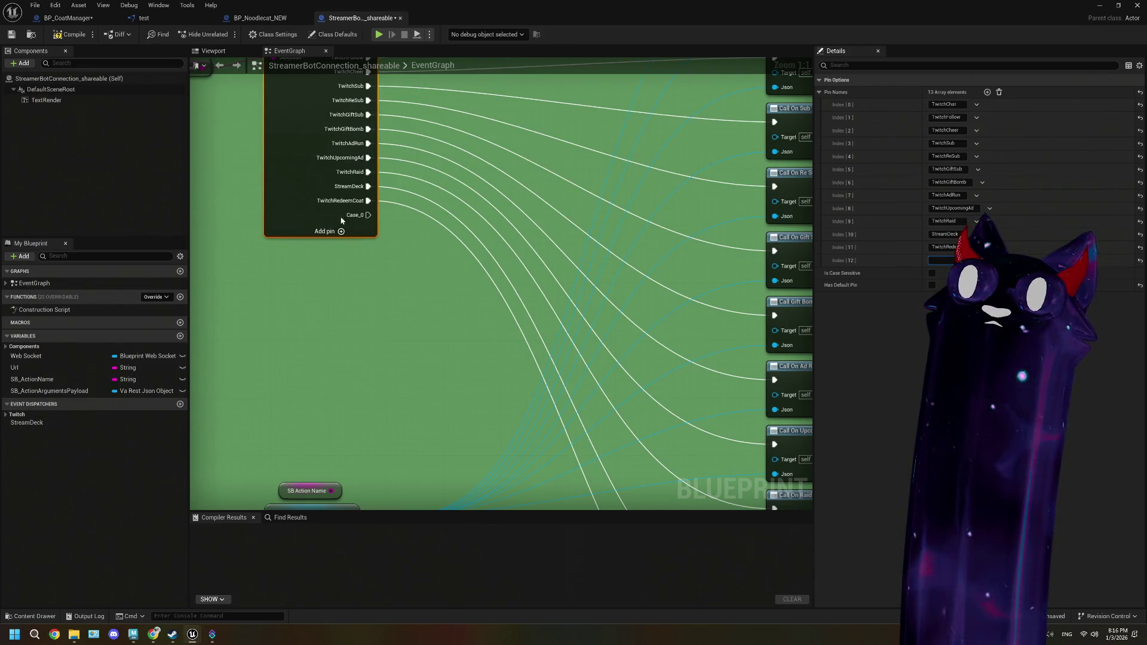
pyautogui.click(212, 634)
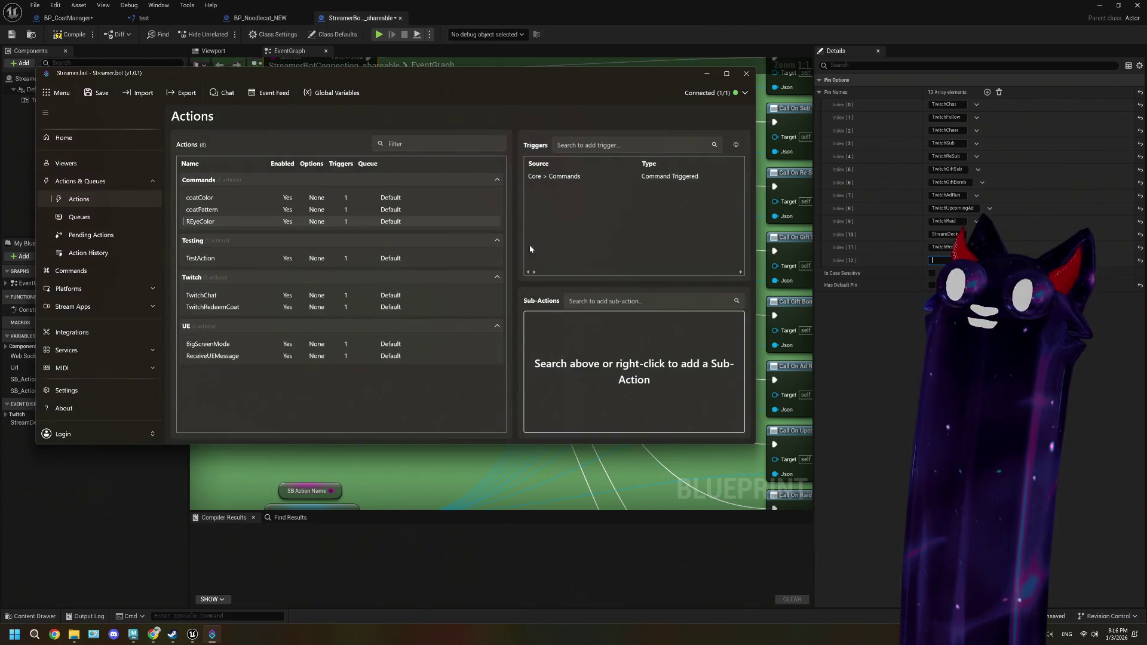
pyautogui.click(212, 634)
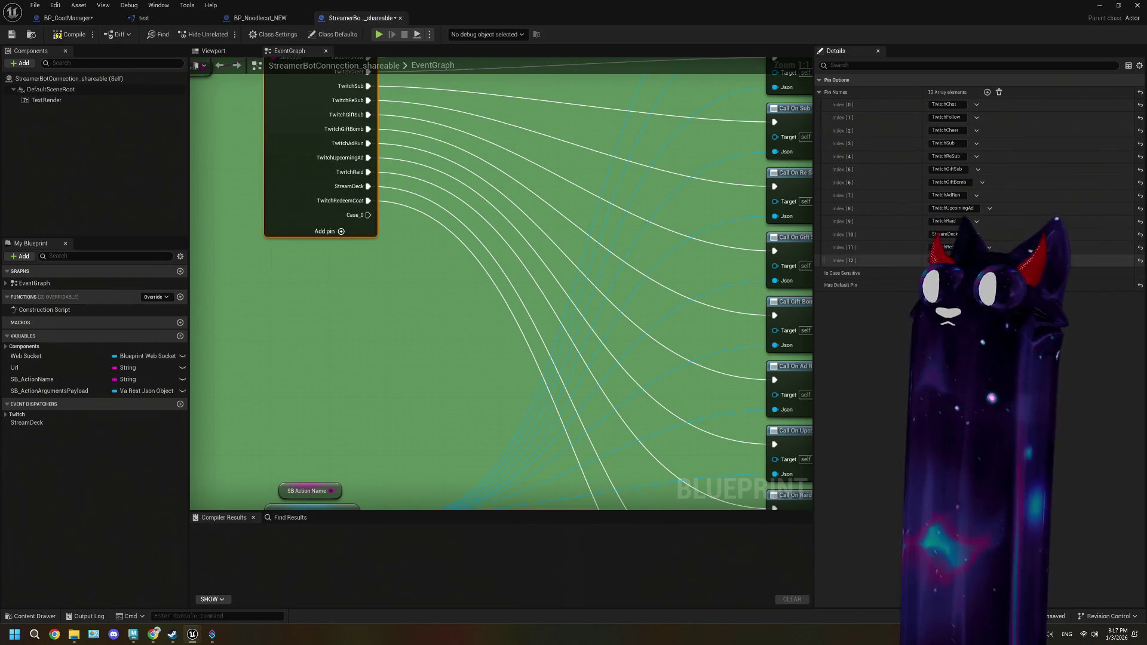
pyautogui.click(538, 328)
pyautogui.scroll(-2, 464, 328)
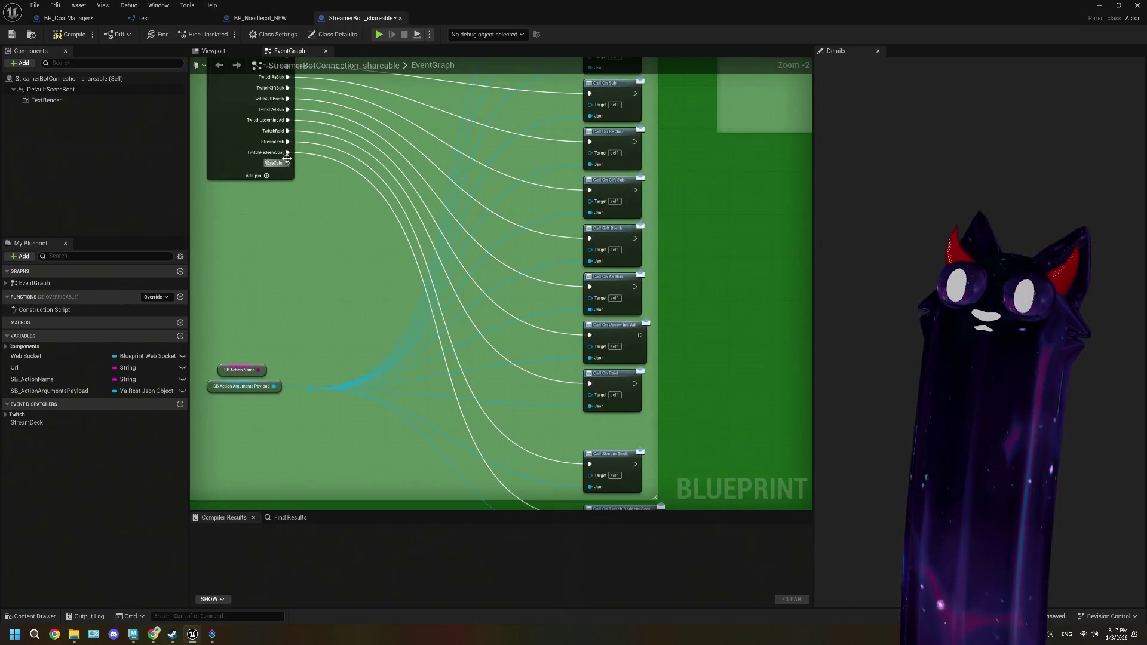
pyautogui.moveTo(287, 162)
pyautogui.mouseDown()
pyautogui.moveTo(494, 581)
pyautogui.moveTo(568, 333)
pyautogui.moveTo(590, 321)
pyautogui.mouseUp()
pyautogui.press('Escape')
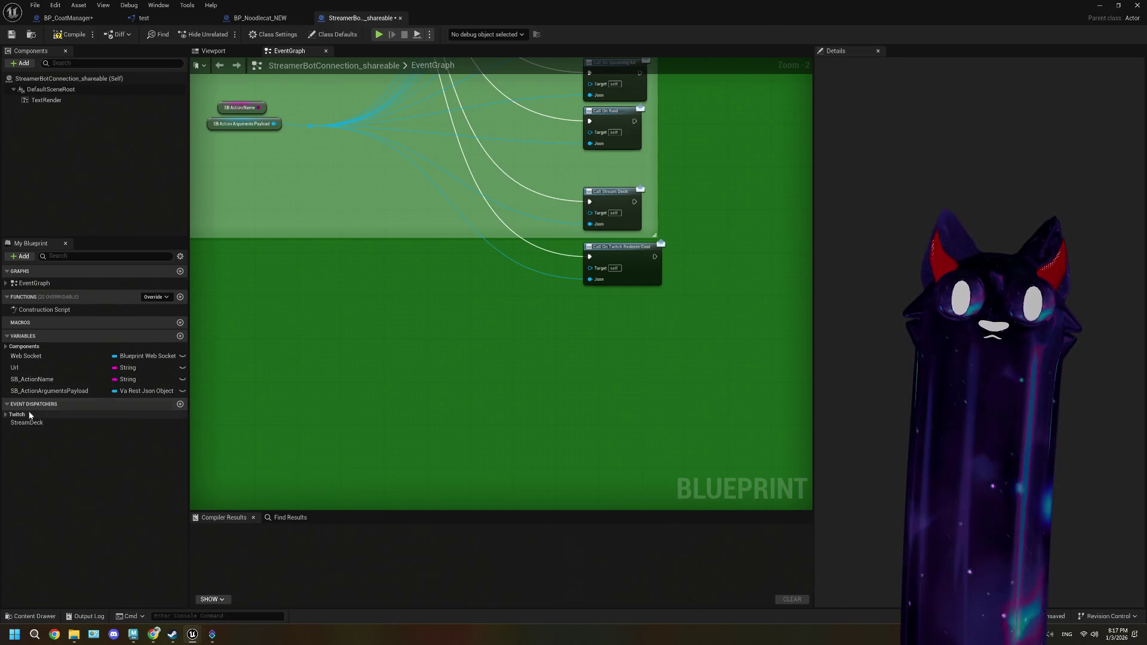
pyautogui.click(6, 415)
pyautogui.click(6, 415)
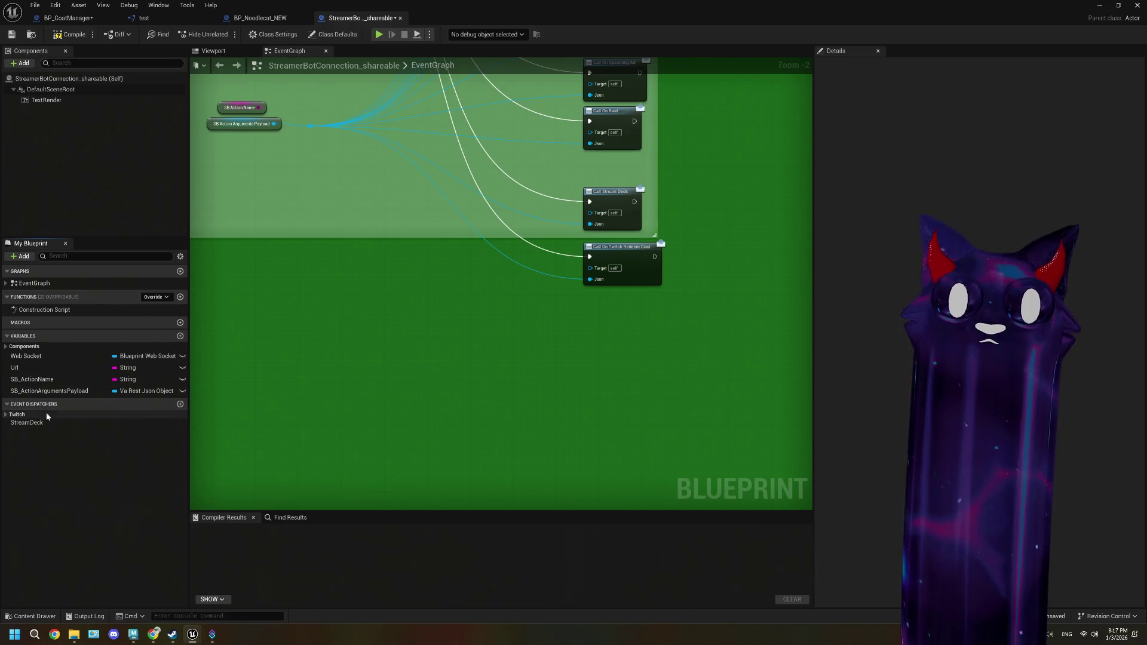
# - Add a new event dispatcher named OnCommand_REyeColor
pyautogui.click(180, 404)
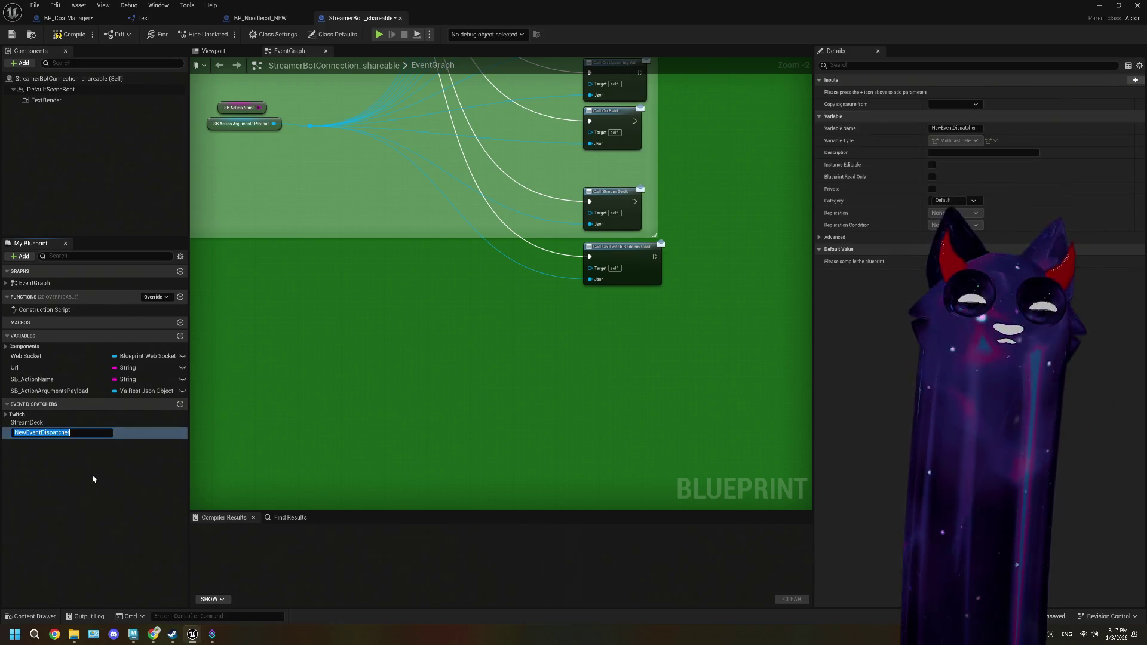
pyautogui.write('O')
pyautogui.press('BackSpace')
pyautogui.write('nREyeC')
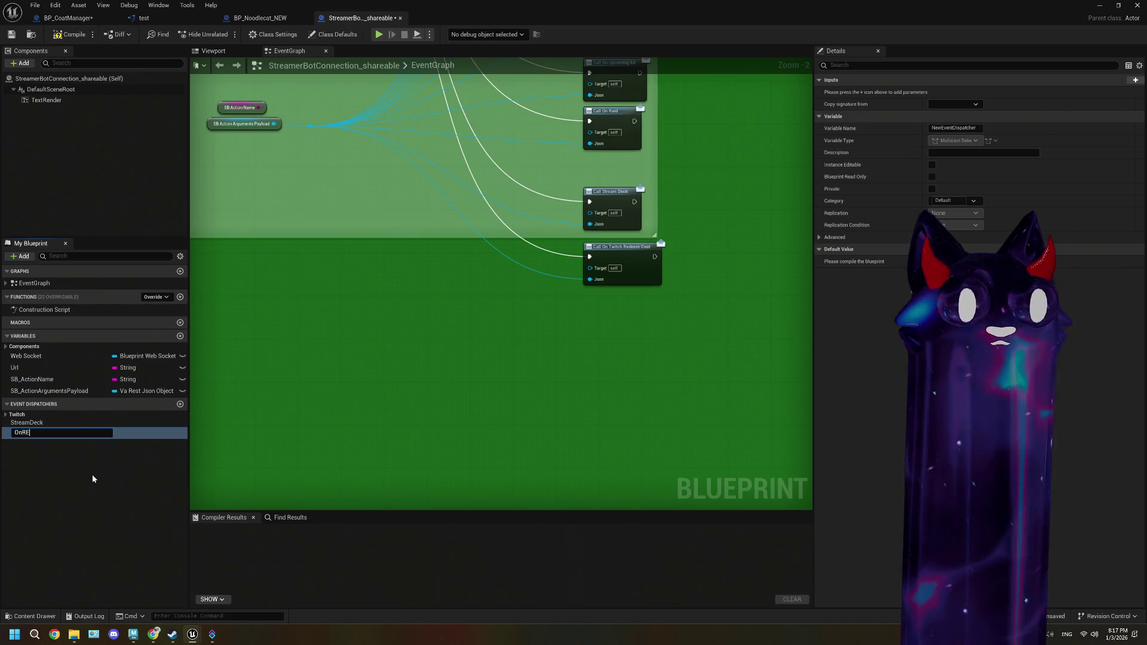
pyautogui.write('olor')
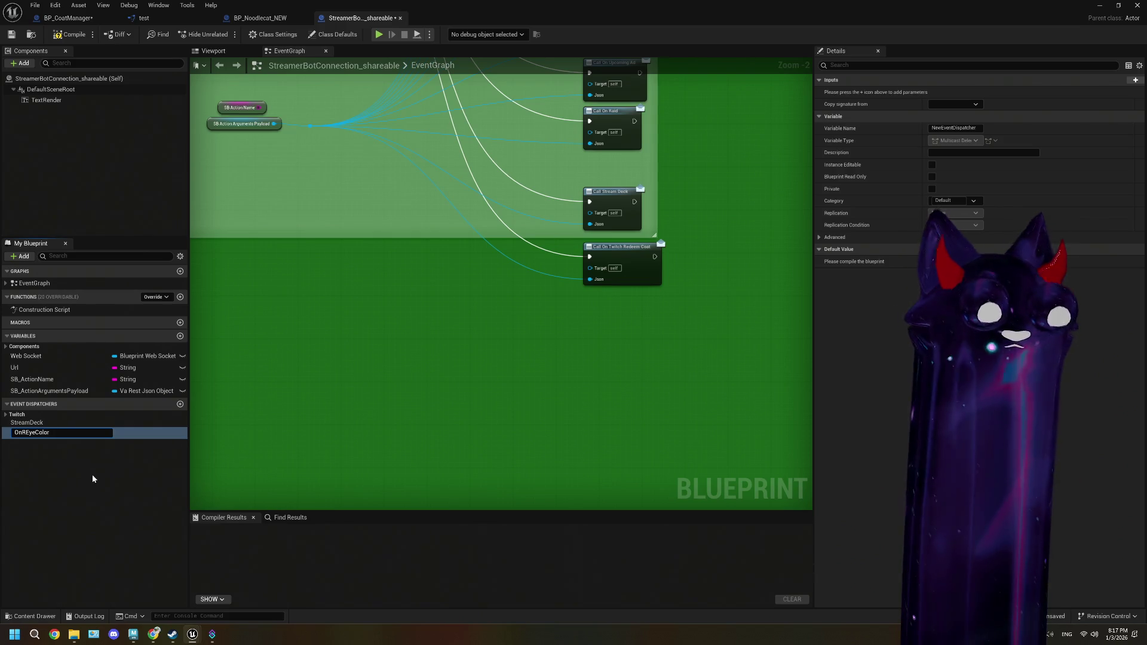
pyautogui.press('BackSpace')
pyautogui.press('BackSpace')
pyautogui.press('BackSpace')
pyautogui.write('Command_')
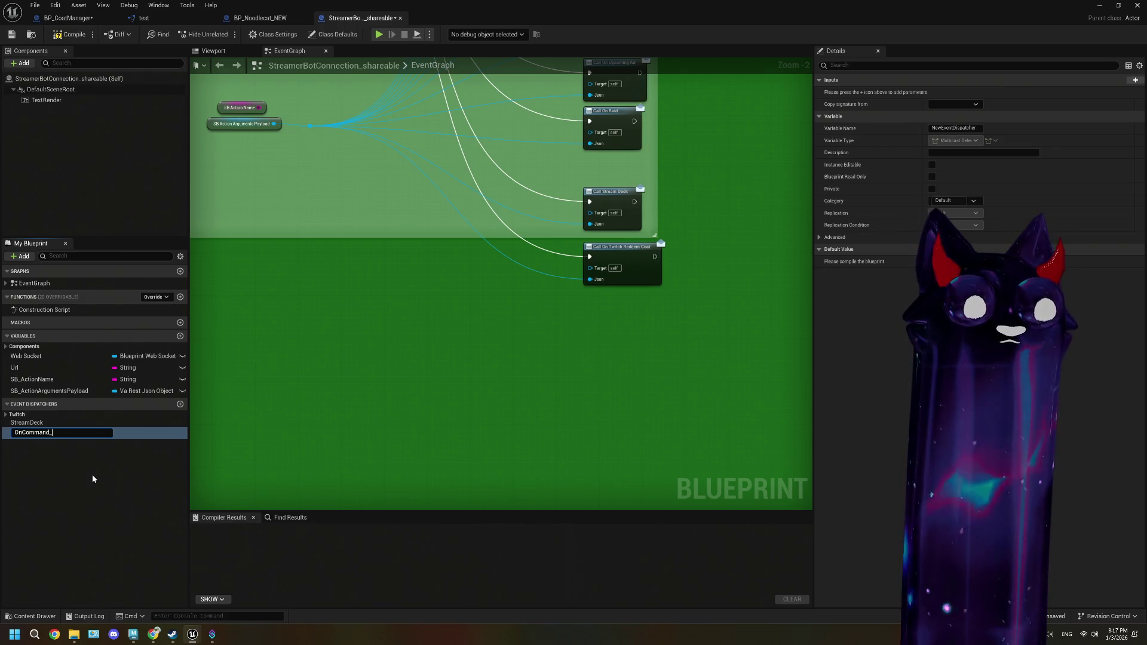
pyautogui.write('REyeCOlor')
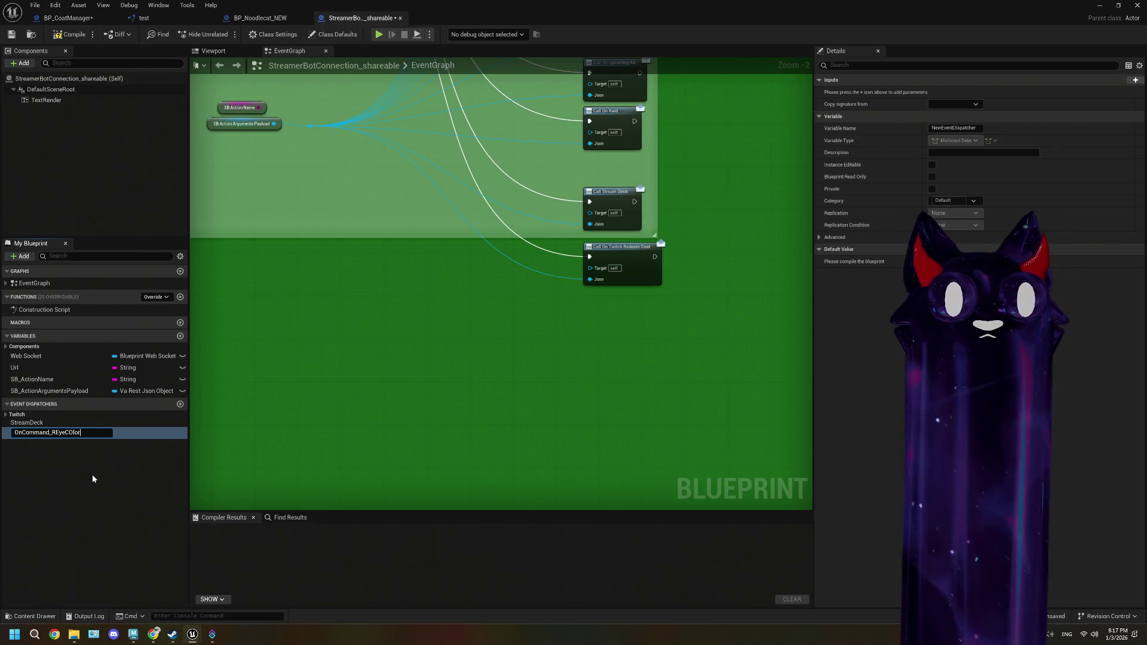
pyautogui.write('olor')
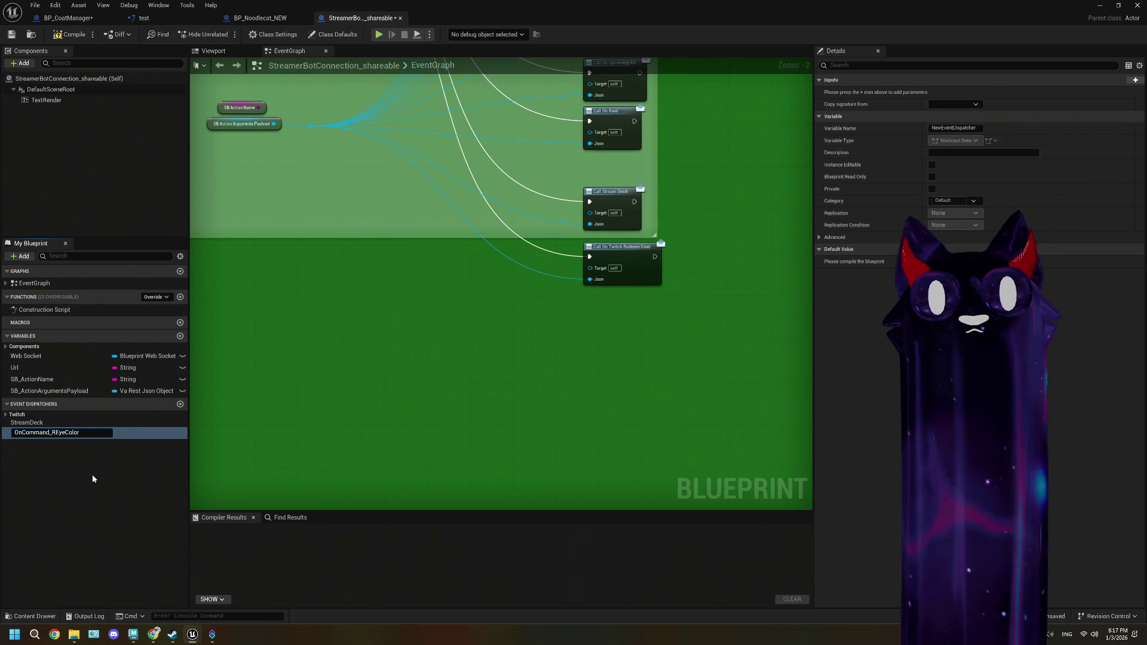
pyautogui.press('Return')
# - Place a Call OnCommand_REyeColor node wired from the REyeColor switch output, filed under Twitch
pyautogui.moveTo(31, 435); pyautogui.dragTo(567, 317)
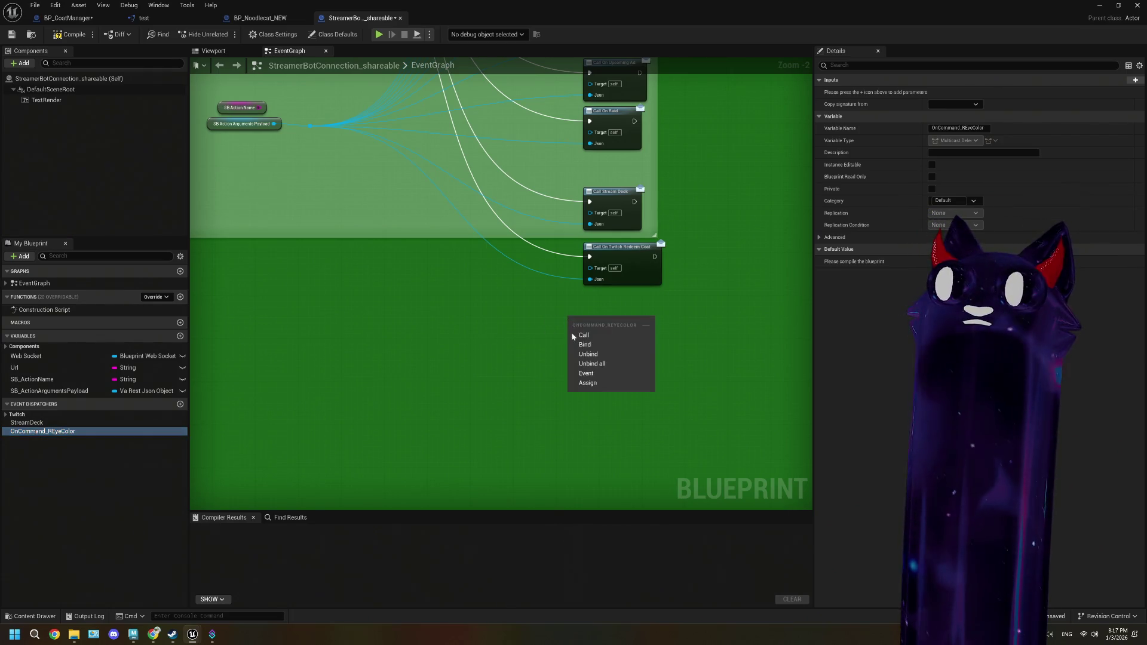
pyautogui.click(583, 335)
pyautogui.moveTo(42, 430); pyautogui.dragTo(17, 415)
pyautogui.scroll(-3, 395, 370)
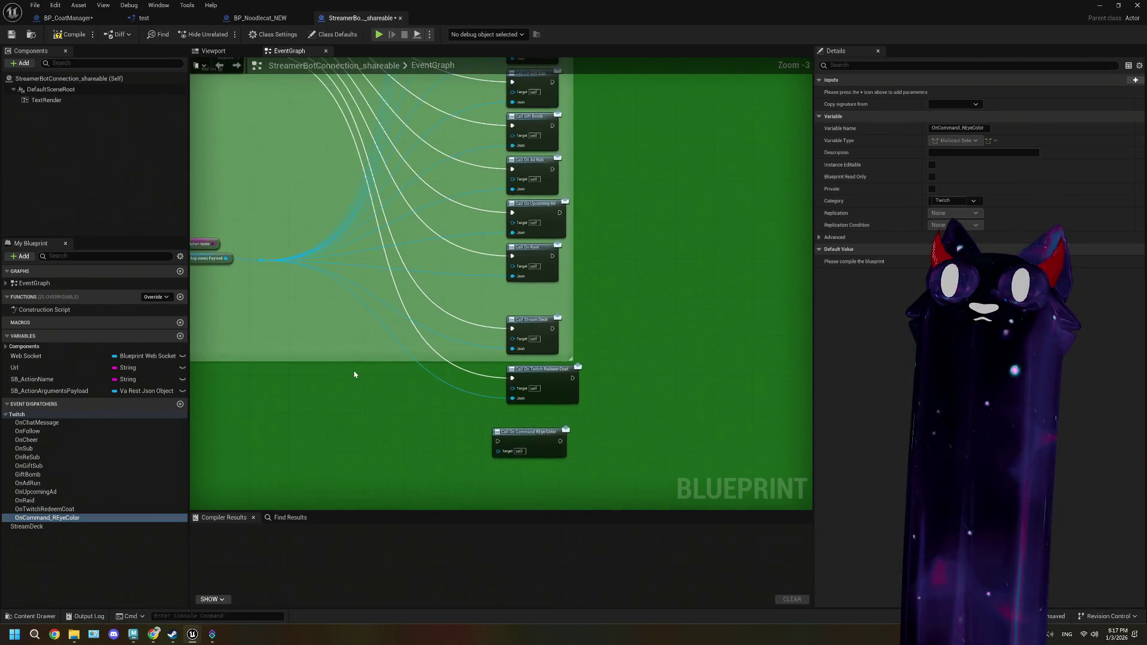
pyautogui.moveTo(294, 189)
pyautogui.mouseDown()
pyautogui.moveTo(467, 457)
pyautogui.moveTo(437, 406)
pyautogui.mouseUp()
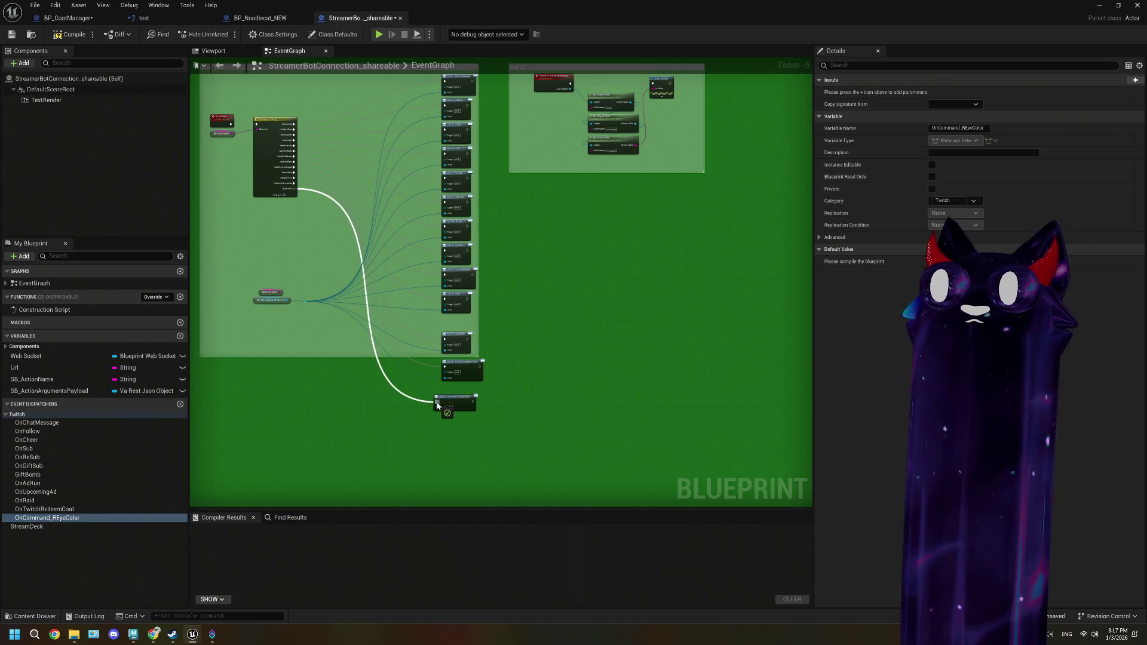
pyautogui.scroll(4, 460, 442)
pyautogui.moveTo(426, 348); pyautogui.dragTo(445, 322)
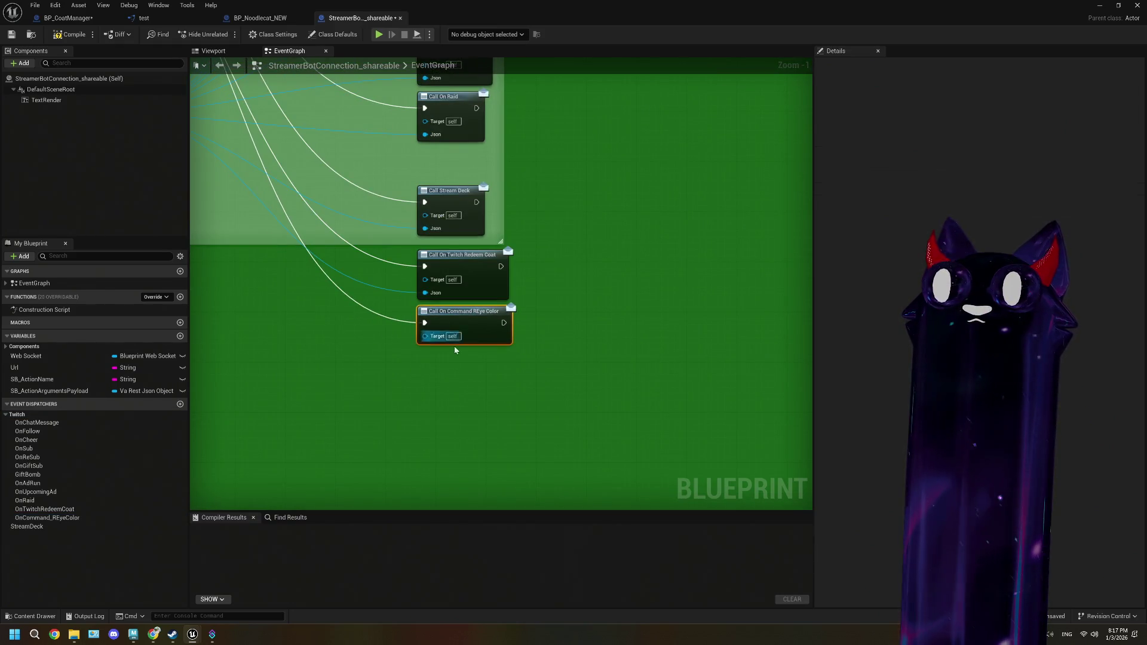
pyautogui.click(278, 383)
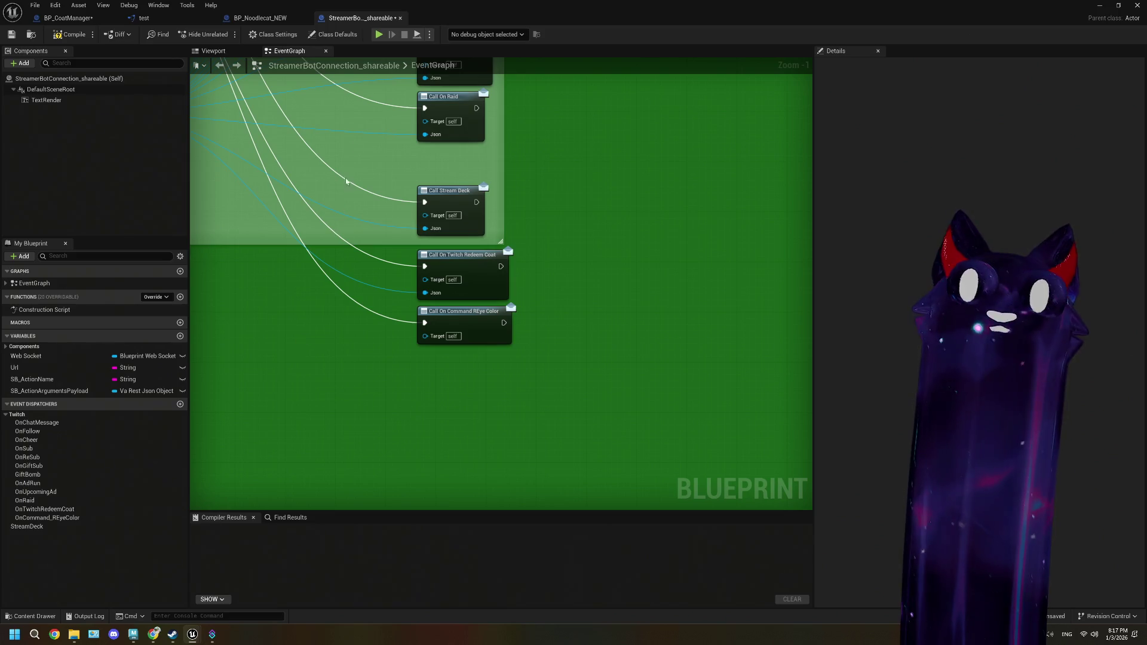
# - Compile and save the StreamerBotConnection_shareable blueprint
pyautogui.click(70, 34)
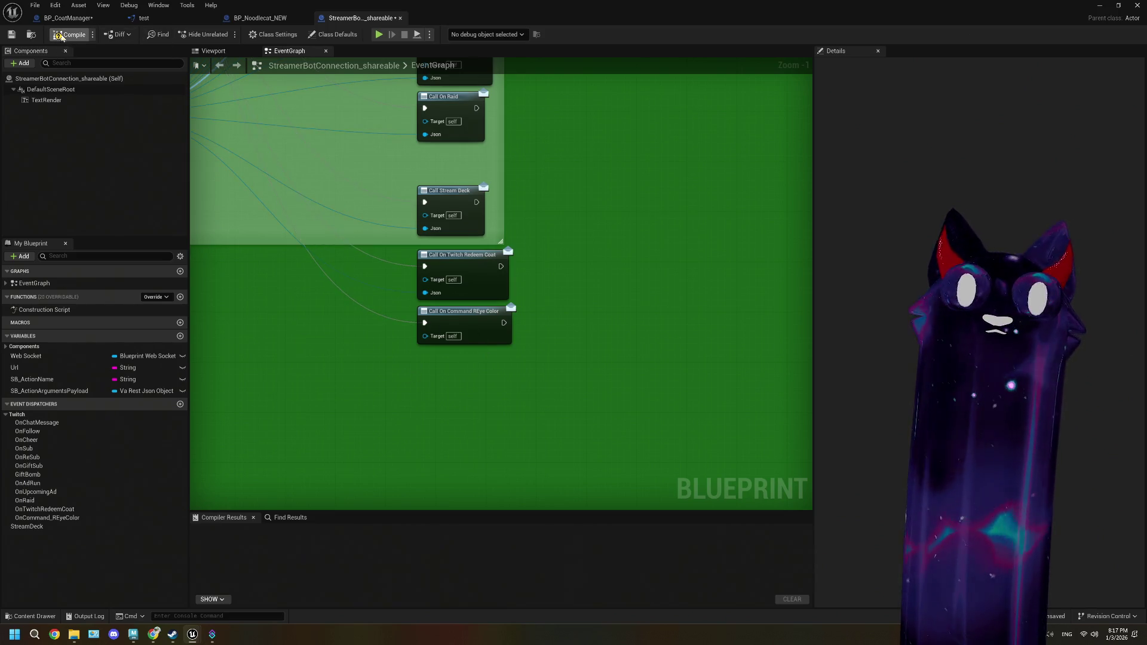
pyautogui.click(13, 34)
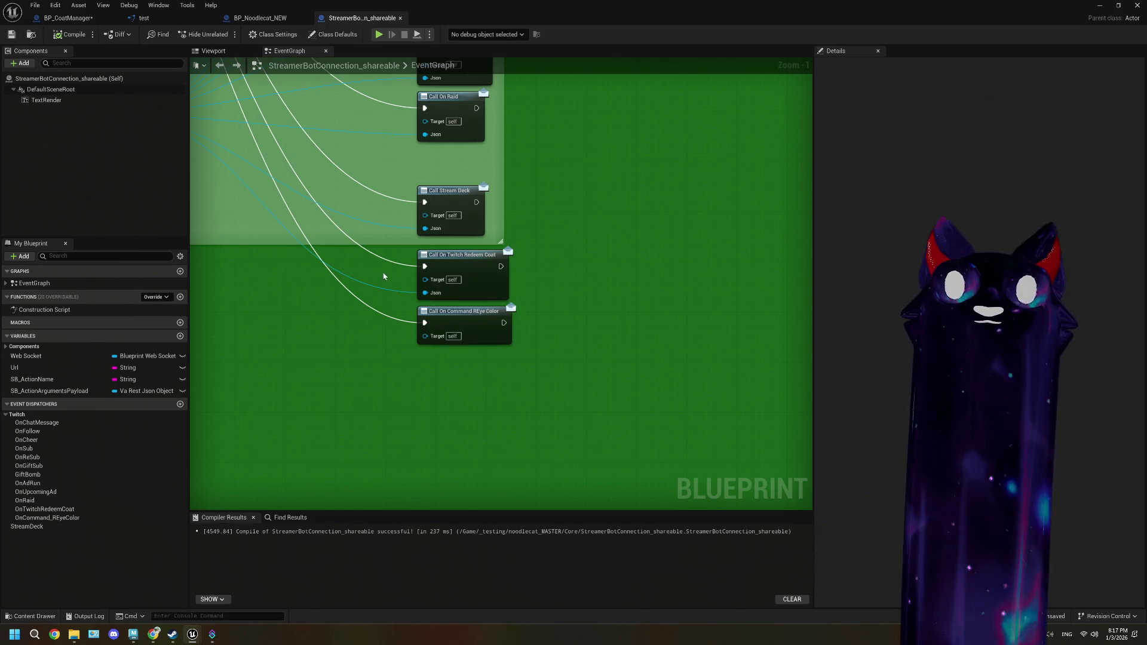
pyautogui.click(143, 18)
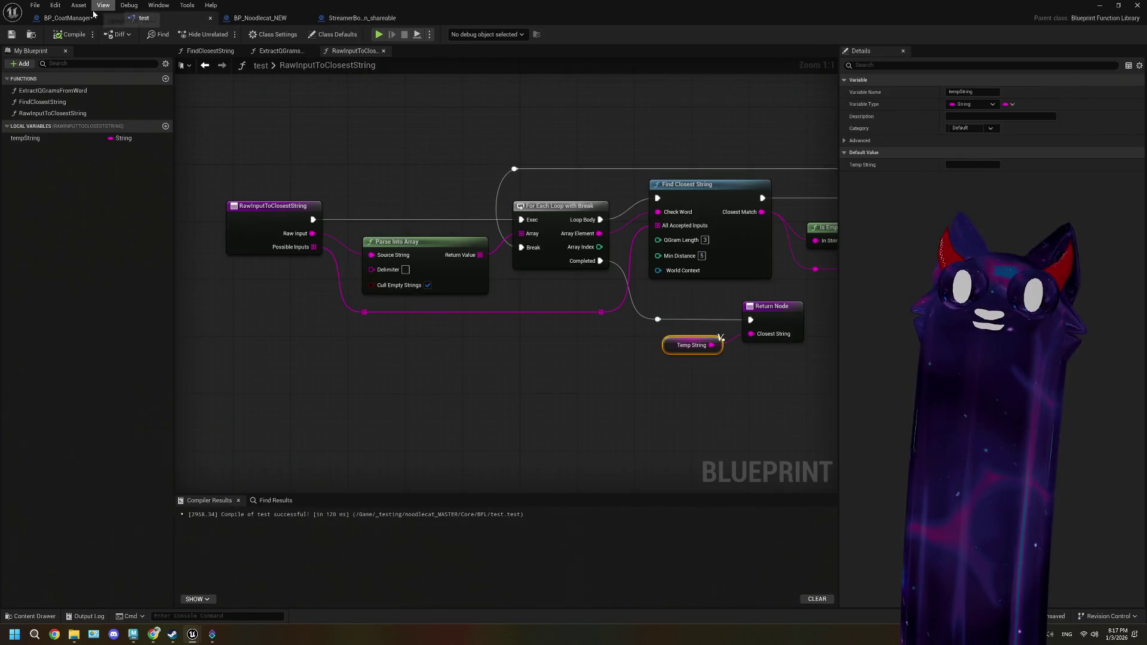
# - Switch to BP_CoatManager's EventGraph and pan to the Debug Key Space Bar coat-blending nodes
pyautogui.click(103, 5)
pyautogui.click(69, 18)
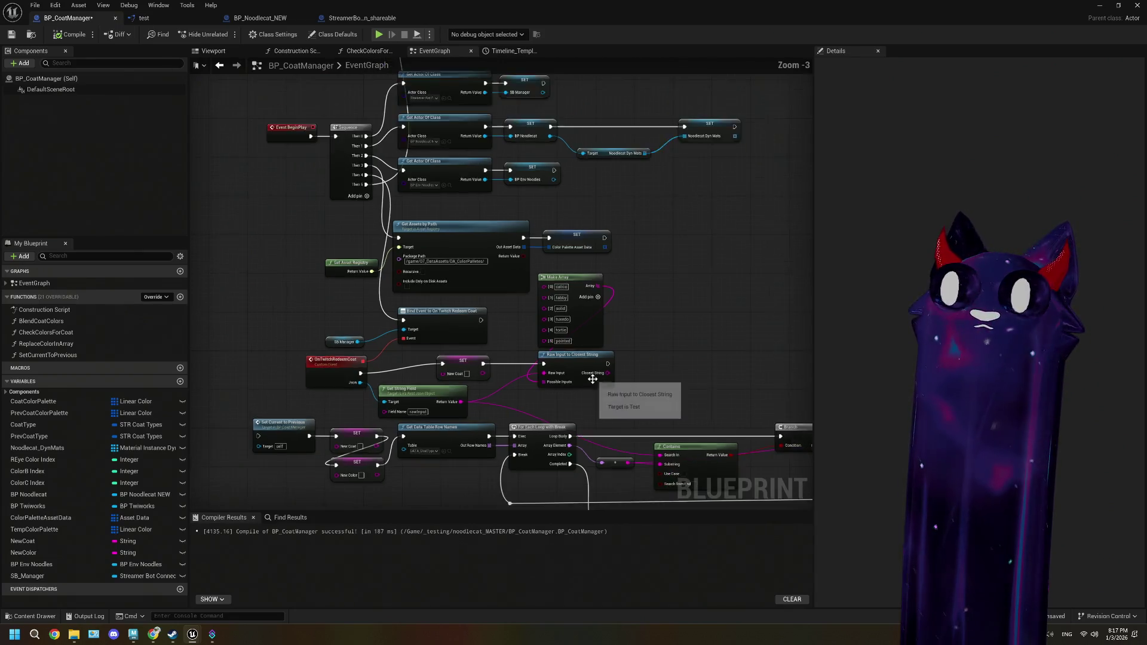
pyautogui.scroll(2, 413, 321)
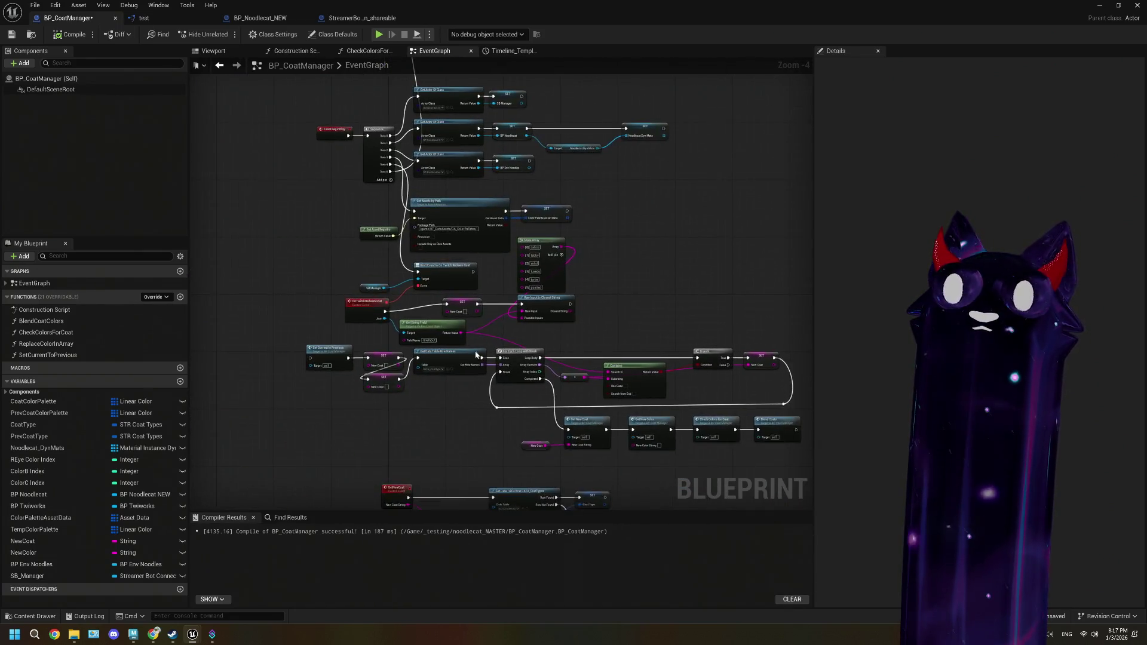
pyautogui.scroll(1, 332, 319)
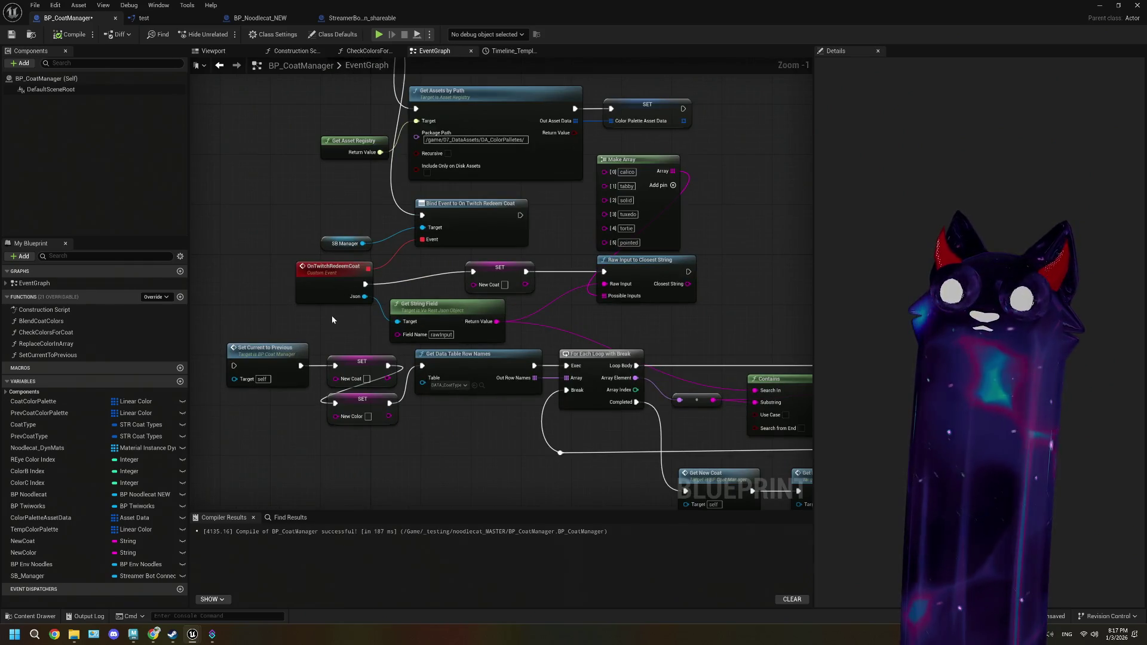
pyautogui.click(367, 239)
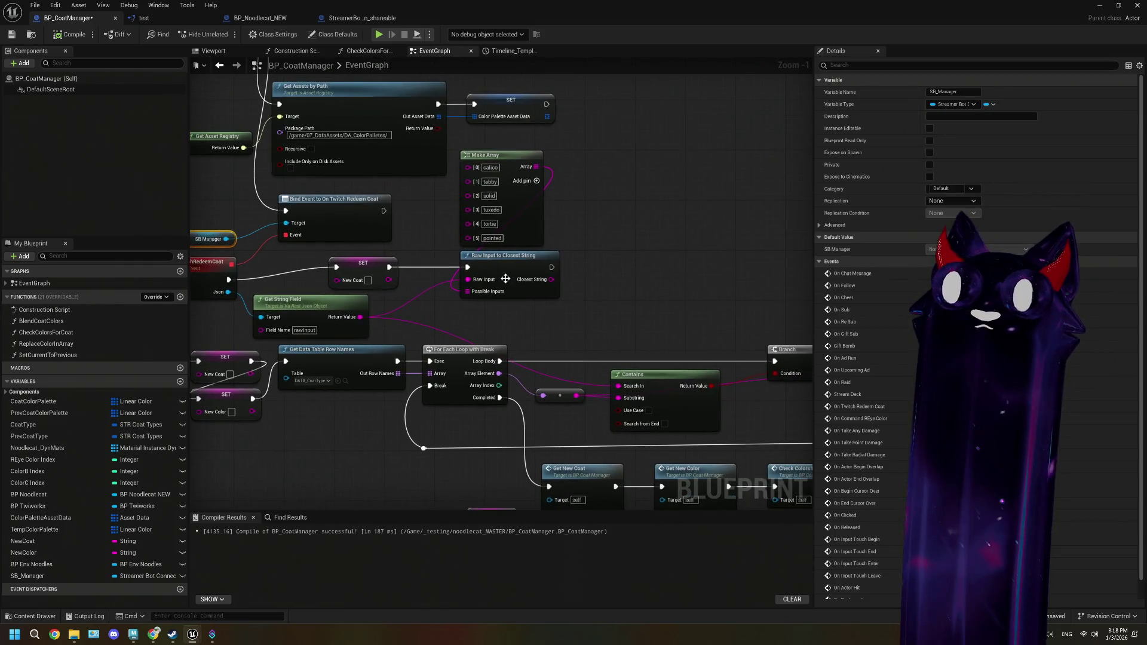
pyautogui.moveTo(320, 286); pyautogui.dragTo(396, 278)
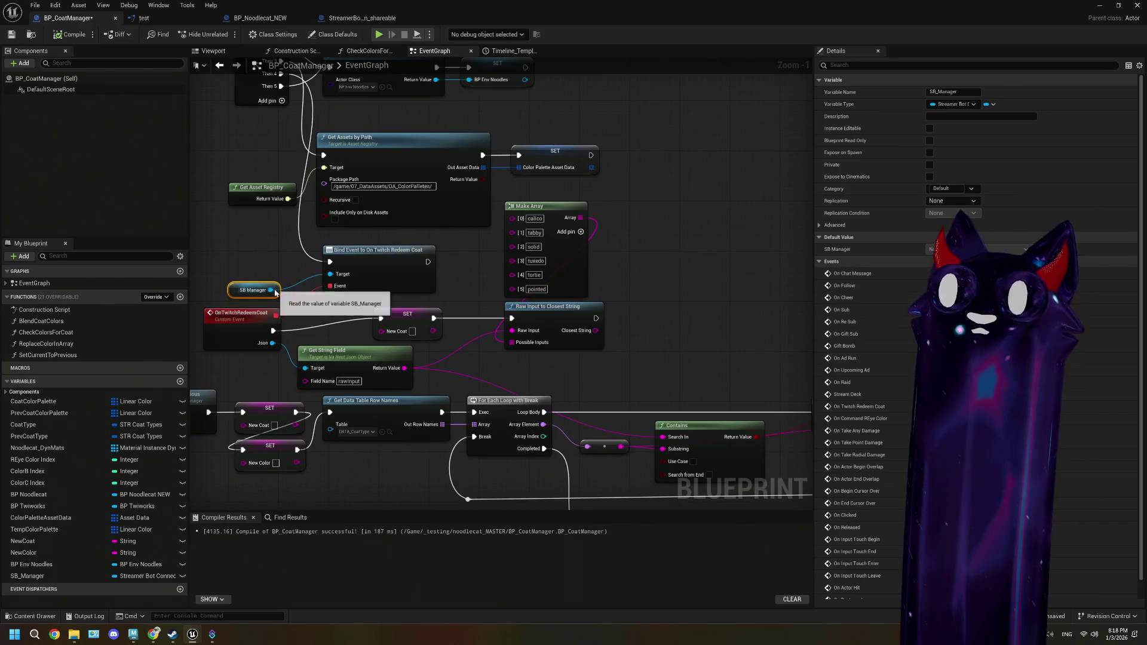
pyautogui.scroll(-2, 270, 290)
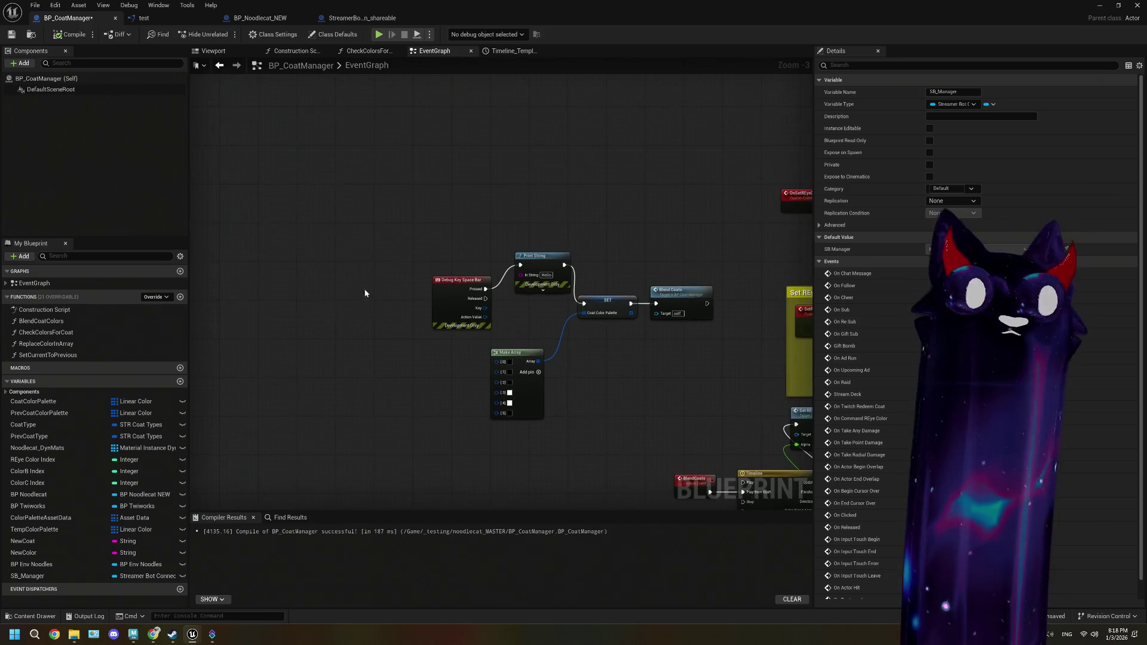
pyautogui.click(367, 224)
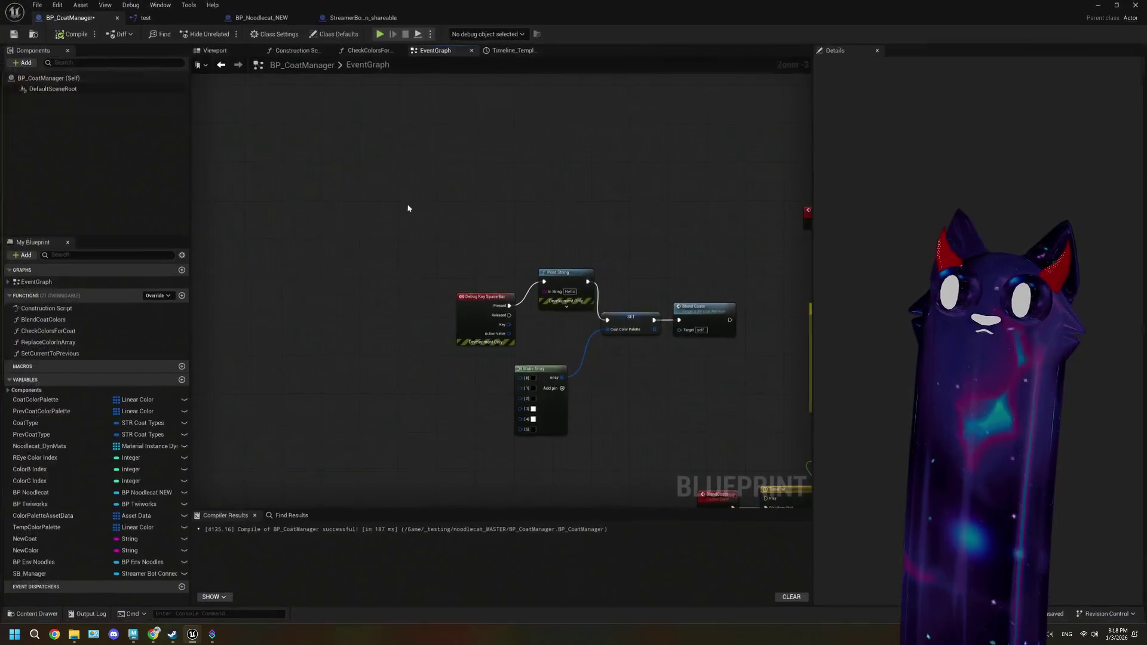
# - Add a Get SB Manager node feeding a Bind Event to On Command REye Color node
pyautogui.rightClick(405, 194)
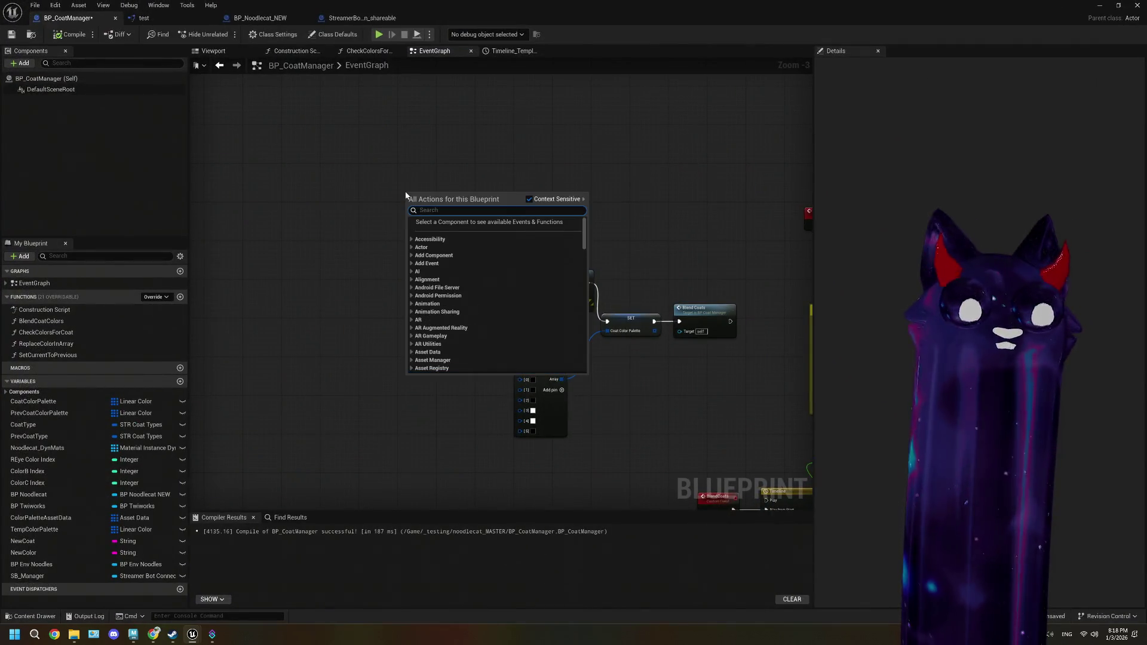
pyautogui.write('sbma')
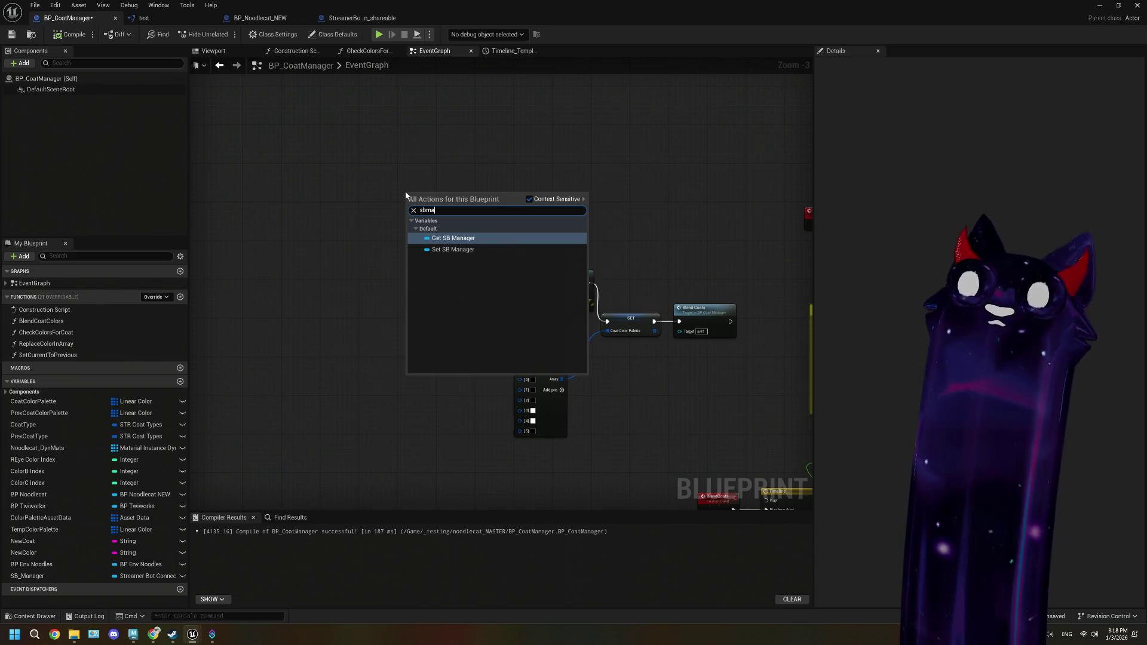
pyautogui.click(454, 238)
pyautogui.scroll(-3, 378, 330)
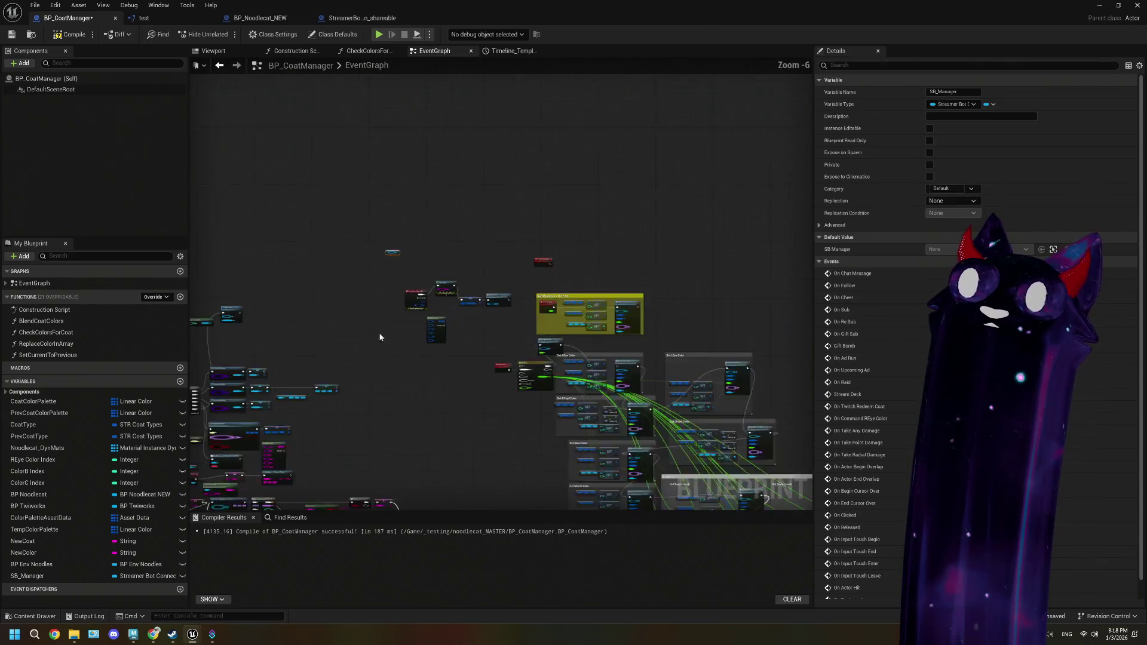
pyautogui.scroll(3, 379, 330)
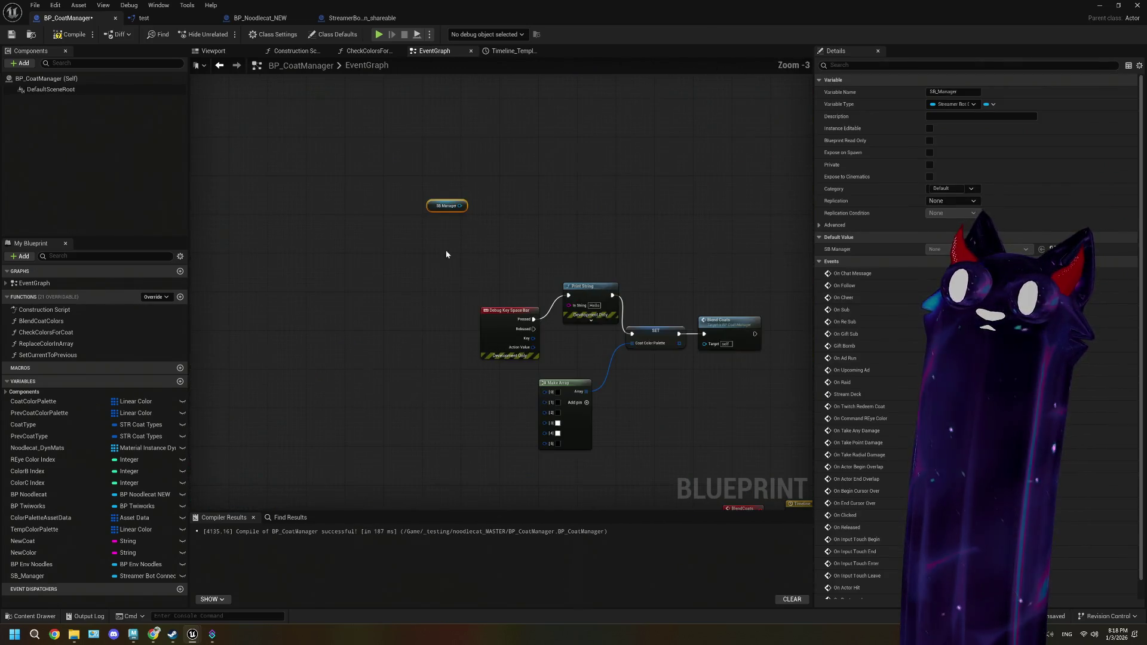
pyautogui.moveTo(460, 205); pyautogui.dragTo(503, 194)
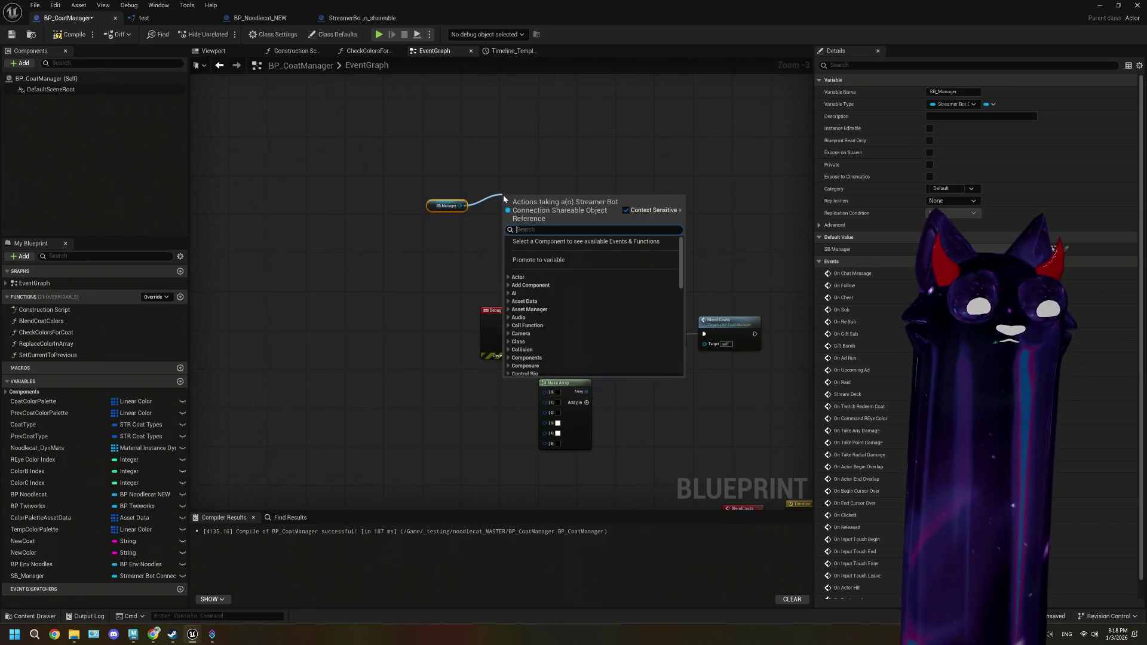
pyautogui.write('bind')
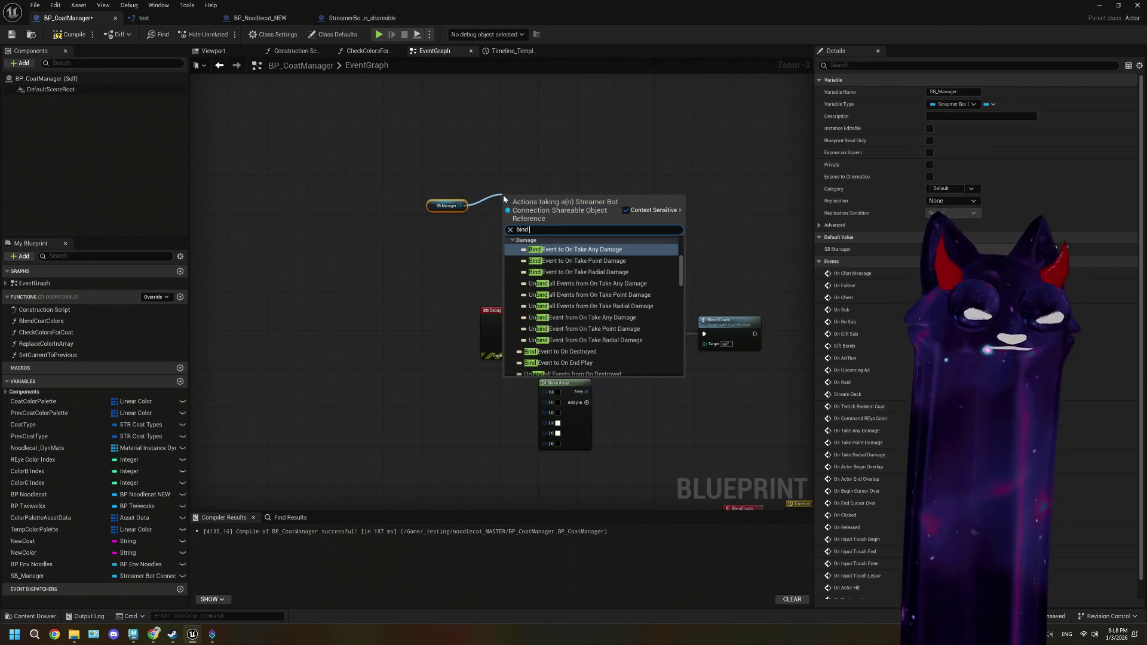
pyautogui.write(' comma')
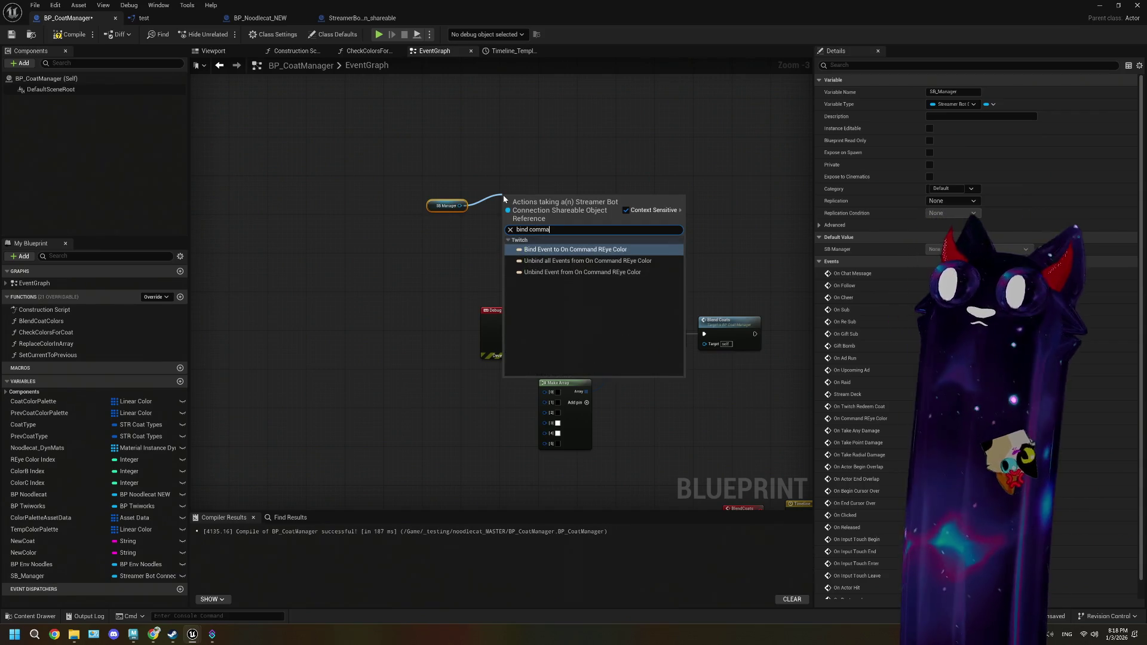
pyautogui.press('Return')
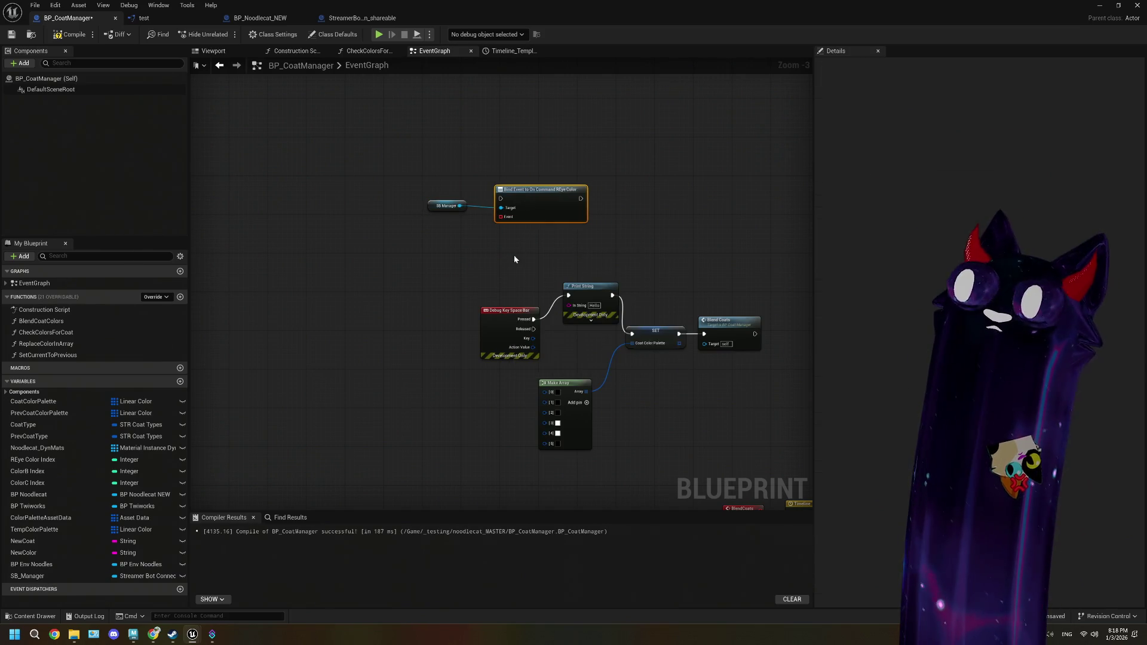
# - Wire a new custom event named OnCommand_REyeColor into the bind node's Event input
pyautogui.moveTo(467, 248); pyautogui.dragTo(428, 243)
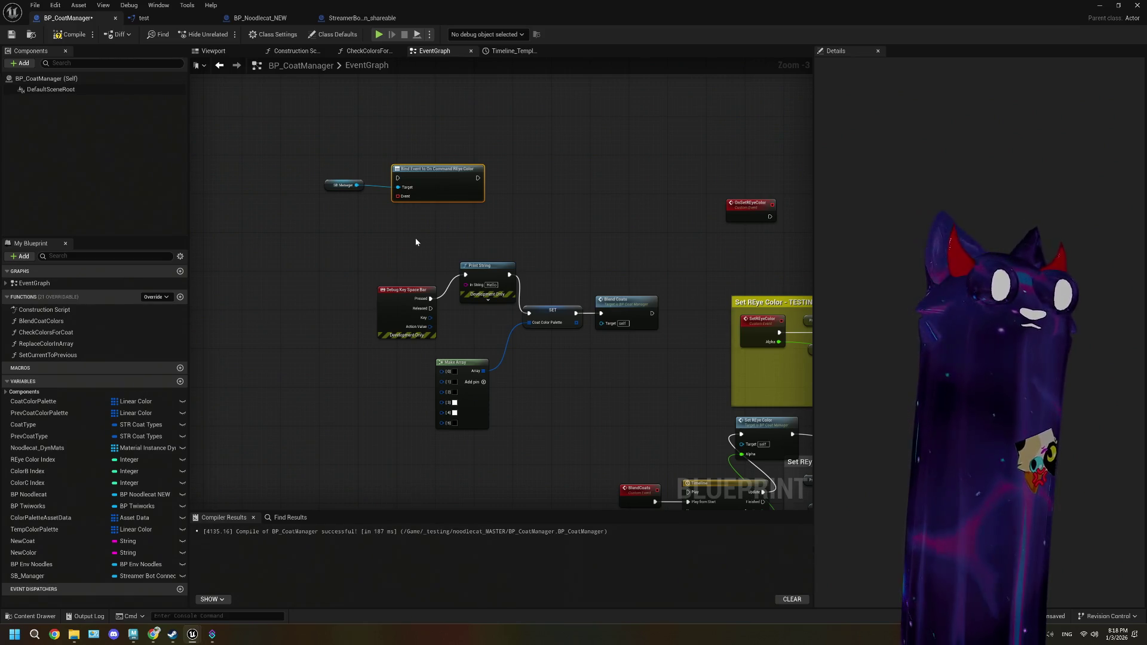
pyautogui.scroll(1, 403, 235)
pyautogui.moveTo(382, 191); pyautogui.dragTo(338, 222)
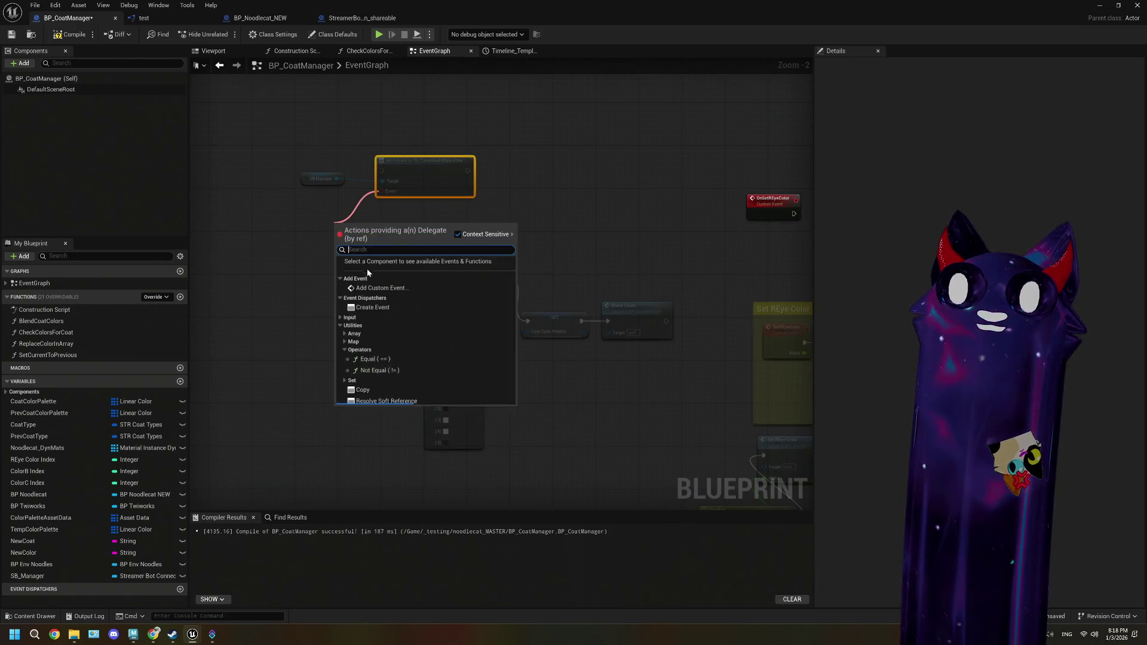
pyautogui.click(404, 262)
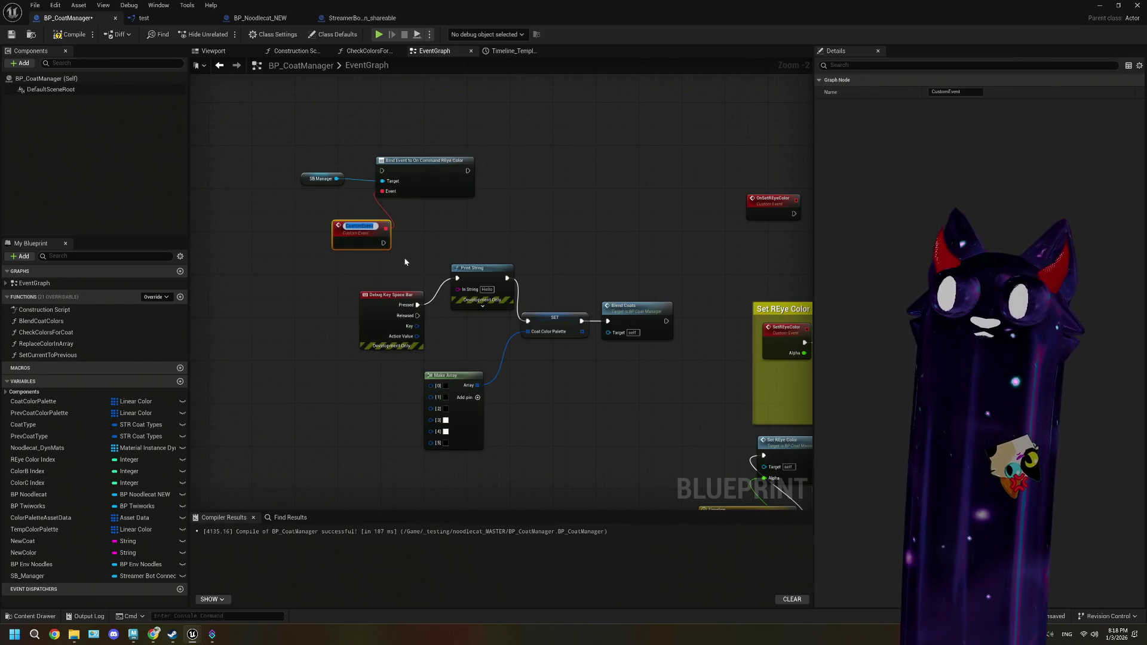
pyautogui.write('OnCo')
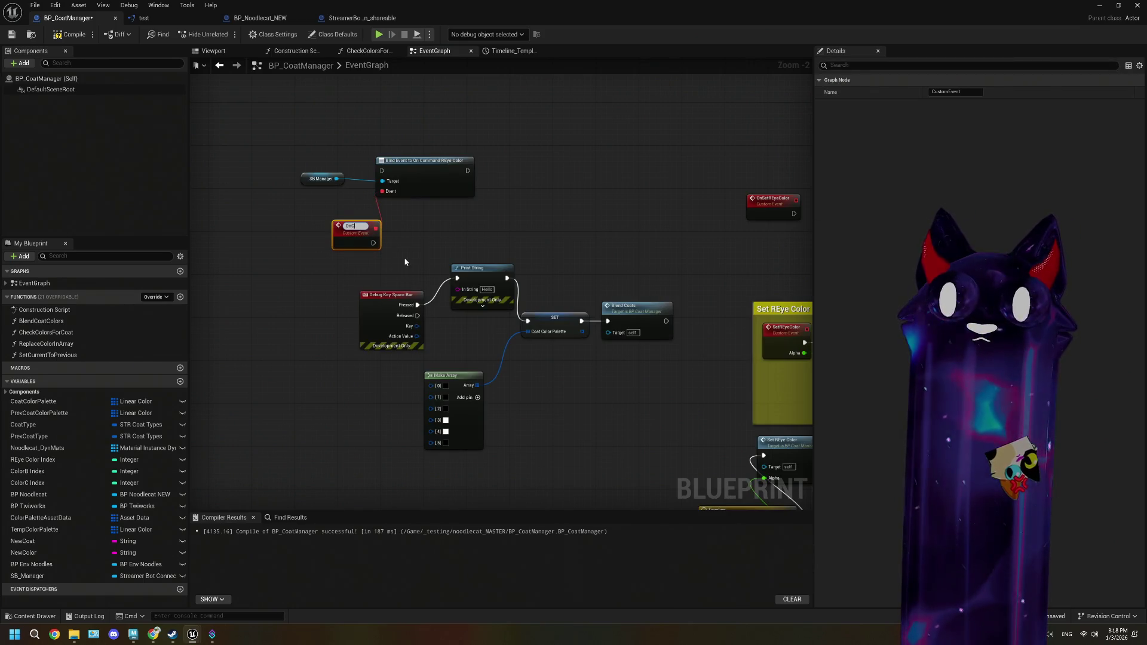
pyautogui.write('mmand_R')
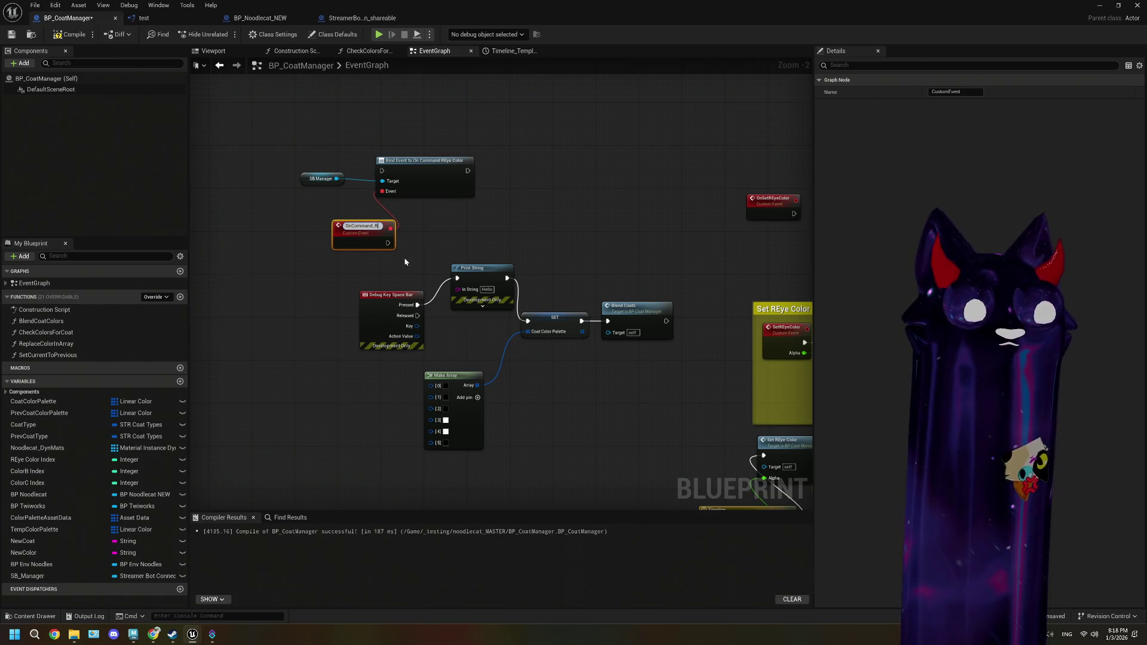
pyautogui.write('Eye')
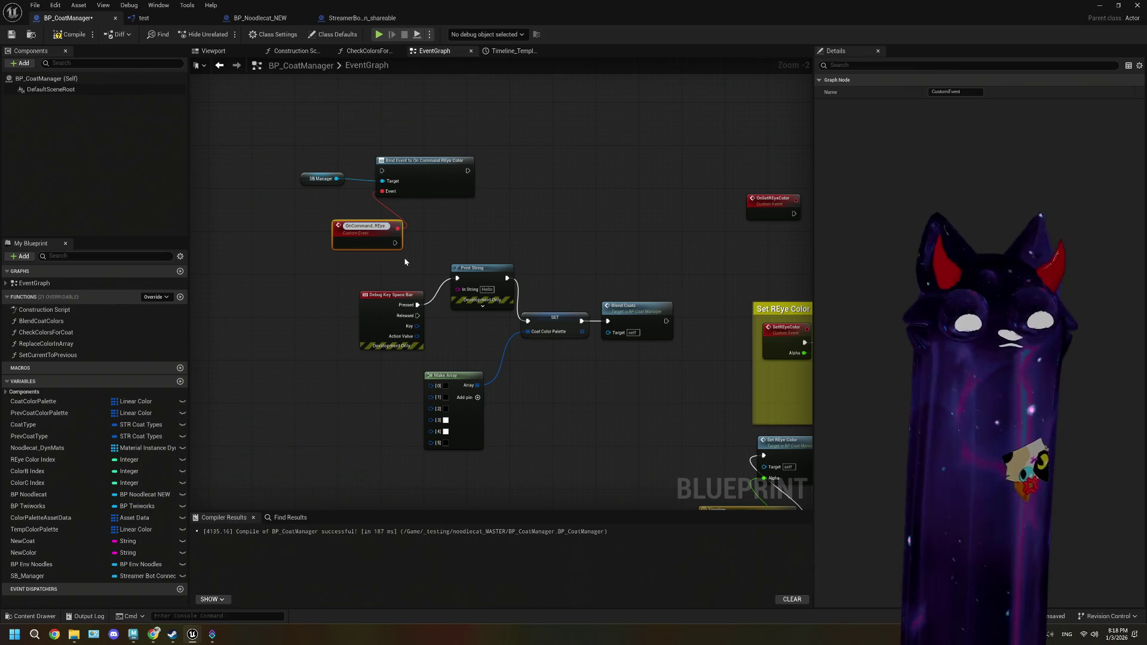
pyautogui.write('Color')
pyautogui.press('Return')
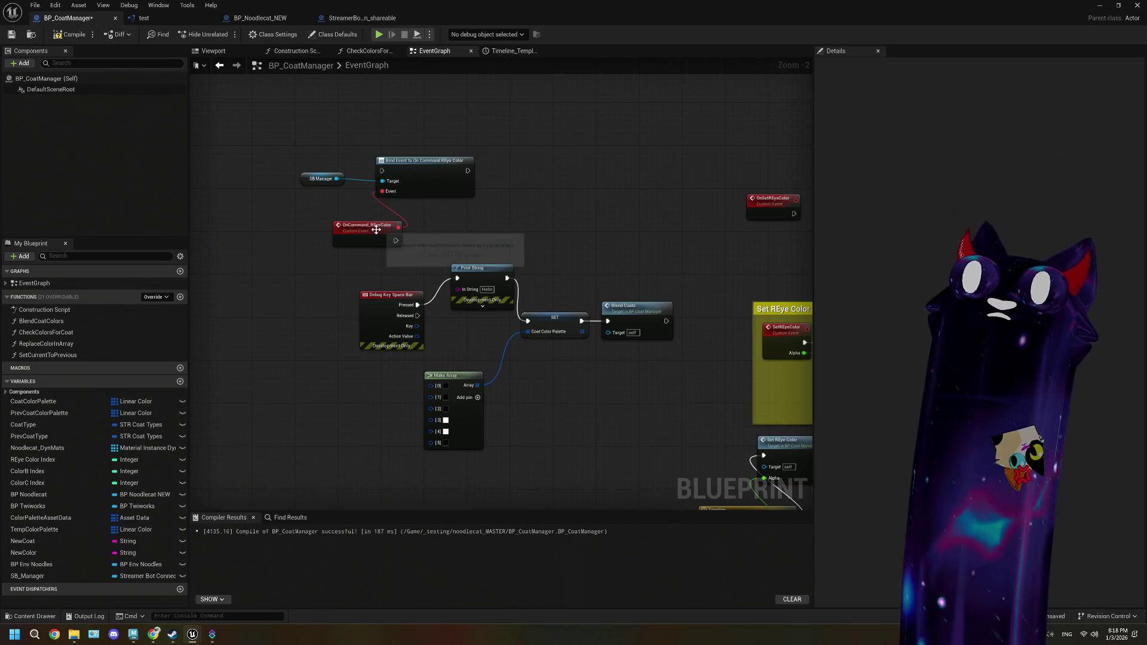
# - Move the three new nodes up and left, then compile and save BP_CoatManager
pyautogui.moveTo(370, 229); pyautogui.dragTo(316, 224)
pyautogui.moveTo(295, 144); pyautogui.dragTo(386, 257)
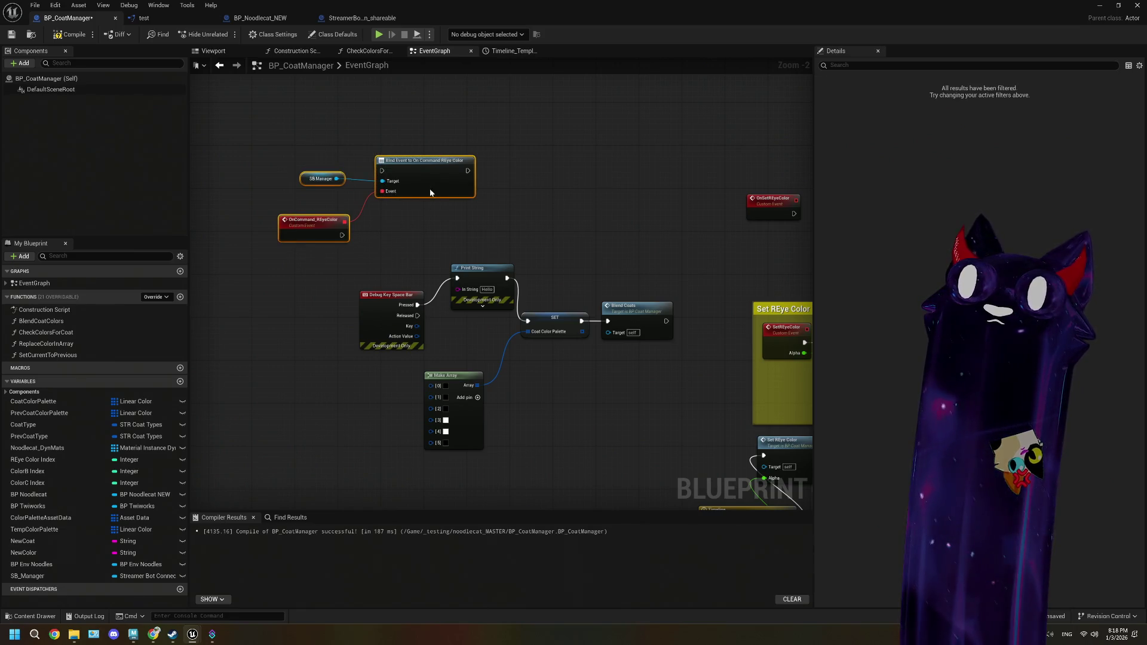
pyautogui.moveTo(430, 187); pyautogui.dragTo(379, 153)
pyautogui.scroll(-1, 331, 232)
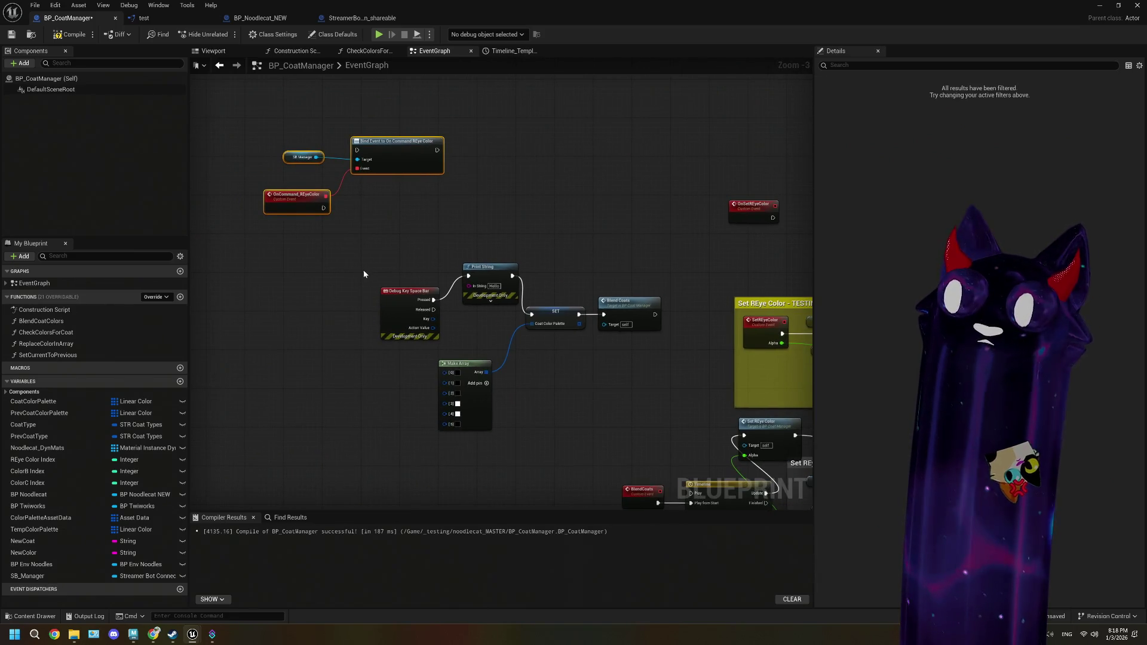
pyautogui.scroll(-3, 382, 263)
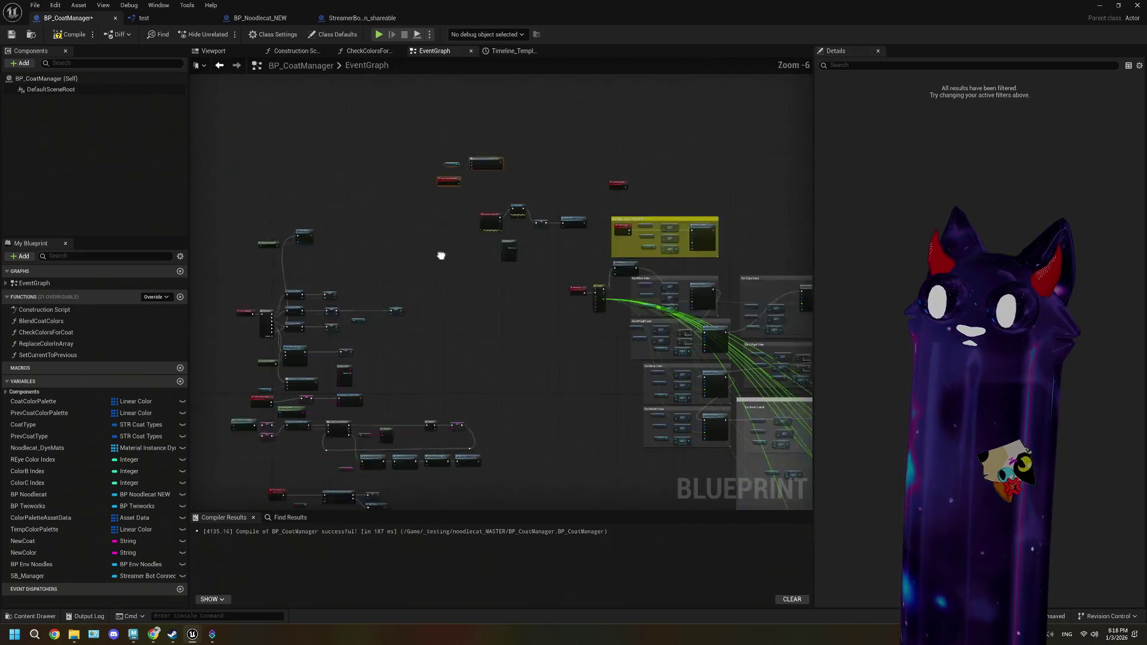
pyautogui.scroll(3, 418, 232)
pyautogui.click(71, 34)
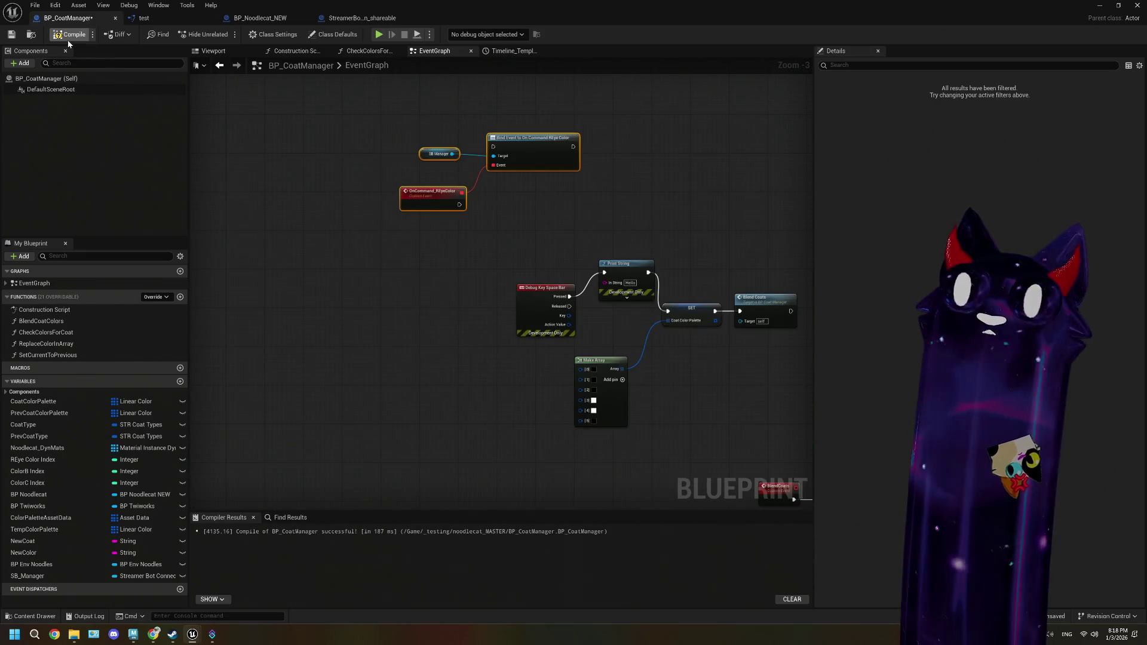
pyautogui.click(361, 18)
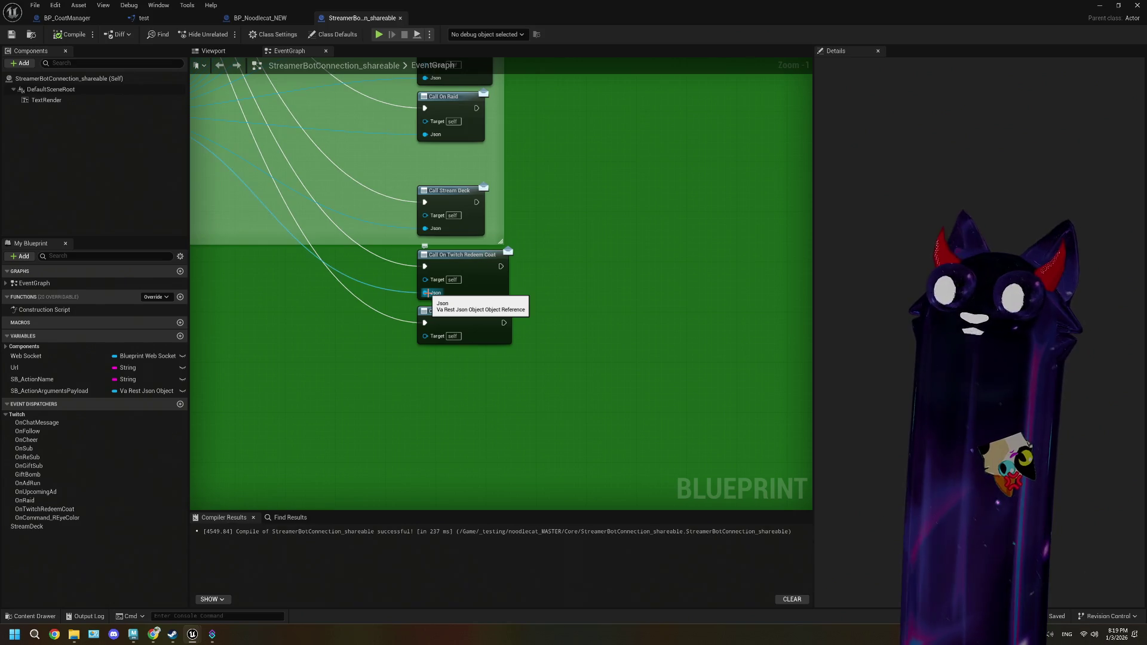
# - Select the OnCommand_REyeColor dispatcher and save the StreamerBotConnection_shareable blueprint
pyautogui.rightClick(474, 338)
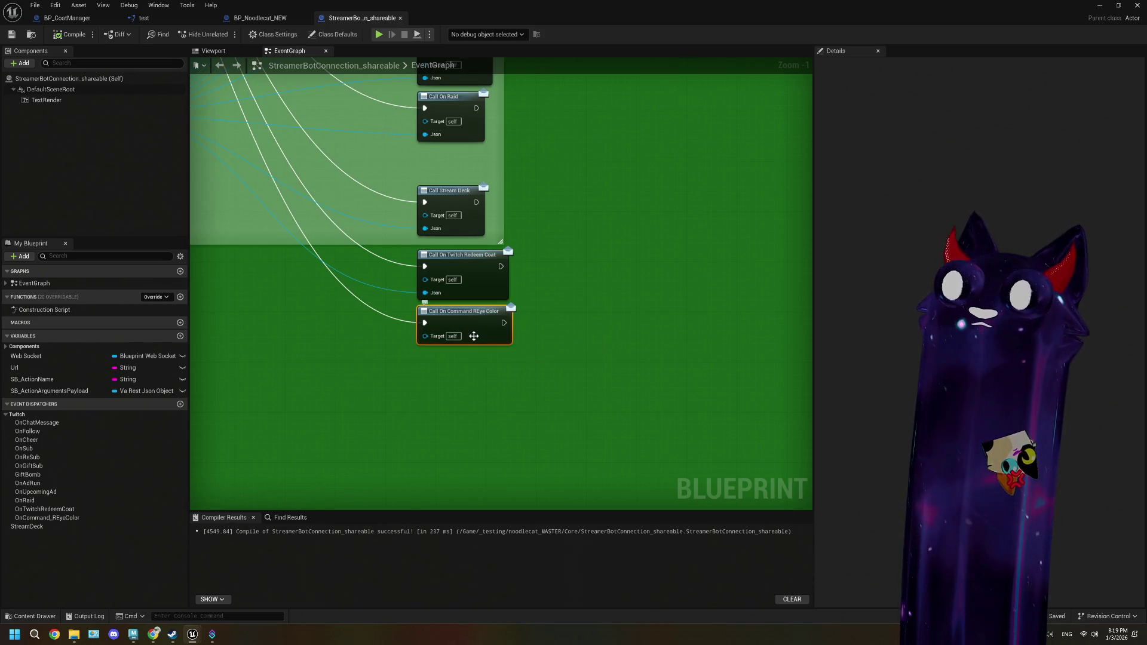
pyautogui.click(472, 328)
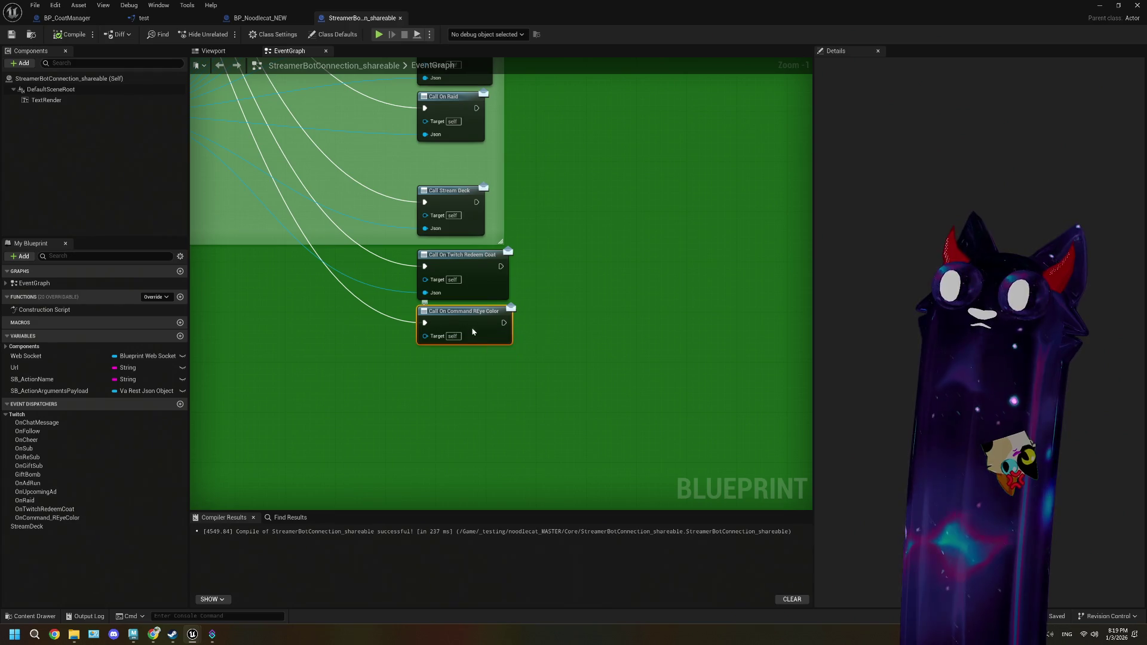
pyautogui.rightClick(472, 328)
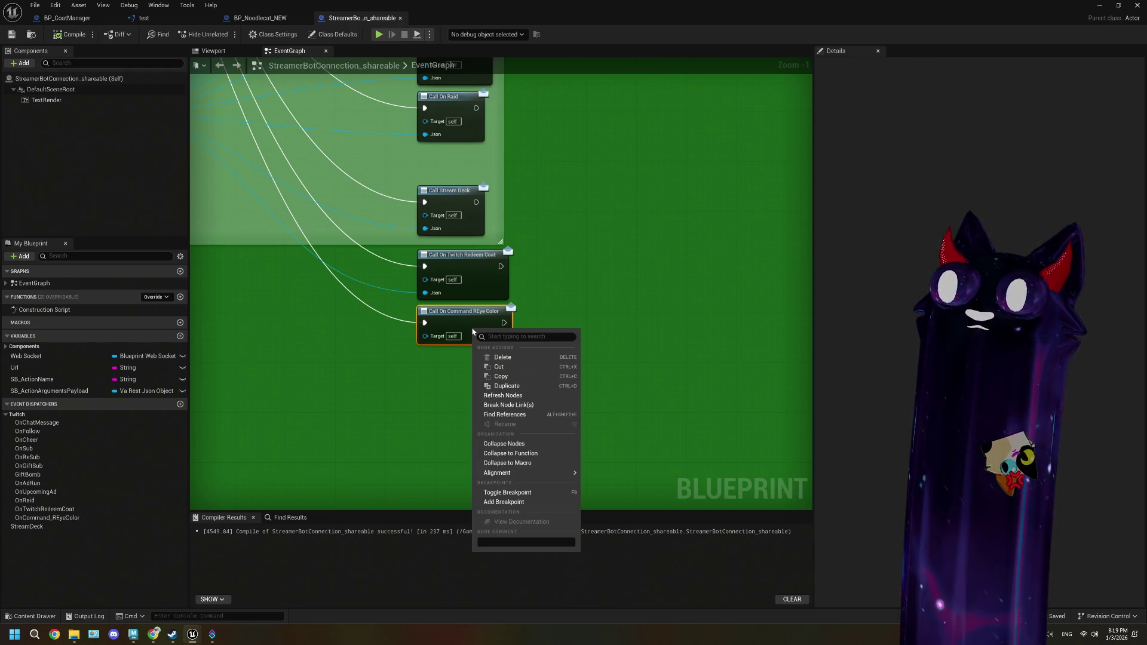
pyautogui.click(472, 329)
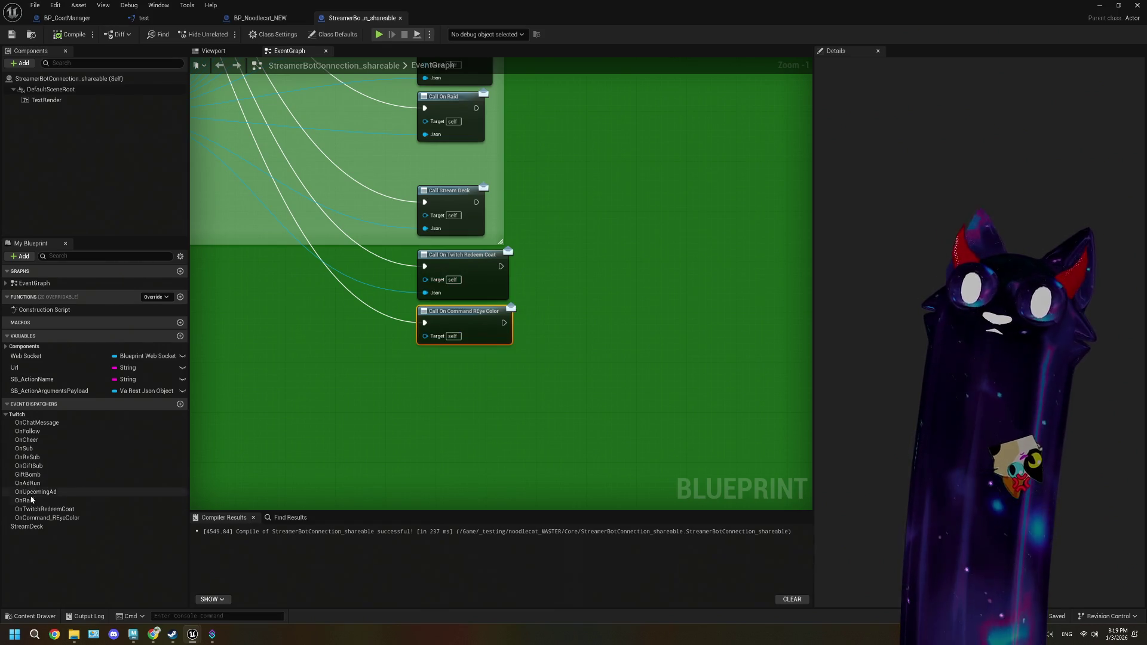
pyautogui.click(37, 518)
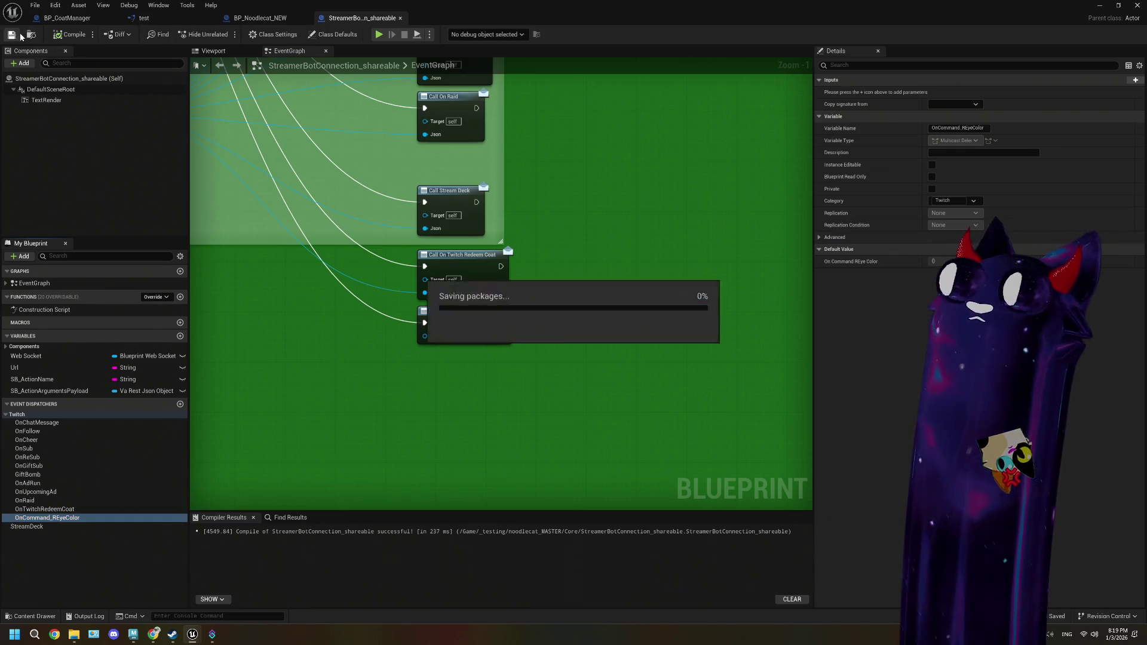
pyautogui.click(717, 174)
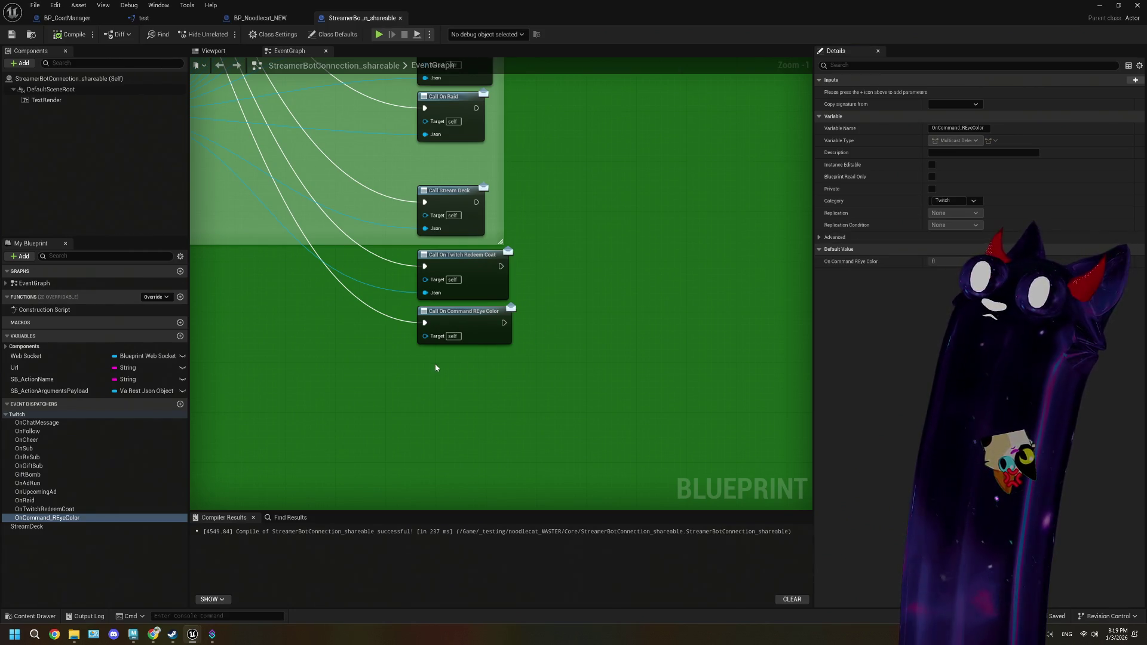
# - Compare OnCommand_REyeColor's empty inputs with OnTwitchRedeemCoat's Va Rest Json Object input
pyautogui.click(463, 321)
pyautogui.click(48, 518)
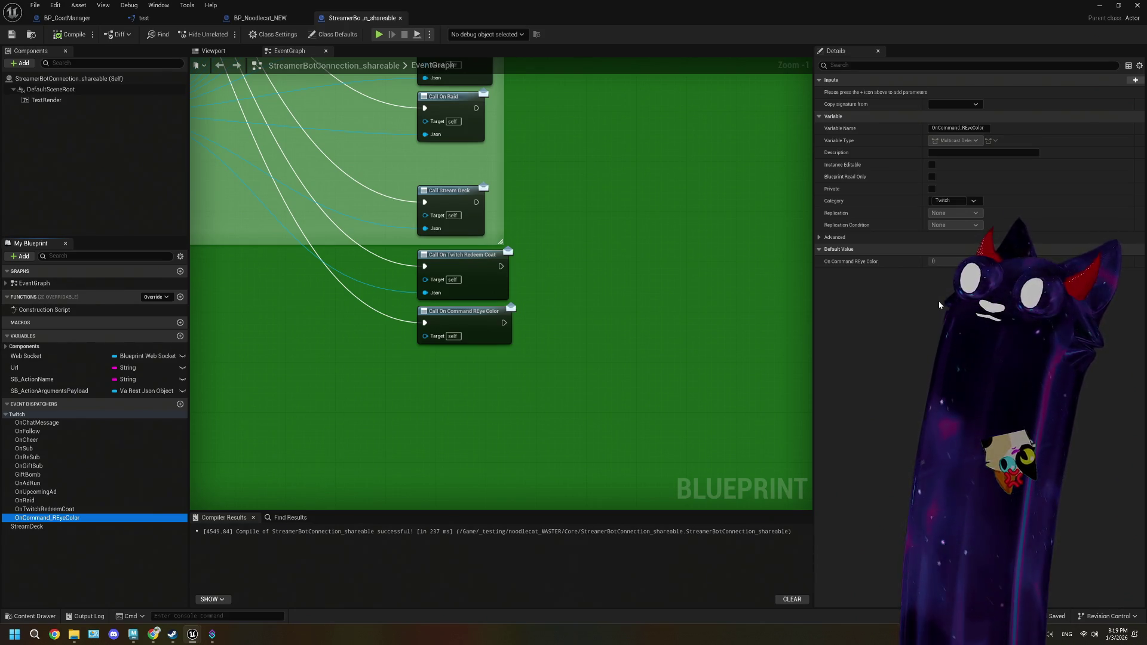
pyautogui.click(936, 262)
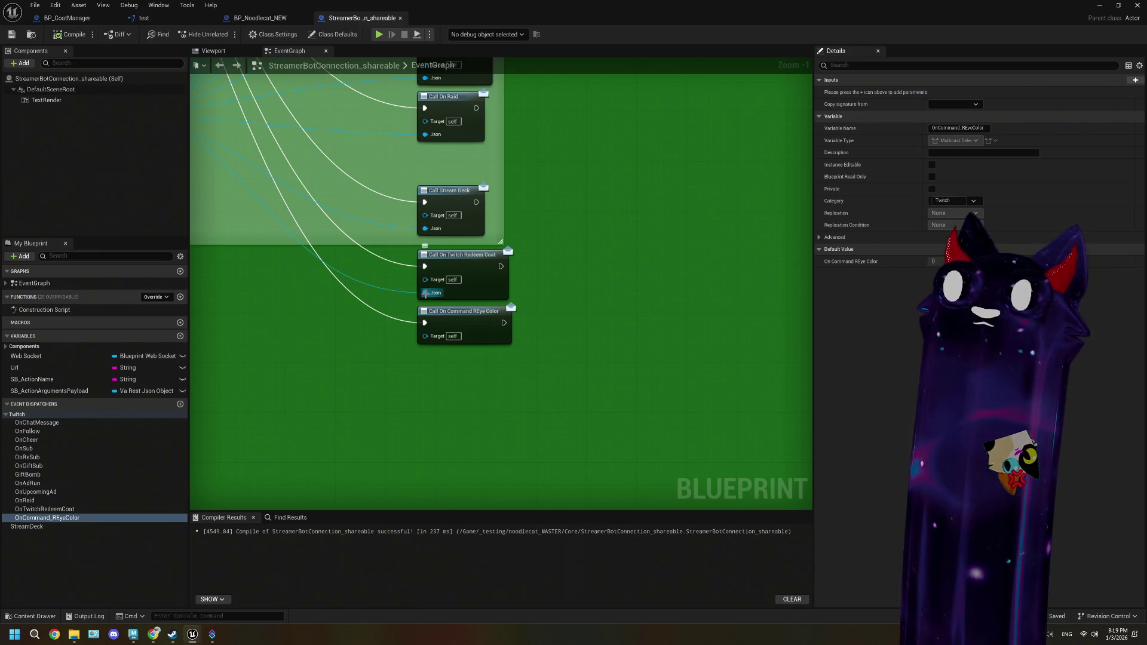
pyautogui.click(45, 509)
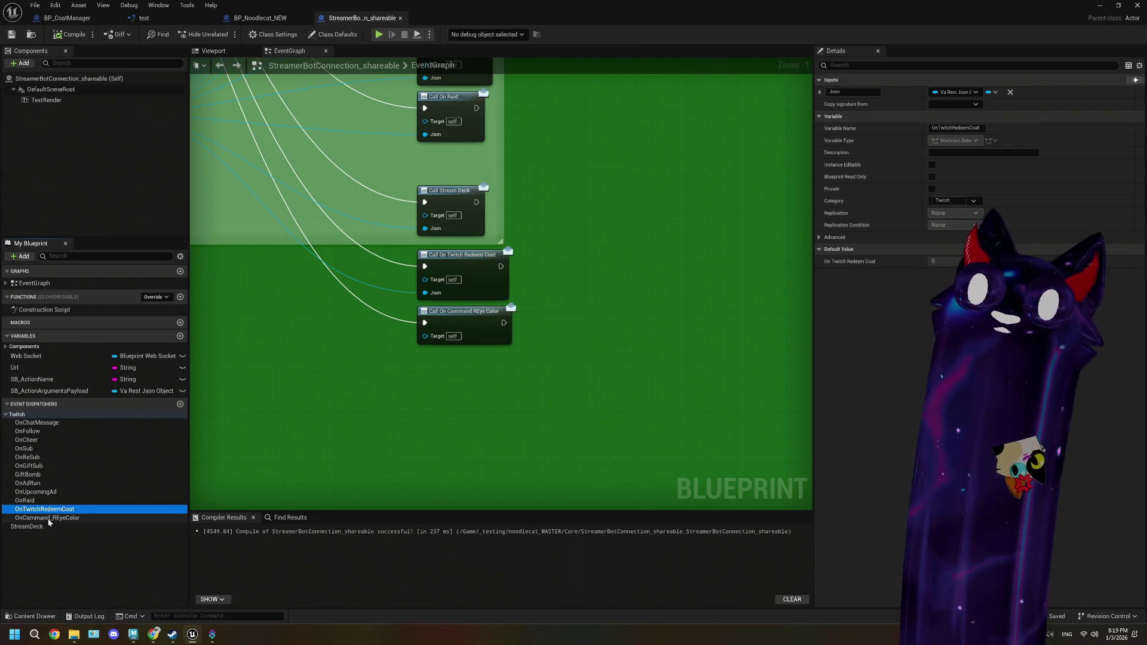
pyautogui.click(46, 518)
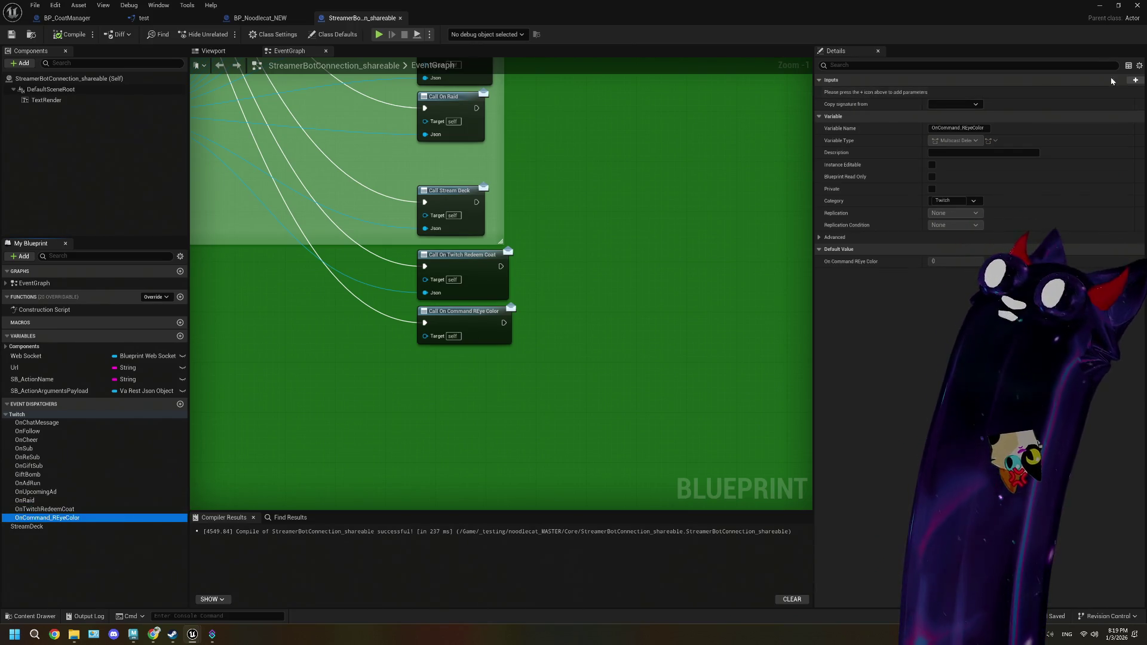
# - Add a Va Rest Json Object input named Json to the OnCommand_REyeColor dispatcher
pyautogui.click(1134, 80)
pyautogui.click(971, 92)
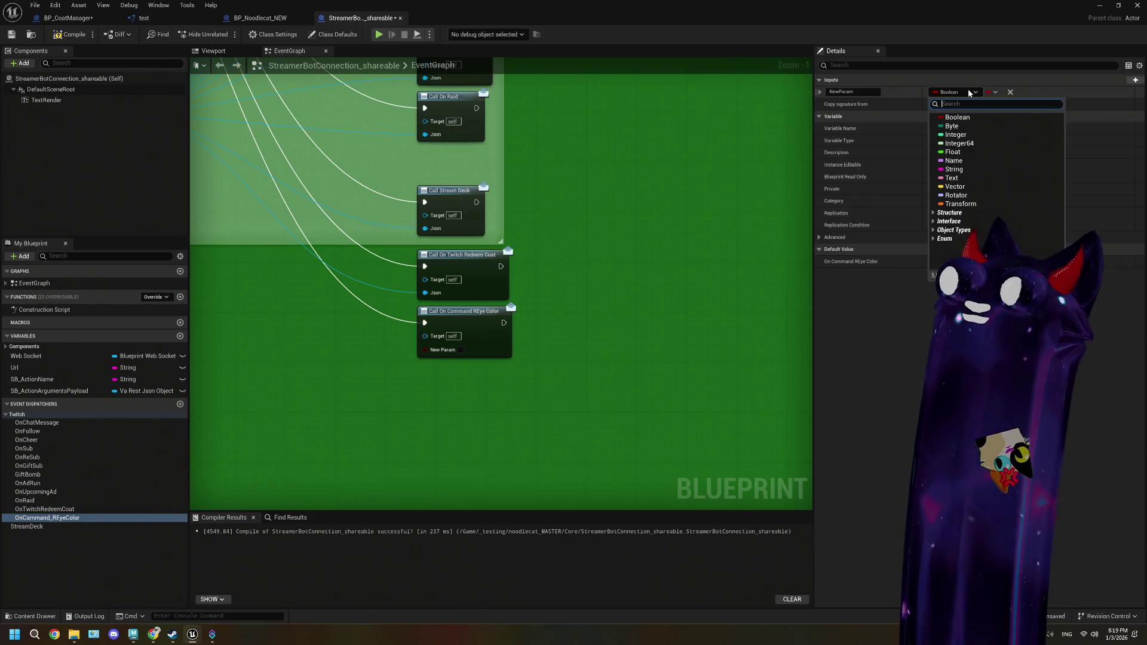
pyautogui.write('vares')
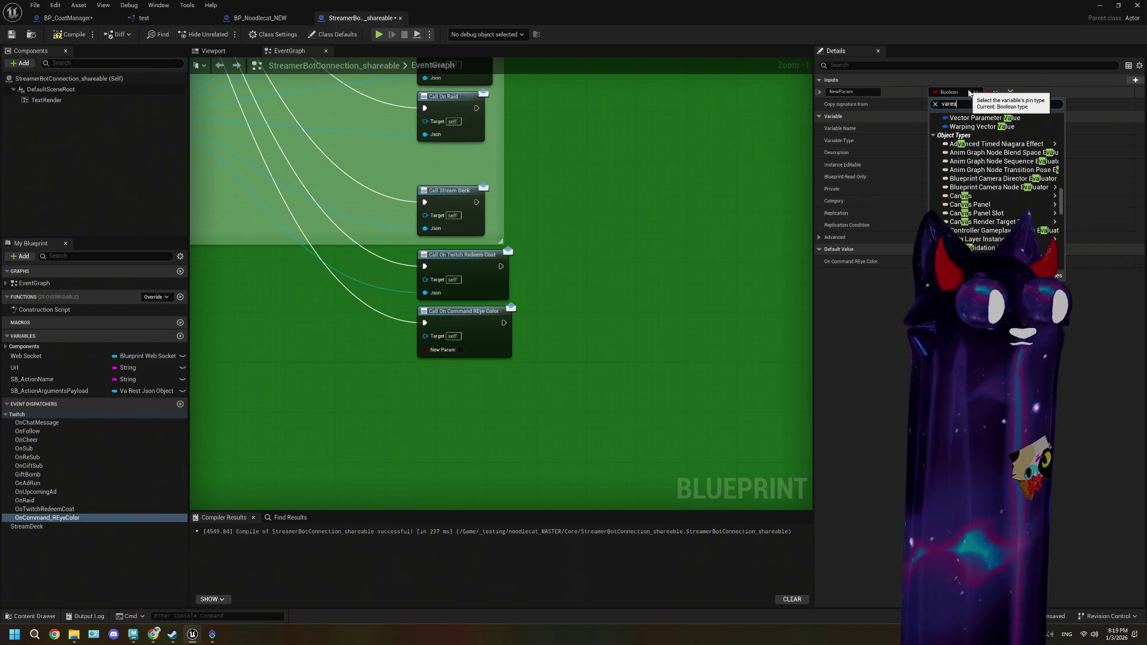
pyautogui.moveTo(1010, 161)
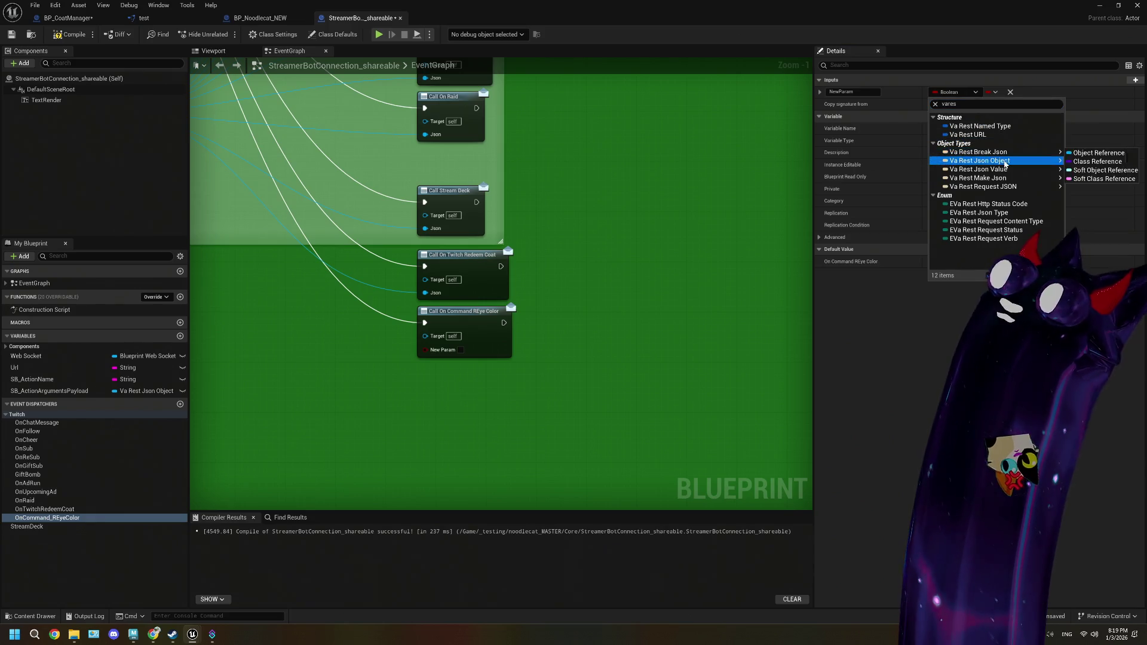
pyautogui.click(1091, 162)
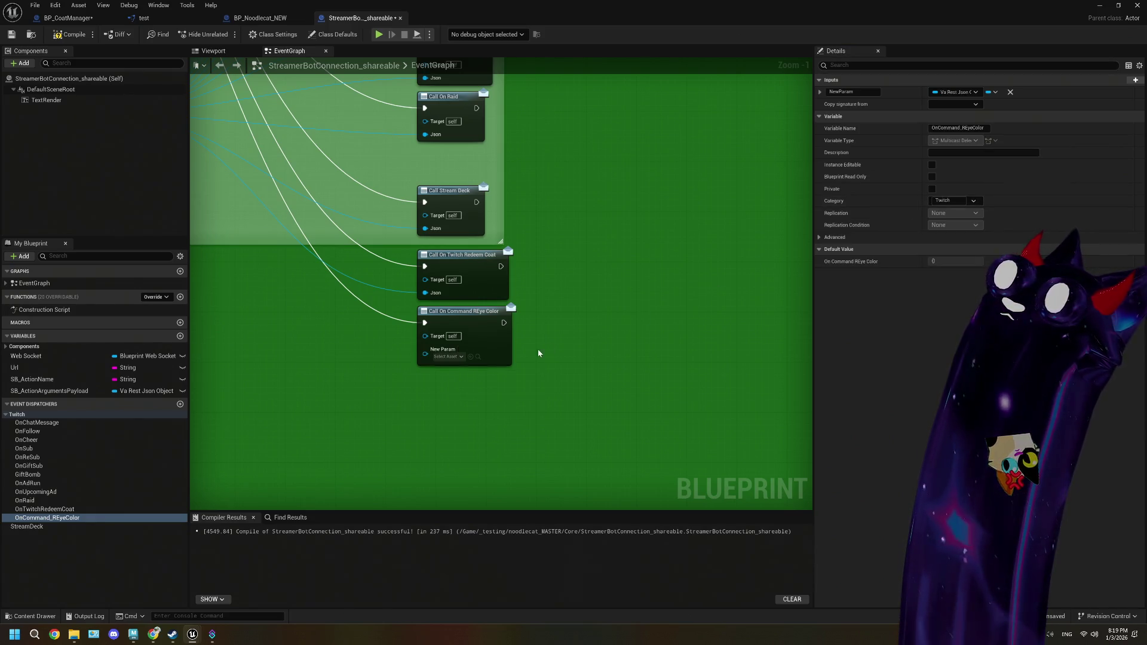
pyautogui.scroll(-1, 470, 376)
pyautogui.doubleClick(865, 92)
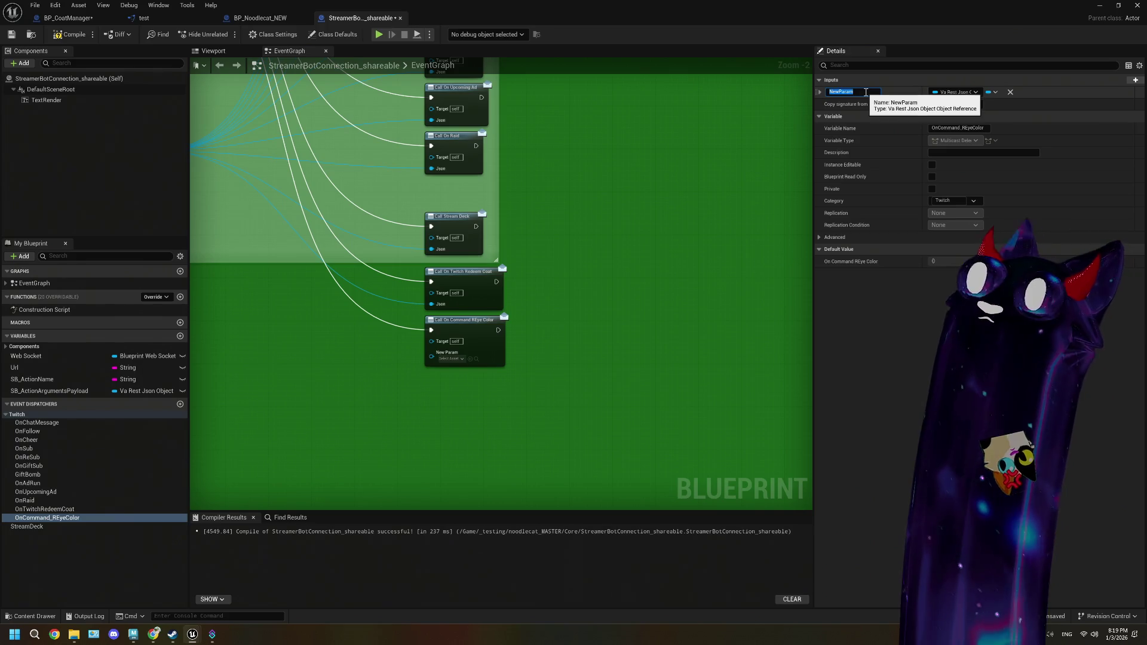
pyautogui.write('Json')
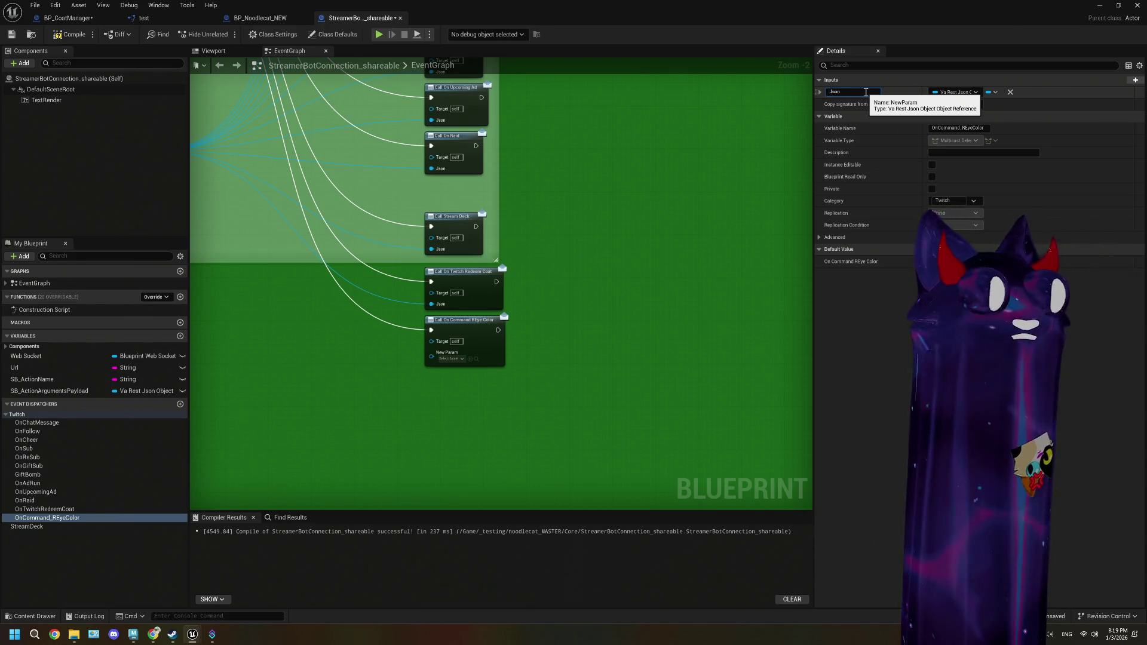
pyautogui.press('Return')
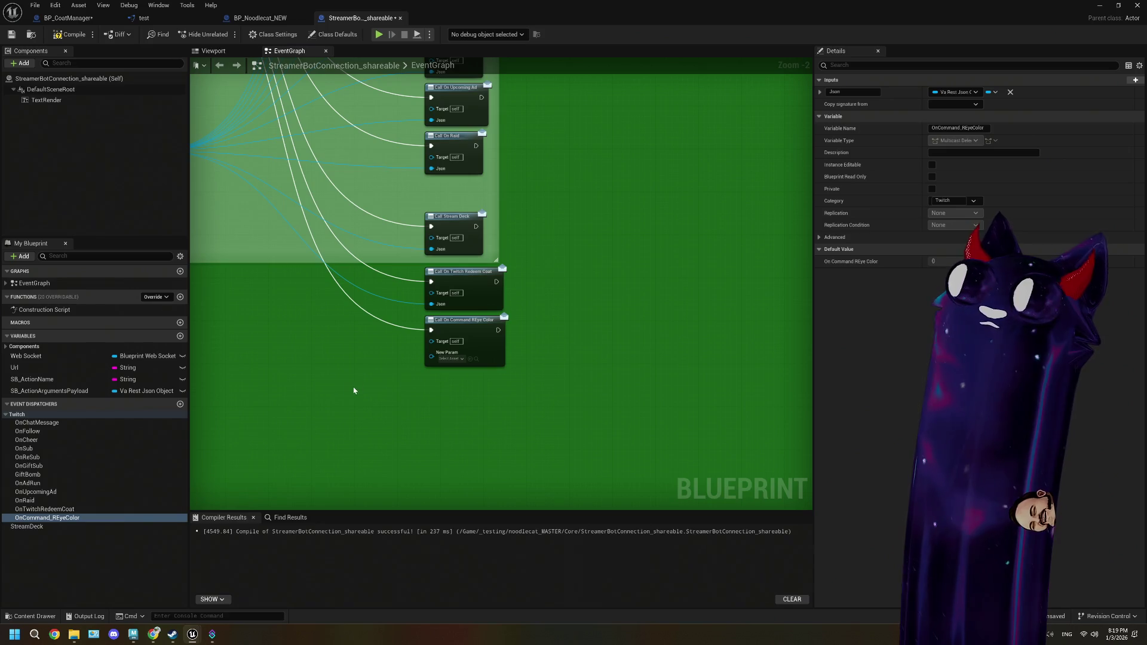
# - Refresh the Call On Command REye Color node, wire the arguments payload to Json, and compile
pyautogui.rightClick(478, 349)
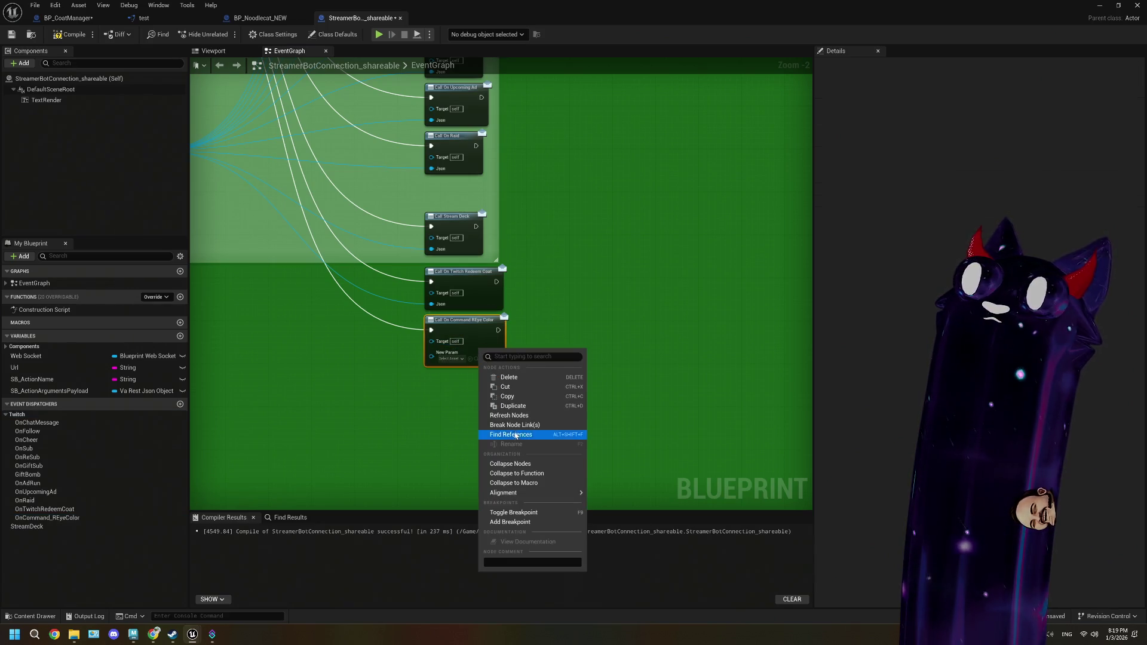
pyautogui.click(515, 417)
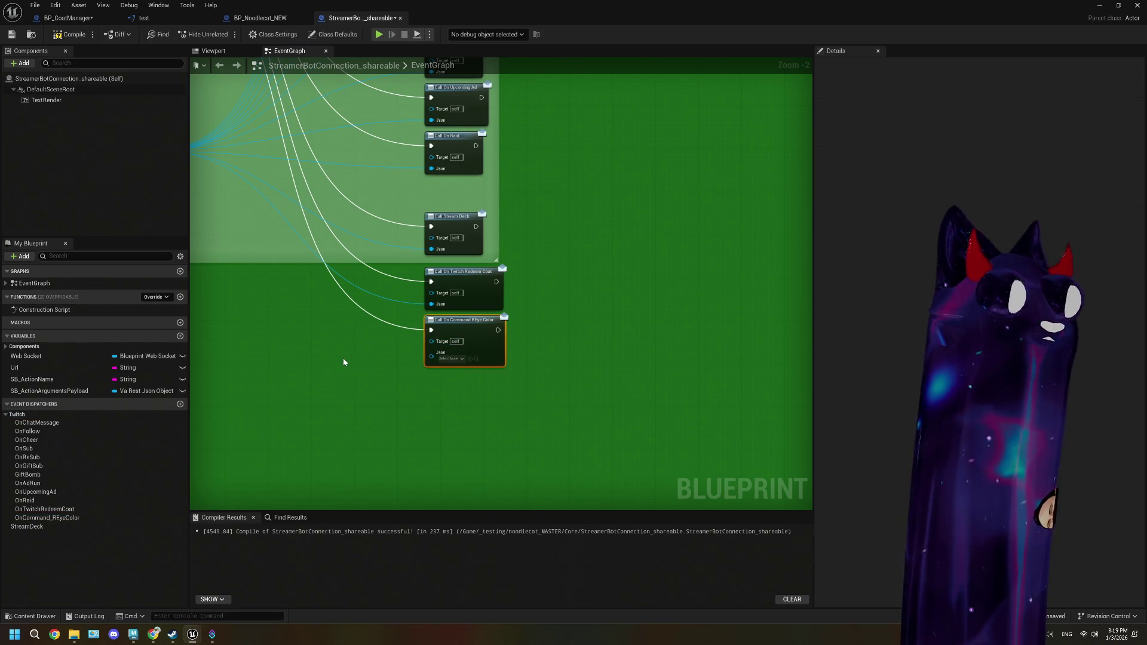
pyautogui.scroll(-2, 338, 361)
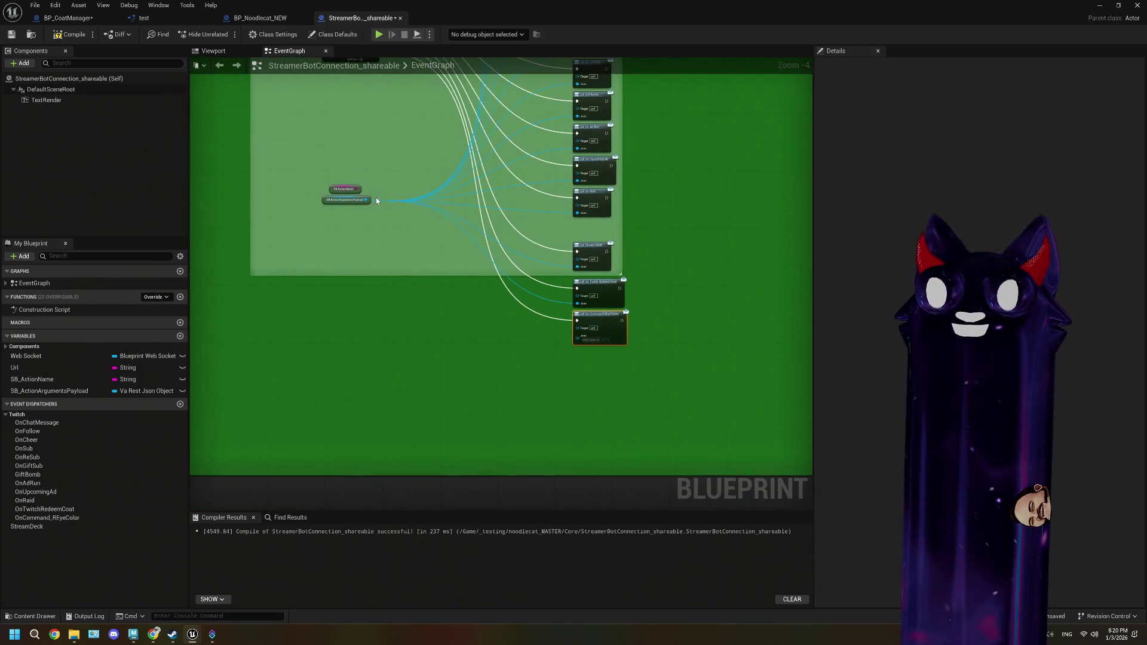
pyautogui.moveTo(387, 201)
pyautogui.mouseDown()
pyautogui.moveTo(545, 330)
pyautogui.moveTo(576, 336)
pyautogui.mouseUp()
pyautogui.click(71, 34)
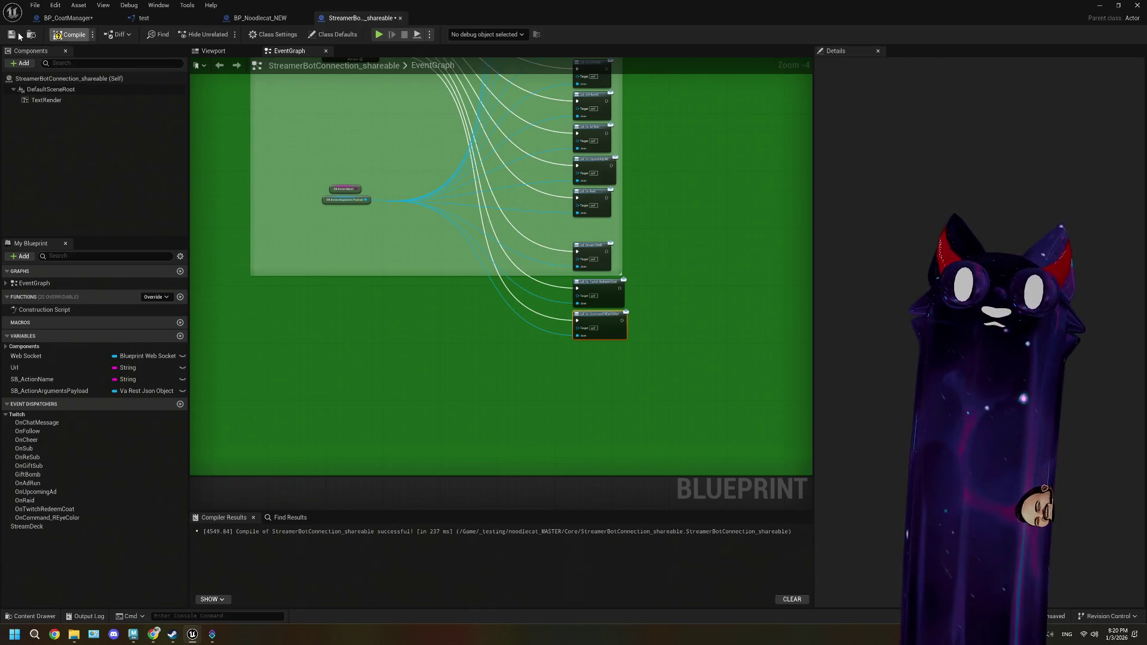
pyautogui.click(81, 23)
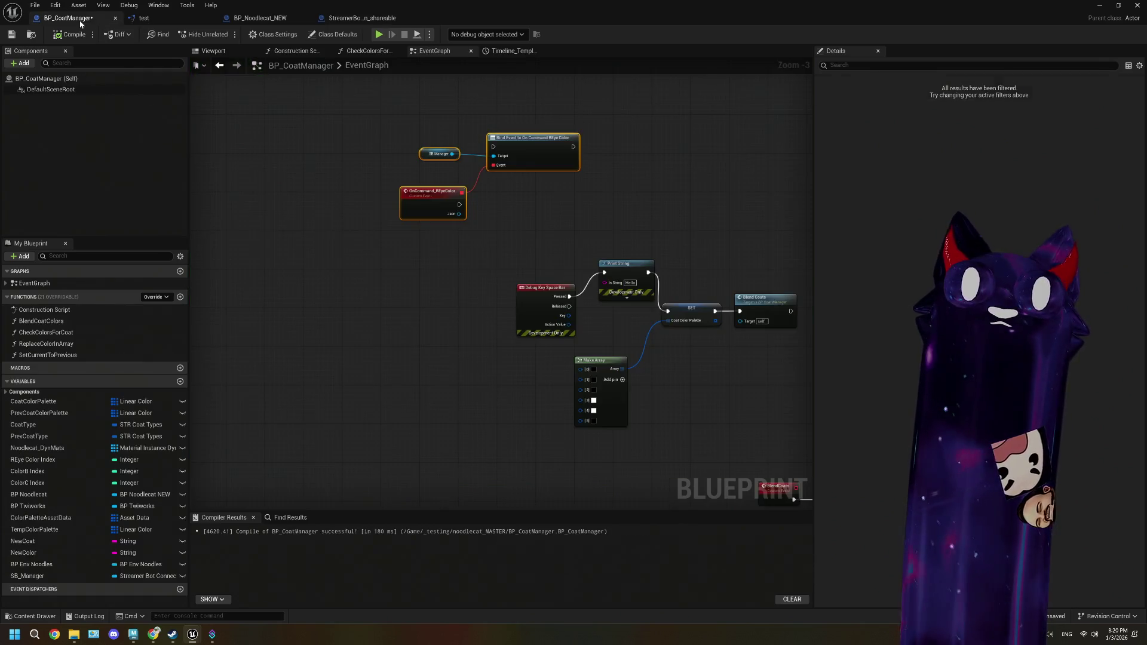
# - Move the SB Manager, bind and OnCommand_REyeColor event nodes up and left
pyautogui.scroll(3, 603, 287)
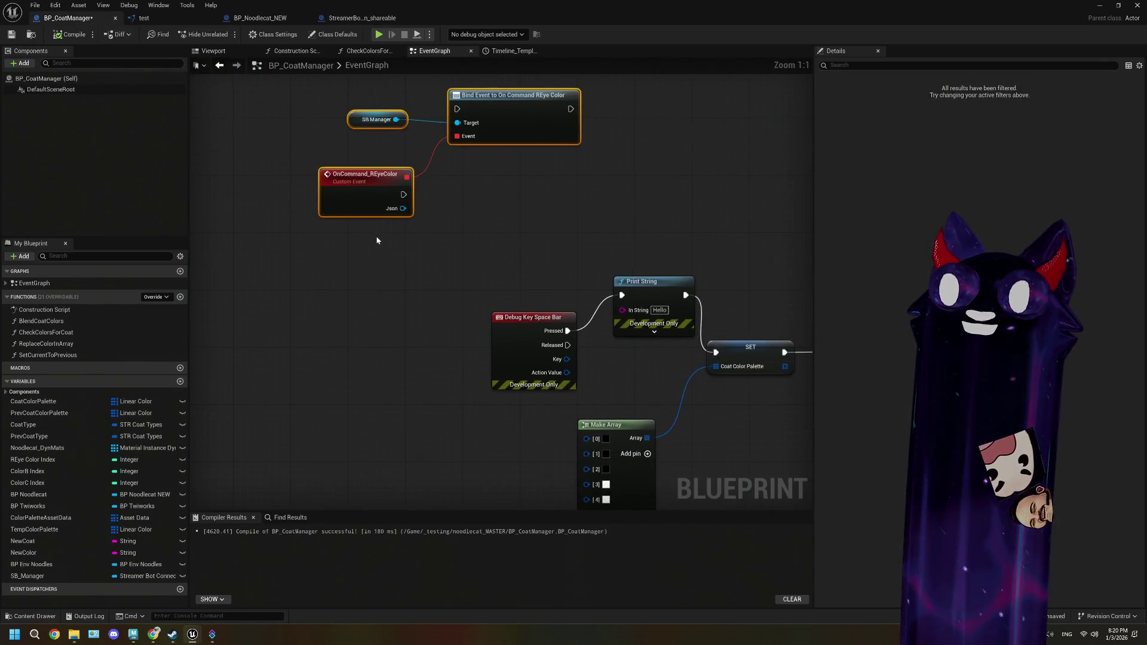
pyautogui.moveTo(462, 236); pyautogui.dragTo(402, 251)
pyautogui.moveTo(328, 221)
pyautogui.mouseDown()
pyautogui.moveTo(371, 250)
pyautogui.moveTo(361, 243)
pyautogui.mouseUp()
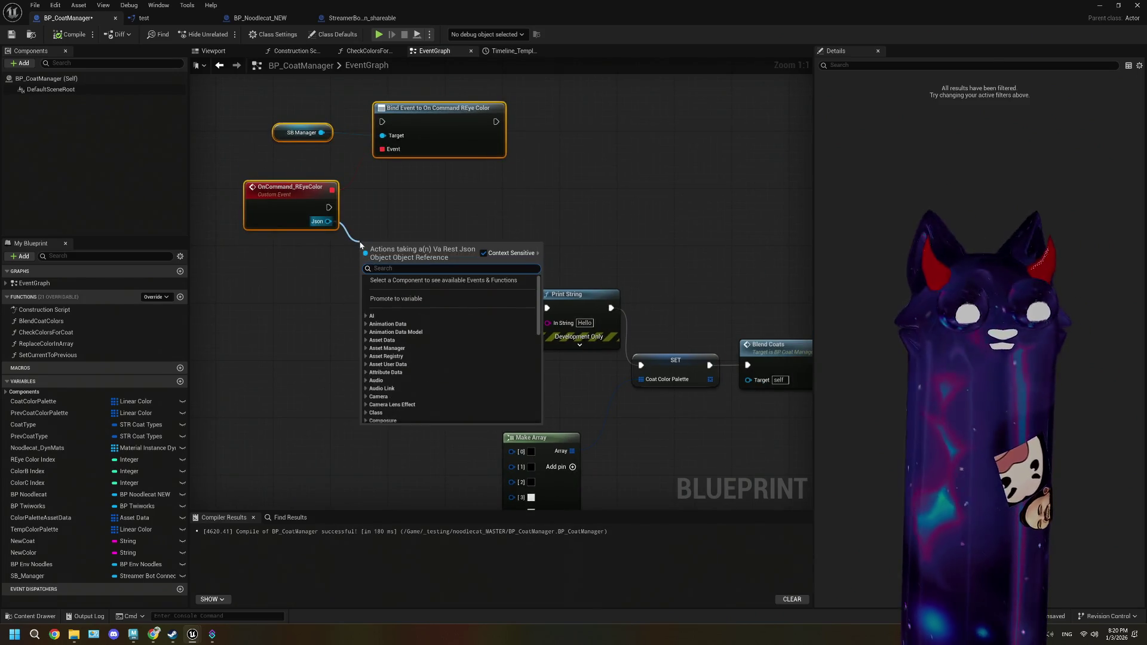
pyautogui.click(324, 273)
pyautogui.scroll(-2, 307, 359)
pyautogui.moveTo(307, 358)
pyautogui.mouseDown()
pyautogui.moveTo(416, 370)
pyautogui.moveTo(407, 269)
pyautogui.mouseUp()
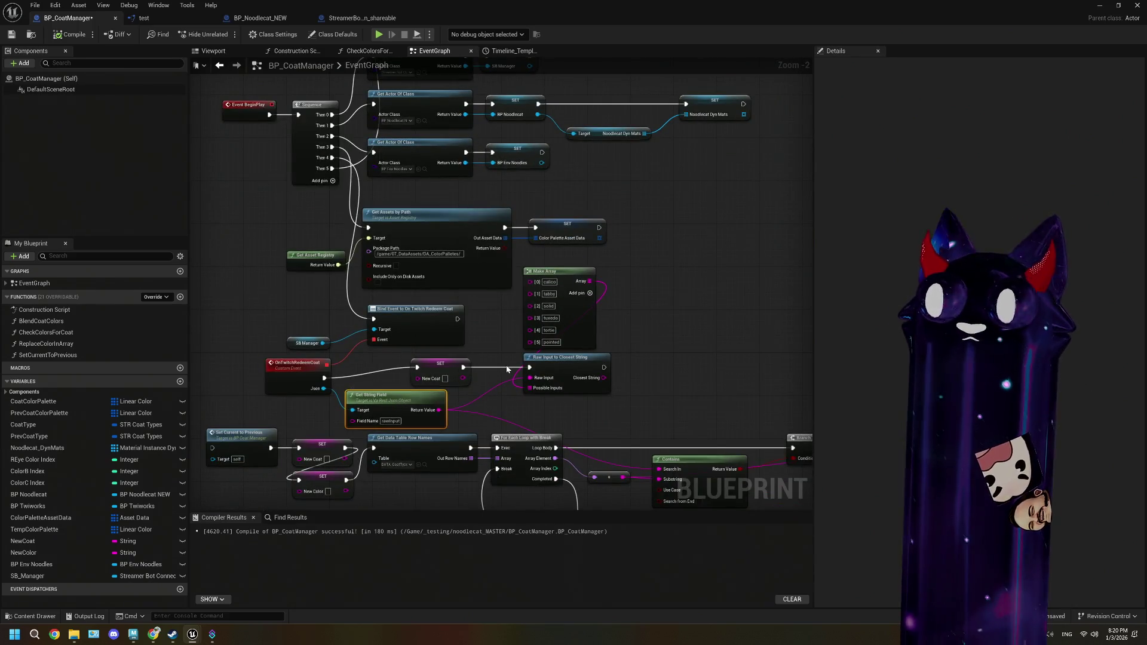
pyautogui.scroll(-4, 577, 200)
pyautogui.scroll(4, 499, 274)
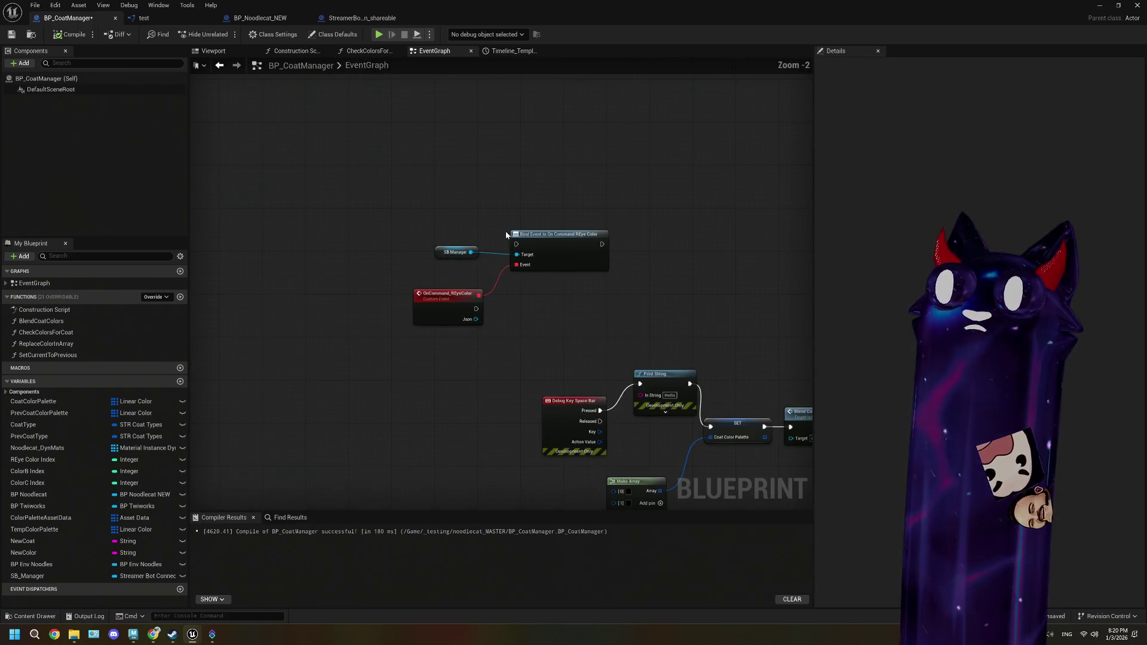
pyautogui.moveTo(435, 209); pyautogui.dragTo(514, 306)
pyautogui.keyDown('ctrl'); pyautogui.click(558, 267); pyautogui.keyUp('ctrl')
pyautogui.moveTo(557, 267); pyautogui.dragTo(439, 181)
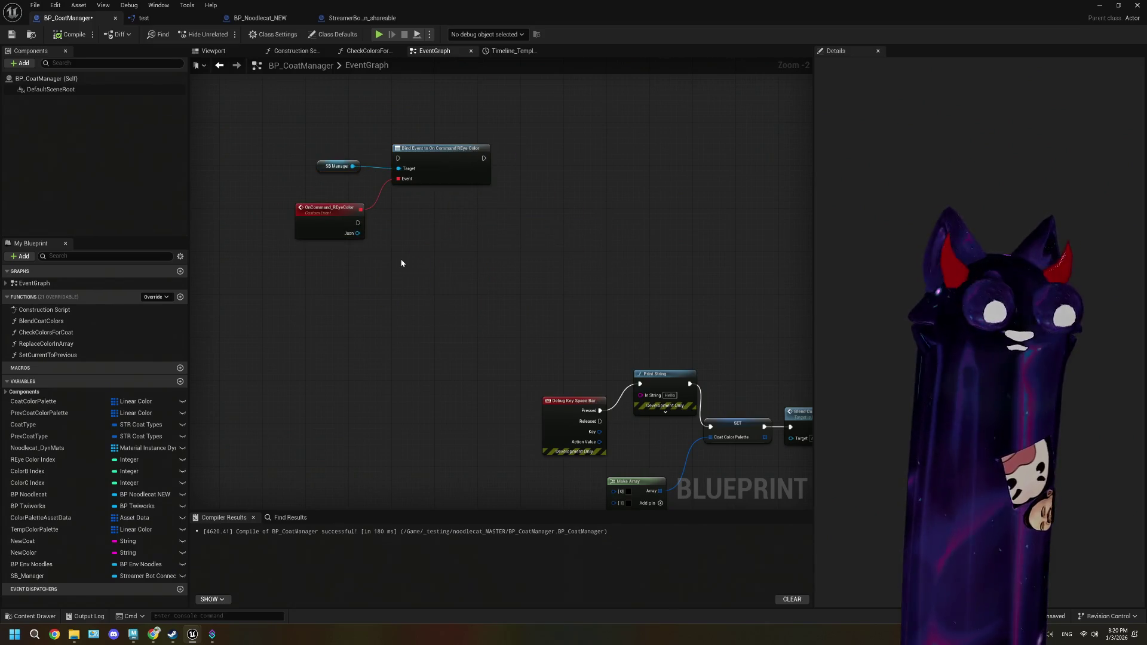
# - Paste the rawInput Get String Field node and wire the event's Json to its Target
pyautogui.hotkey('ctrl', 'v')
pyautogui.scroll(2, 400, 262)
pyautogui.moveTo(343, 223); pyautogui.dragTo(409, 285)
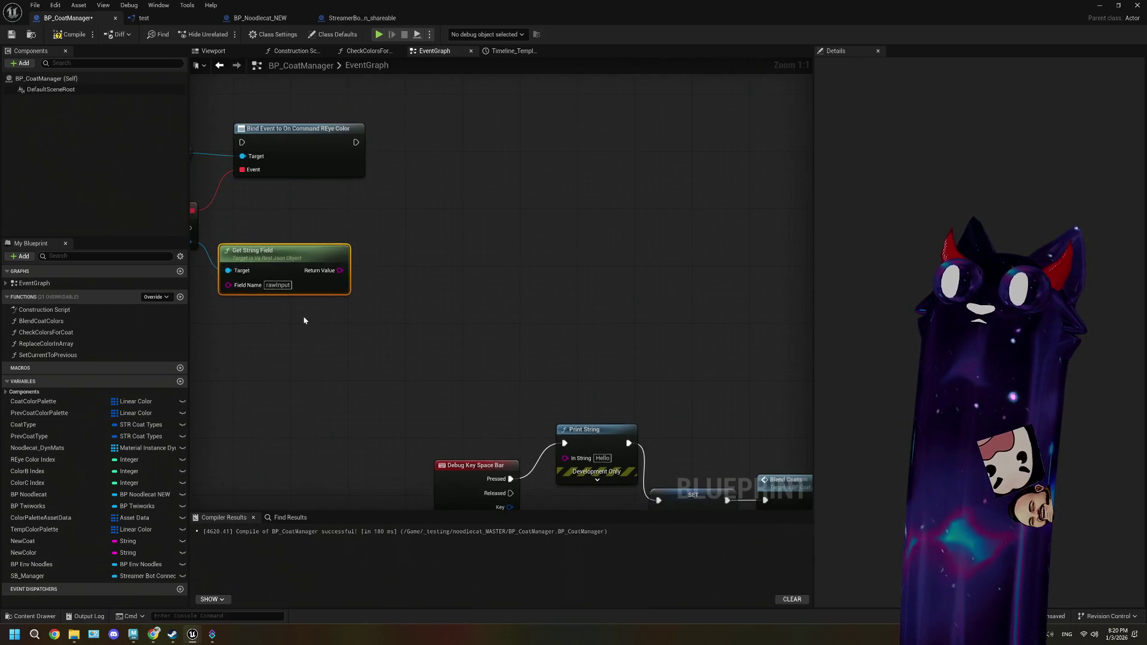
pyautogui.scroll(-2, 458, 320)
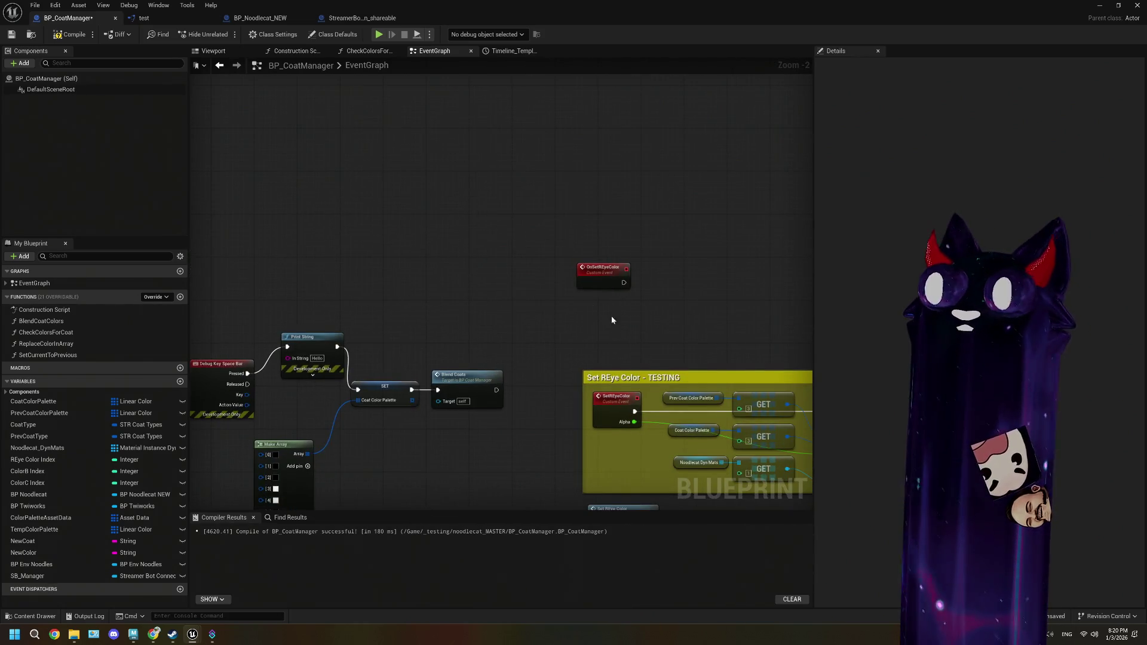
# - Move the OnSetREyeColor custom event just beneath the rawInput Get String Field node, keeping its name
pyautogui.moveTo(593, 313)
pyautogui.mouseDown()
pyautogui.moveTo(488, 273)
pyautogui.moveTo(661, 247)
pyautogui.mouseUp()
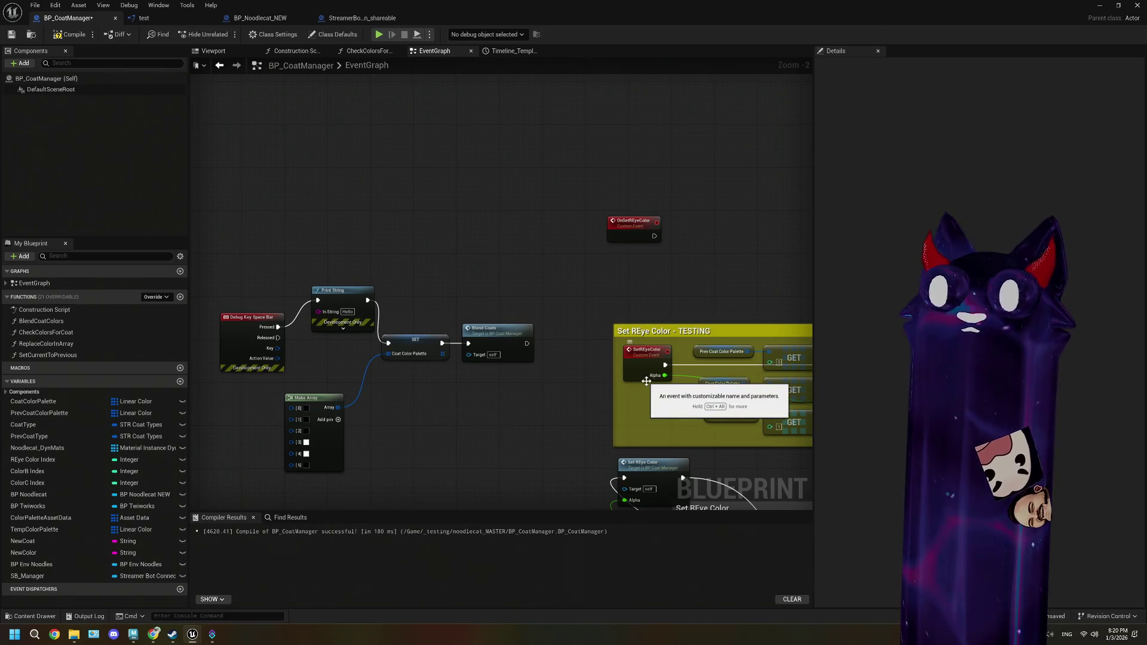
pyautogui.moveTo(357, 313); pyautogui.dragTo(474, 304)
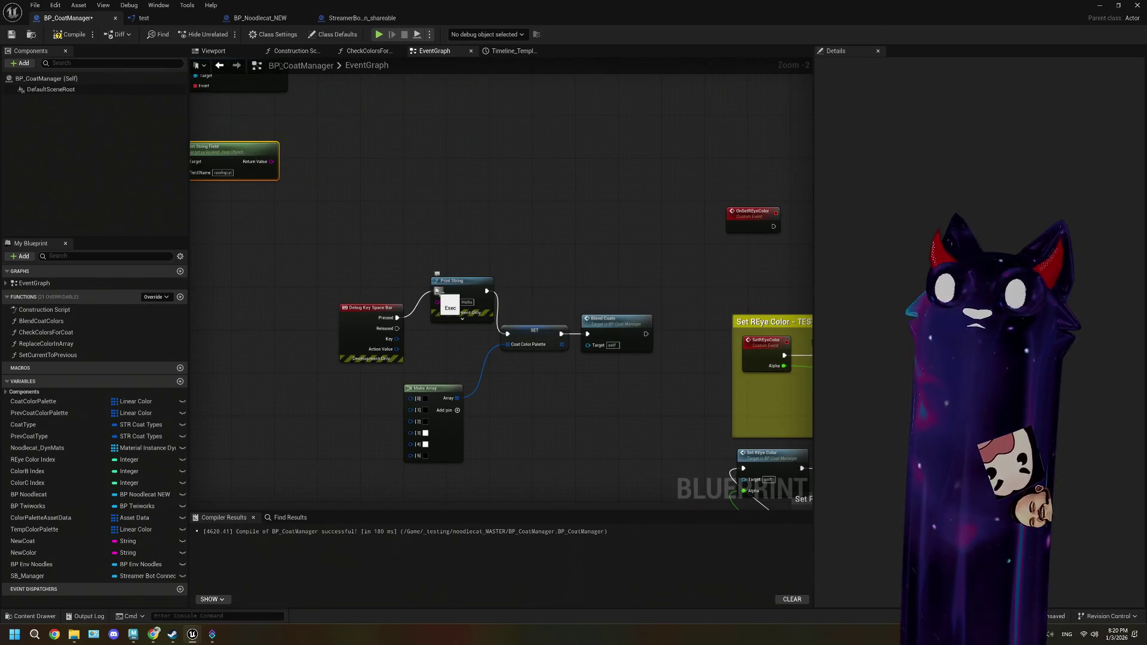
pyautogui.moveTo(750, 224); pyautogui.dragTo(332, 252)
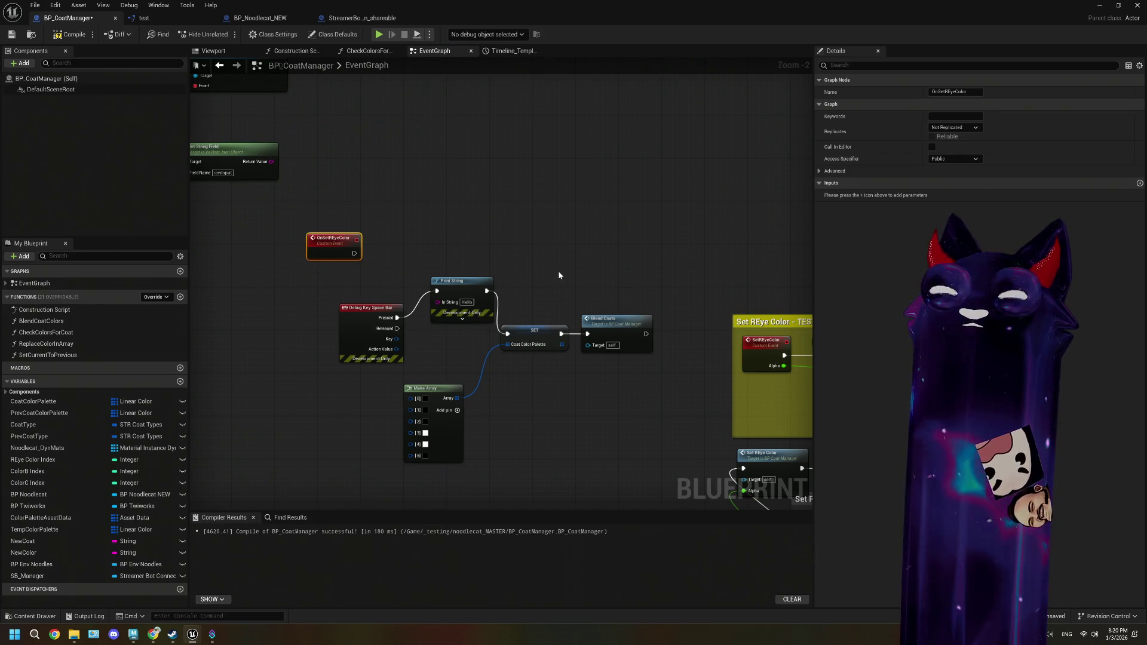
pyautogui.moveTo(495, 245); pyautogui.dragTo(499, 330)
pyautogui.moveTo(336, 333)
pyautogui.mouseDown()
pyautogui.moveTo(382, 207)
pyautogui.moveTo(352, 288)
pyautogui.moveTo(496, 234)
pyautogui.mouseUp()
pyautogui.scroll(1, 496, 234)
pyautogui.hotkey('ctrl', 'z')
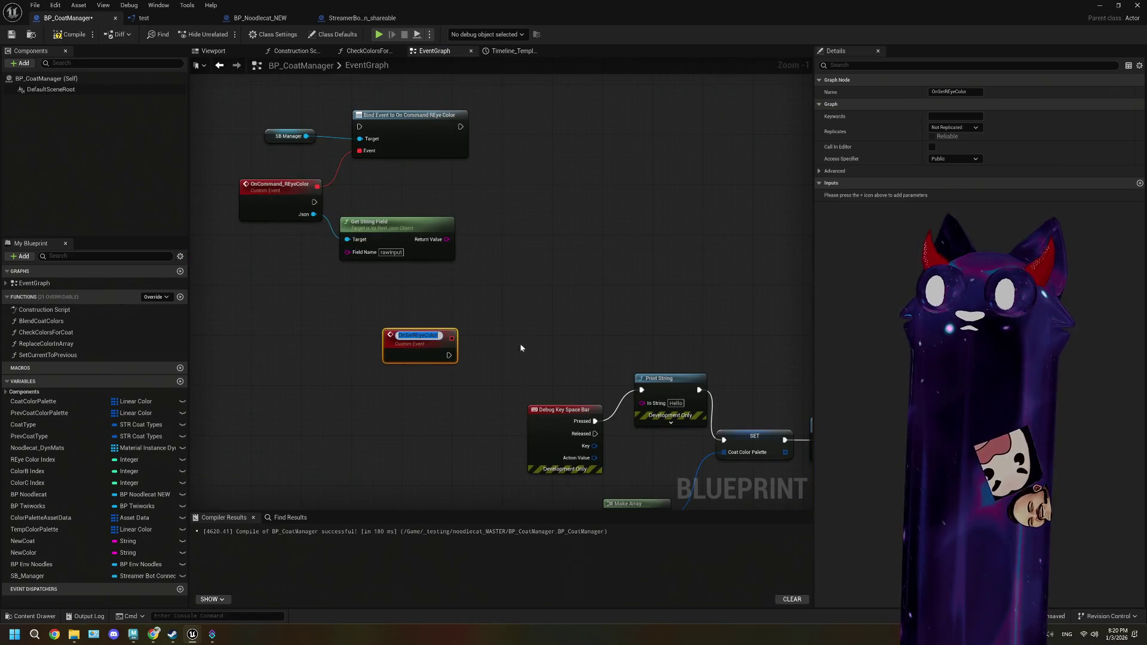
pyautogui.click(415, 353)
pyautogui.moveTo(529, 352); pyautogui.dragTo(476, 335)
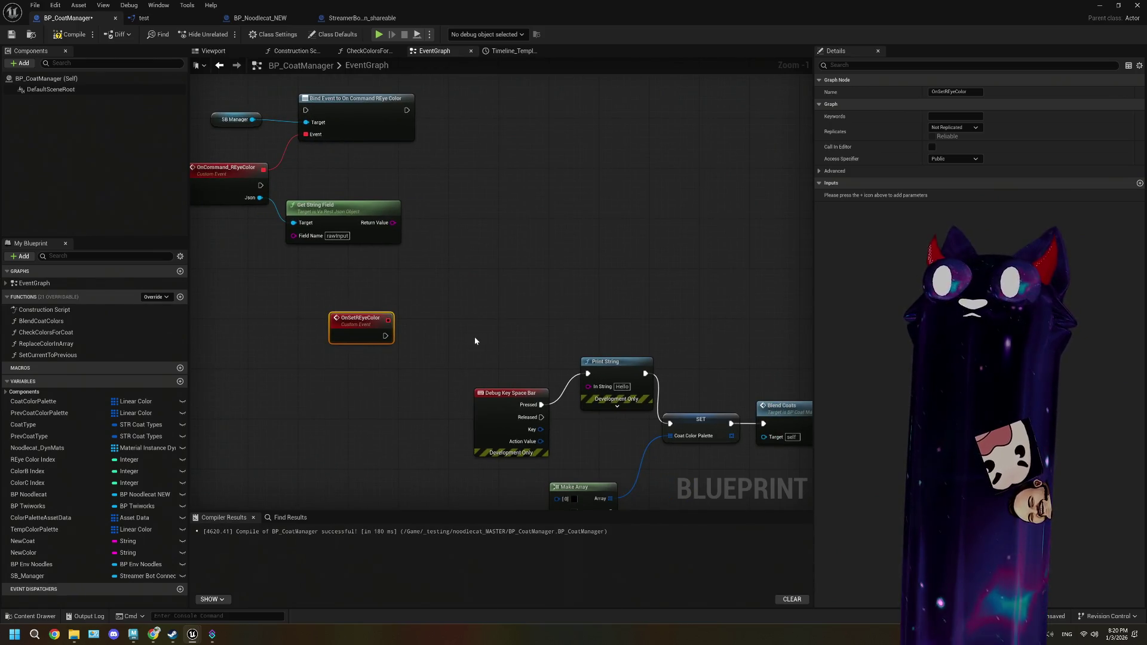
pyautogui.scroll(-1, 389, 351)
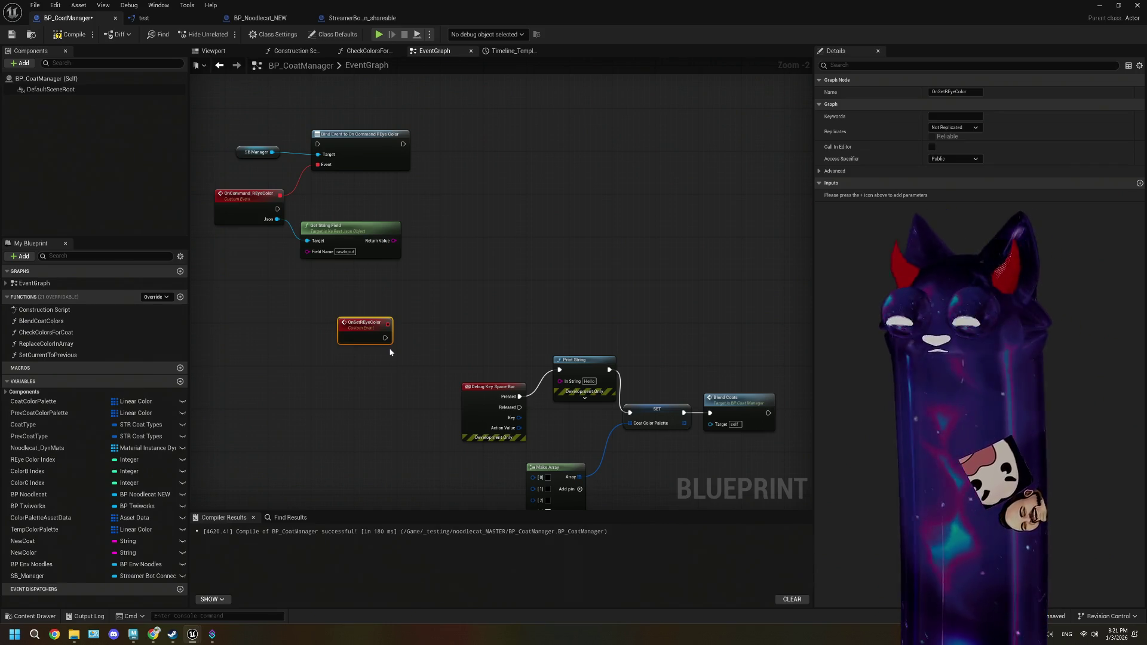
# - Pan and zoom to frame OnSetREyeColor beside the Space Bar debug, SET and Make Array nodes
pyautogui.scroll(1, 390, 351)
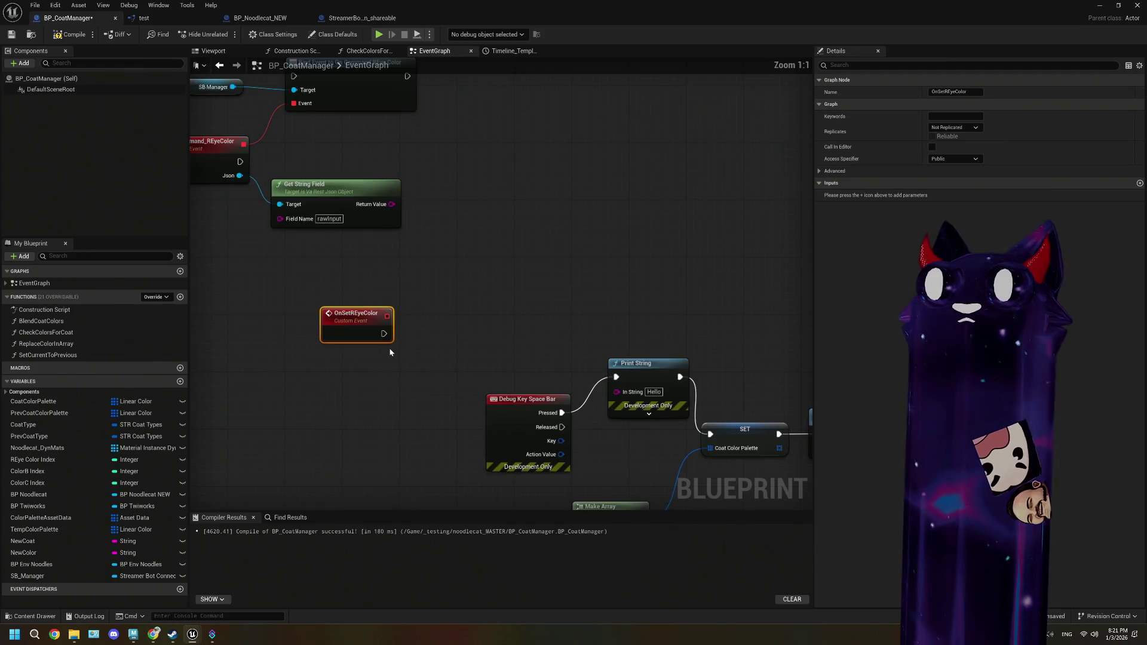
pyautogui.scroll(-2, 391, 355)
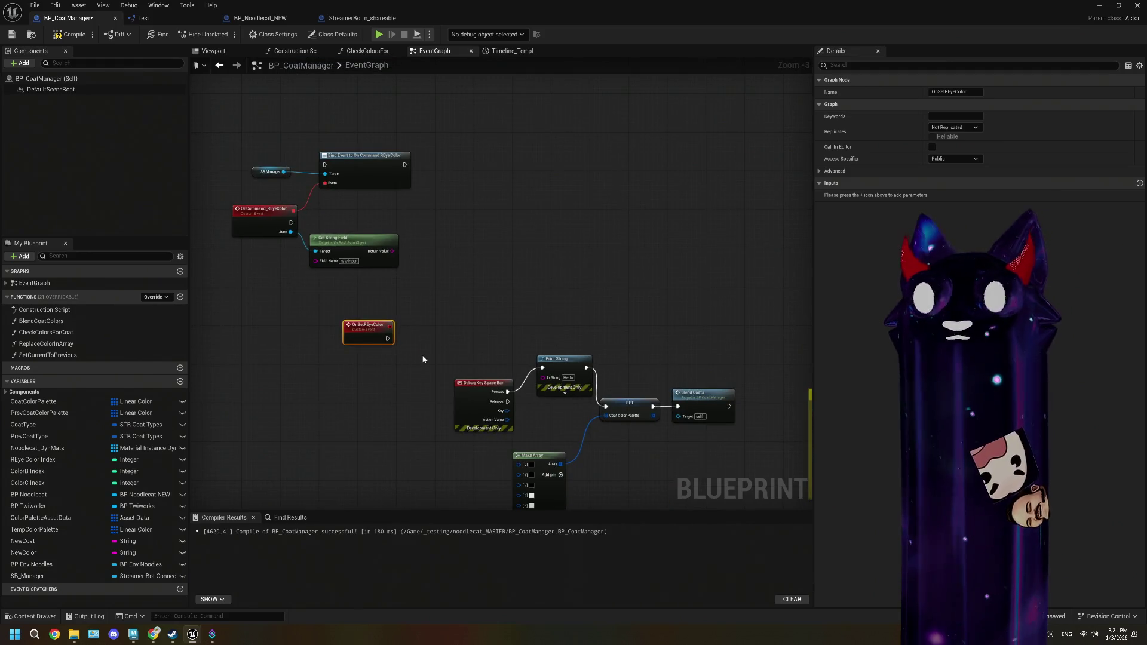
pyautogui.moveTo(422, 358); pyautogui.dragTo(376, 312)
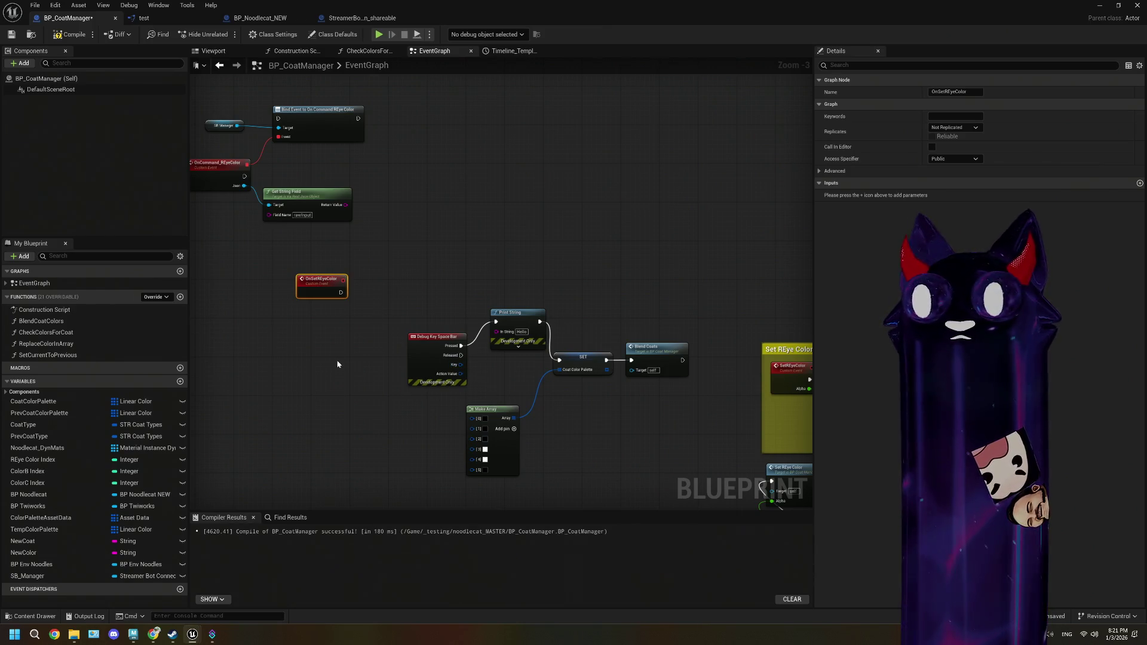
pyautogui.moveTo(339, 361); pyautogui.dragTo(352, 400)
pyautogui.moveTo(339, 353)
pyautogui.mouseDown()
pyautogui.moveTo(384, 369)
pyautogui.moveTo(409, 325)
pyautogui.moveTo(520, 325)
pyautogui.mouseUp()
pyautogui.scroll(2, 359, 333)
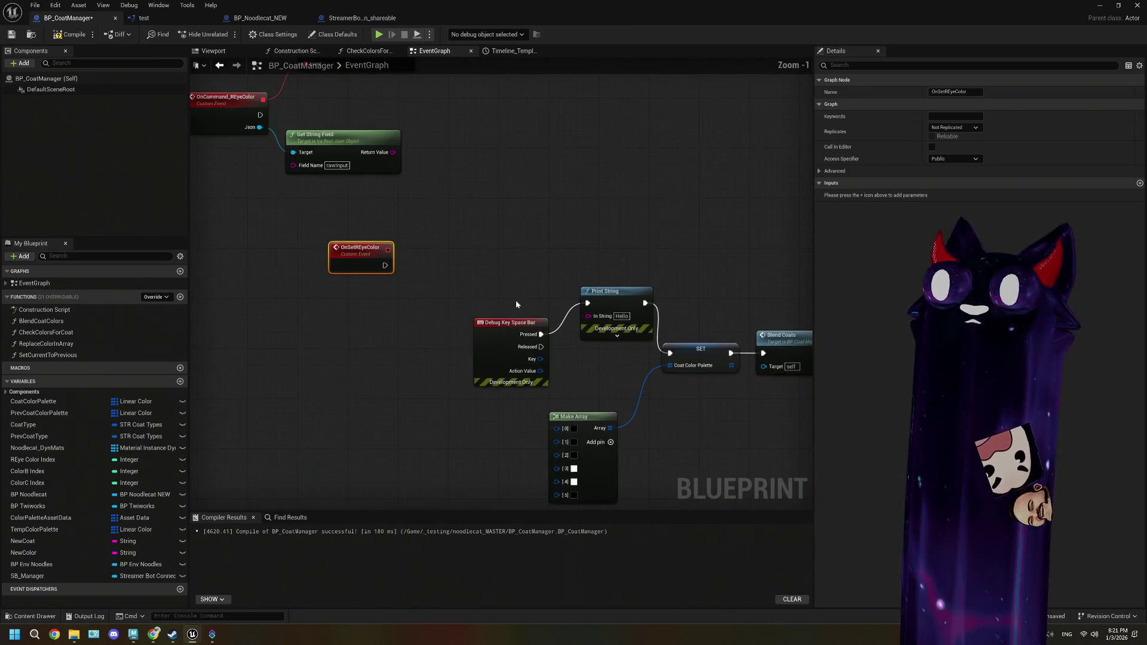
# - Add a Linear Color input named NewColor to the OnSetREyeColor event
pyautogui.click(1139, 183)
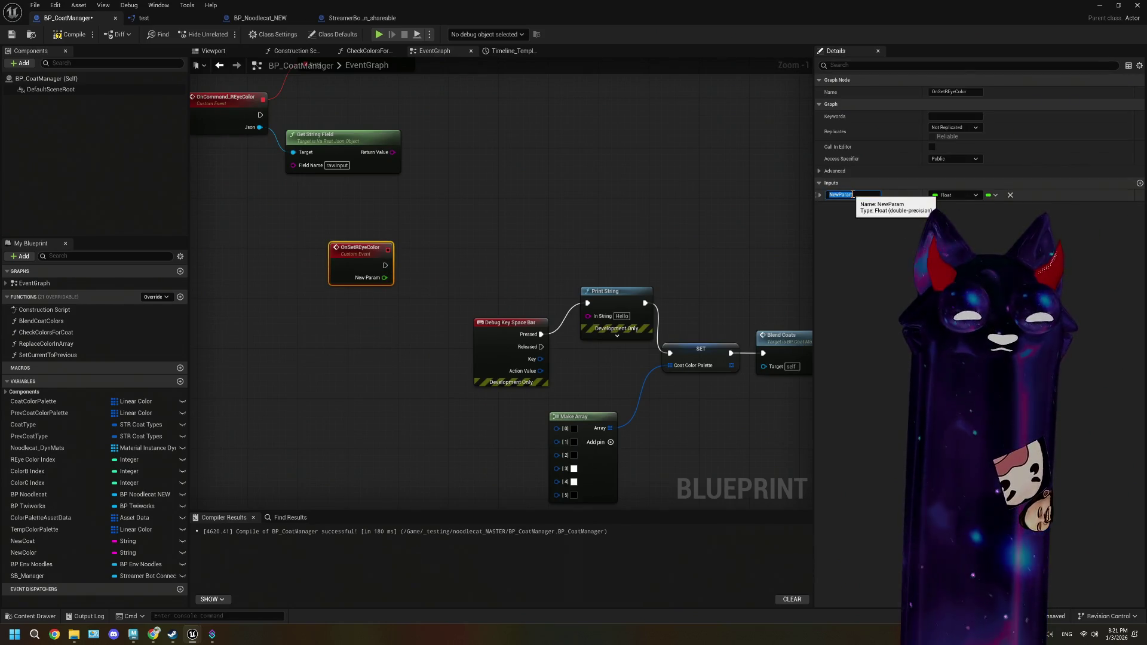
pyautogui.write('NewColor')
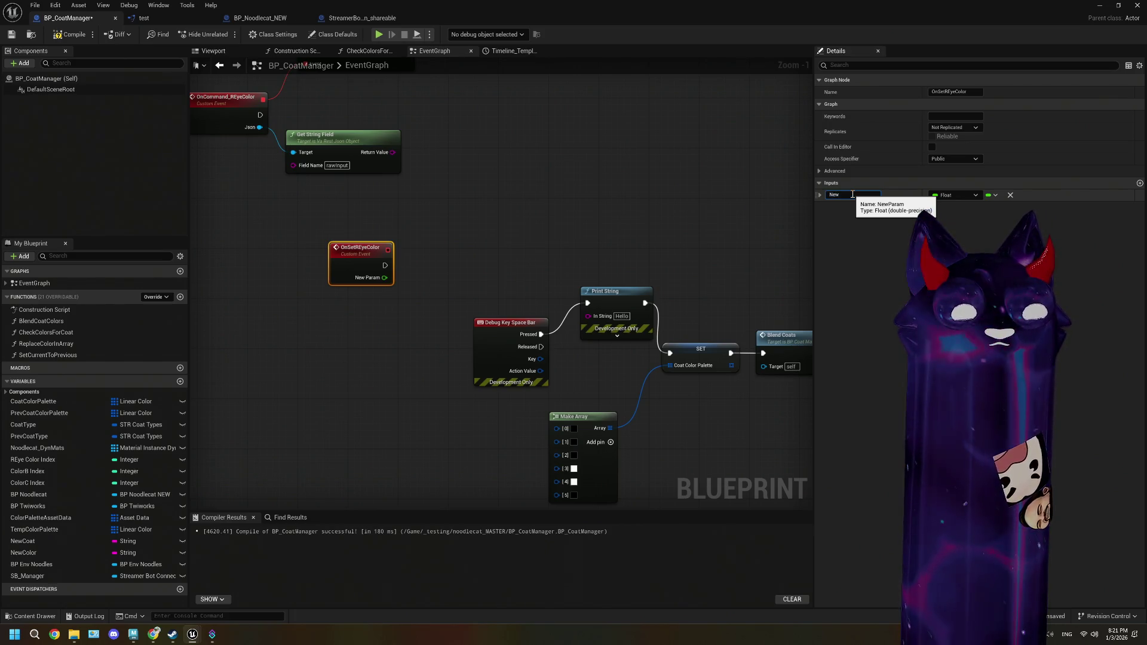
pyautogui.click(942, 196)
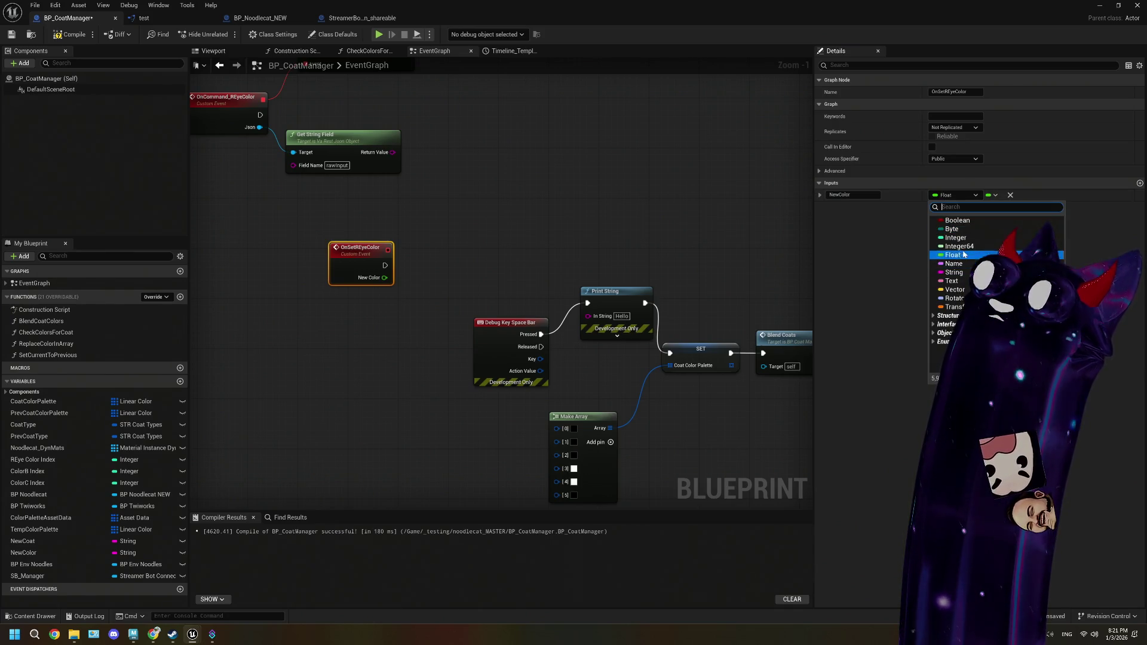
pyautogui.write('linea')
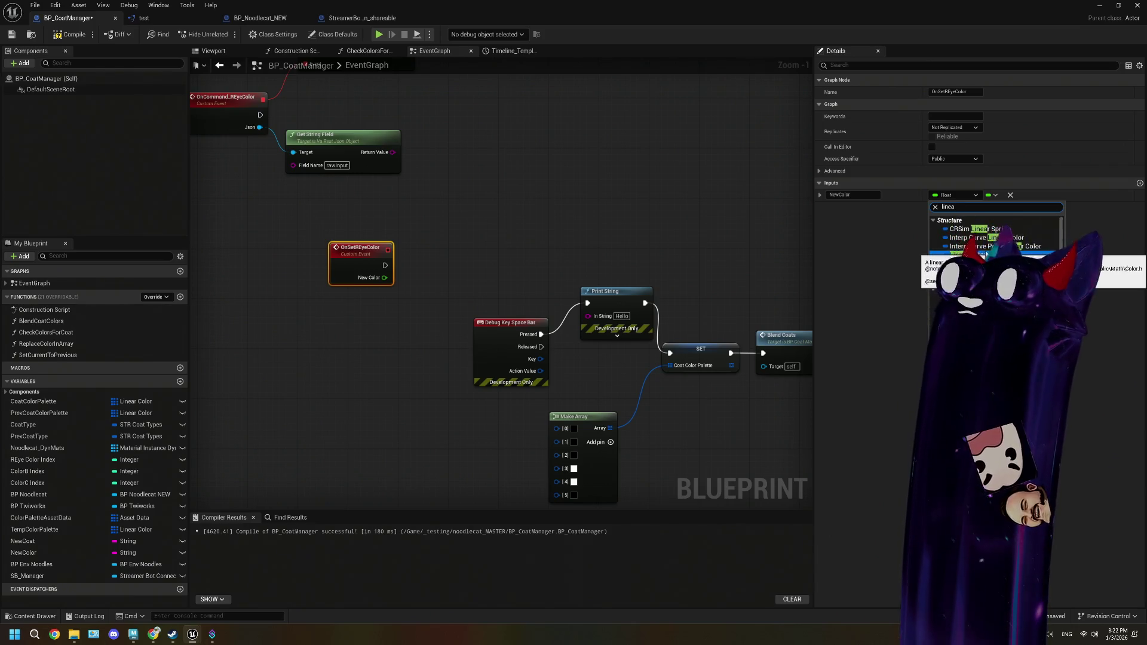
pyautogui.press('Return')
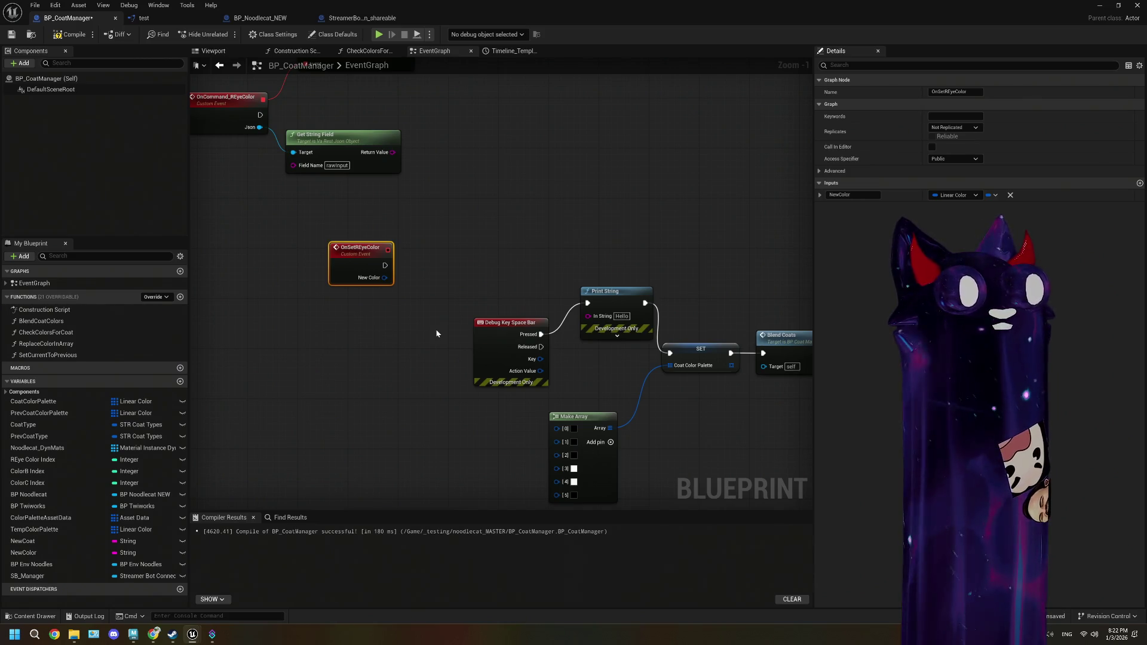
# - Shift the Make Array node slightly right and box-select the Debug Key Space Bar and Print String nodes
pyautogui.moveTo(436, 333)
pyautogui.mouseDown()
pyautogui.moveTo(466, 325)
pyautogui.moveTo(470, 348)
pyautogui.mouseUp()
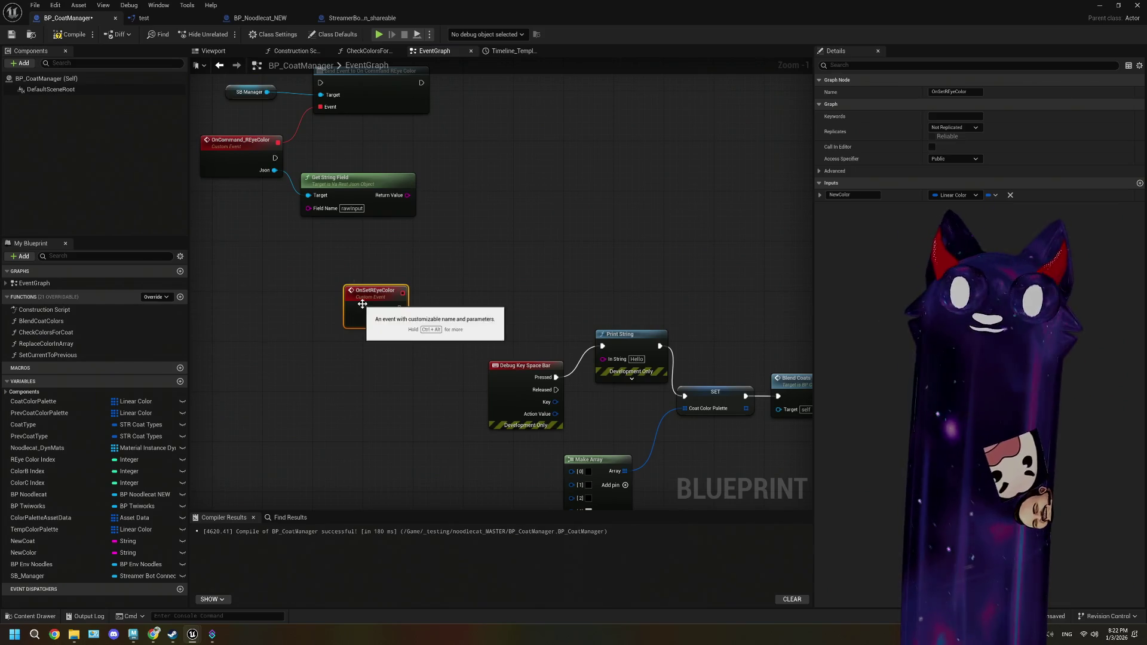
pyautogui.moveTo(416, 282)
pyautogui.mouseDown()
pyautogui.moveTo(360, 216)
pyautogui.moveTo(338, 310)
pyautogui.moveTo(358, 383)
pyautogui.moveTo(288, 351)
pyautogui.moveTo(519, 317)
pyautogui.moveTo(558, 298)
pyautogui.mouseUp()
pyautogui.moveTo(488, 365); pyautogui.dragTo(513, 366)
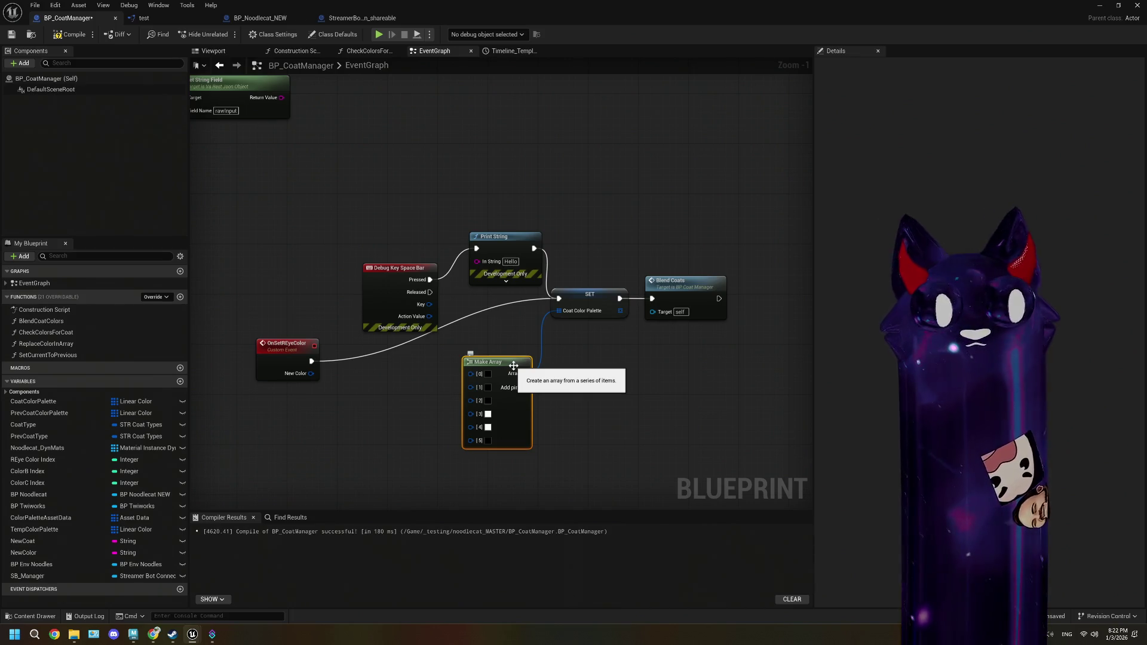
pyautogui.moveTo(357, 238); pyautogui.dragTo(479, 315)
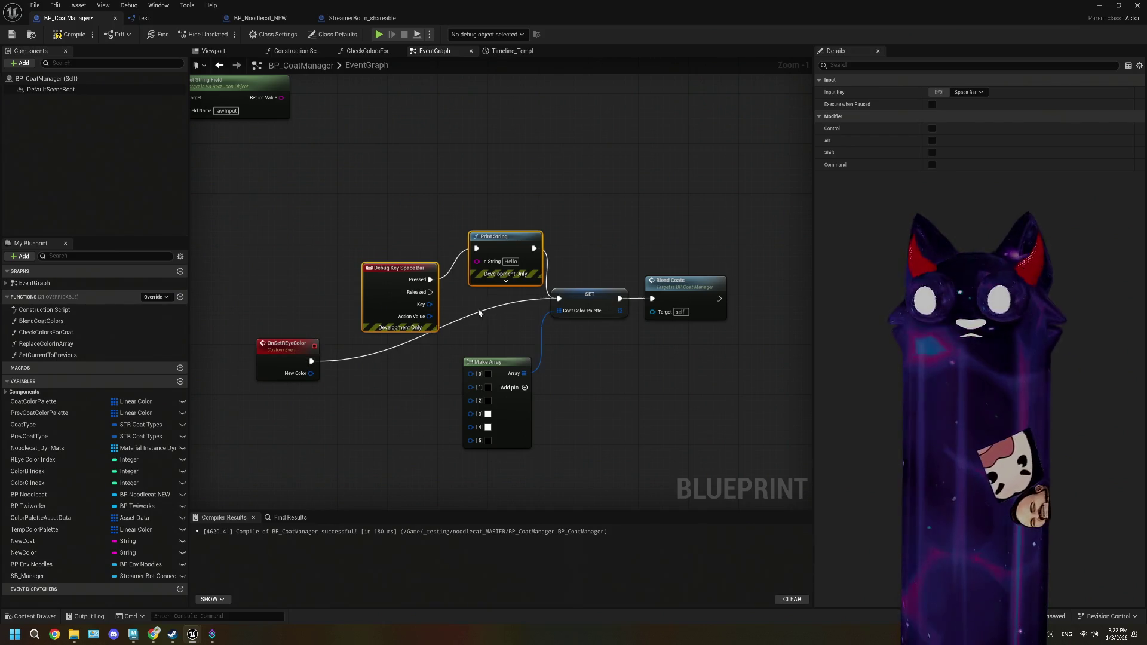
pyautogui.scroll(-3, 466, 328)
pyautogui.scroll(-2, 432, 353)
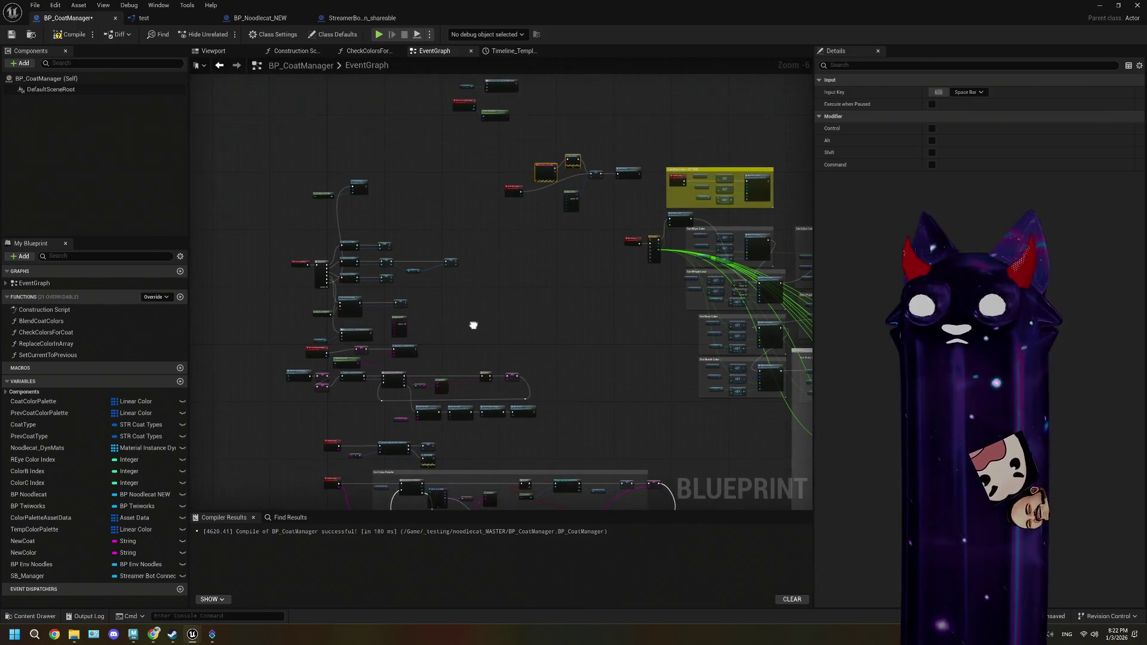
pyautogui.scroll(1, 356, 358)
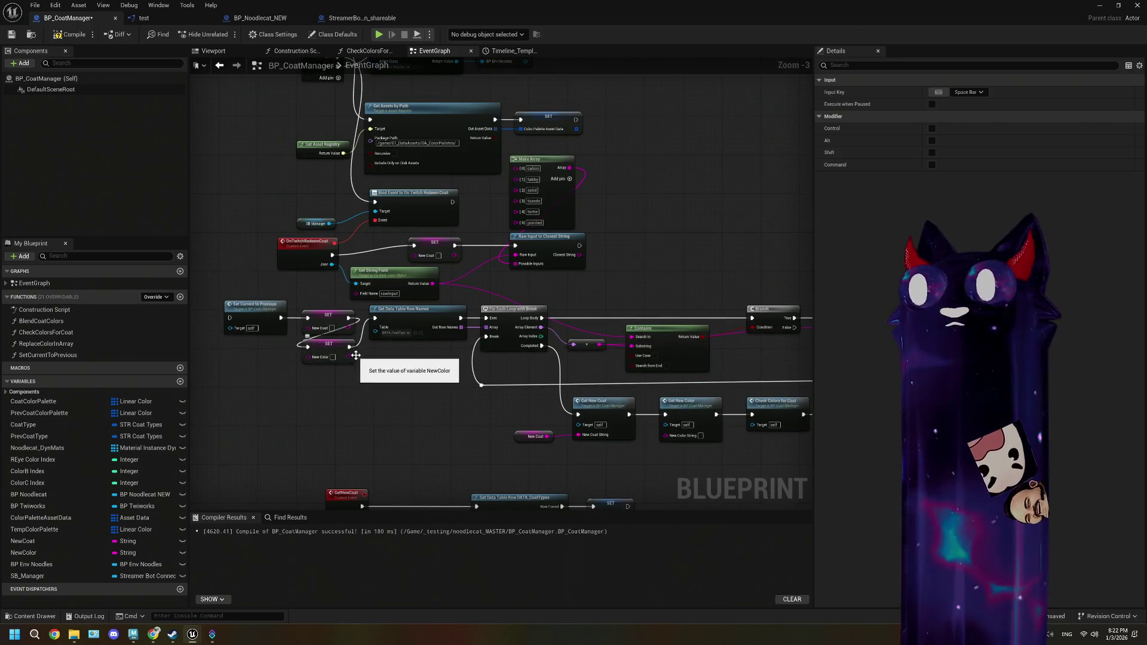
# - Survey the wider EventGraph and select the SET ColorPaletteAssetData node to view its details
pyautogui.scroll(-2, 607, 306)
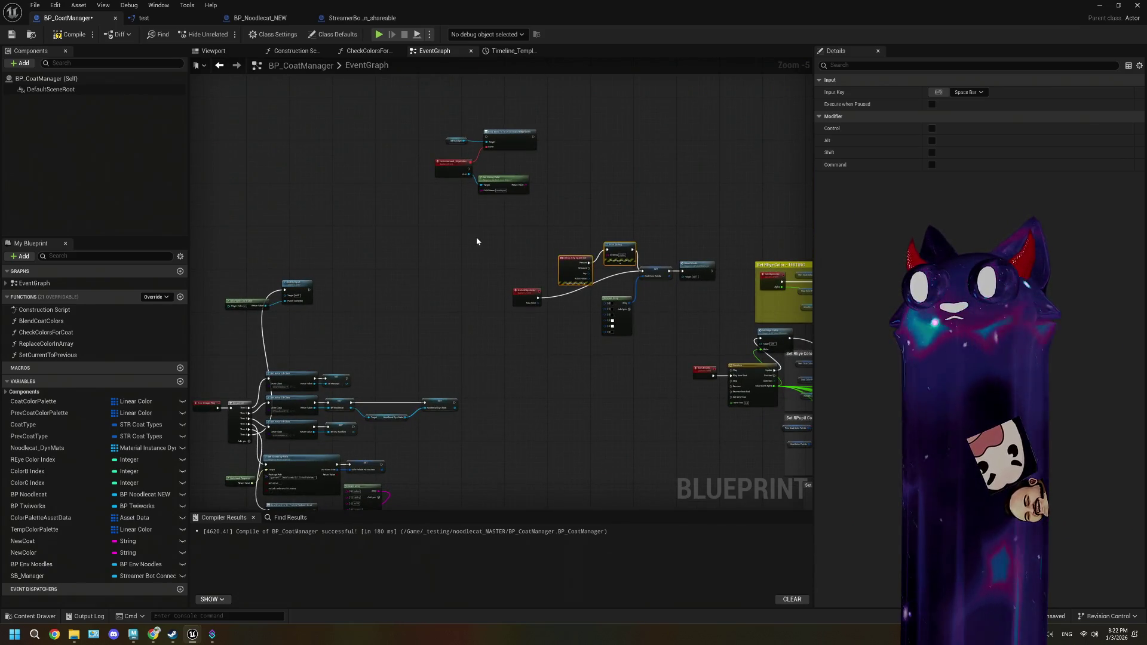
pyautogui.scroll(1, 470, 259)
pyautogui.scroll(-1, 458, 264)
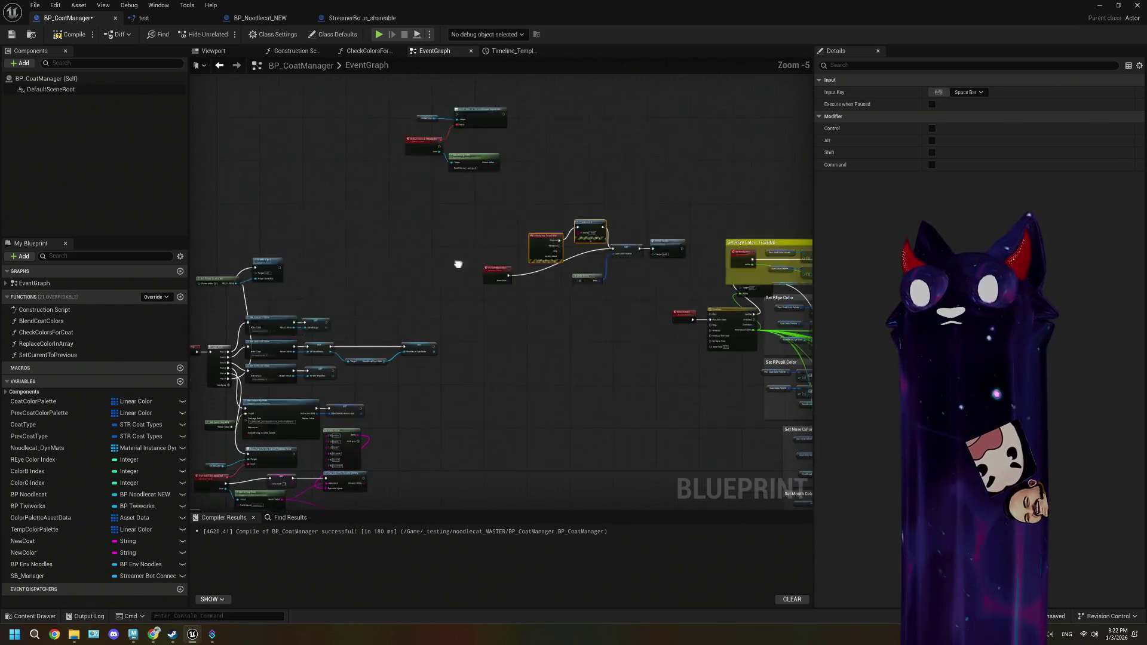
pyautogui.moveTo(458, 264); pyautogui.dragTo(468, 218)
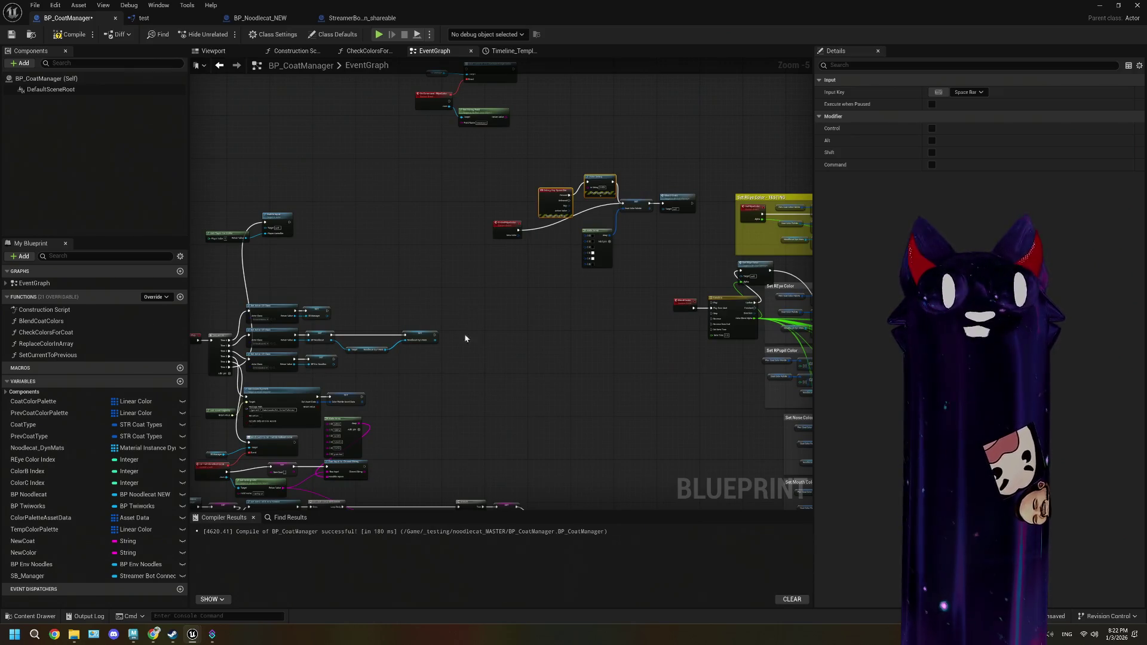
pyautogui.moveTo(415, 392)
pyautogui.mouseDown()
pyautogui.moveTo(482, 321)
pyautogui.moveTo(481, 331)
pyautogui.moveTo(546, 332)
pyautogui.mouseUp()
pyautogui.scroll(2, 475, 374)
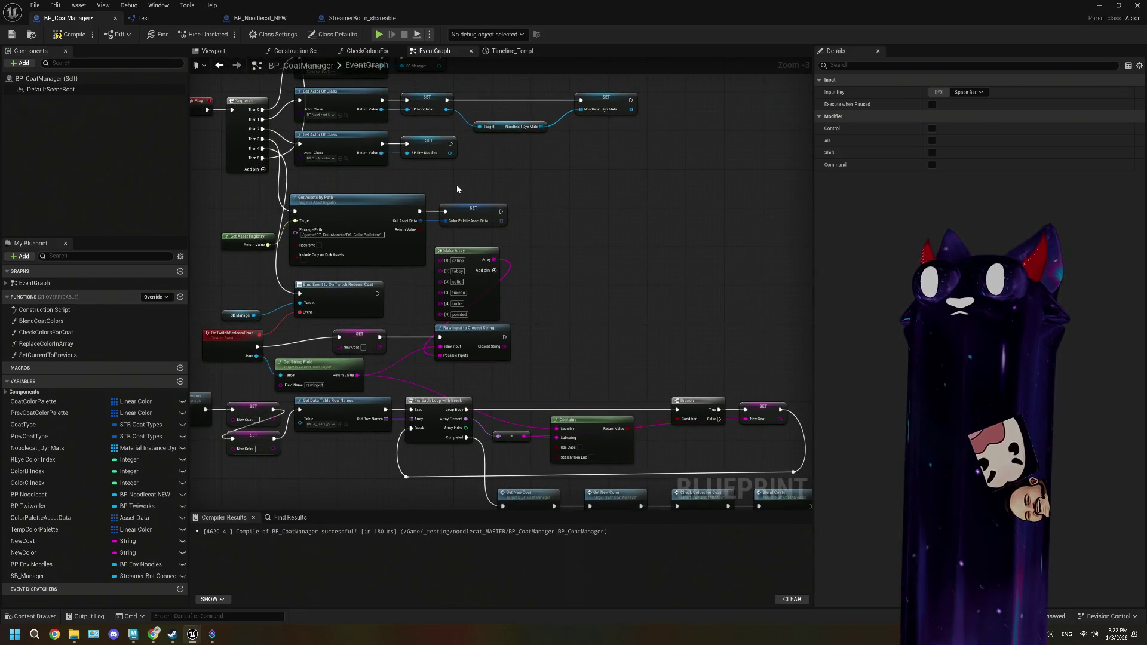
pyautogui.moveTo(479, 237); pyautogui.dragTo(479, 238)
pyautogui.scroll(-1, 545, 291)
pyautogui.moveTo(551, 317); pyautogui.dragTo(422, 302)
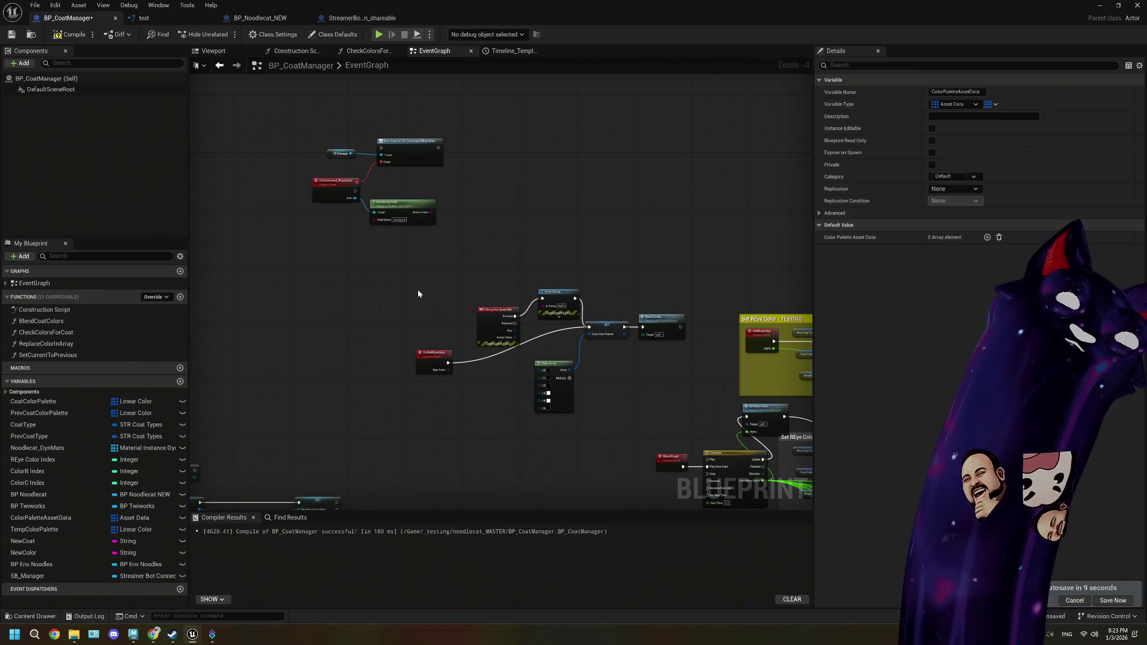
# - Wire OnSetREyeColor's New Color into Make Array element [3]
pyautogui.moveTo(422, 300); pyautogui.dragTo(405, 289)
pyautogui.scroll(3, 405, 289)
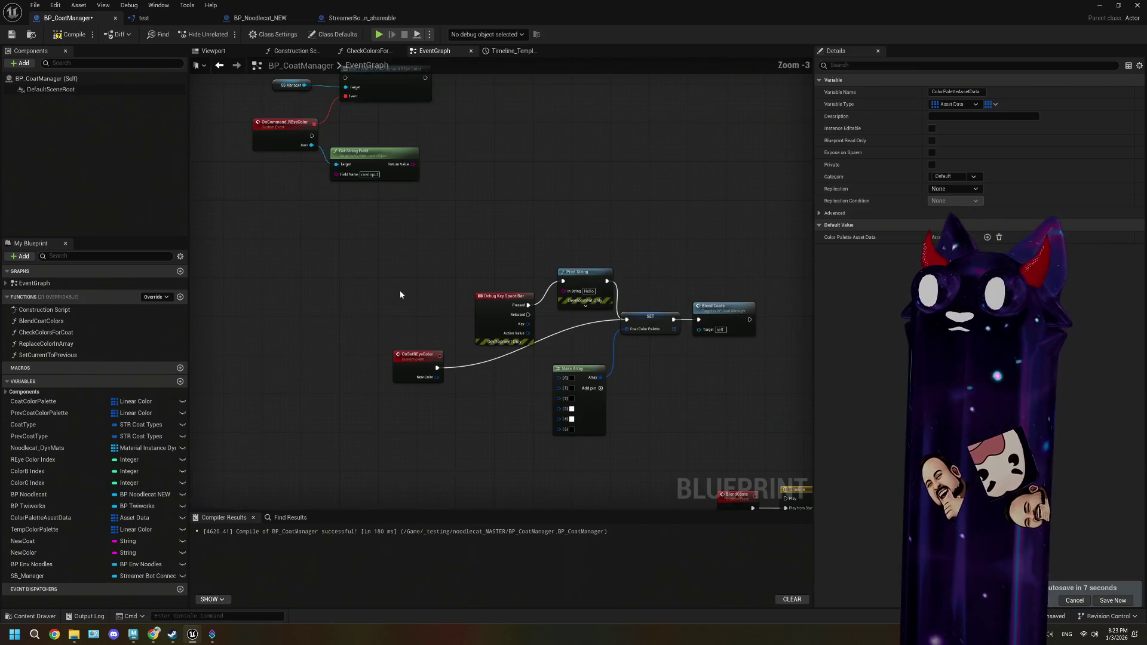
pyautogui.moveTo(403, 345)
pyautogui.mouseDown()
pyautogui.moveTo(451, 338)
pyautogui.moveTo(444, 305)
pyautogui.mouseUp()
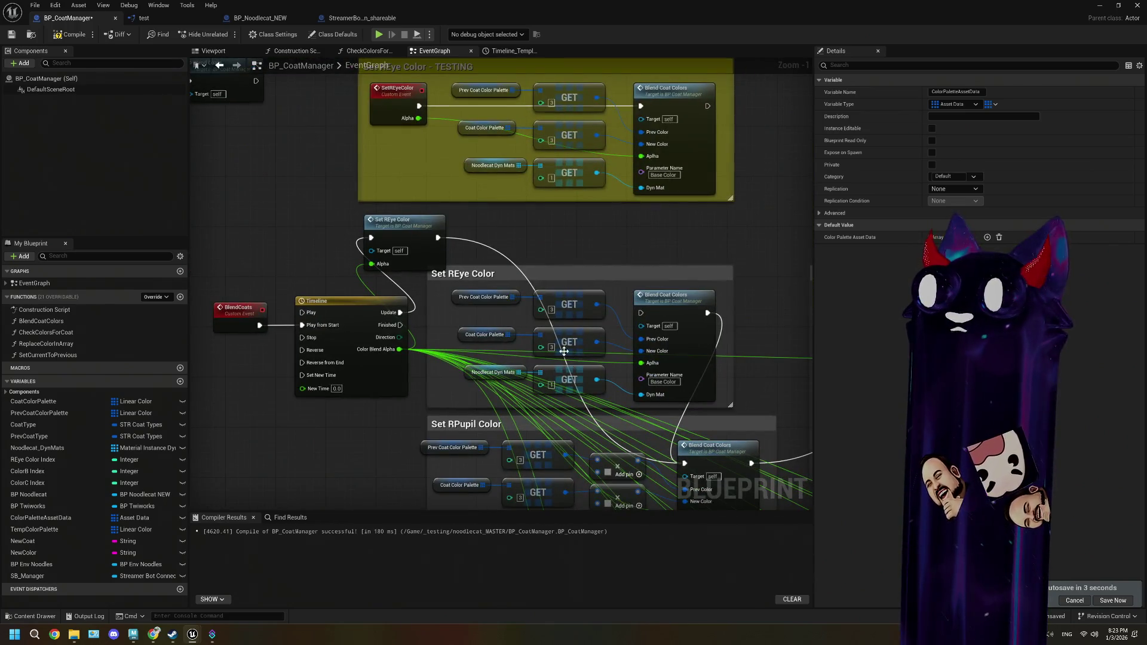
pyautogui.moveTo(299, 232)
pyautogui.mouseDown()
pyautogui.moveTo(496, 301)
pyautogui.moveTo(722, 342)
pyautogui.mouseUp()
pyautogui.moveTo(261, 267); pyautogui.dragTo(421, 306)
# - Set Make Array element [4] to black and save the blueprint
pyautogui.click(439, 319)
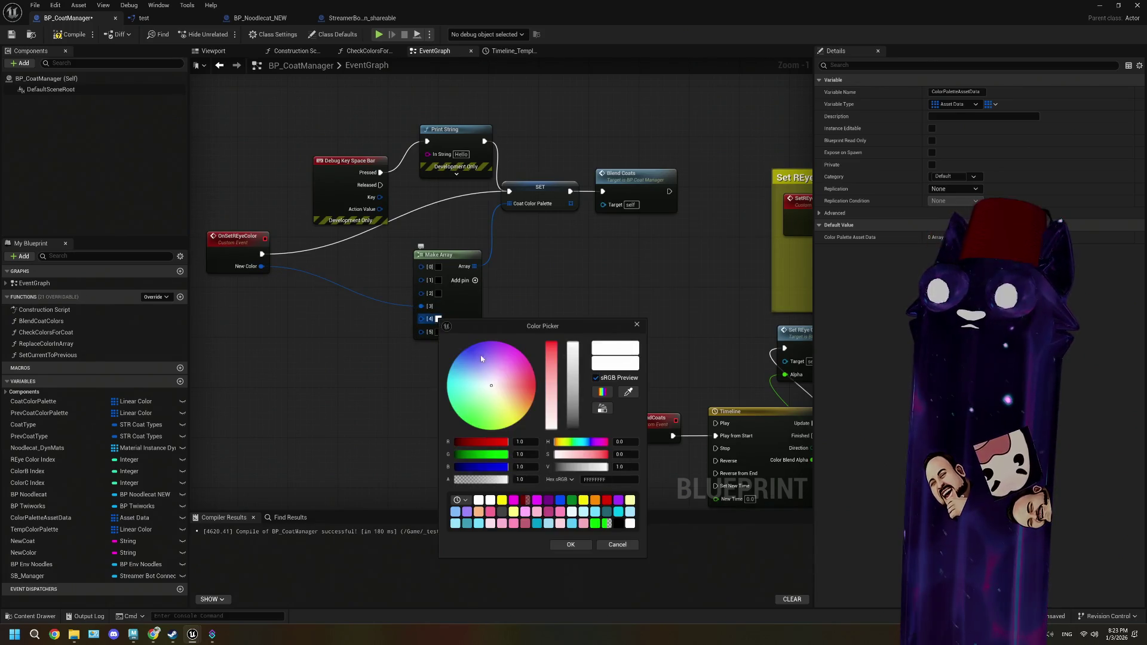
pyautogui.click(619, 524)
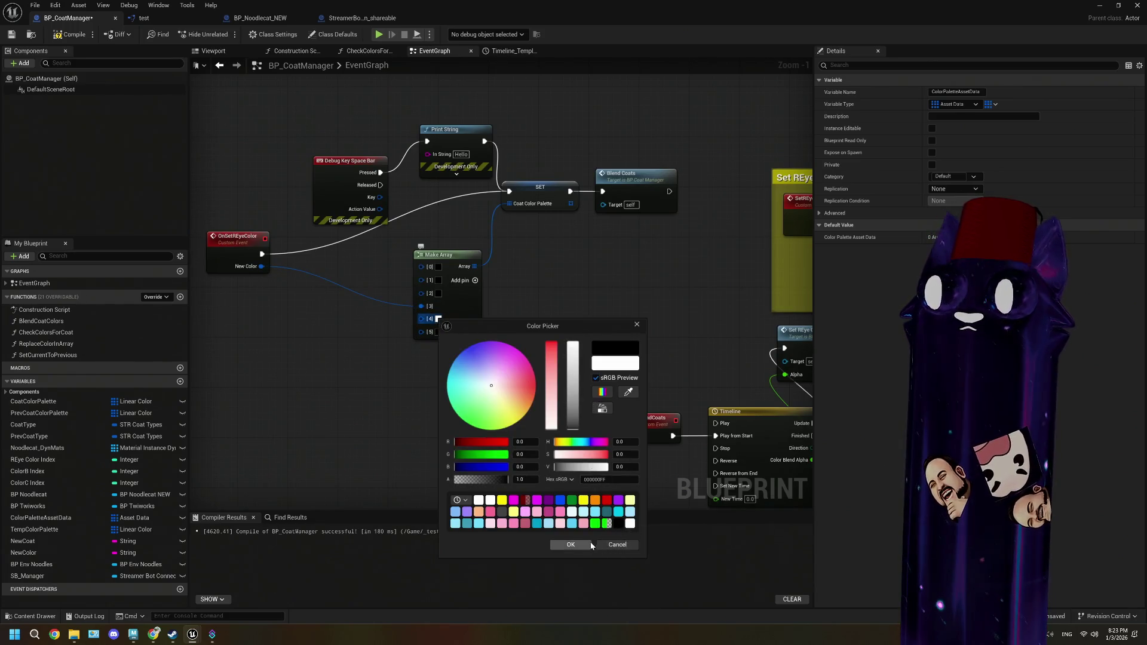
pyautogui.click(570, 544)
pyautogui.hotkey('ctrl', 's')
pyautogui.moveTo(425, 423)
pyautogui.mouseDown()
pyautogui.moveTo(451, 380)
pyautogui.moveTo(334, 442)
pyautogui.moveTo(202, 477)
pyautogui.mouseUp()
pyautogui.moveTo(368, 290); pyautogui.dragTo(373, 364)
pyautogui.moveTo(402, 437)
pyautogui.mouseDown()
pyautogui.moveTo(361, 373)
pyautogui.moveTo(427, 422)
pyautogui.moveTo(320, 287)
pyautogui.moveTo(389, 402)
pyautogui.moveTo(437, 292)
pyautogui.mouseUp()
# - Add an On Set REye Color call and wire it after OnCommand_REyeColor
pyautogui.rightClick(473, 264)
pyautogui.write('on')
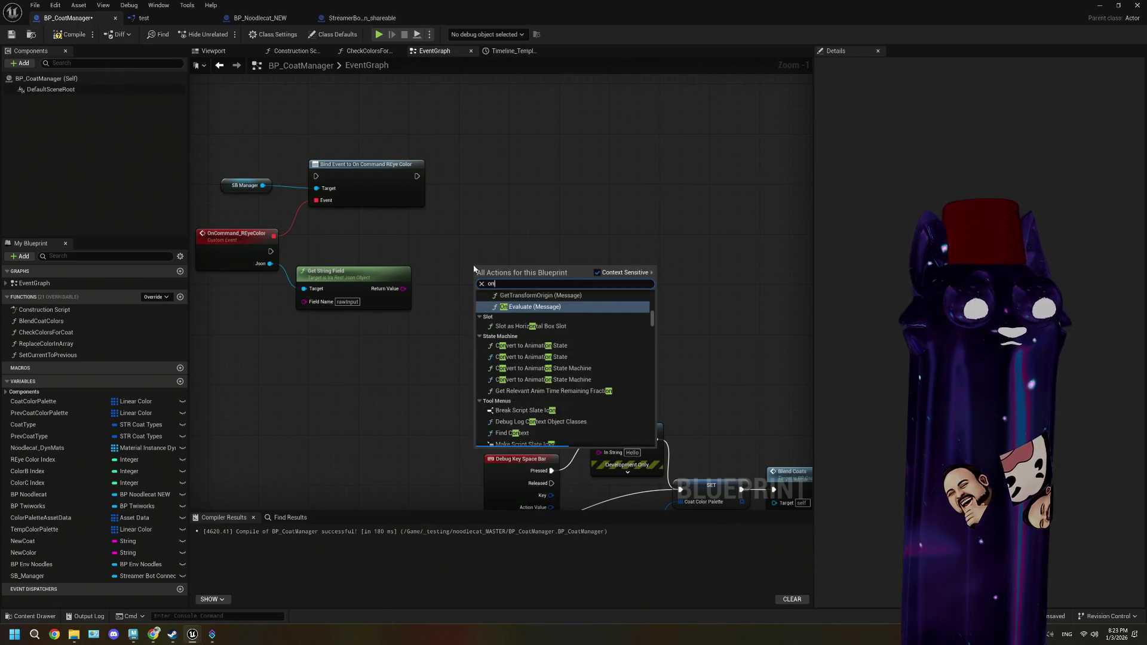
pyautogui.write('setrey')
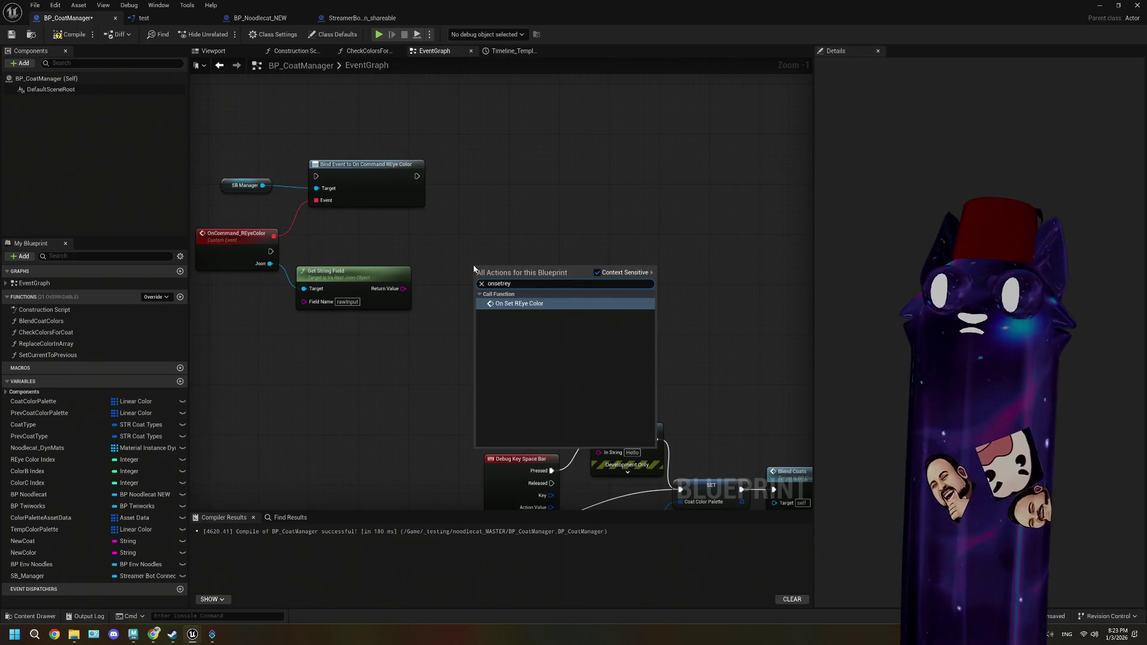
pyautogui.press('Return')
pyautogui.moveTo(270, 251)
pyautogui.mouseDown()
pyautogui.moveTo(292, 263)
pyautogui.moveTo(467, 276)
pyautogui.moveTo(489, 240)
pyautogui.mouseUp()
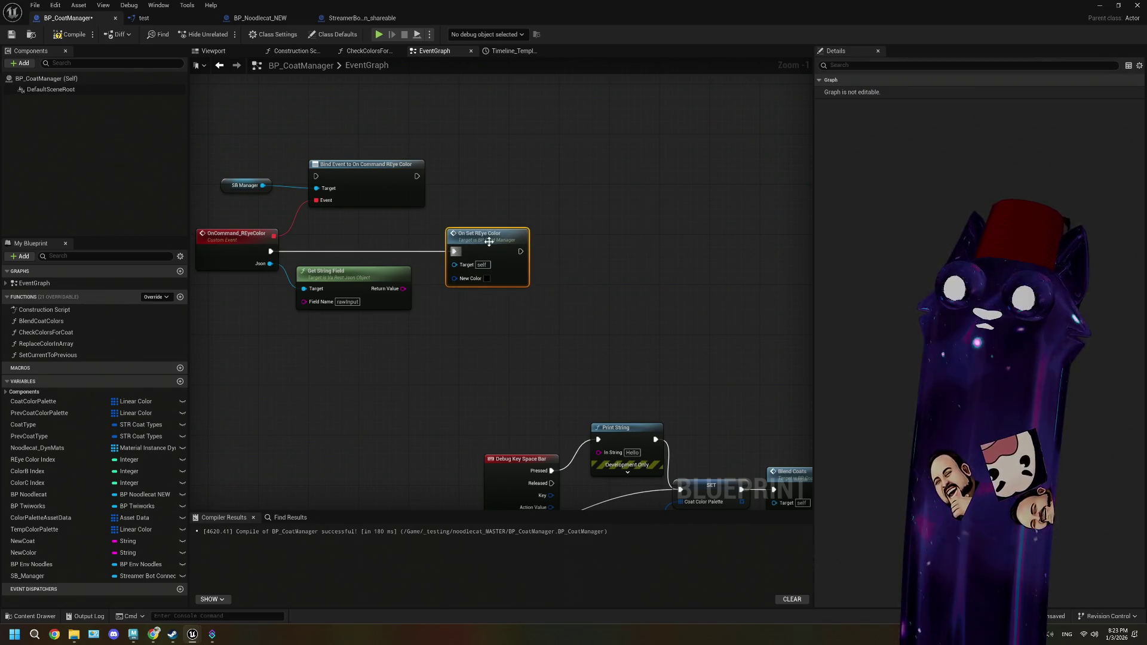
# - Set the call's New Color to pure red and minimize the blueprint editor
pyautogui.click(488, 279)
pyautogui.moveTo(572, 348); pyautogui.dragTo(587, 348)
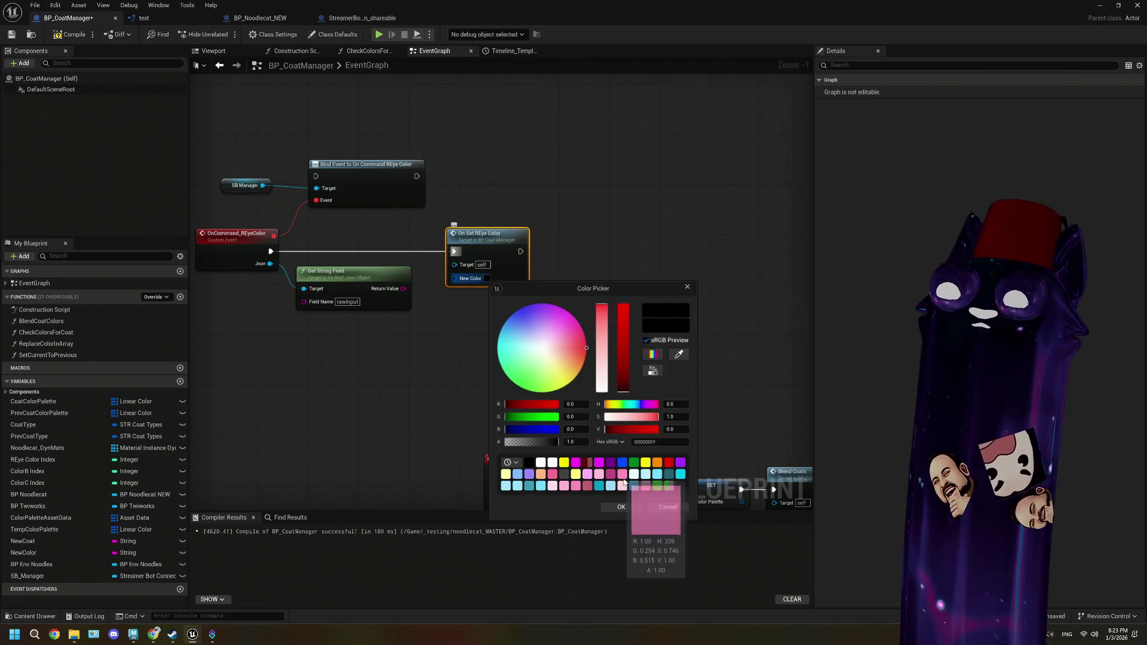
pyautogui.moveTo(615, 432); pyautogui.dragTo(657, 430)
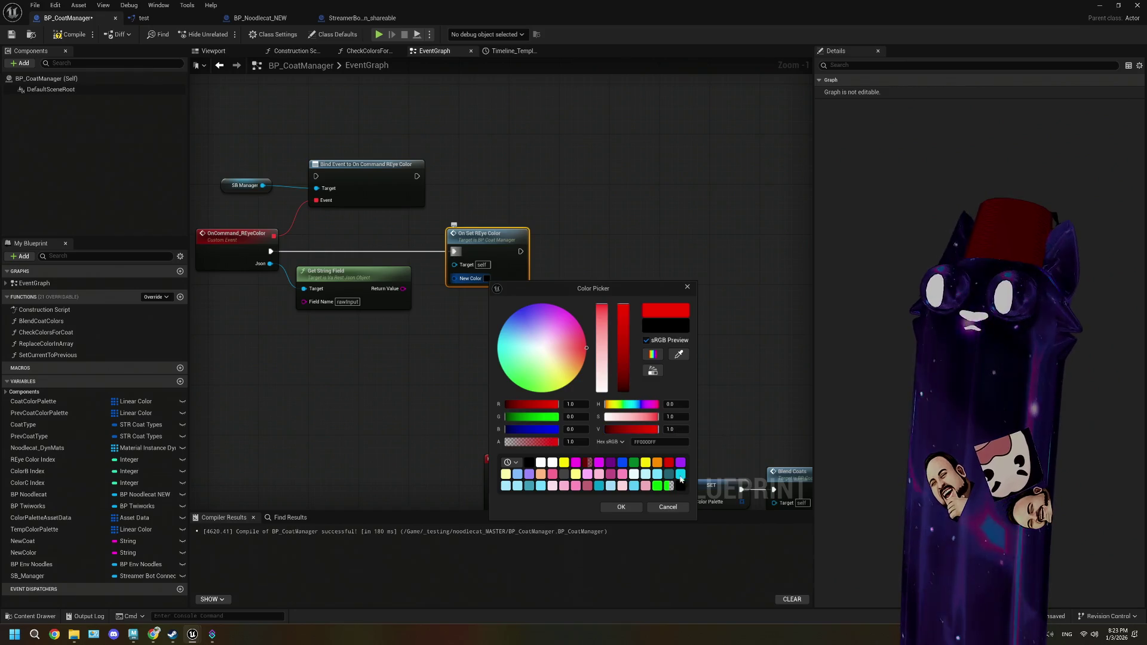
pyautogui.click(621, 506)
pyautogui.scroll(-2, 554, 412)
pyautogui.moveTo(553, 412); pyautogui.dragTo(474, 353)
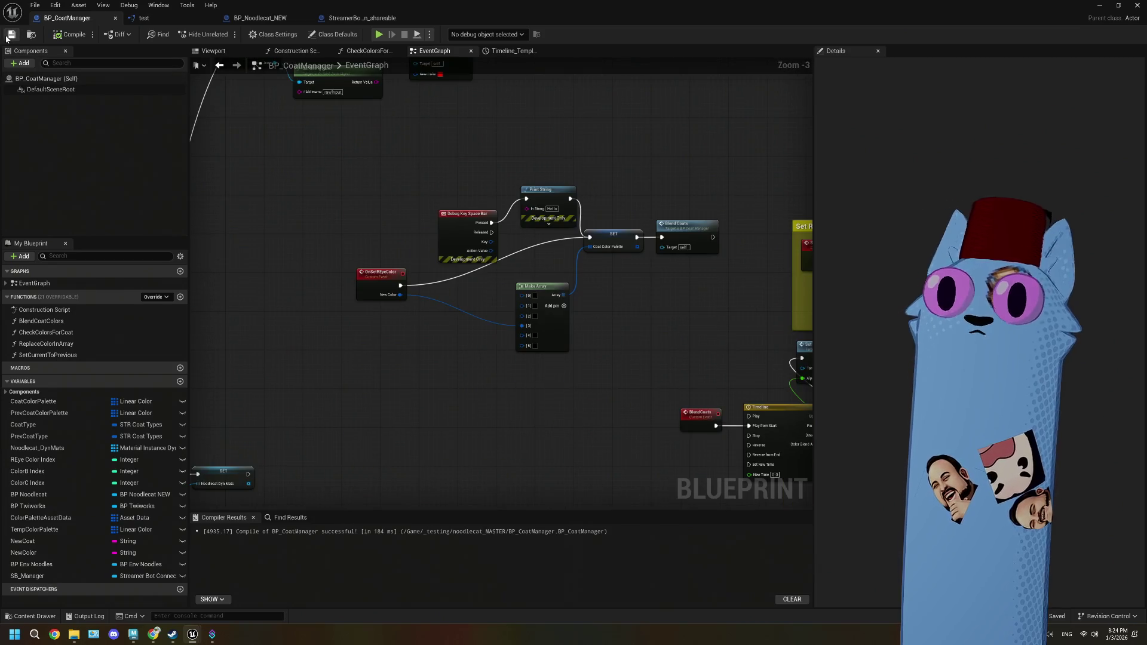
pyautogui.click(1097, 4)
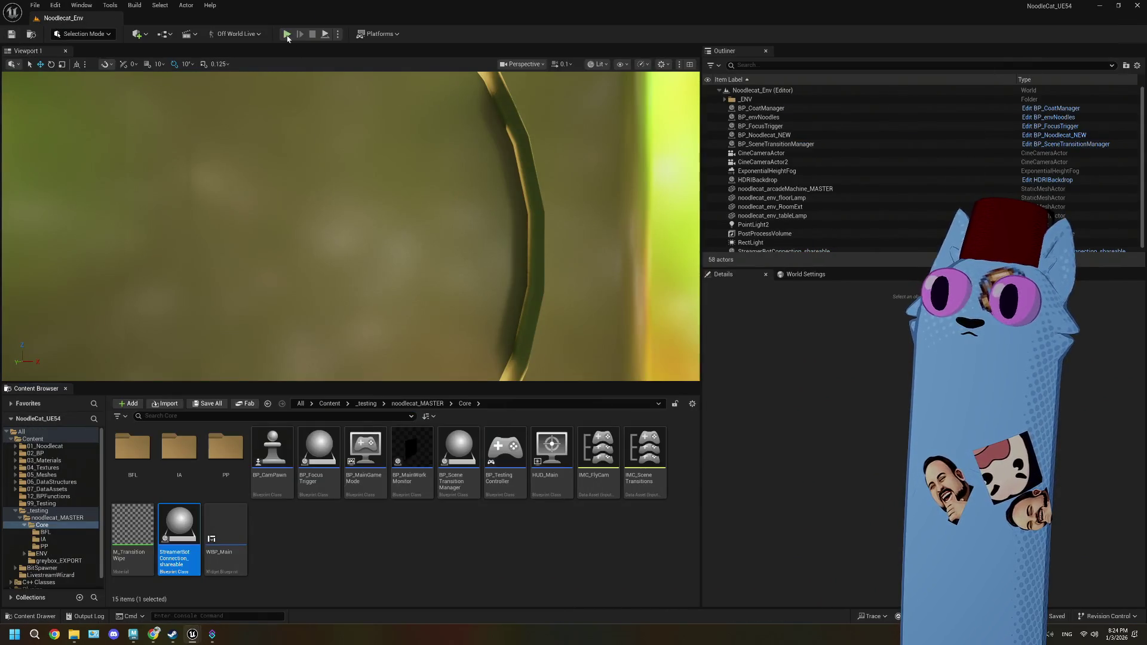
# - Play-test the level to check that the cat's eye turns red
pyautogui.click(287, 34)
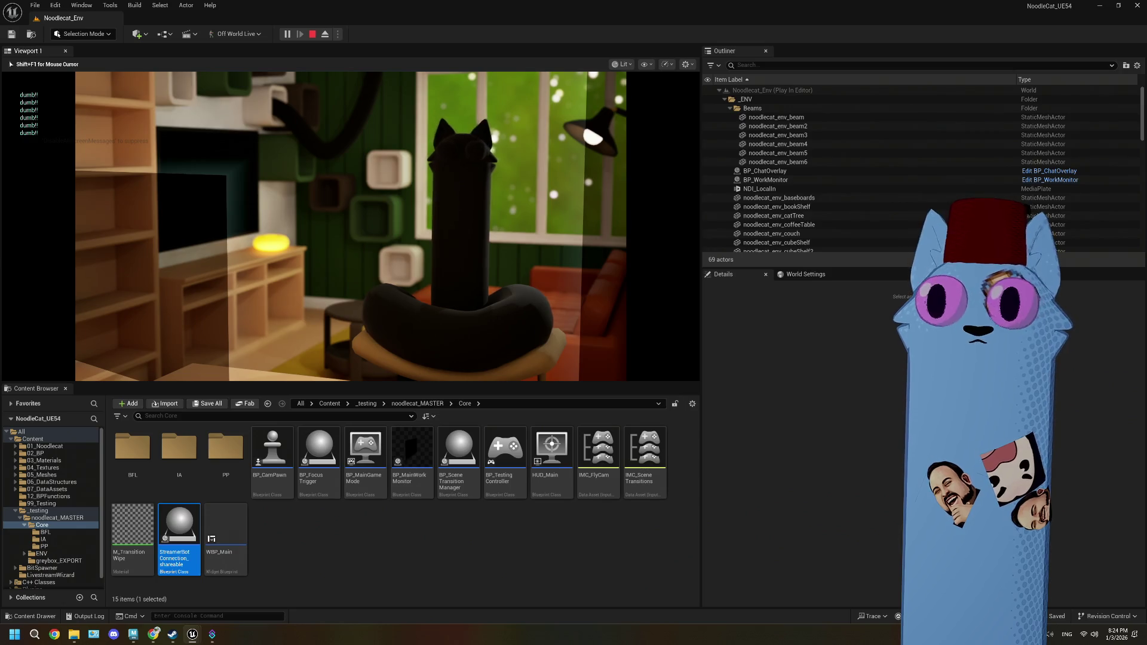
pyautogui.press('Escape')
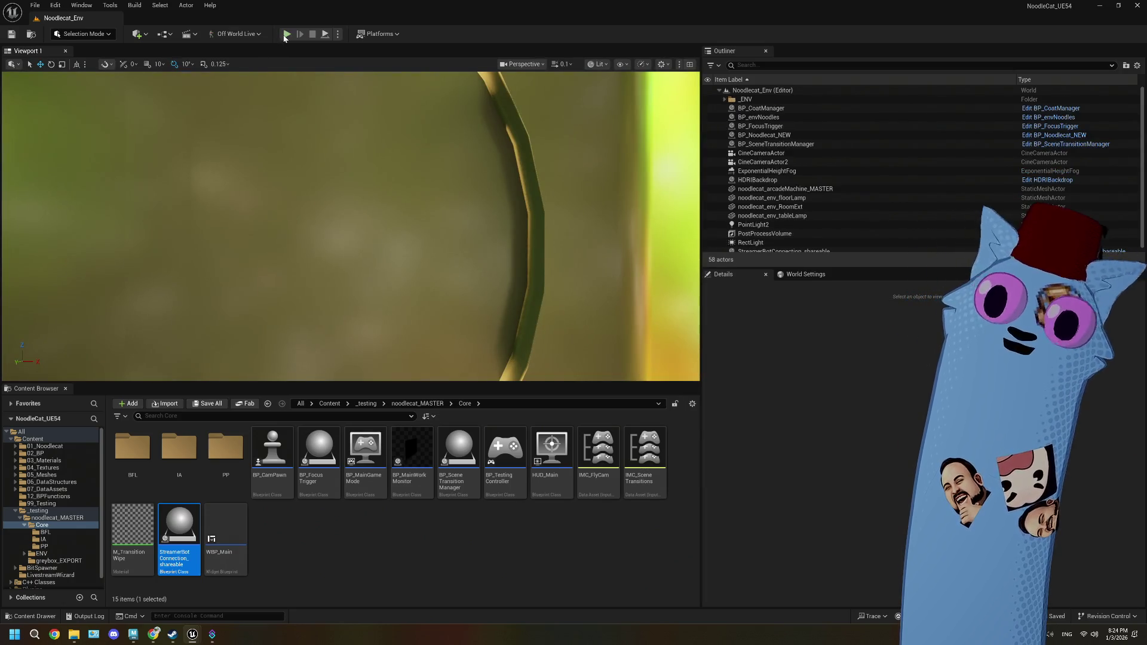
pyautogui.click(286, 34)
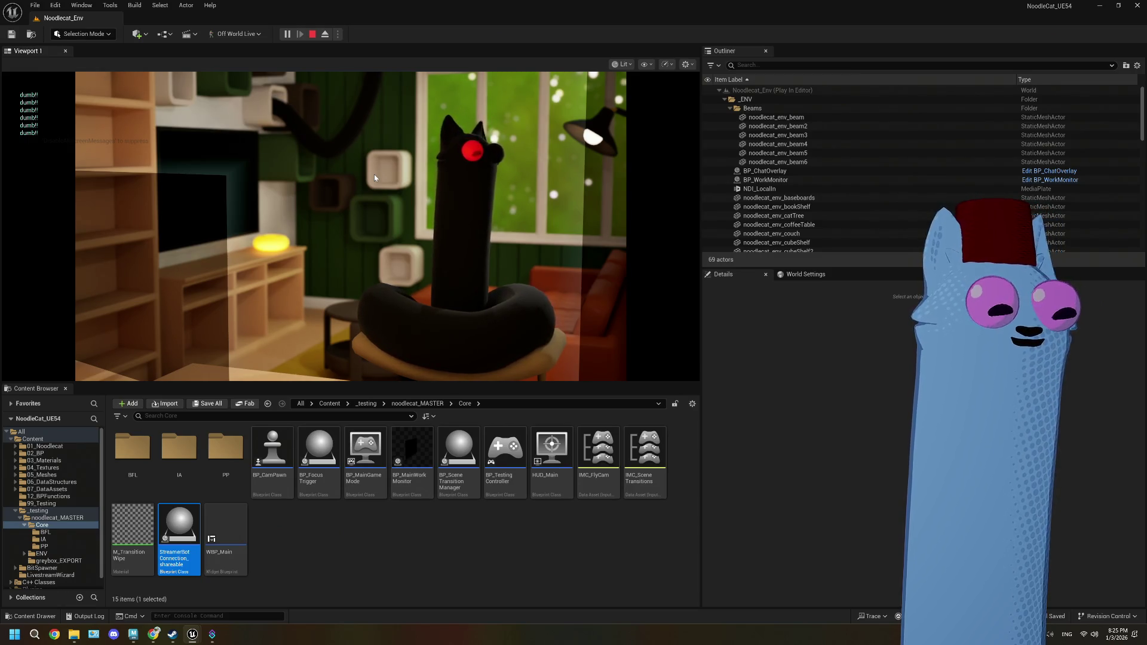
pyautogui.press('Escape')
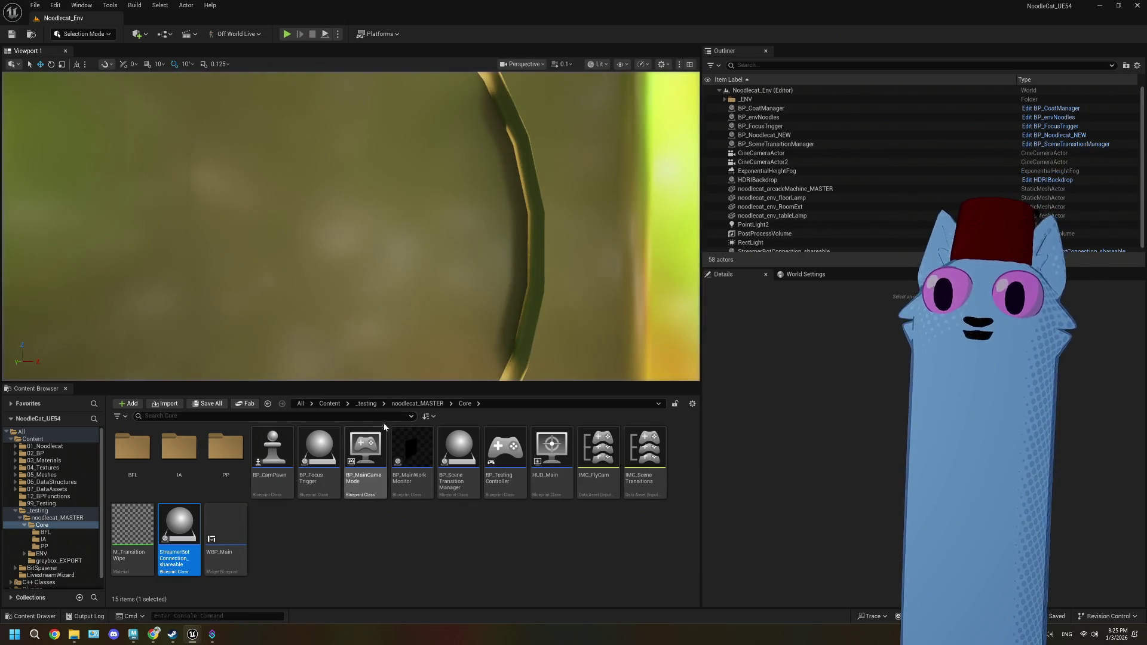
# - Deselect the StreamerBot connection asset and bring the BP_CoatManager editor back
pyautogui.click(320, 533)
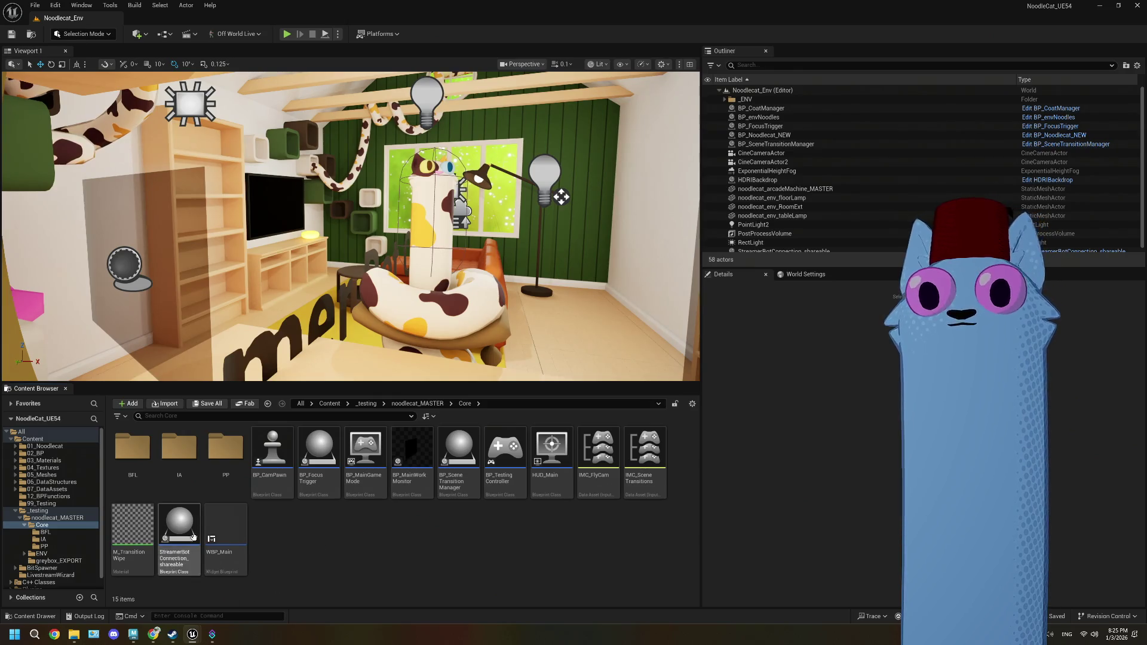
pyautogui.moveTo(192, 634)
pyautogui.click(239, 603)
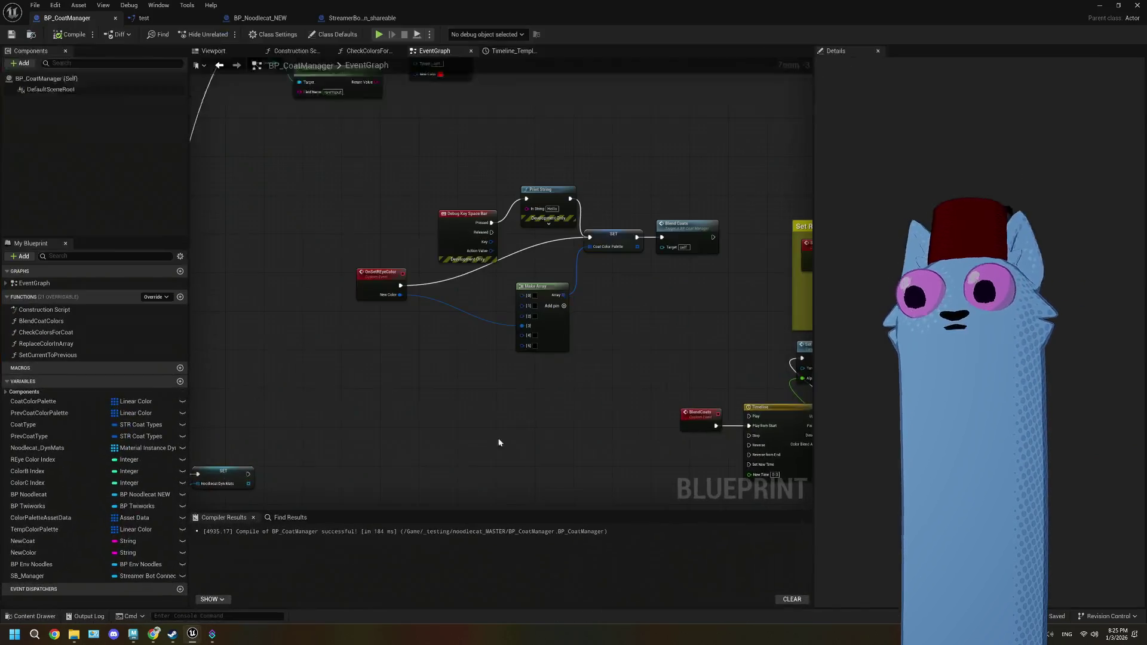
# - Delete the Debug Key Space Bar and Print String nodes from the OnSetREyeColor chain
pyautogui.moveTo(479, 377); pyautogui.dragTo(463, 385)
pyautogui.scroll(1, 418, 268)
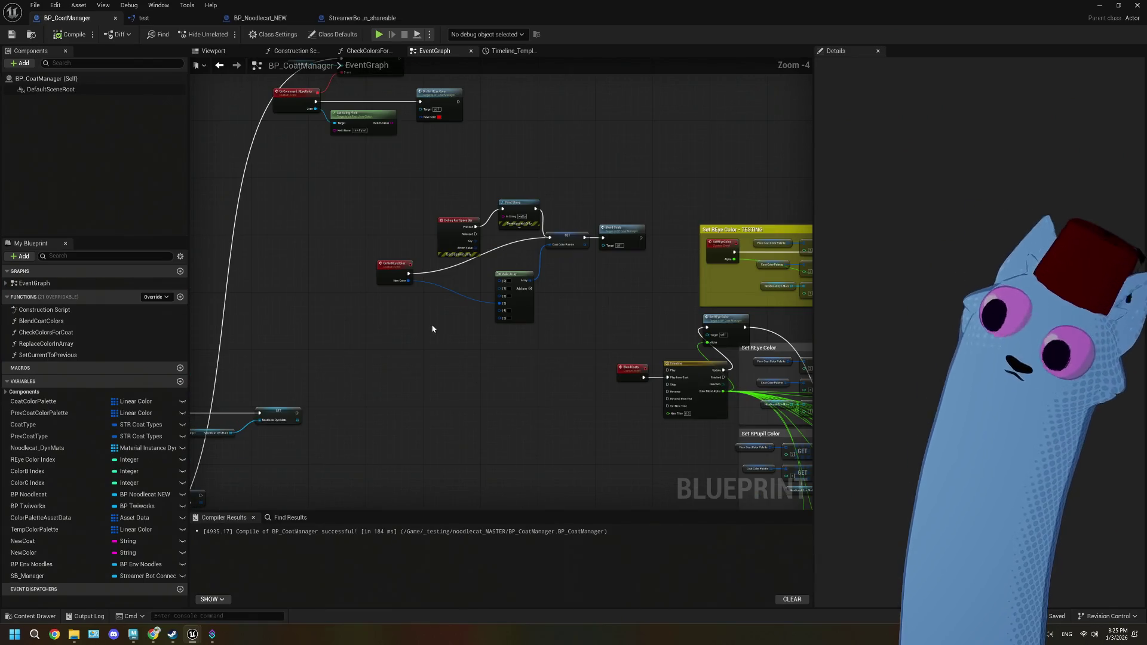
pyautogui.moveTo(407, 219); pyautogui.dragTo(403, 277)
pyautogui.scroll(3, 406, 264)
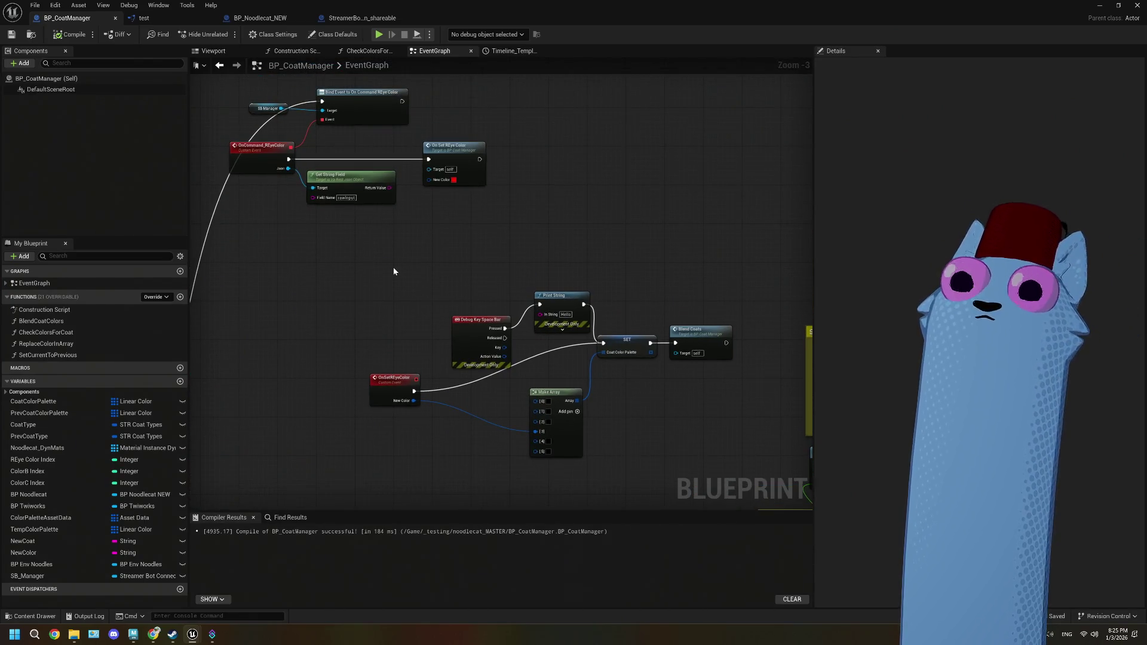
pyautogui.moveTo(357, 217)
pyautogui.mouseDown()
pyautogui.moveTo(395, 227)
pyautogui.moveTo(336, 207)
pyautogui.mouseUp()
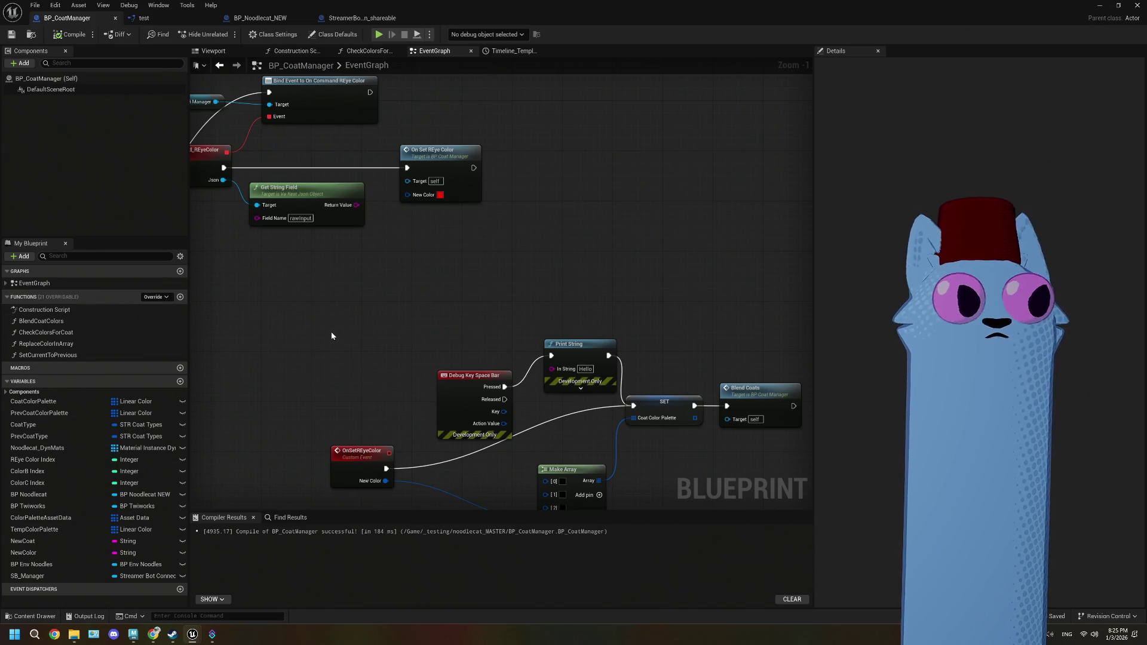
pyautogui.moveTo(332, 336)
pyautogui.mouseDown()
pyautogui.moveTo(364, 263)
pyautogui.moveTo(496, 352)
pyautogui.mouseUp()
pyautogui.press('Delete')
# - Move OnSetREyeColor up beside the chain and drag in the PrevCoatColorPalette variable
pyautogui.moveTo(303, 396); pyautogui.dragTo(402, 340)
pyautogui.moveTo(387, 389); pyautogui.dragTo(310, 358)
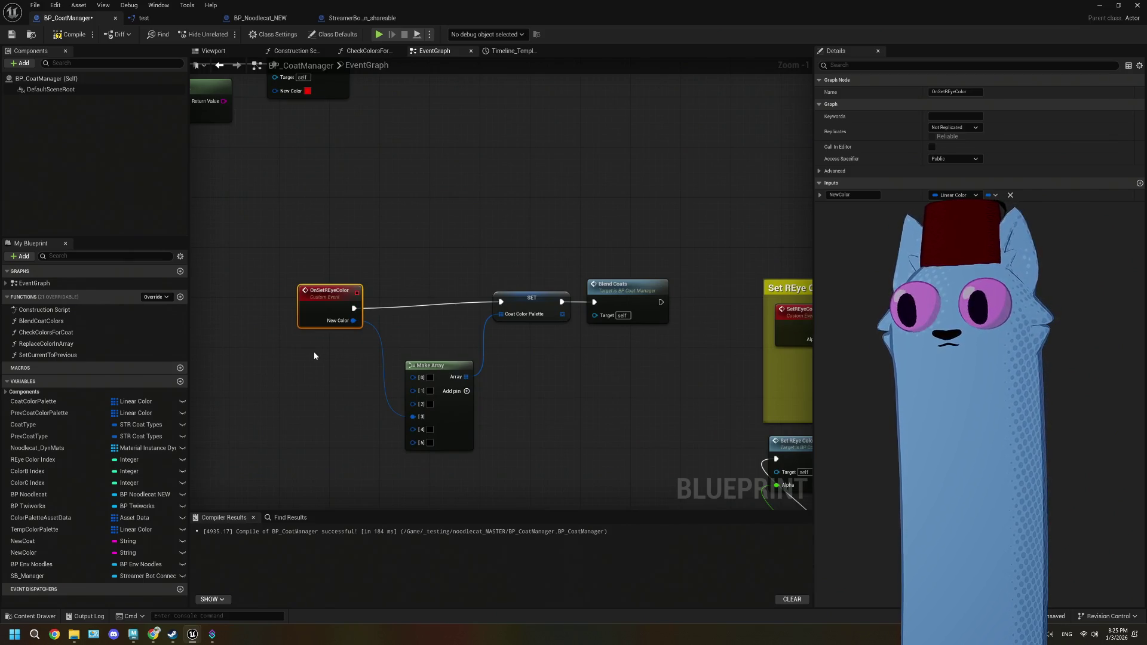
pyautogui.moveTo(320, 385); pyautogui.dragTo(370, 341)
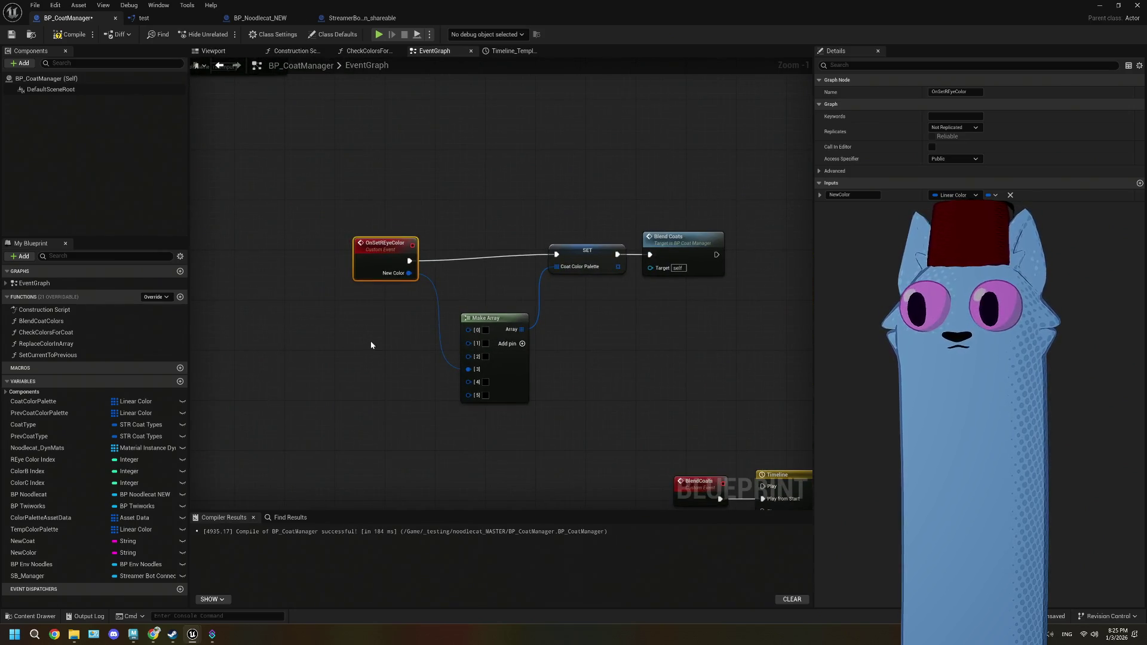
pyautogui.moveTo(367, 268); pyautogui.dragTo(292, 263)
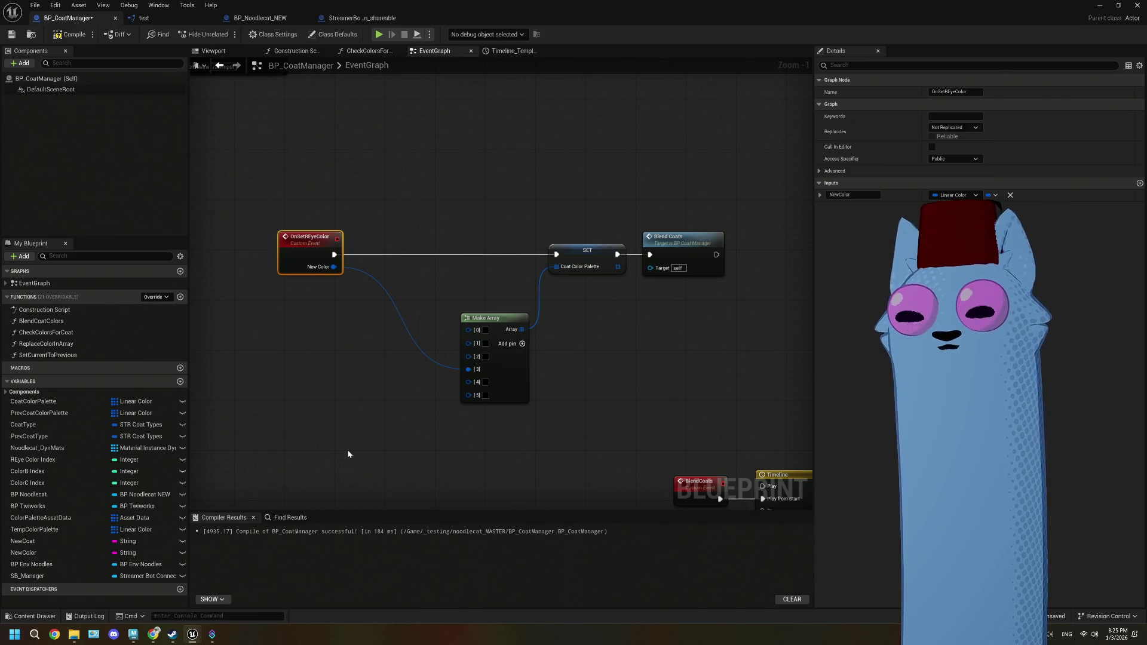
pyautogui.click(48, 416)
pyautogui.moveTo(48, 417); pyautogui.dragTo(279, 364)
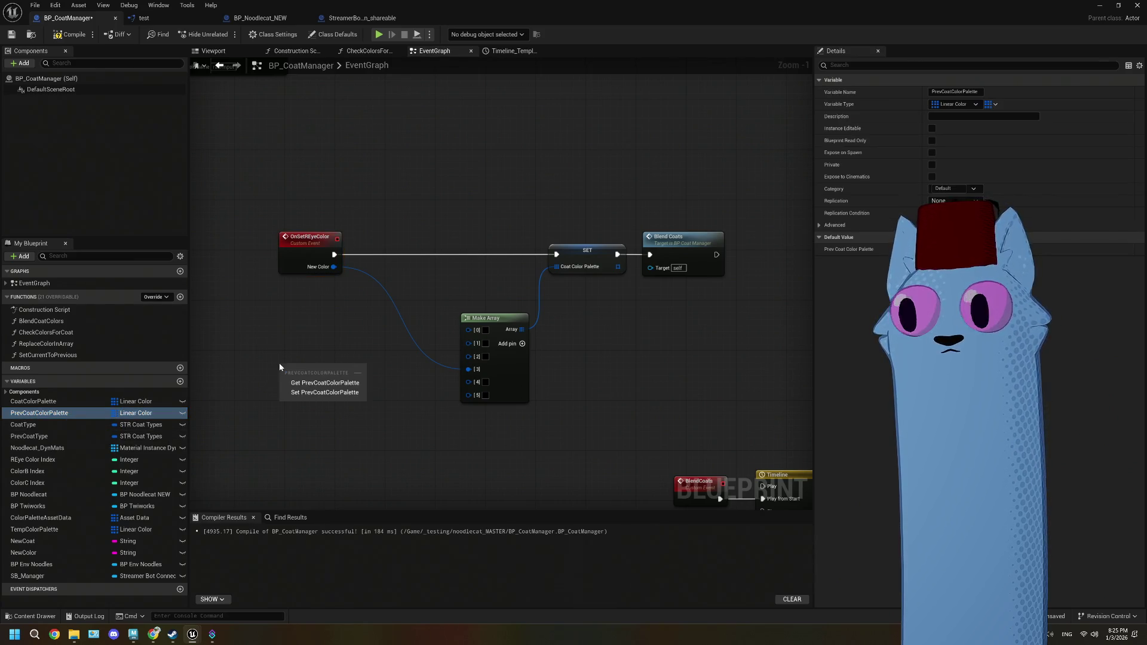
# - Add a Prev Coat Color Palette getter and position it left of the chain
pyautogui.click(306, 386)
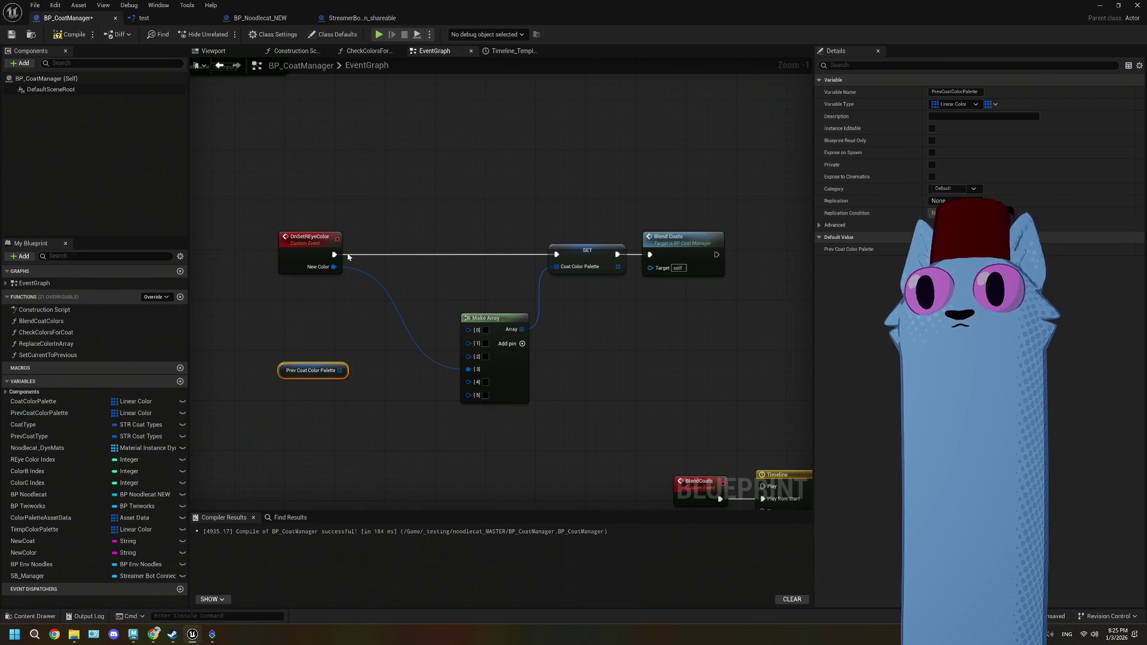
pyautogui.rightClick(344, 371)
pyautogui.click(332, 375)
pyautogui.moveTo(333, 375); pyautogui.dragTo(289, 369)
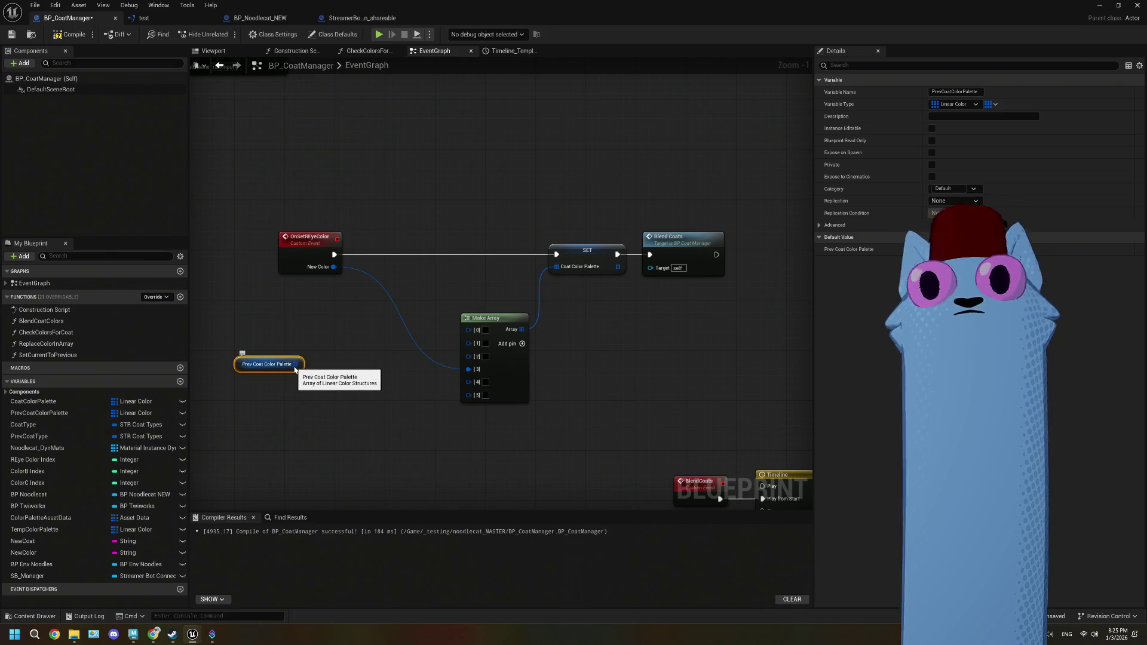
pyautogui.moveTo(296, 366); pyautogui.dragTo(339, 362)
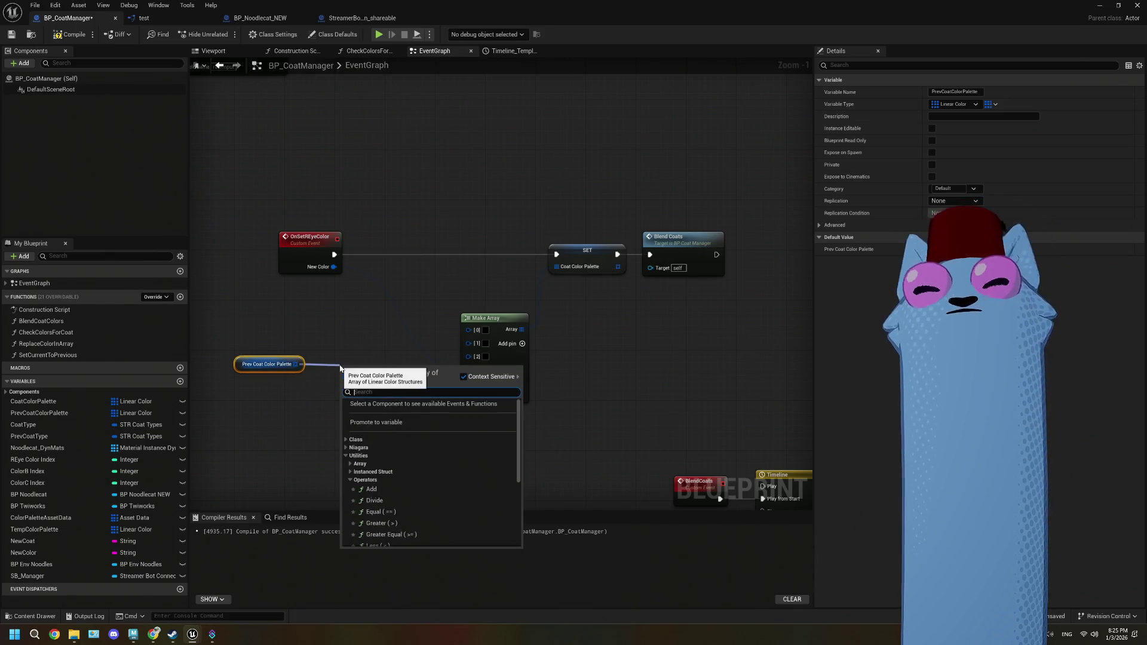
pyautogui.click(328, 377)
pyautogui.moveTo(297, 364)
pyautogui.mouseDown()
pyautogui.moveTo(323, 380)
pyautogui.moveTo(347, 372)
pyautogui.mouseUp()
pyautogui.click(346, 372)
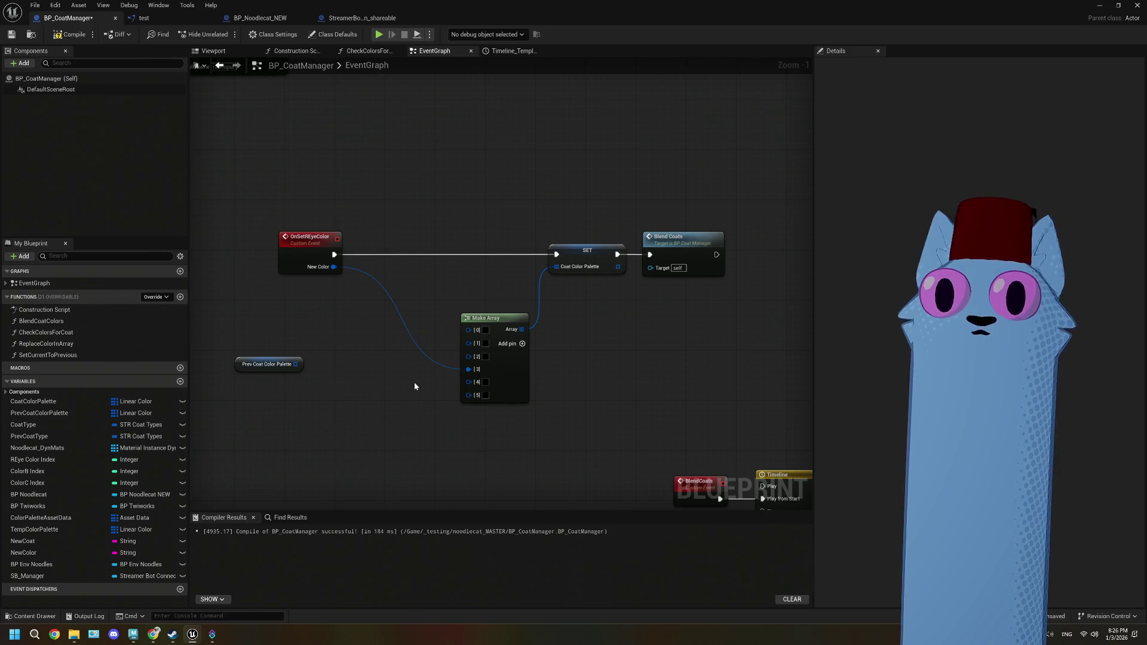
# - Add a TempColorPalette setter fed by Prev Coat Color Palette, running right after OnSetREyeColor
pyautogui.moveTo(72, 528)
pyautogui.mouseDown()
pyautogui.moveTo(60, 532)
pyautogui.moveTo(323, 407)
pyautogui.mouseUp()
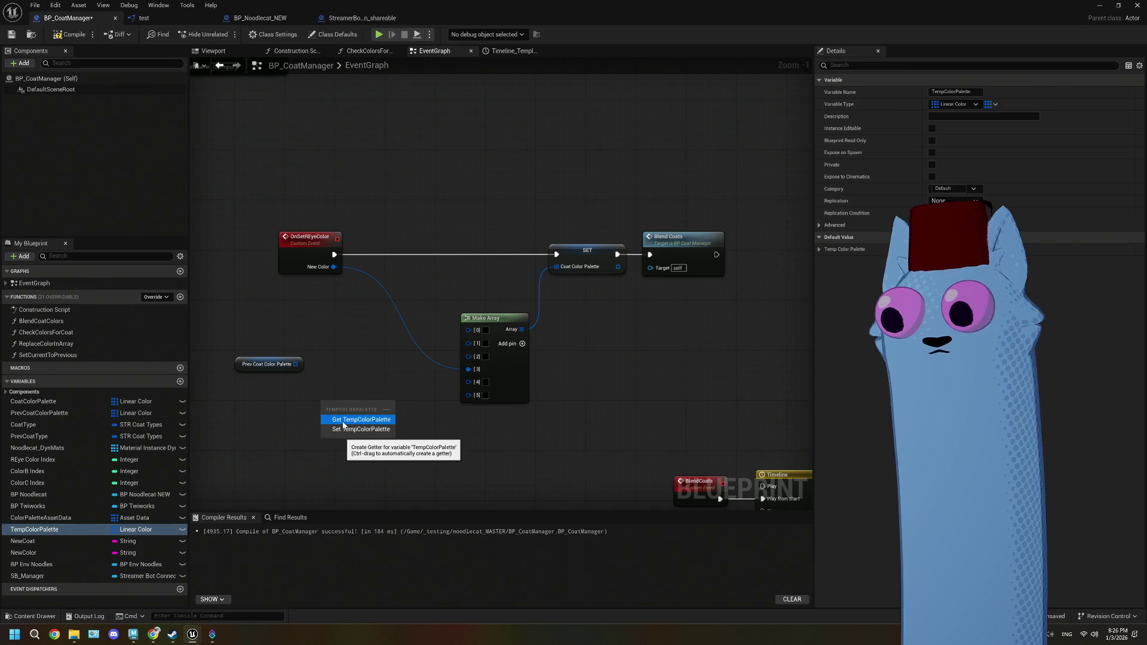
pyautogui.click(343, 421)
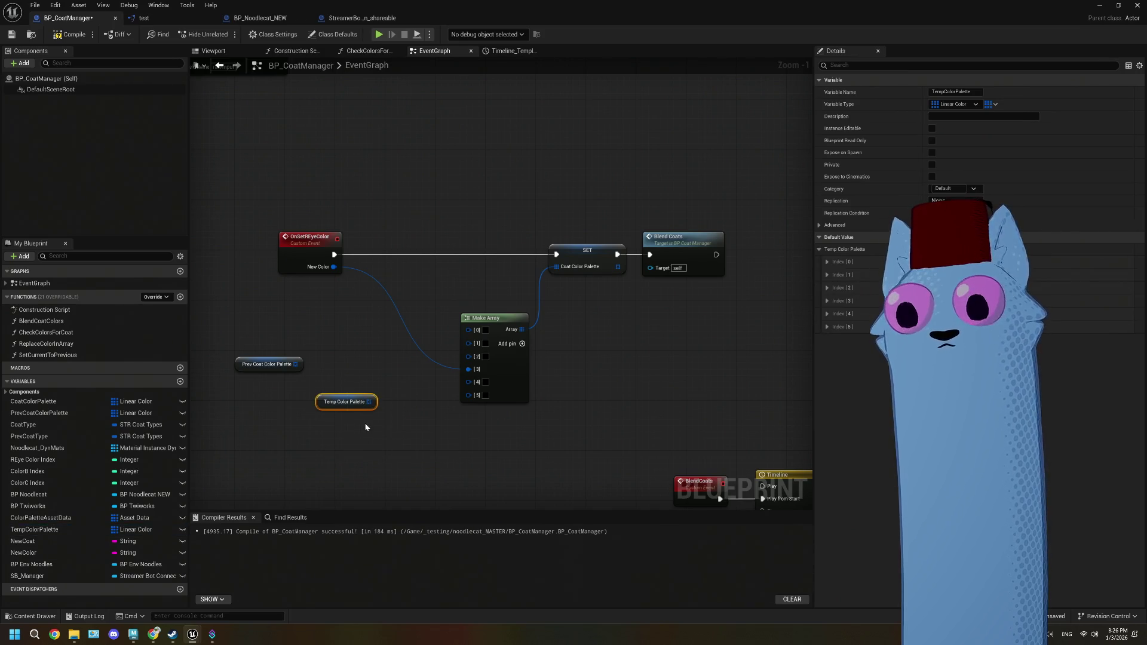
pyautogui.press('Delete')
pyautogui.moveTo(34, 529); pyautogui.dragTo(355, 392)
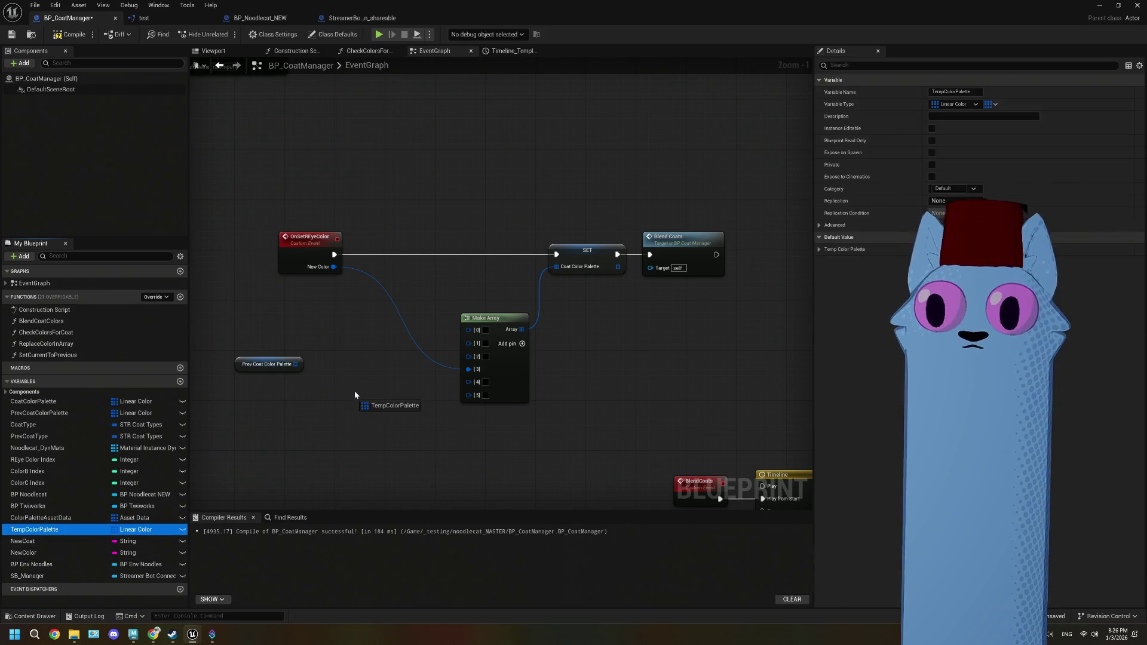
pyautogui.click(395, 416)
pyautogui.moveTo(295, 364)
pyautogui.mouseDown()
pyautogui.moveTo(361, 411)
pyautogui.moveTo(362, 352)
pyautogui.mouseUp()
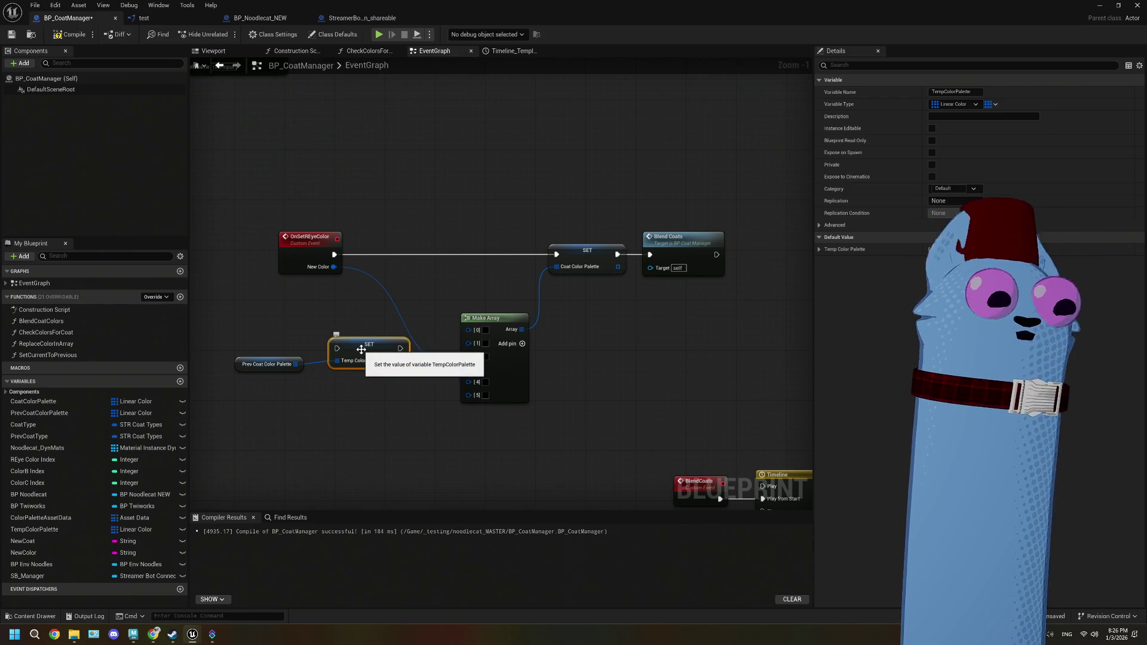
pyautogui.moveTo(336, 258)
pyautogui.mouseDown()
pyautogui.moveTo(328, 338)
pyautogui.moveTo(339, 350)
pyautogui.mouseUp()
pyautogui.moveTo(375, 399); pyautogui.dragTo(338, 368)
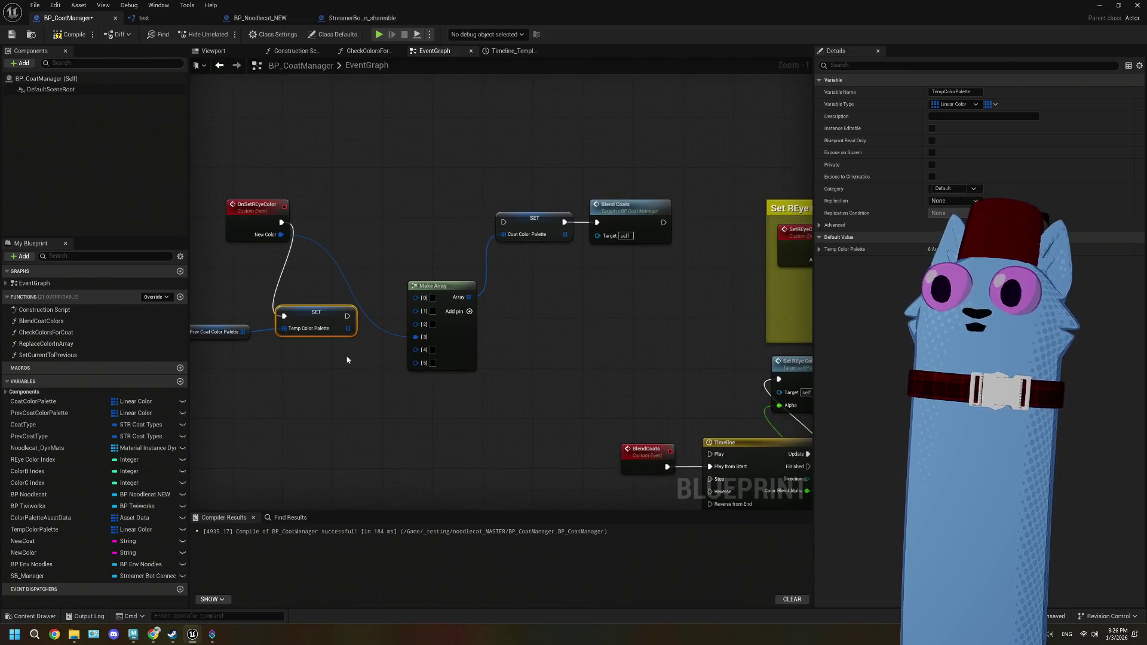
pyautogui.moveTo(347, 328); pyautogui.dragTo(349, 389)
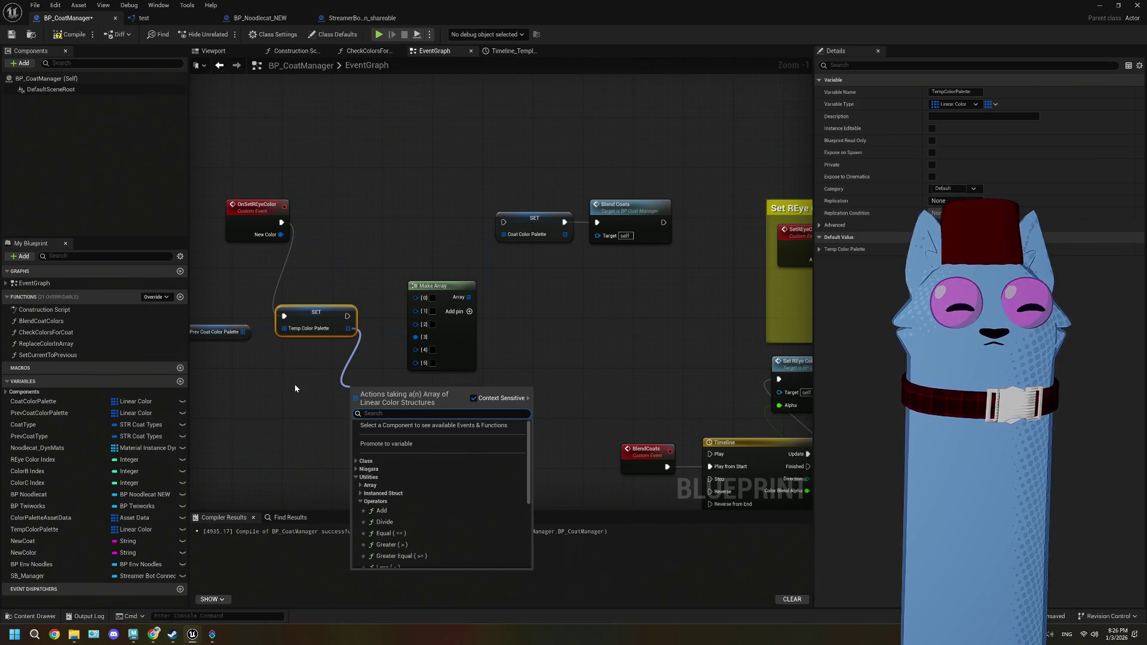
# - Add a Set Array Elem node for the temp palette and place it beside Make Array
pyautogui.click(357, 485)
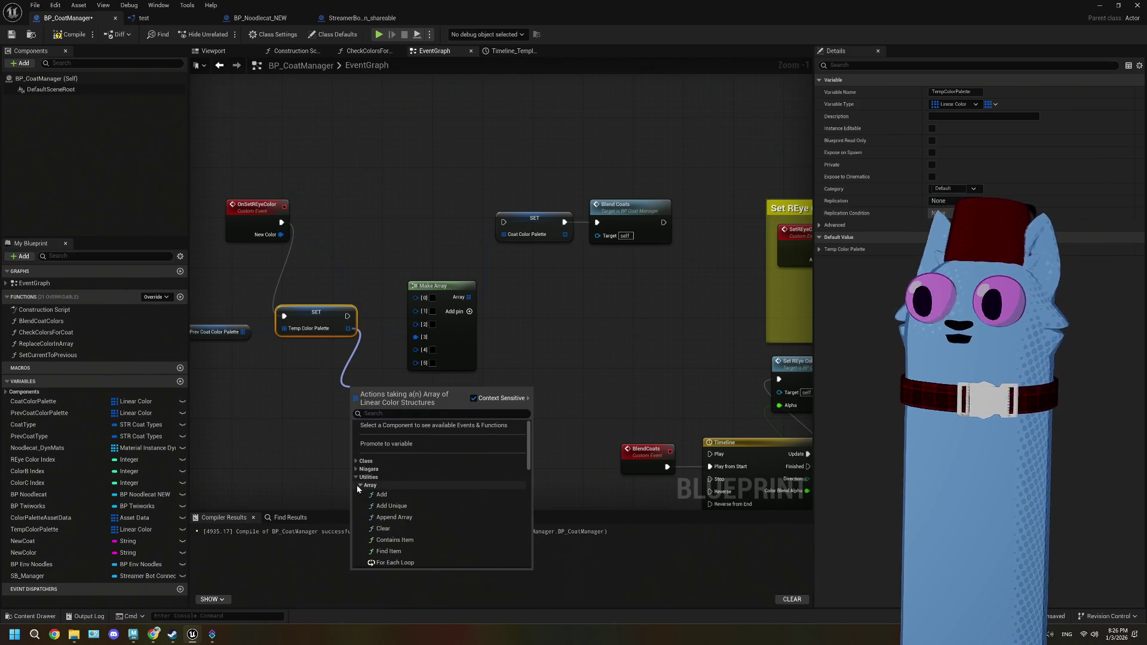
pyautogui.scroll(-1, 433, 485)
pyautogui.scroll(-5, 434, 488)
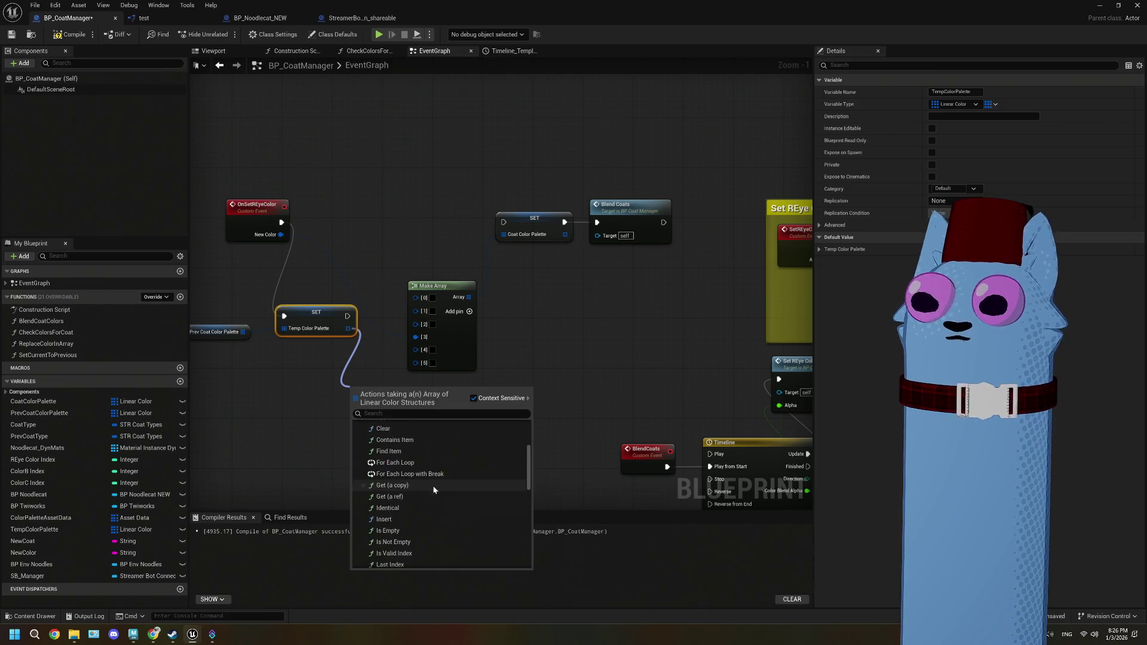
pyautogui.scroll(-5, 433, 490)
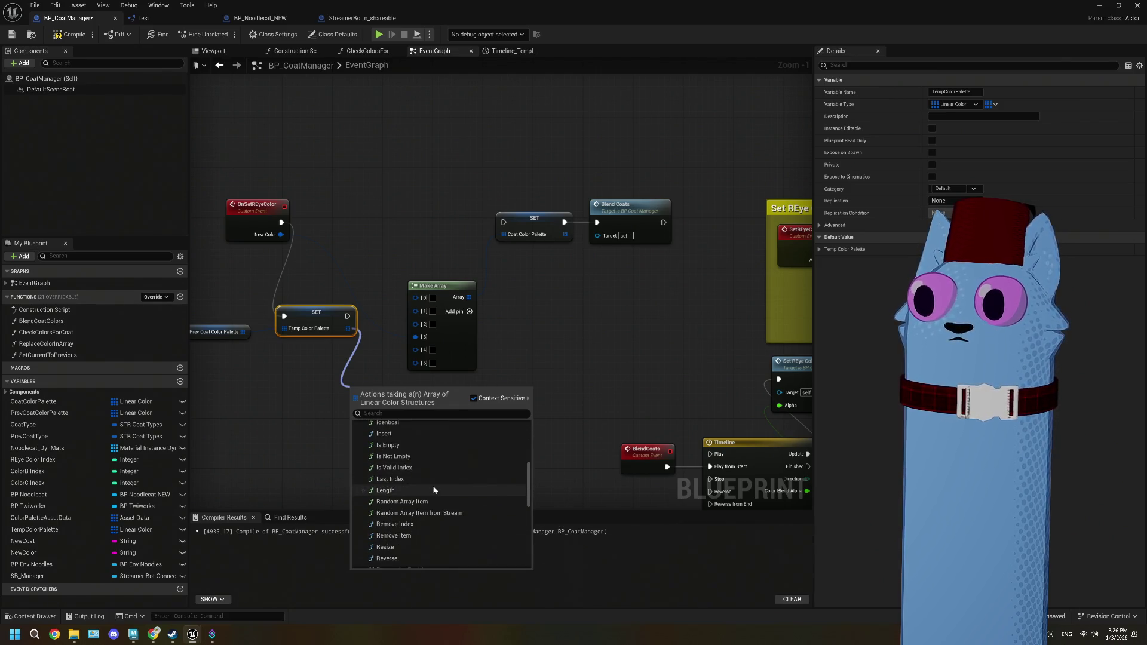
pyautogui.scroll(-3, 433, 490)
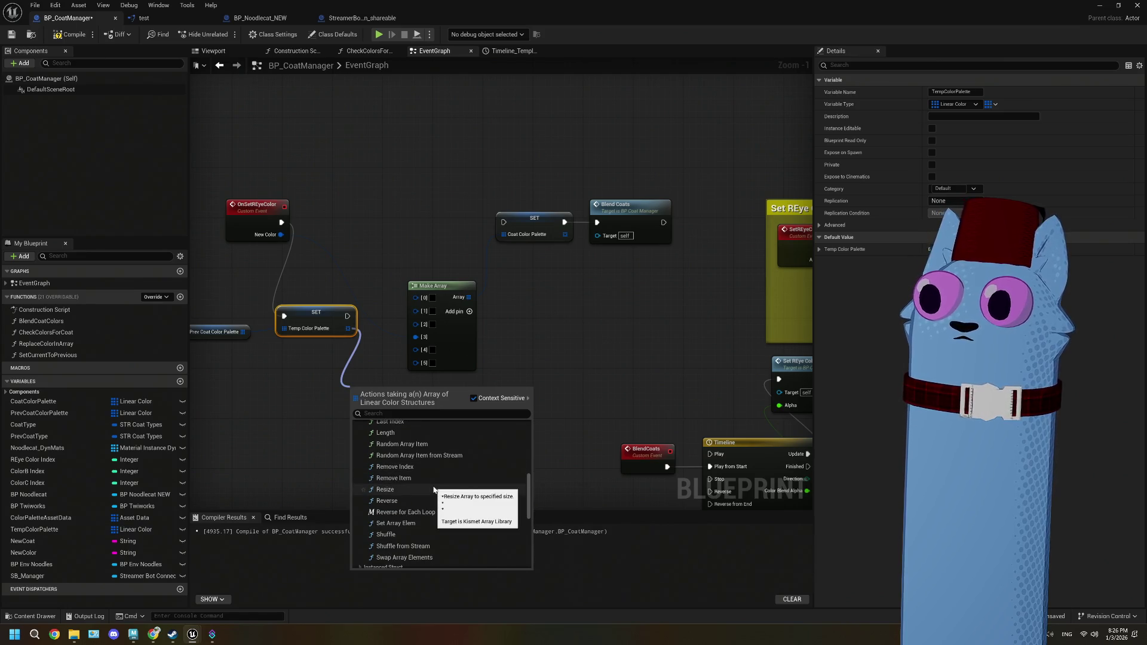
pyautogui.scroll(-2, 426, 505)
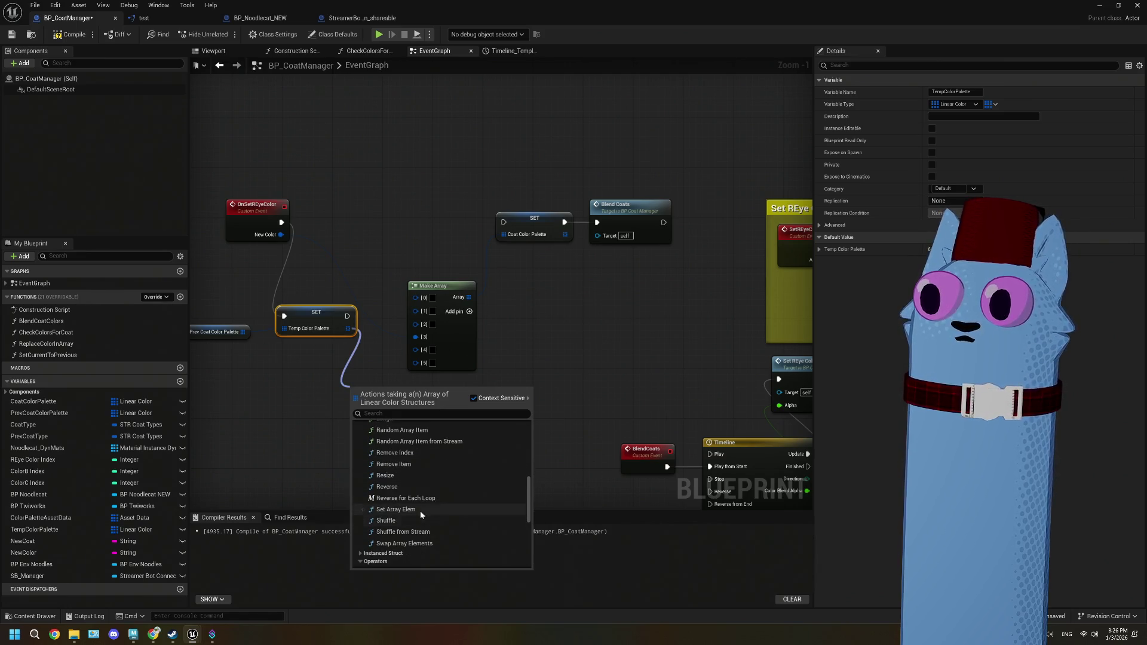
pyautogui.click(420, 513)
pyautogui.moveTo(385, 397)
pyautogui.mouseDown()
pyautogui.moveTo(417, 318)
pyautogui.moveTo(539, 338)
pyautogui.mouseUp()
# - Set the Set Array Elem index to 3, feed New Color into its item, and chain the Coat Color Palette SET after it
pyautogui.click(406, 341)
pyautogui.write('3')
pyautogui.press('Return')
pyautogui.click(316, 267)
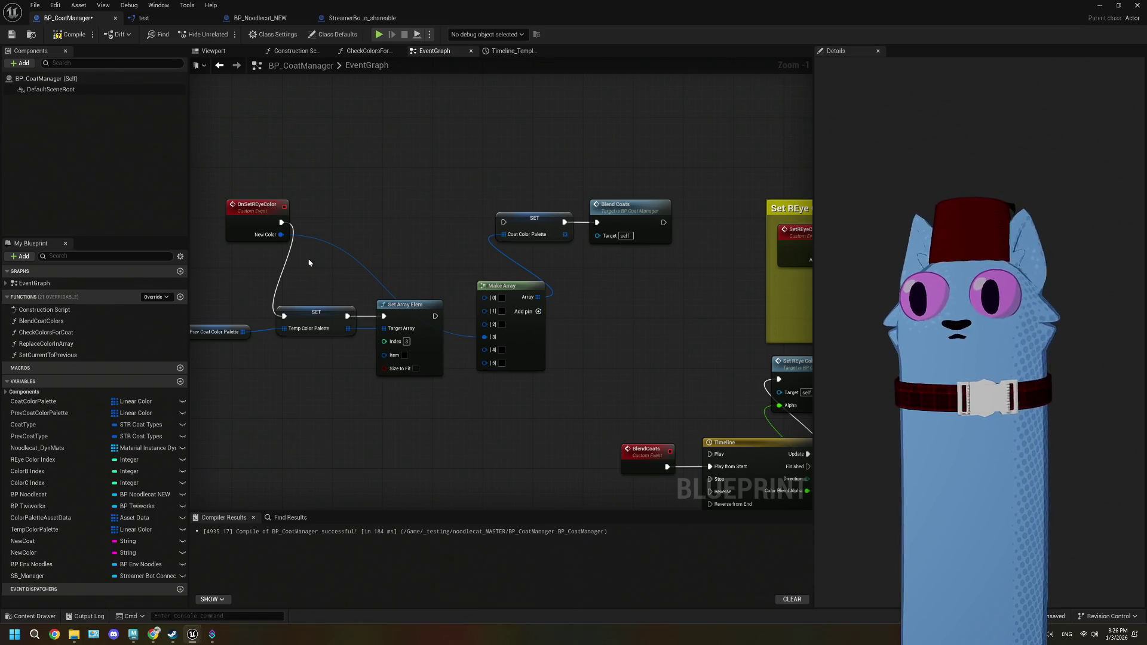
pyautogui.moveTo(280, 234)
pyautogui.mouseDown()
pyautogui.moveTo(296, 275)
pyautogui.moveTo(384, 355)
pyautogui.mouseUp()
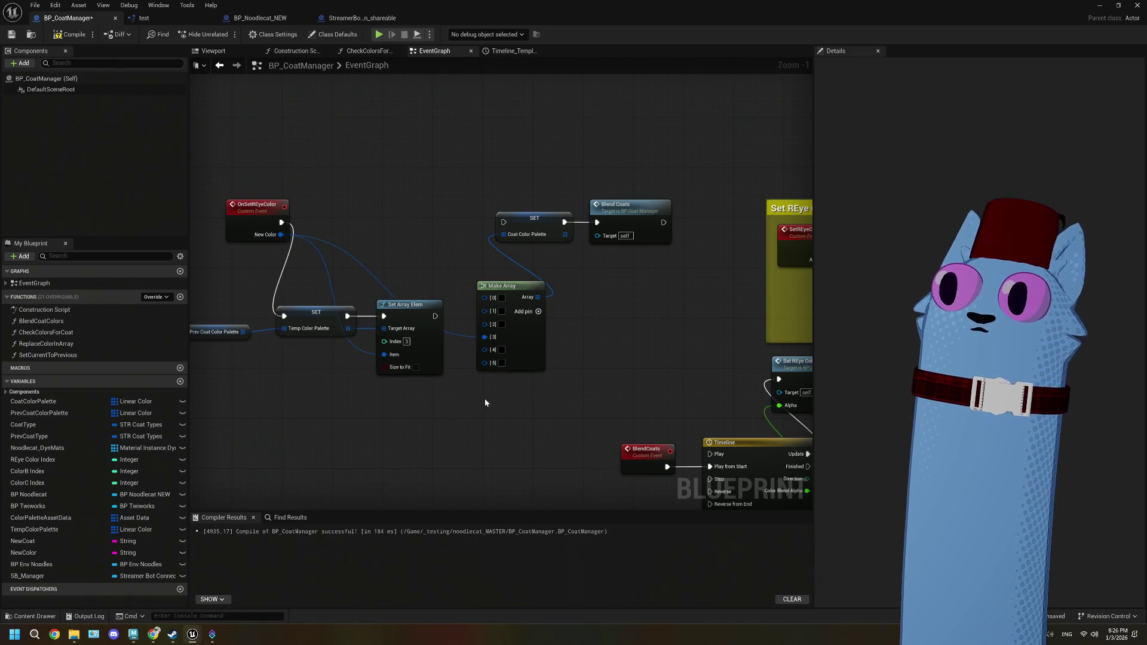
pyautogui.moveTo(485, 403); pyautogui.dragTo(433, 400)
pyautogui.moveTo(382, 313)
pyautogui.mouseDown()
pyautogui.moveTo(442, 327)
pyautogui.moveTo(451, 219)
pyautogui.mouseUp()
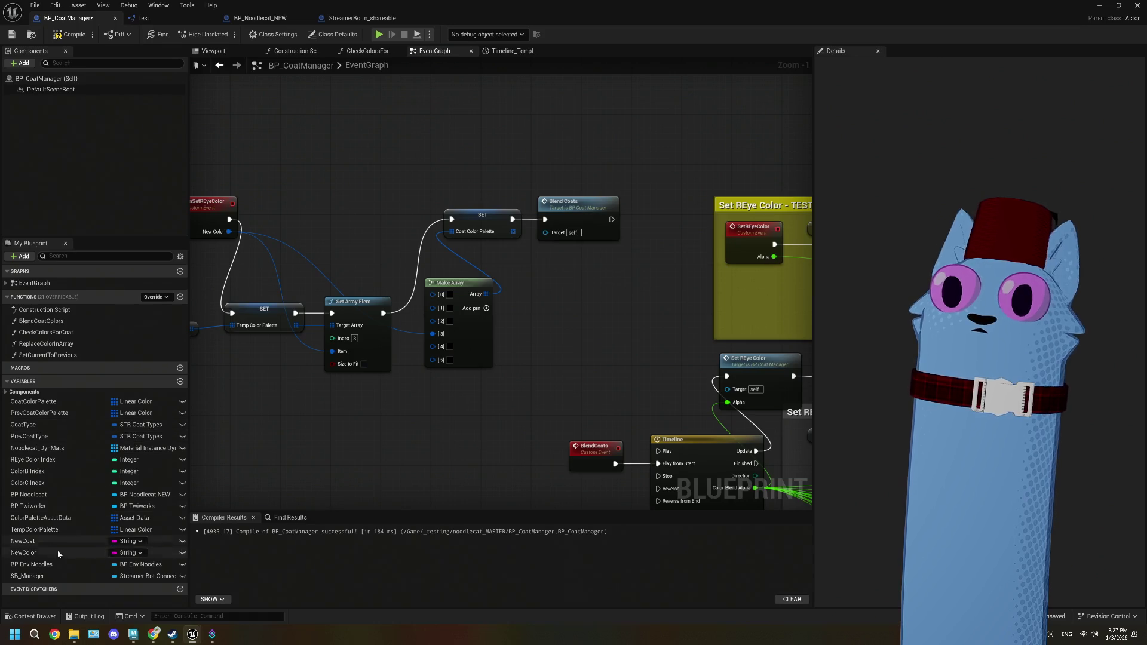
# - Add a Temp Color Palette getter, move Make Array down-left, and compile and save BP_CoatManager
pyautogui.click(50, 532)
pyautogui.moveTo(51, 533)
pyautogui.mouseDown()
pyautogui.moveTo(301, 287)
pyautogui.moveTo(319, 227)
pyautogui.moveTo(452, 231)
pyautogui.mouseUp()
pyautogui.click(352, 245)
pyautogui.moveTo(370, 233); pyautogui.dragTo(401, 240)
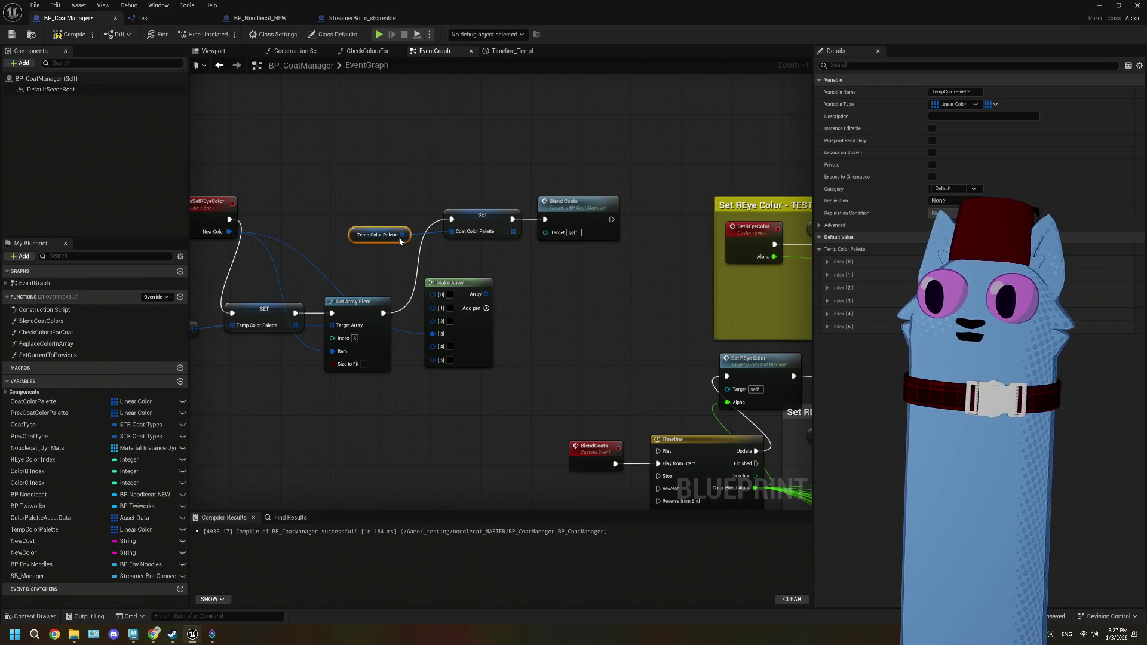
pyautogui.moveTo(482, 332)
pyautogui.mouseDown()
pyautogui.moveTo(417, 460)
pyautogui.moveTo(366, 472)
pyautogui.mouseUp()
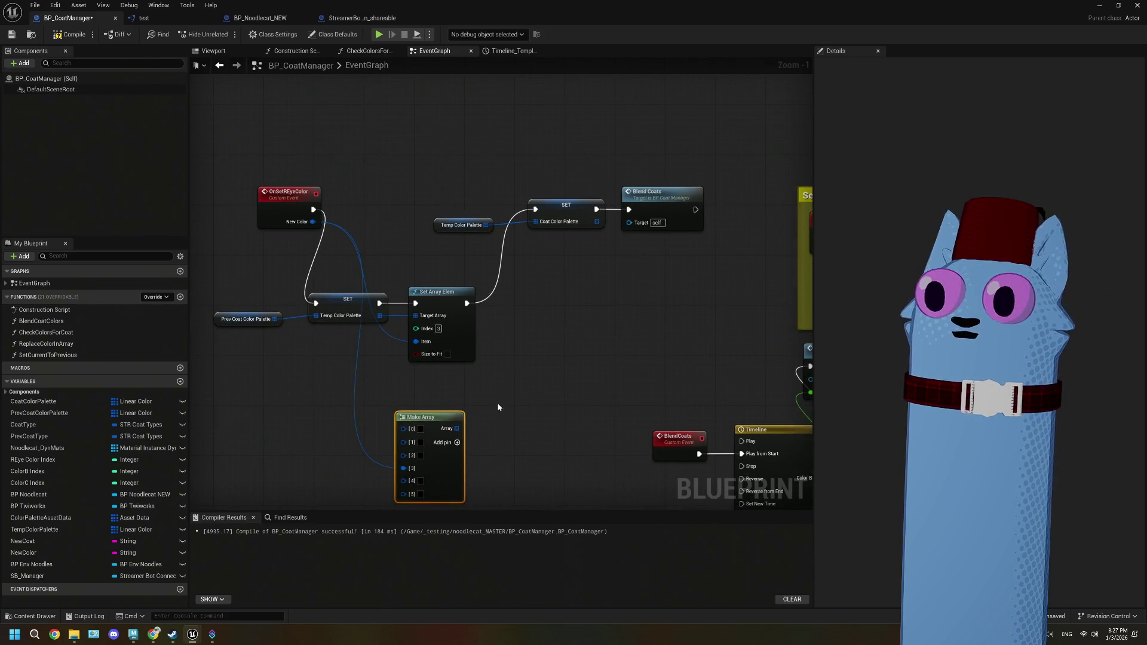
pyautogui.click(246, 319)
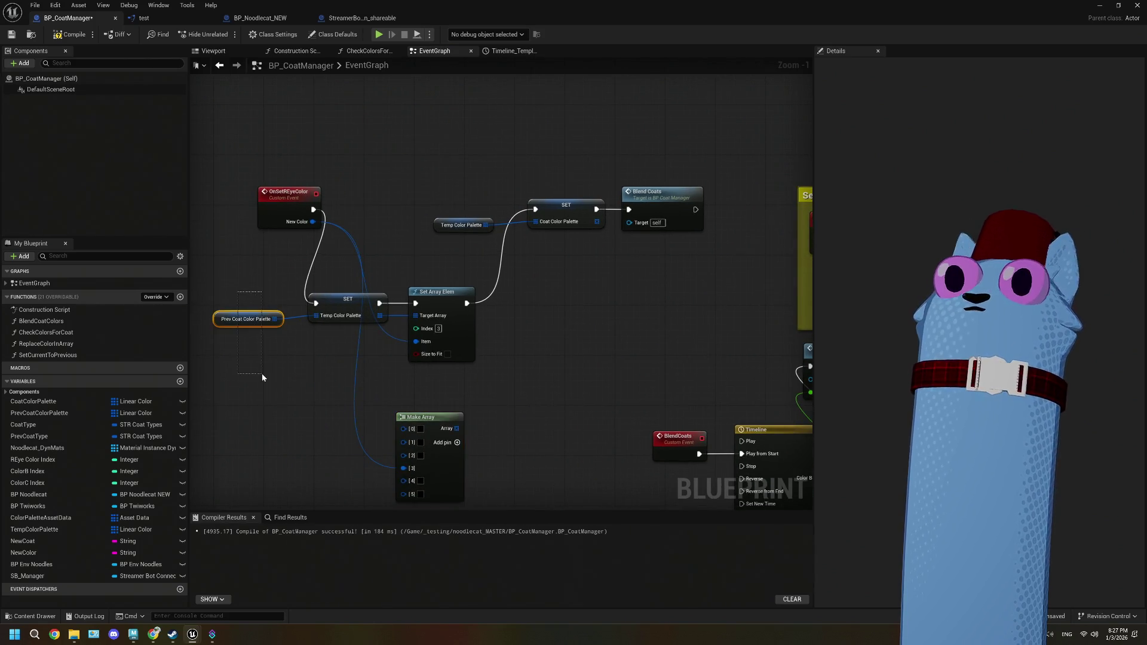
pyautogui.moveTo(234, 287); pyautogui.dragTo(251, 351)
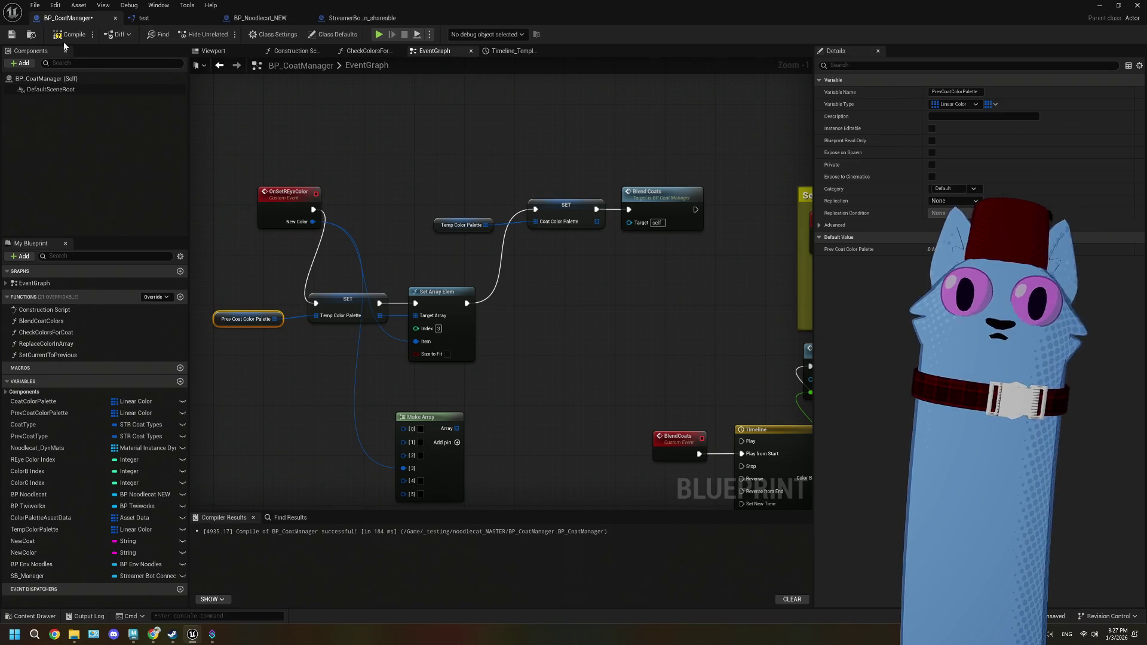
pyautogui.click(10, 34)
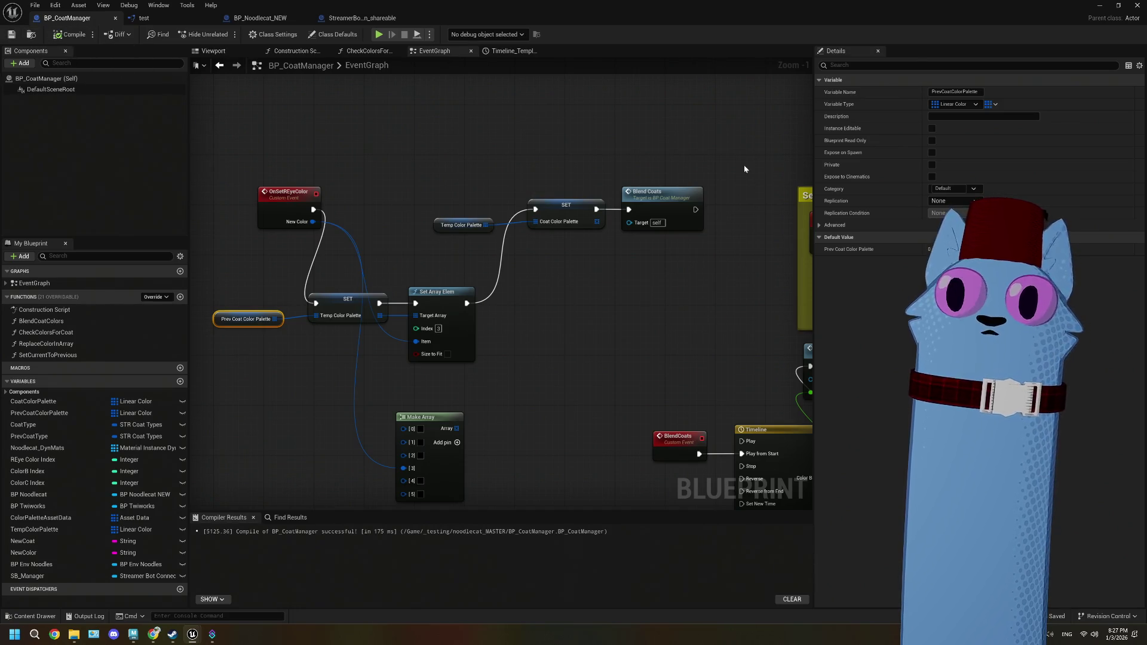
pyautogui.click(1101, 7)
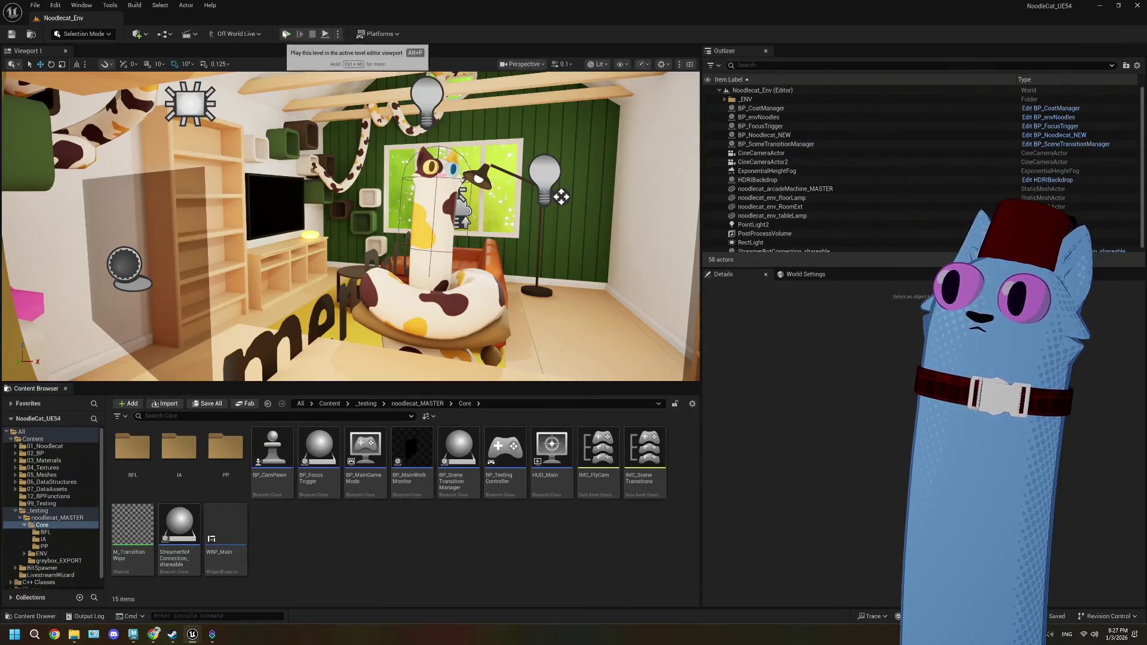
# - Play-test the level, stop it, and reopen BP_CoatManager from the noodlecat_MASTER folder
pyautogui.click(287, 34)
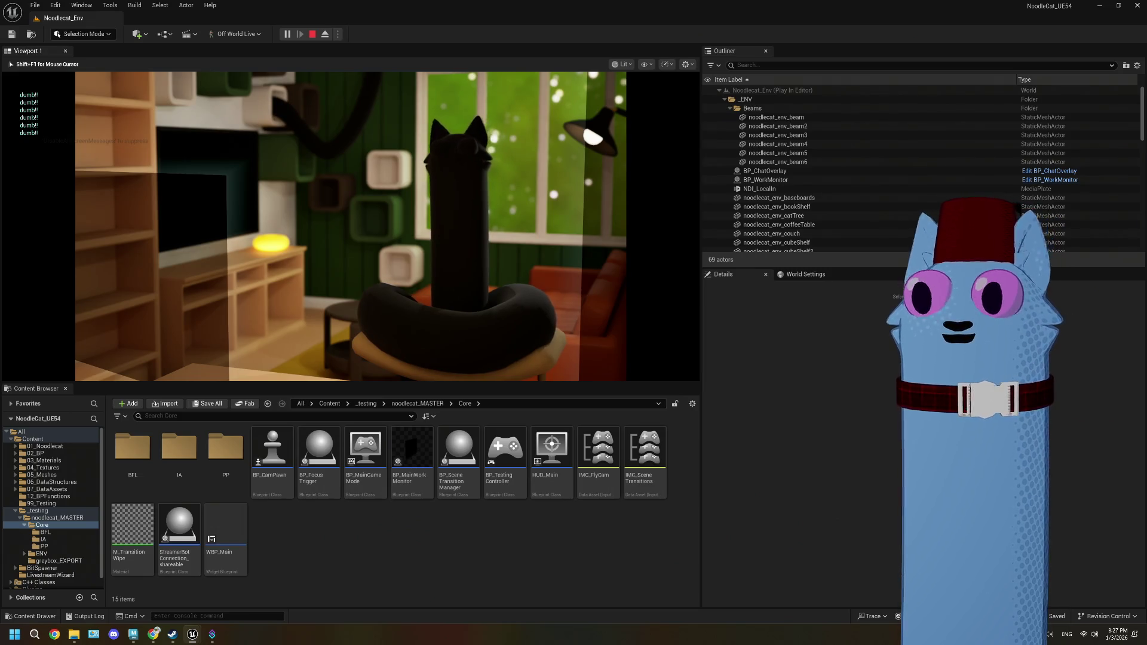
pyautogui.press('Escape')
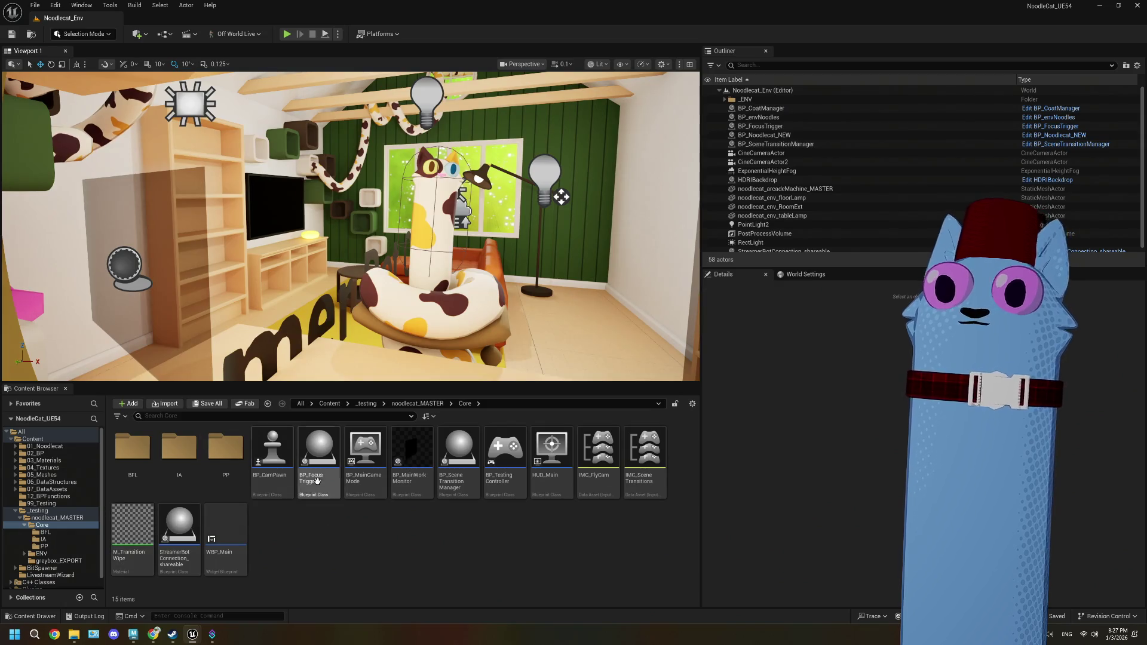
pyautogui.click(56, 517)
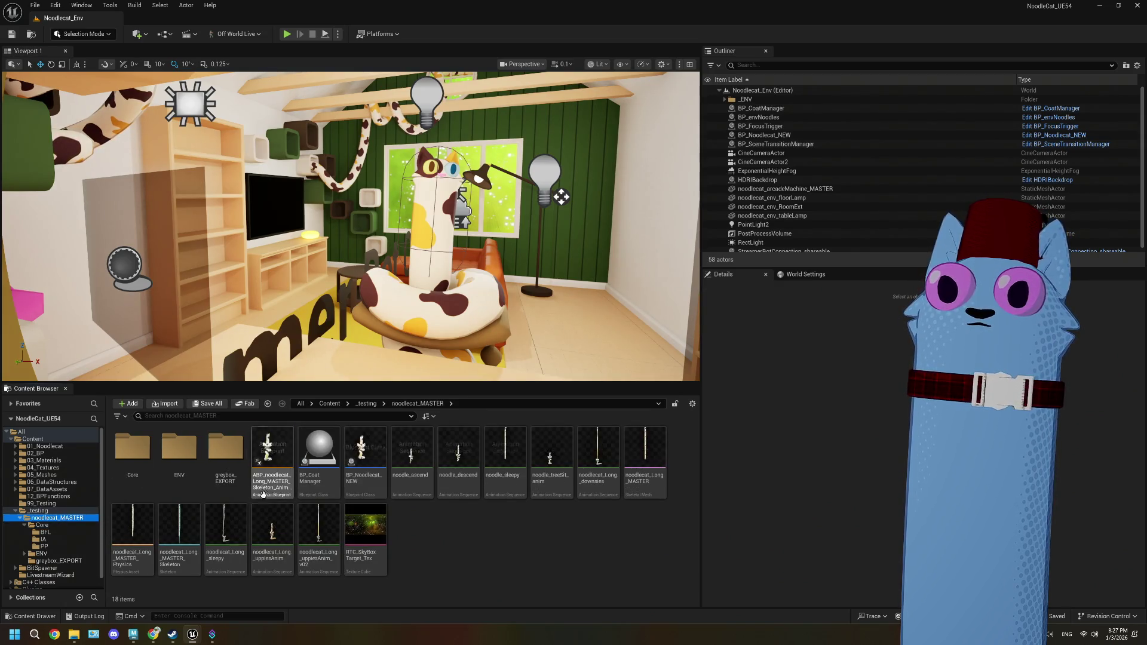
pyautogui.doubleClick(318, 460)
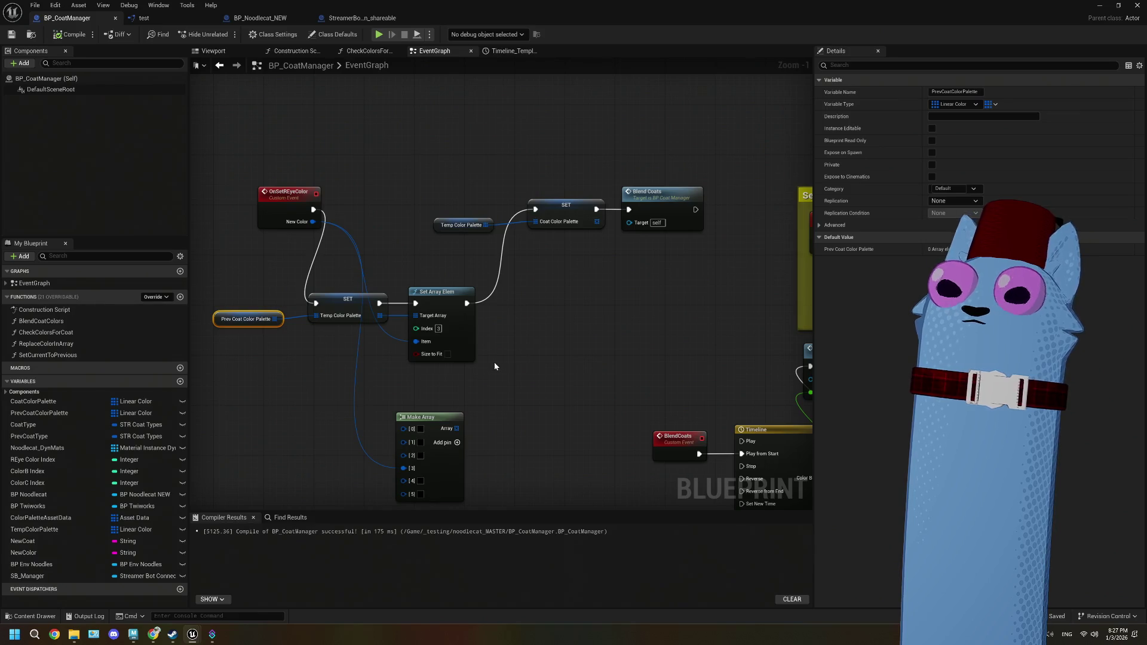
# - Locate and select the Set Array Elem node near the Timeline and SetREyeColor nodes
pyautogui.scroll(-1, 494, 362)
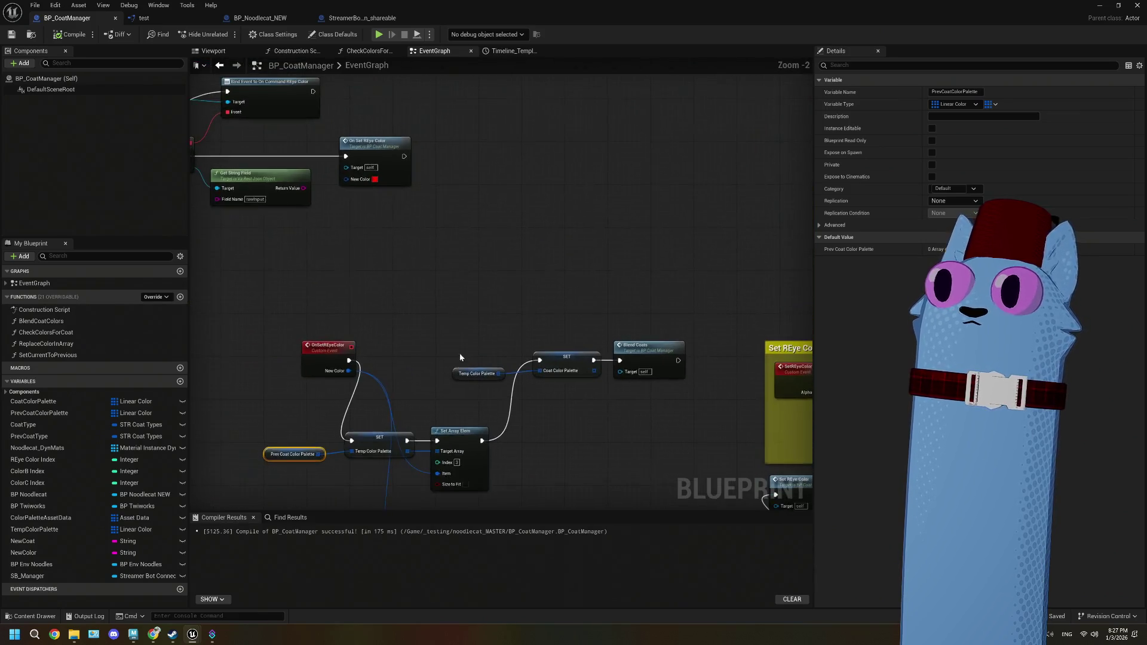
pyautogui.scroll(1, 349, 282)
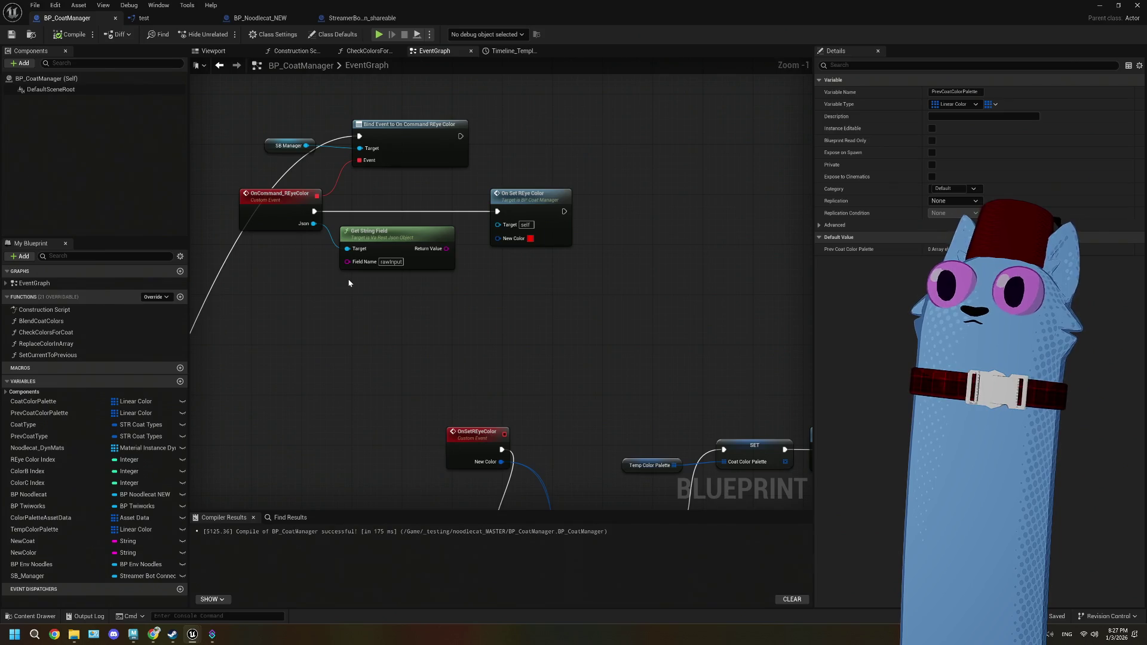
pyautogui.scroll(-1, 589, 359)
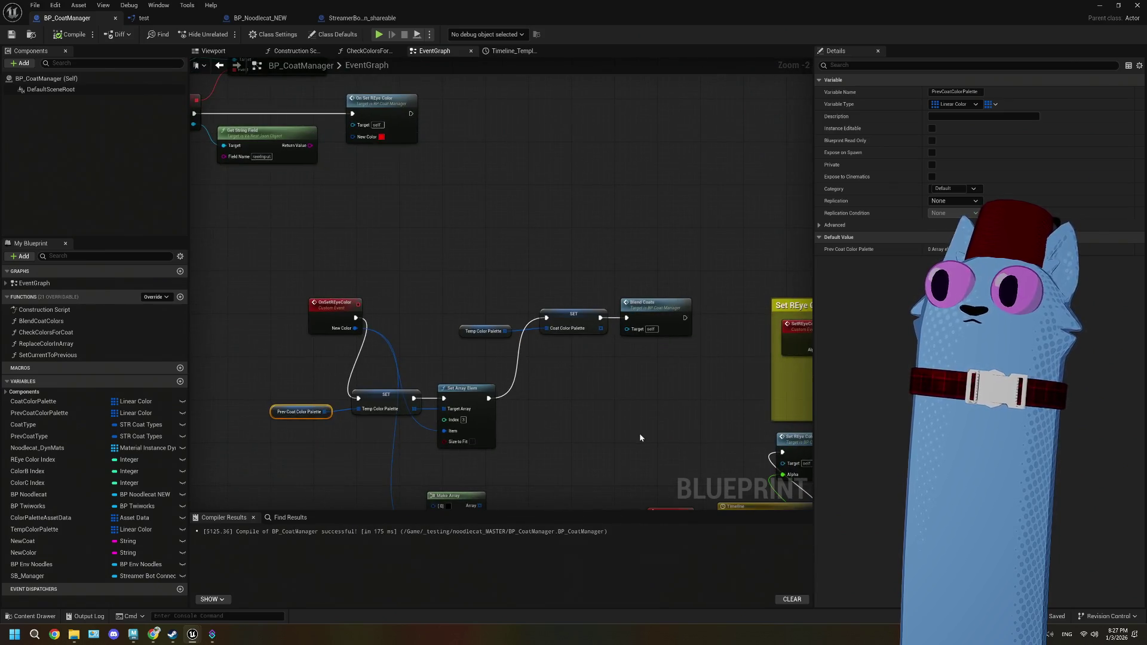
pyautogui.scroll(1, 526, 413)
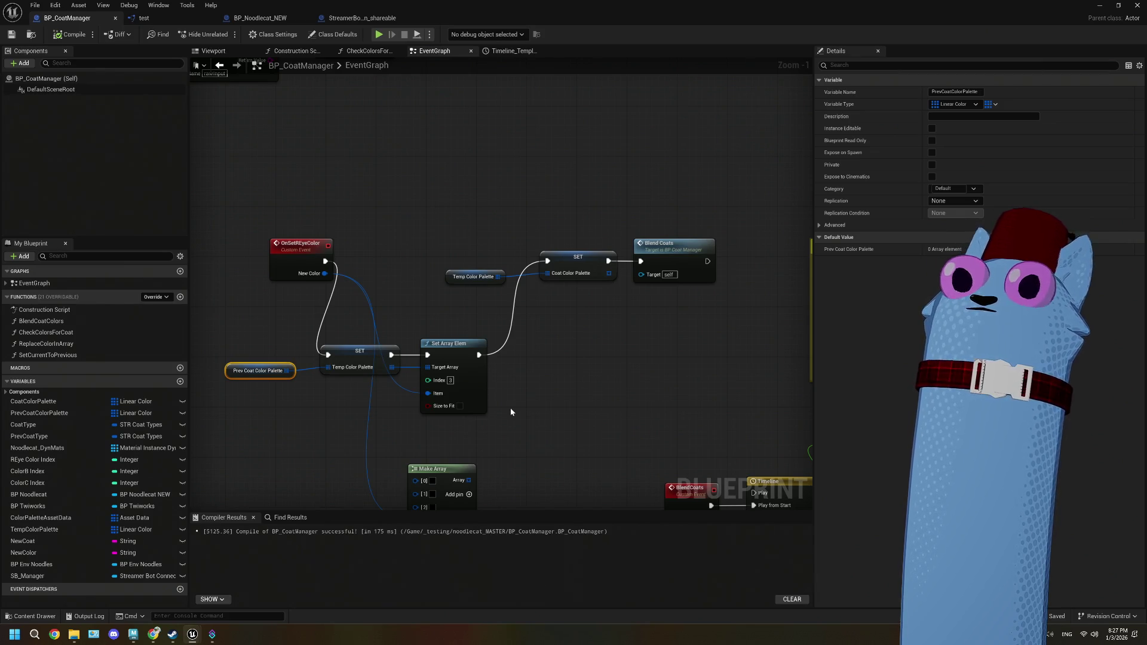
pyautogui.scroll(-3, 510, 412)
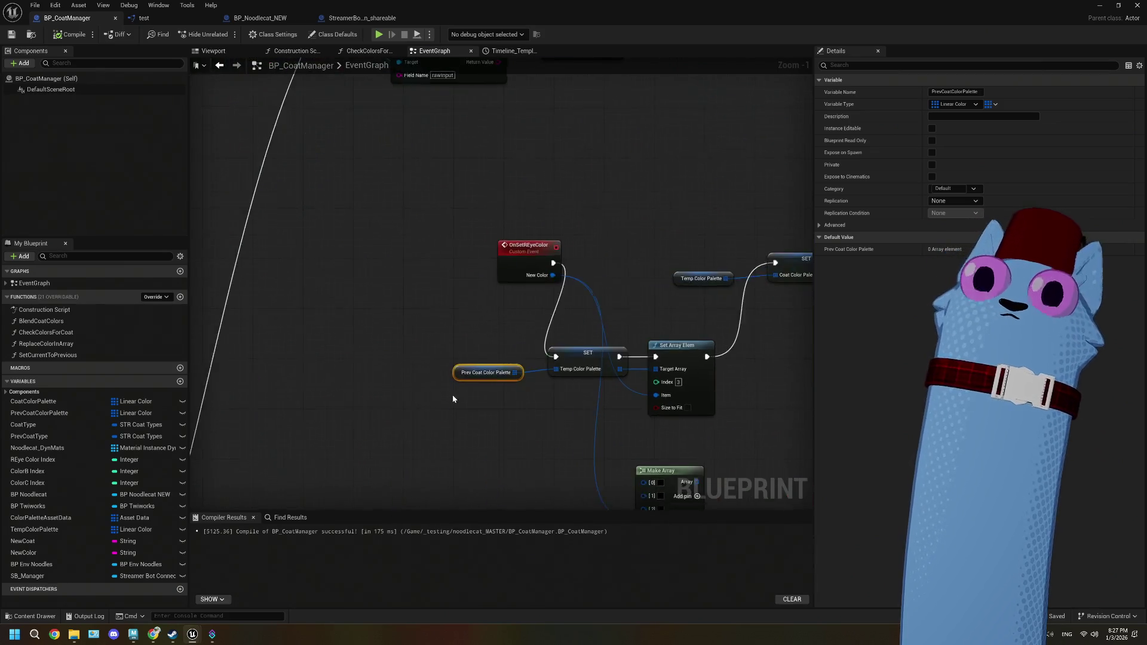
pyautogui.moveTo(444, 345)
pyautogui.mouseDown()
pyautogui.moveTo(500, 281)
pyautogui.moveTo(627, 259)
pyautogui.moveTo(338, 322)
pyautogui.mouseUp()
pyautogui.scroll(2, 566, 261)
pyautogui.moveTo(565, 261)
pyautogui.mouseDown()
pyautogui.moveTo(521, 316)
pyautogui.moveTo(439, 323)
pyautogui.moveTo(368, 379)
pyautogui.mouseUp()
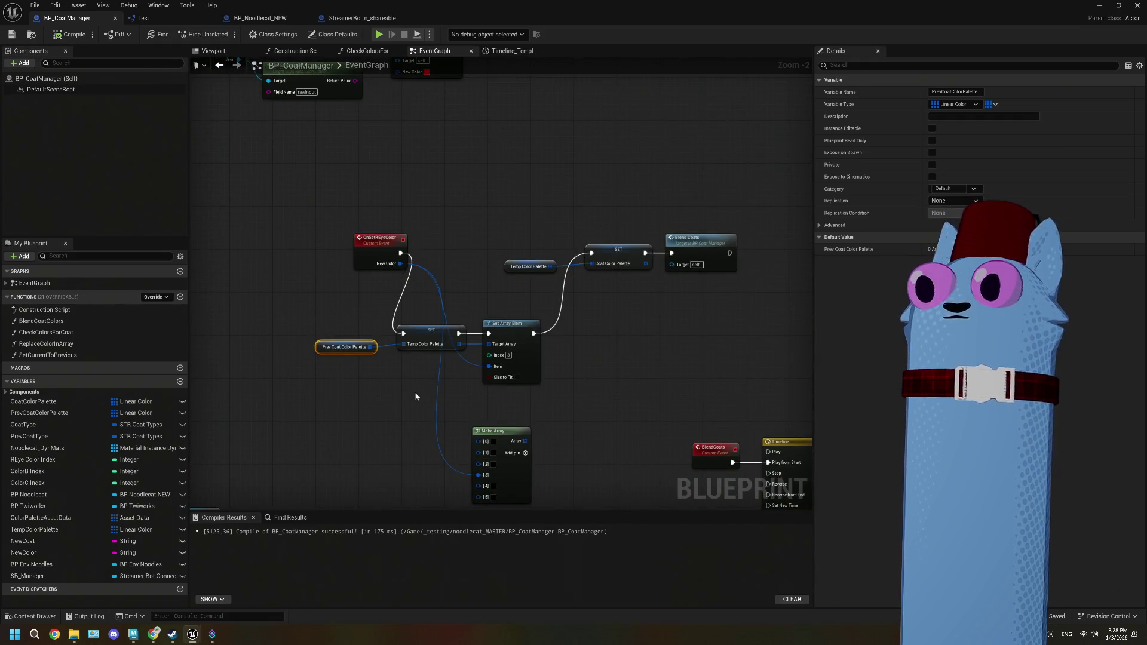
pyautogui.moveTo(579, 377); pyautogui.dragTo(552, 378)
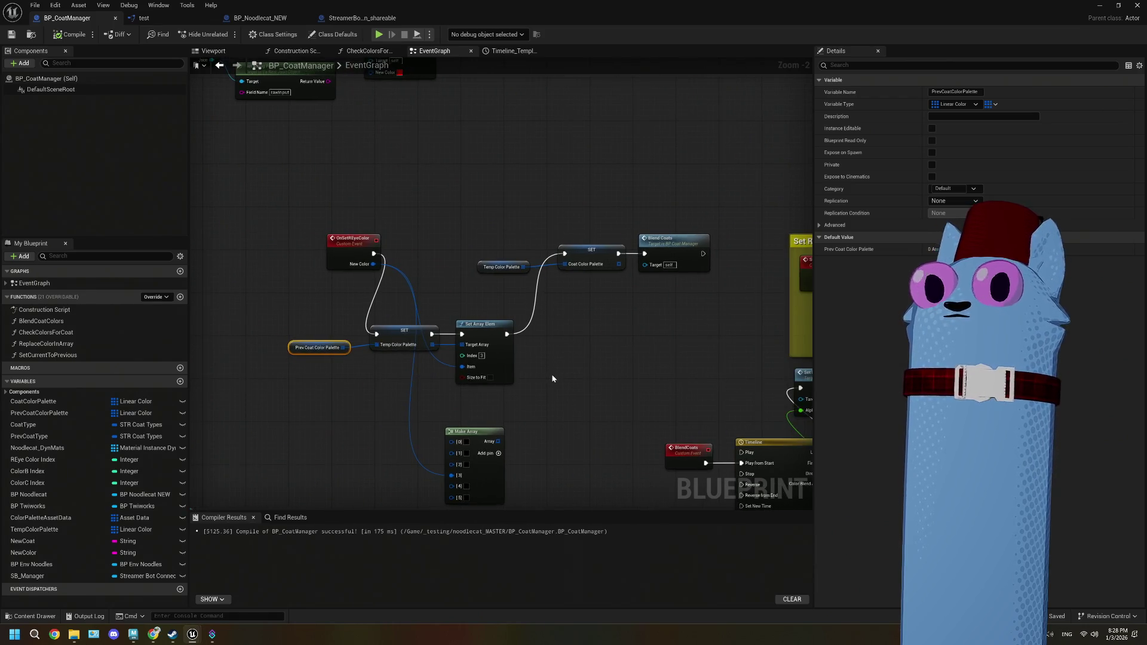
pyautogui.scroll(2, 551, 374)
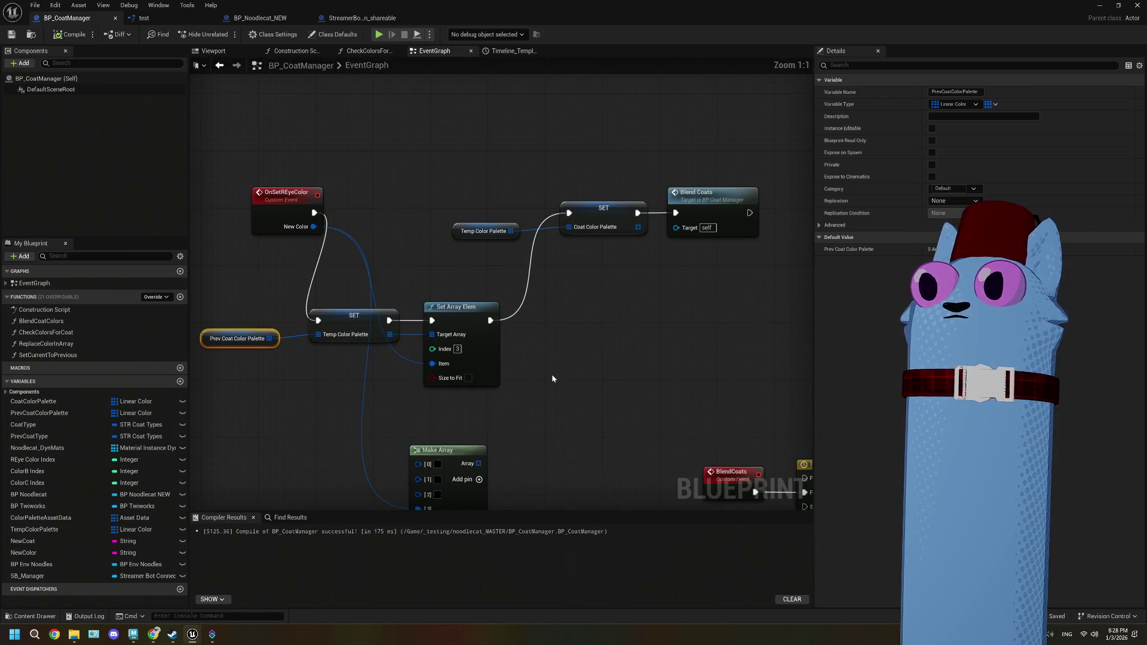
pyautogui.click(493, 345)
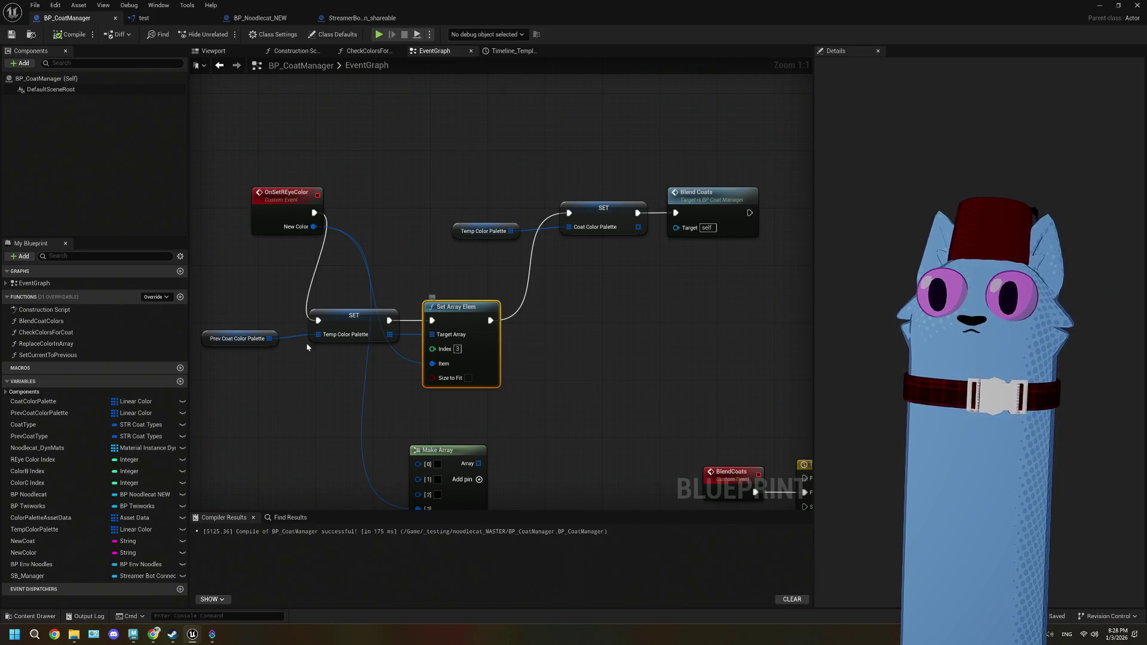
# - Move the OnSetREyeColor node further left, bringing the Blend Coats nodes into view
pyautogui.moveTo(389, 364); pyautogui.dragTo(362, 360)
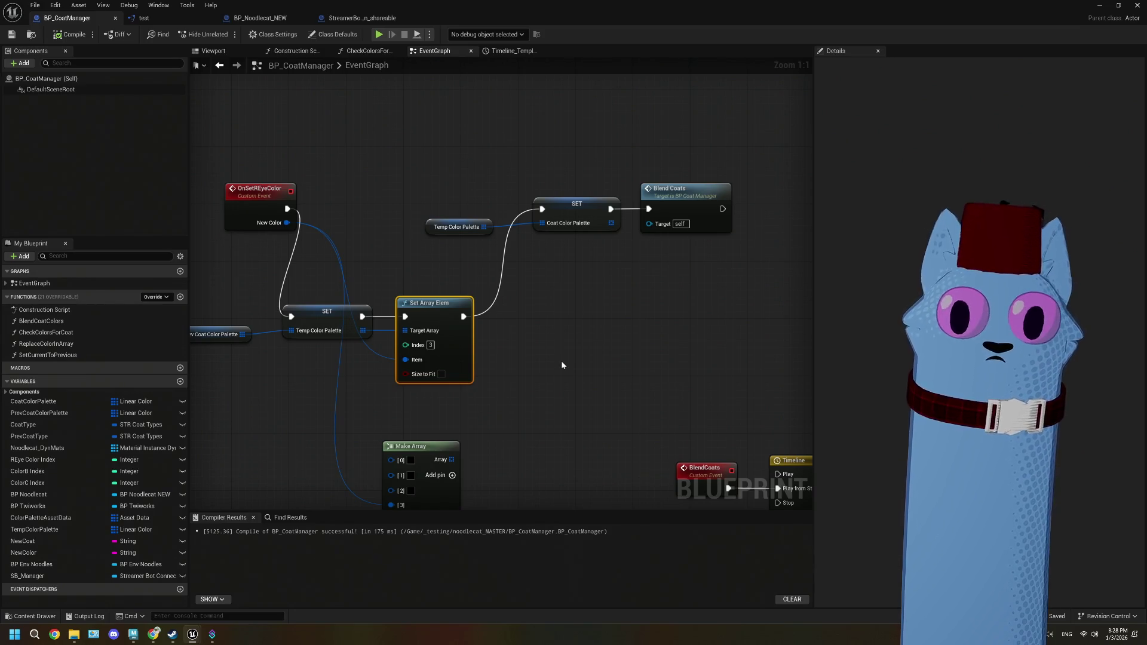
pyautogui.moveTo(562, 364); pyautogui.dragTo(742, 381)
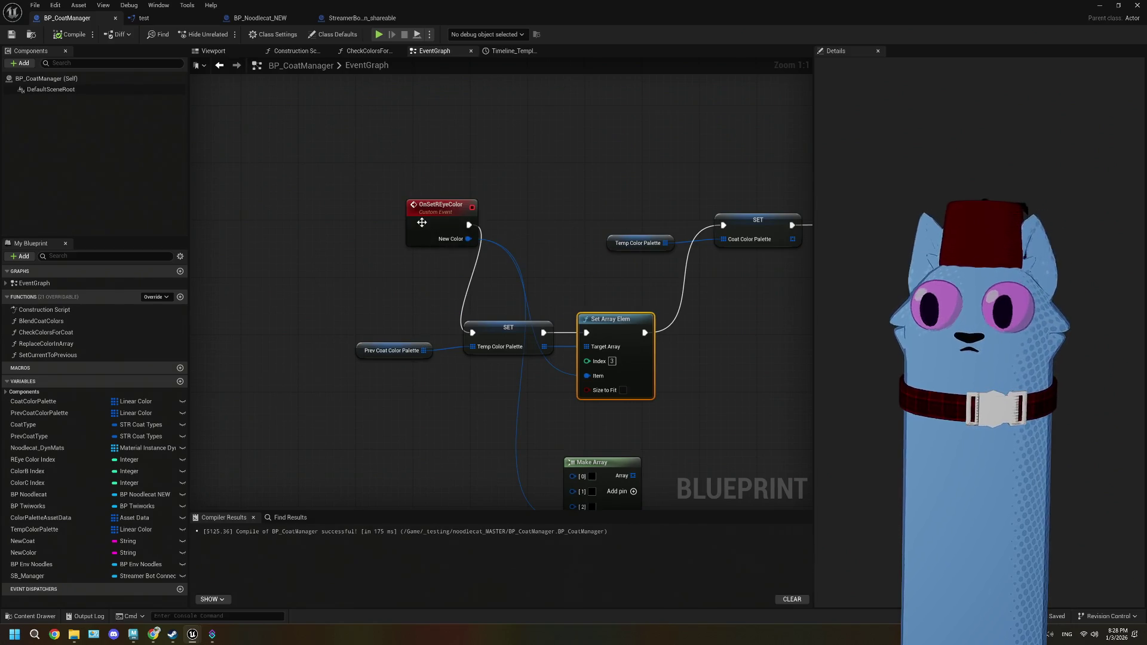
pyautogui.moveTo(422, 222); pyautogui.dragTo(310, 223)
pyautogui.moveTo(441, 373)
pyautogui.mouseDown()
pyautogui.moveTo(405, 387)
pyautogui.moveTo(349, 380)
pyautogui.mouseUp()
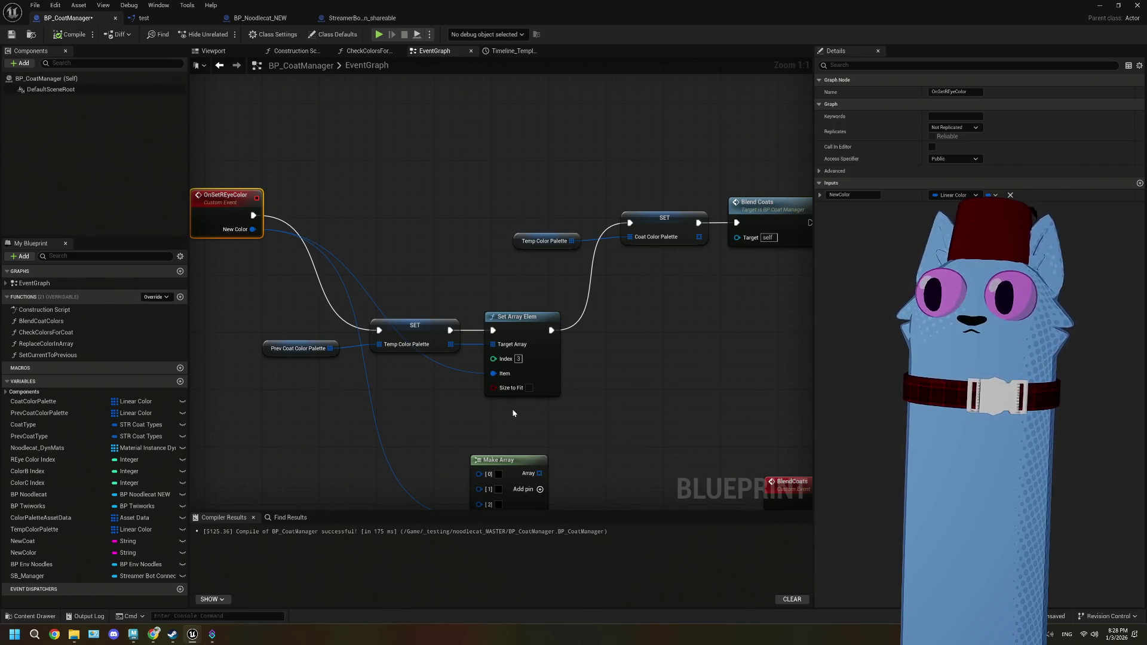
# - Box-select and delete the Prev Coat Color Palette, SET and Set Array Elem nodes
pyautogui.moveTo(302, 307); pyautogui.dragTo(519, 412)
pyautogui.keyDown('ctrl'); pyautogui.click(538, 241); pyautogui.keyUp('ctrl')
pyautogui.press('Delete')
pyautogui.moveTo(478, 358)
pyautogui.mouseDown()
pyautogui.moveTo(471, 307)
pyautogui.moveTo(486, 364)
pyautogui.mouseUp()
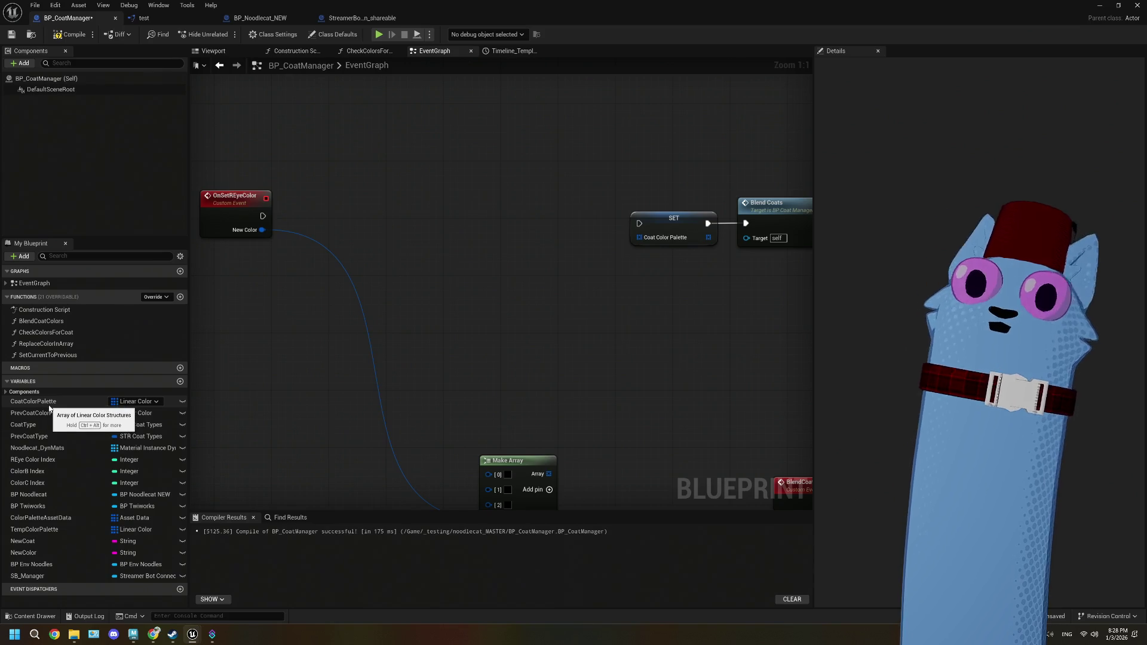
# - Try a PrevCoatColorPalette setter and a Set Current to Previous call, then undo those changes
pyautogui.moveTo(40, 413)
pyautogui.mouseDown()
pyautogui.moveTo(121, 384)
pyautogui.moveTo(245, 309)
pyautogui.moveTo(323, 216)
pyautogui.mouseUp()
pyautogui.click(257, 317)
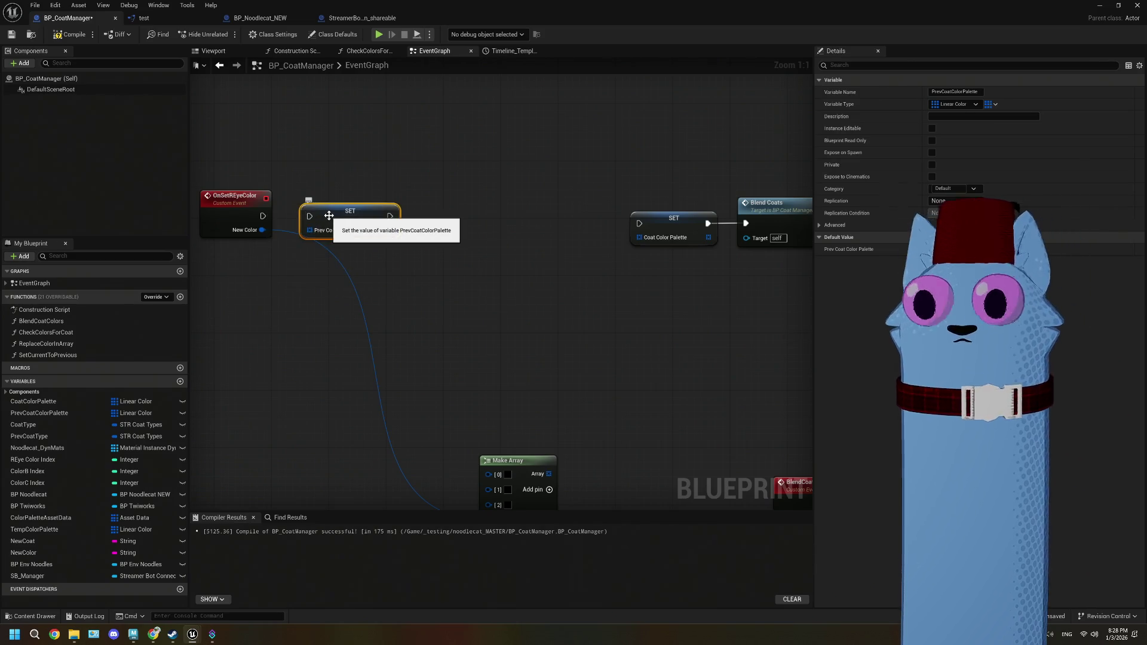
pyautogui.press('Delete')
pyautogui.moveTo(48, 355); pyautogui.dragTo(325, 216)
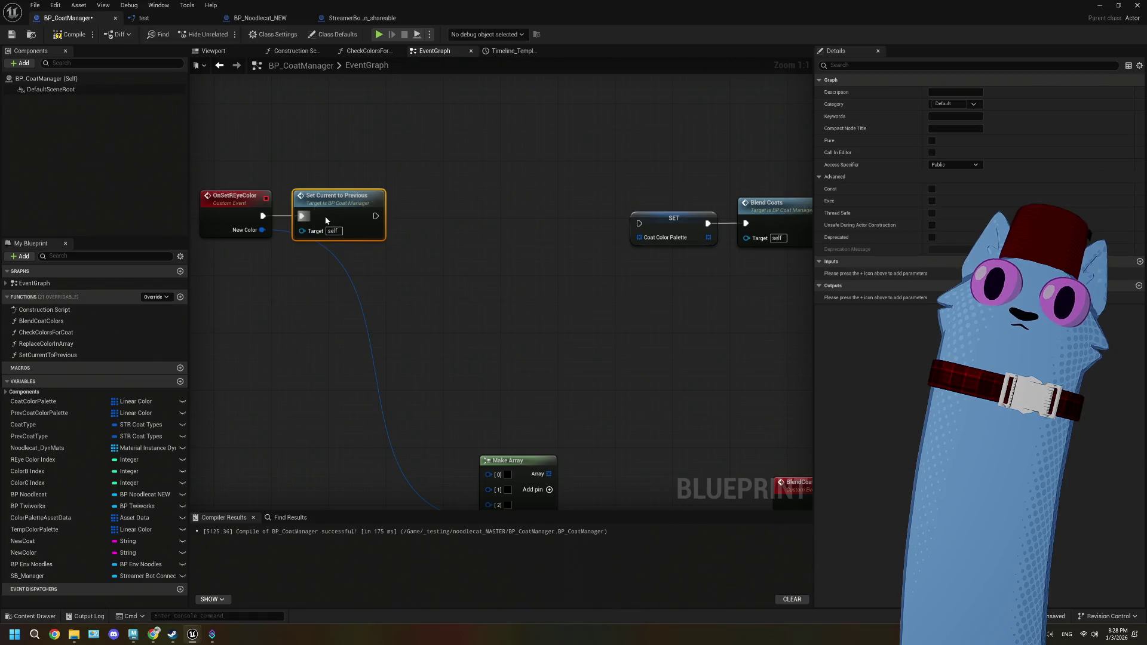
pyautogui.moveTo(418, 284); pyautogui.dragTo(335, 281)
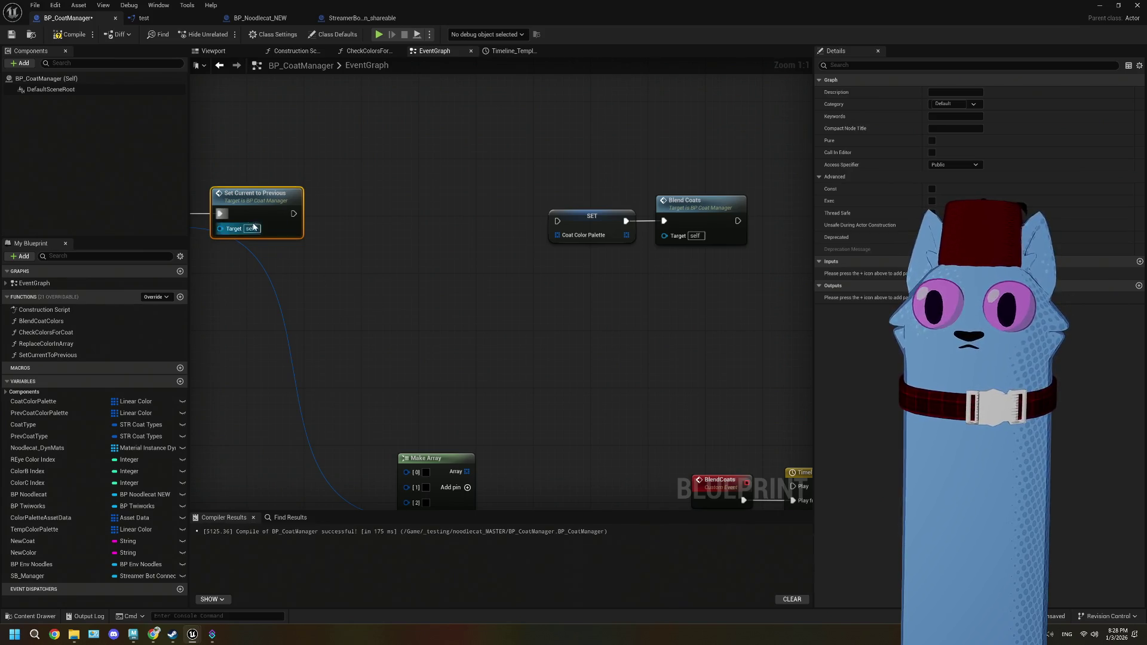
pyautogui.click(367, 326)
pyautogui.hotkey('ctrl', 'z')
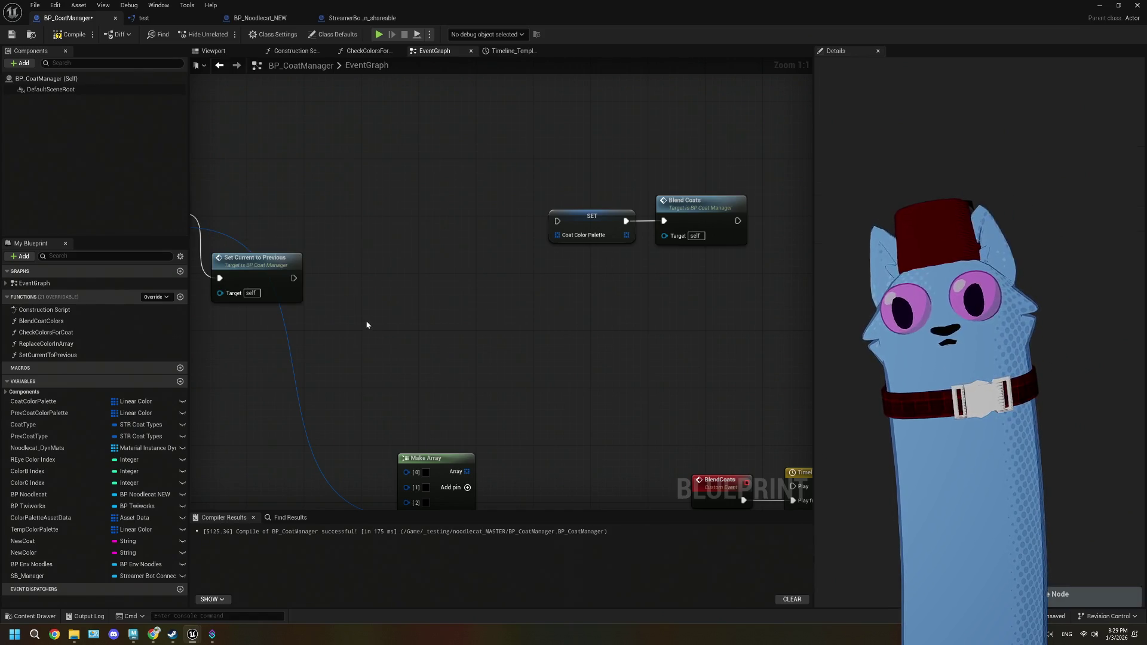
pyautogui.hotkey('ctrl', 'z')
pyautogui.hotkey('ctrl', 'z')
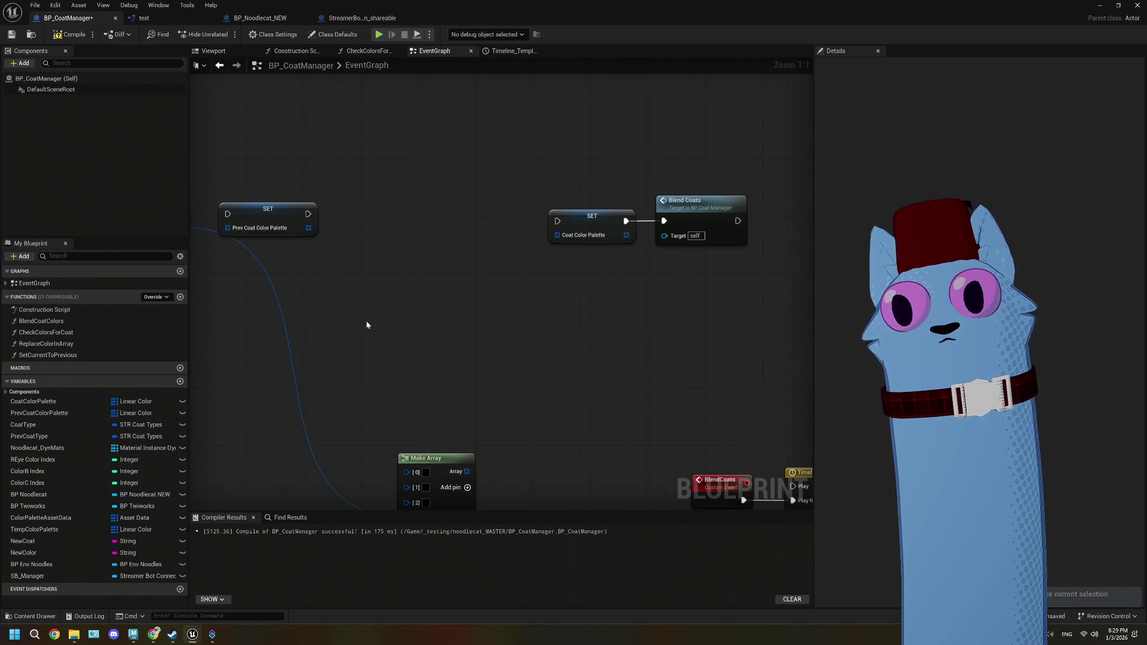
pyautogui.hotkey('ctrl', 'z')
pyautogui.hotkey('ctrl', 'z')
pyautogui.hotkey('ctrl', 'z')
pyautogui.hotkey('ctrl', 'z')
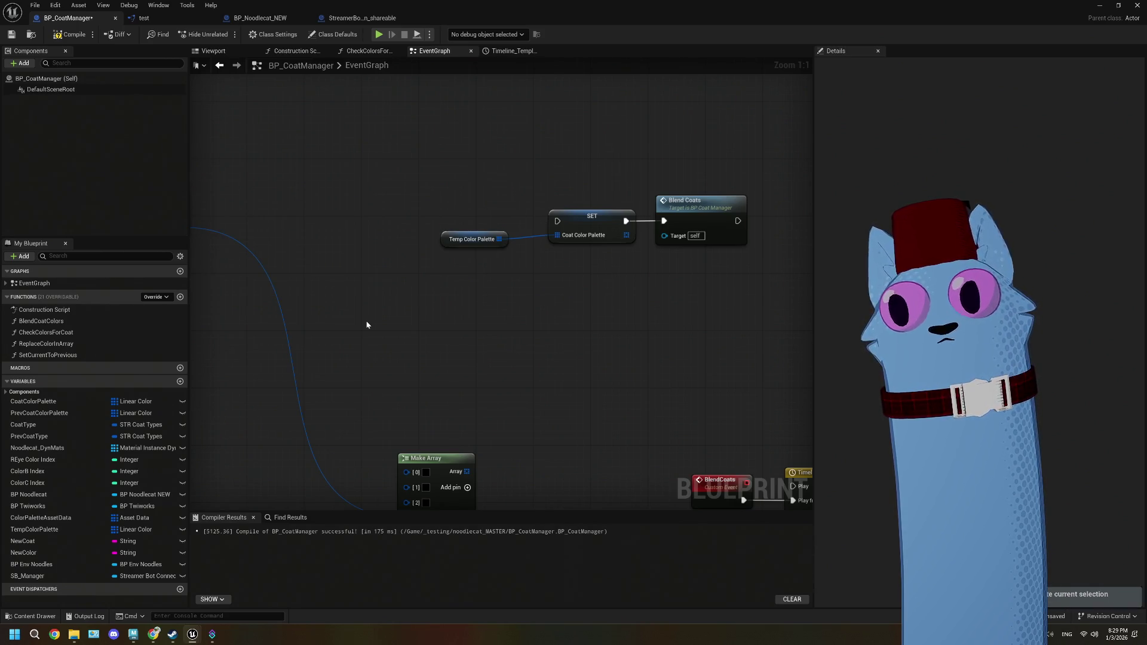
# - Add a wired Set Current to Previous node after OnSetREyeColor and compile and save BP_CoatManager
pyautogui.moveTo(337, 232); pyautogui.dragTo(413, 224)
pyautogui.write('set cu')
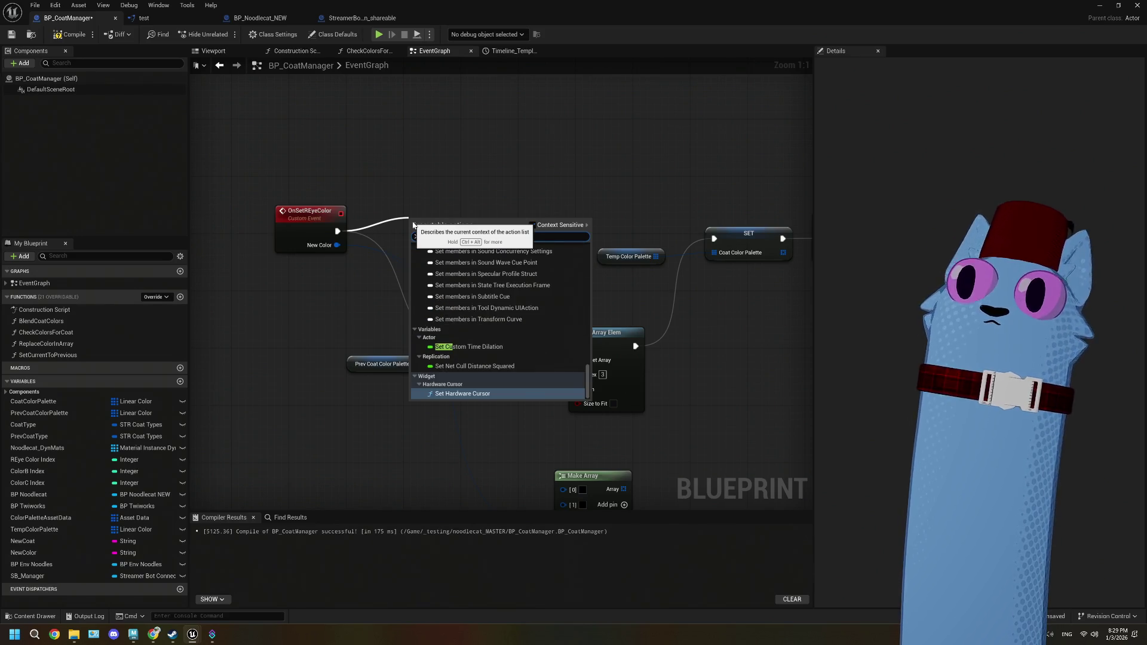
pyautogui.write('rr')
pyautogui.click(487, 269)
pyautogui.moveTo(452, 233); pyautogui.dragTo(412, 233)
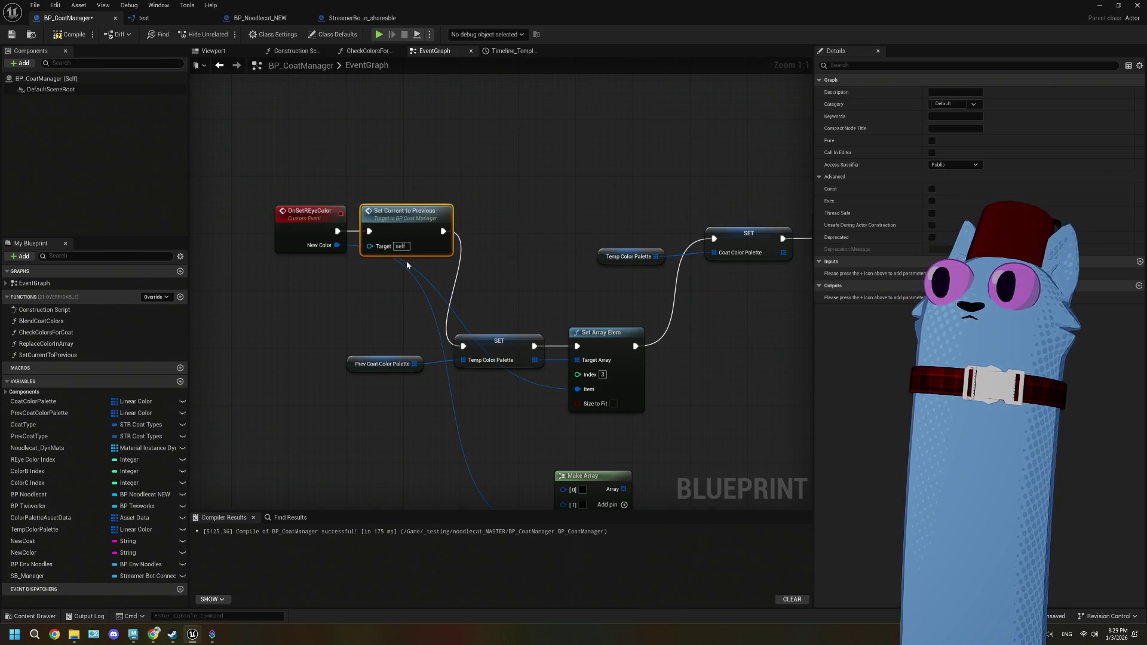
pyautogui.click(17, 37)
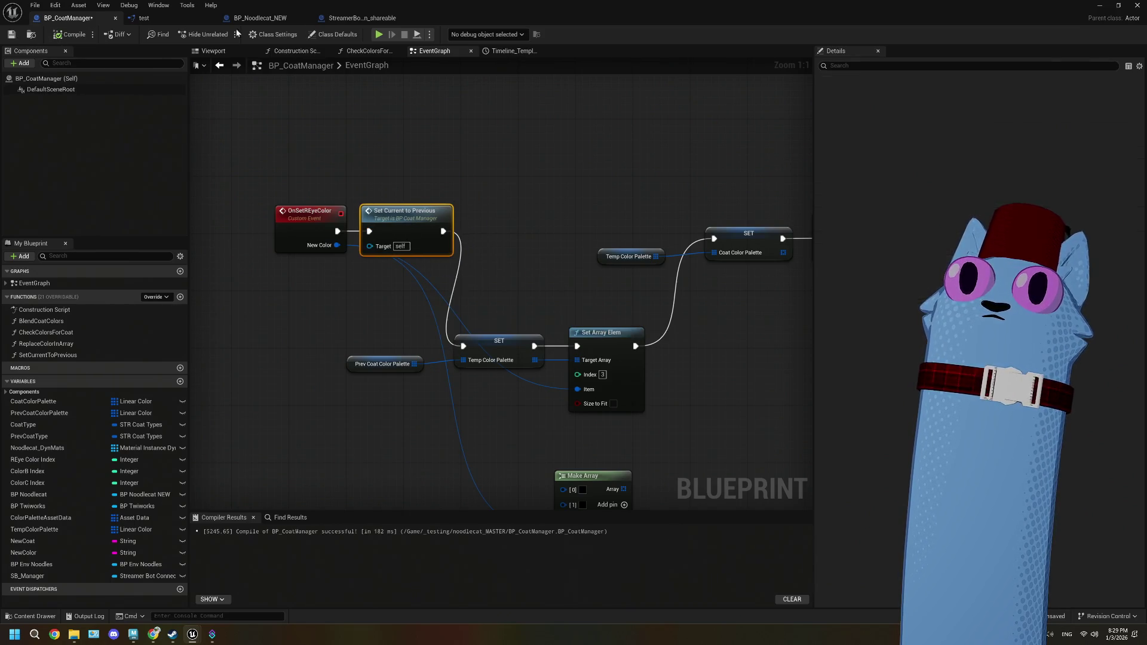
pyautogui.click(1099, 6)
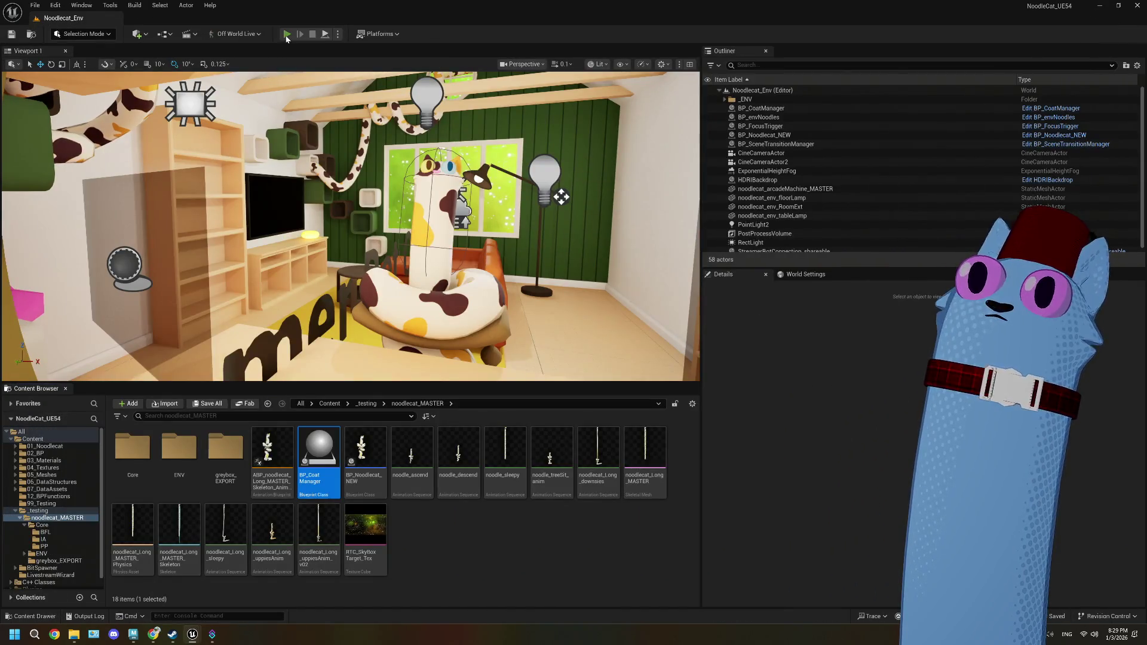
# - Play the Noodlecat_Env level to confirm the red eye, stop, and reopen BP_CoatManager
pyautogui.click(324, 170)
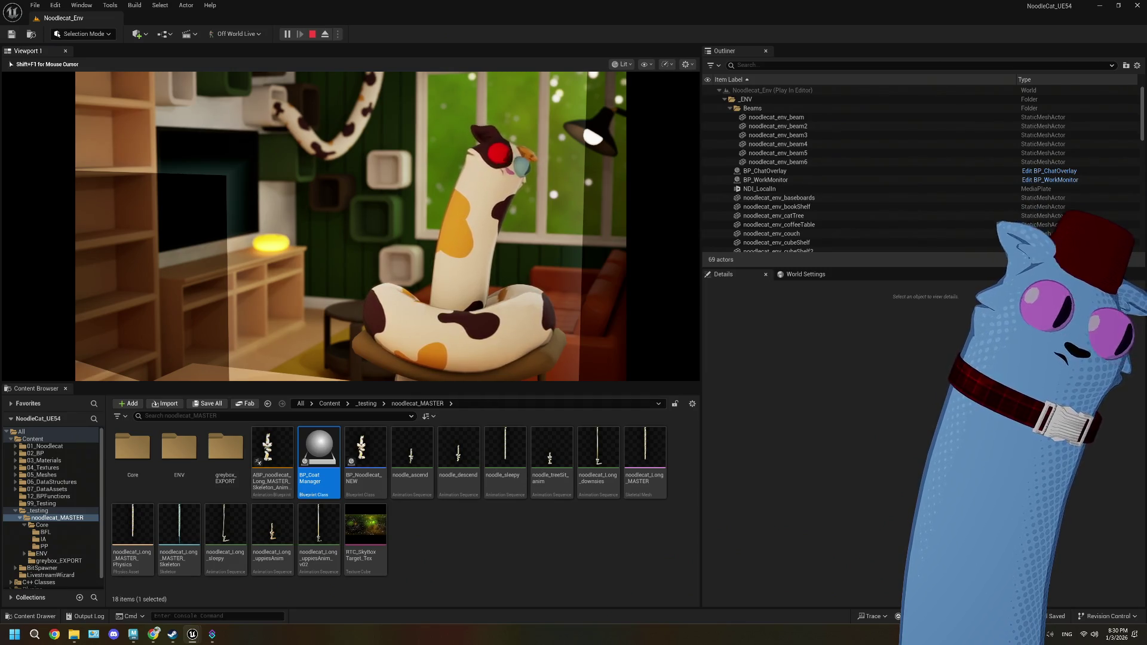
pyautogui.press('Escape')
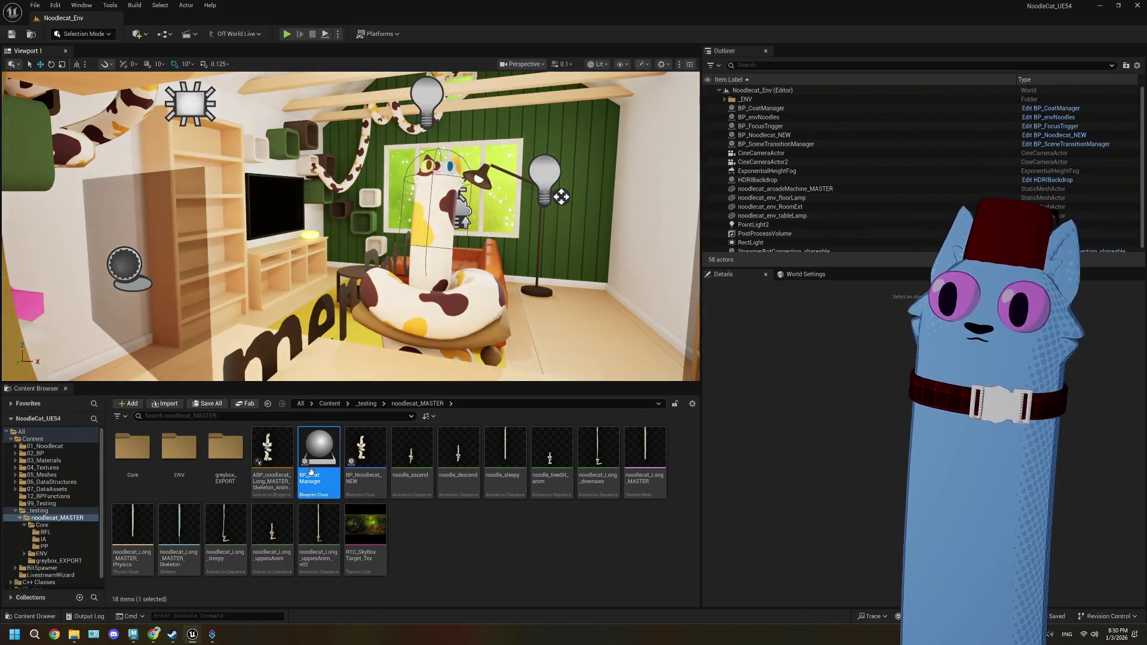
pyautogui.doubleClick(310, 472)
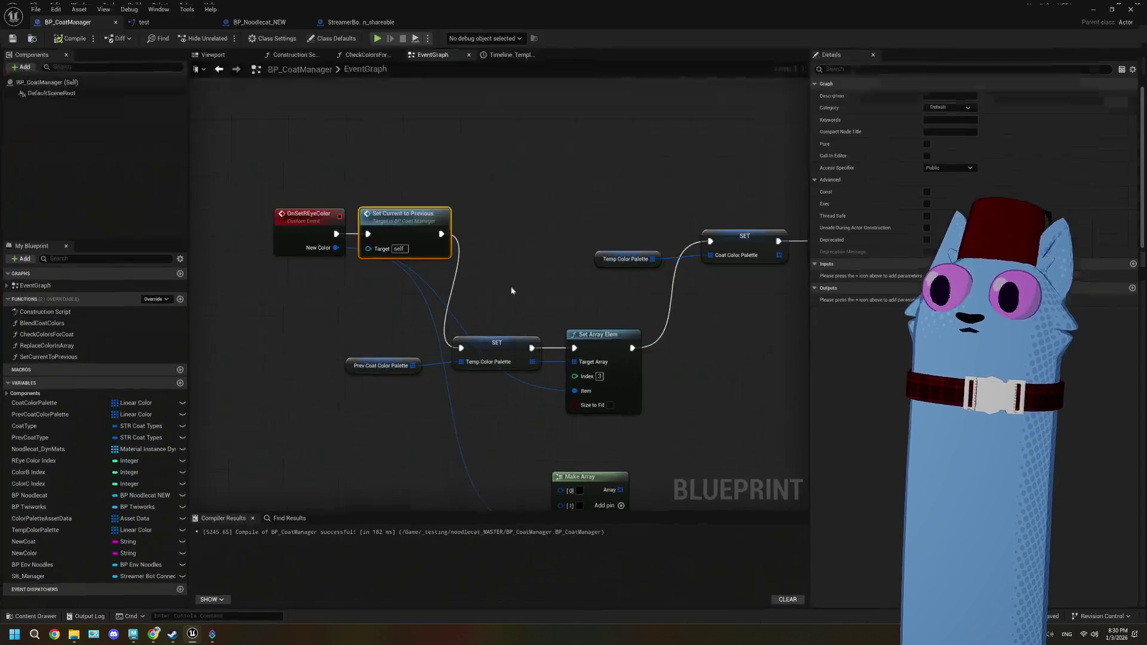
# - Bring the OnSetREyeColor node and the Set REye Color group into view
pyautogui.scroll(2, 519, 291)
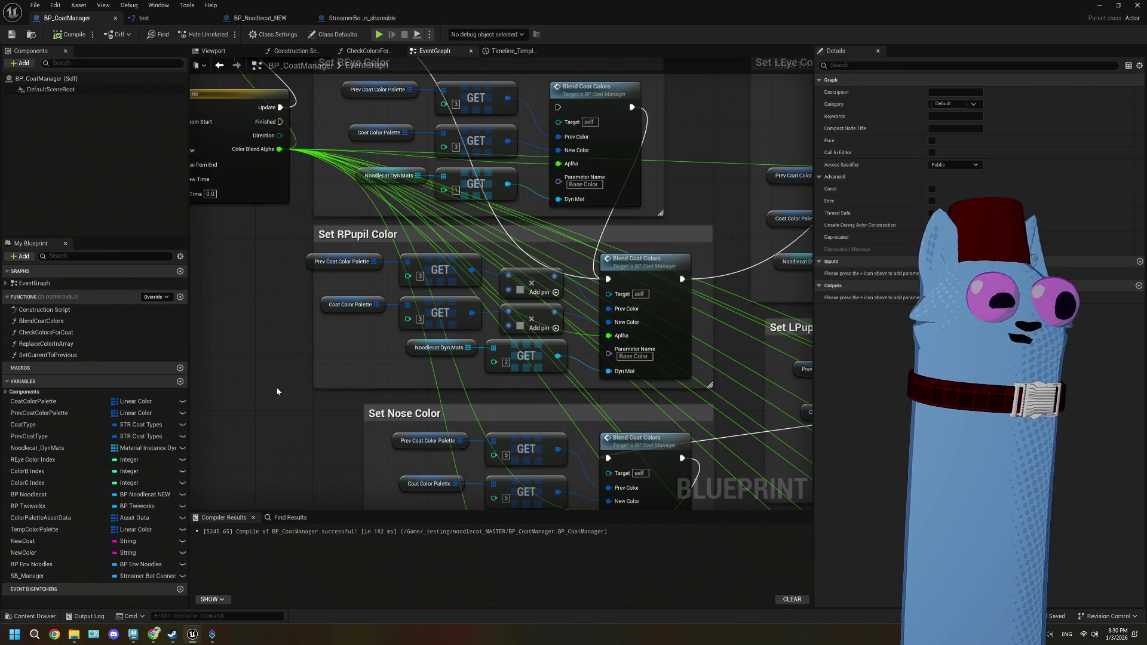
pyautogui.scroll(-4, 277, 391)
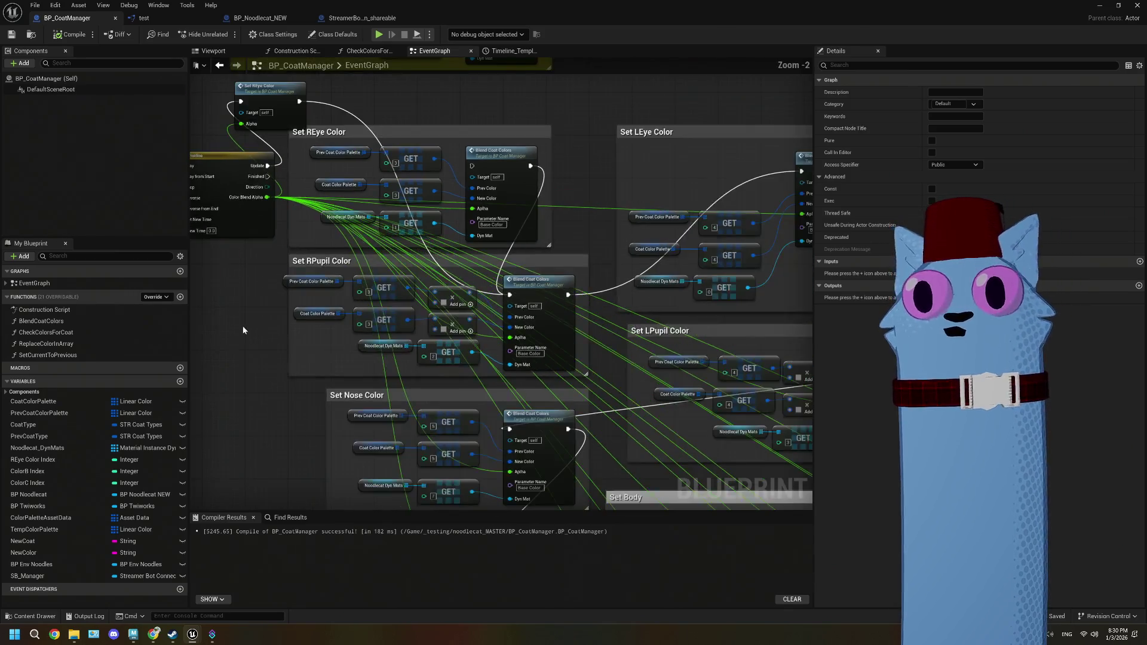
pyautogui.scroll(2, 482, 299)
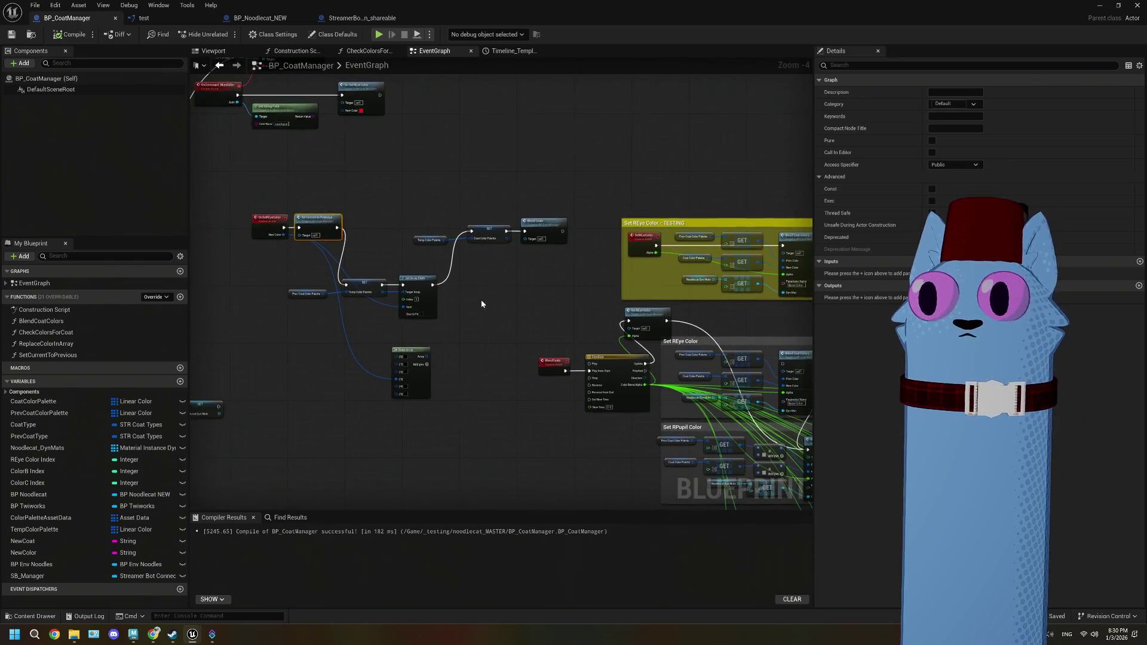
pyautogui.moveTo(482, 304)
pyautogui.mouseDown()
pyautogui.moveTo(533, 355)
pyautogui.moveTo(335, 286)
pyautogui.mouseUp()
pyautogui.click(526, 219)
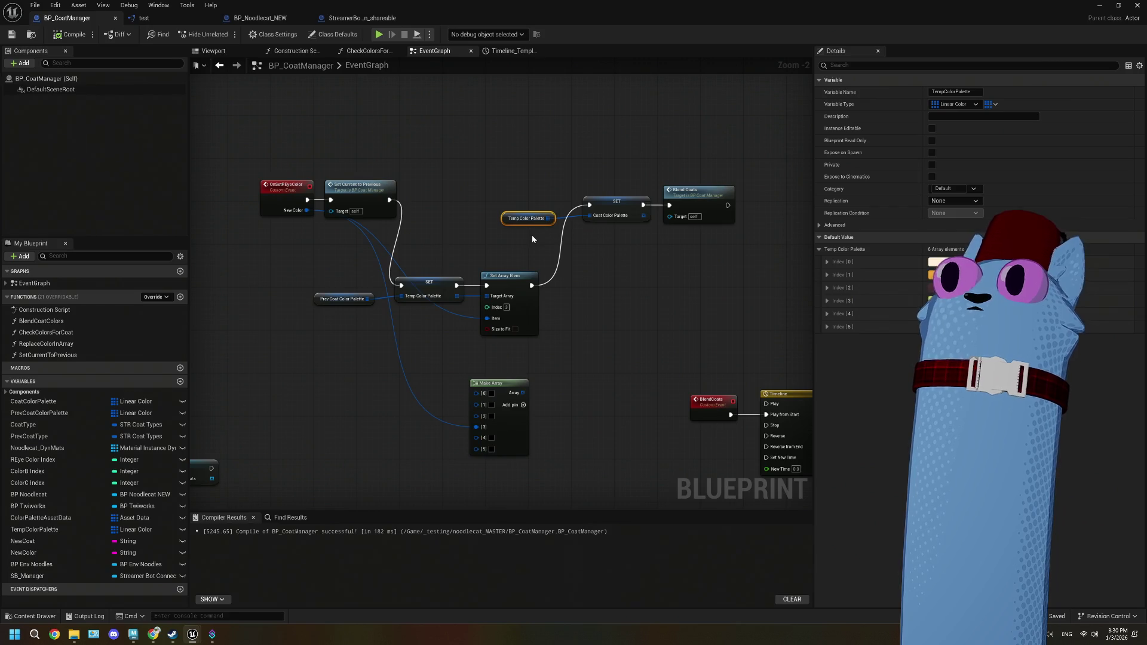
pyautogui.moveTo(580, 249); pyautogui.dragTo(483, 231)
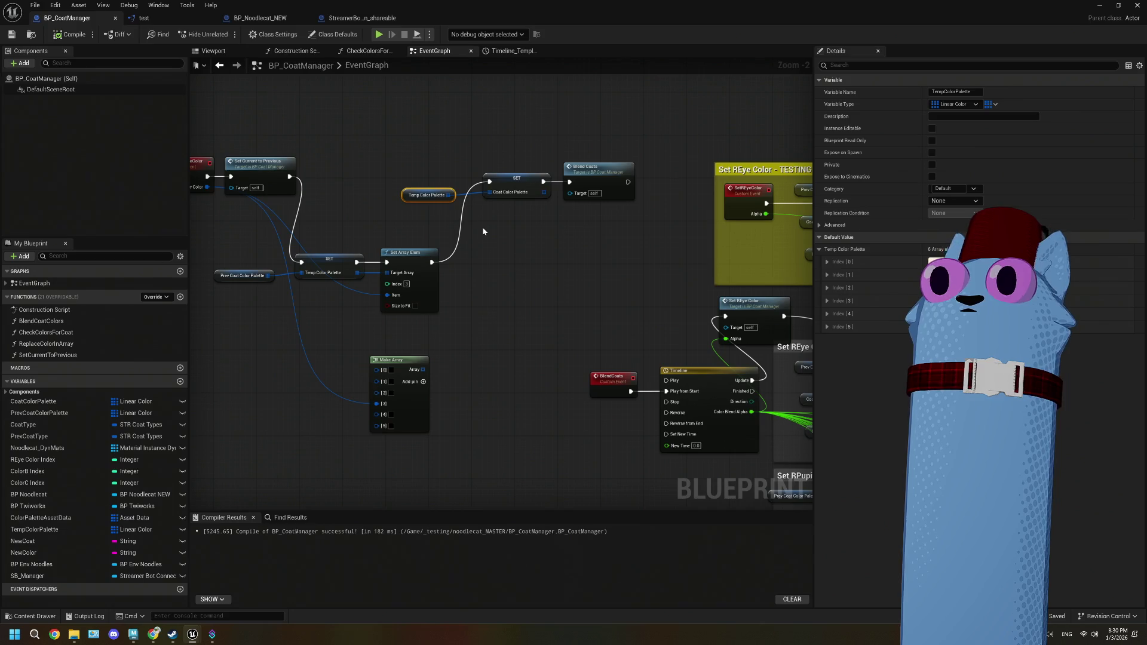
pyautogui.moveTo(490, 238); pyautogui.dragTo(543, 228)
# - Move the Temp Color Palette getter and Coat Color Palette SET into one row after Set Array Elem
pyautogui.moveTo(295, 211); pyautogui.dragTo(536, 299)
pyautogui.moveTo(493, 150)
pyautogui.mouseDown()
pyautogui.moveTo(554, 186)
pyautogui.moveTo(553, 243)
pyautogui.moveTo(478, 253)
pyautogui.moveTo(484, 299)
pyautogui.moveTo(484, 275)
pyautogui.mouseUp()
pyautogui.click(505, 281)
pyautogui.scroll(2, 481, 284)
pyautogui.click(473, 255)
pyautogui.keyDown('shift'); pyautogui.click(484, 320); pyautogui.keyUp('shift')
pyautogui.click(565, 330)
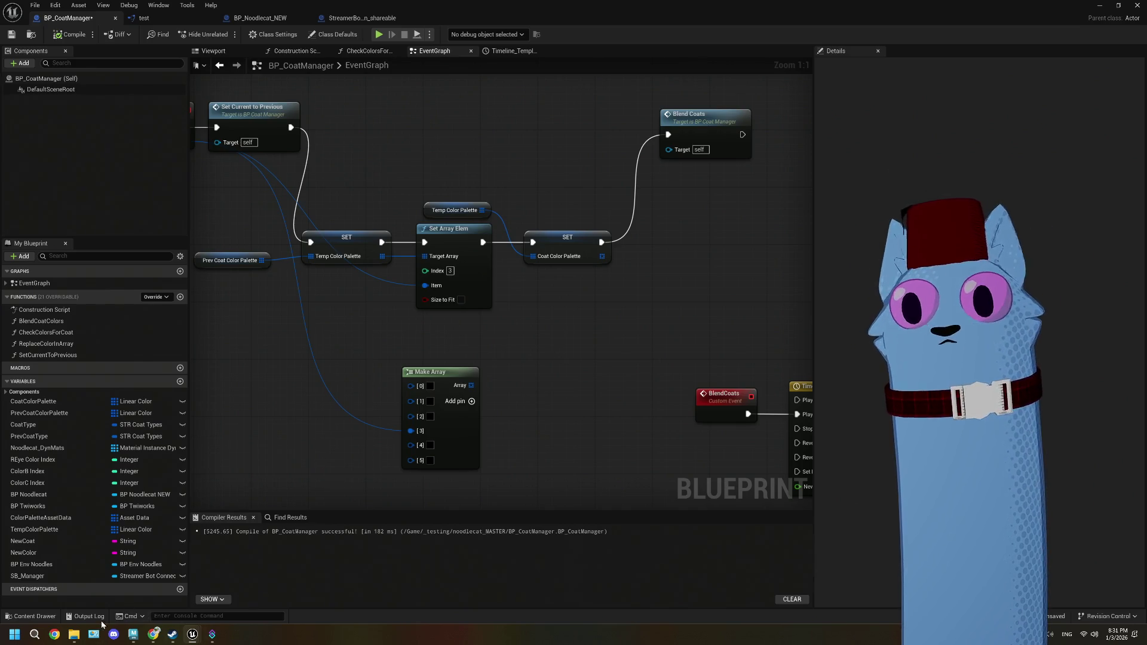
pyautogui.click(39, 640)
# - Open Notepad, replace the old note with the heading '6 colors', then switch to BP_Noodlecat_NEW's mesh component
pyautogui.write('no')
pyautogui.press('Return')
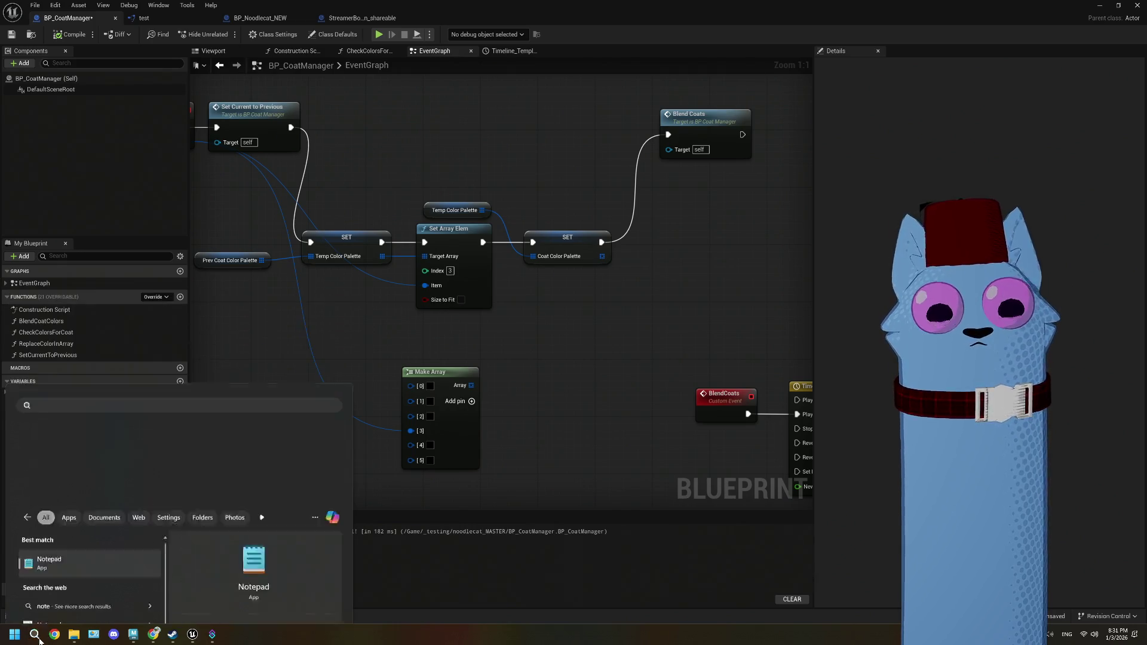
pyautogui.hotkey('ctrl', 'a')
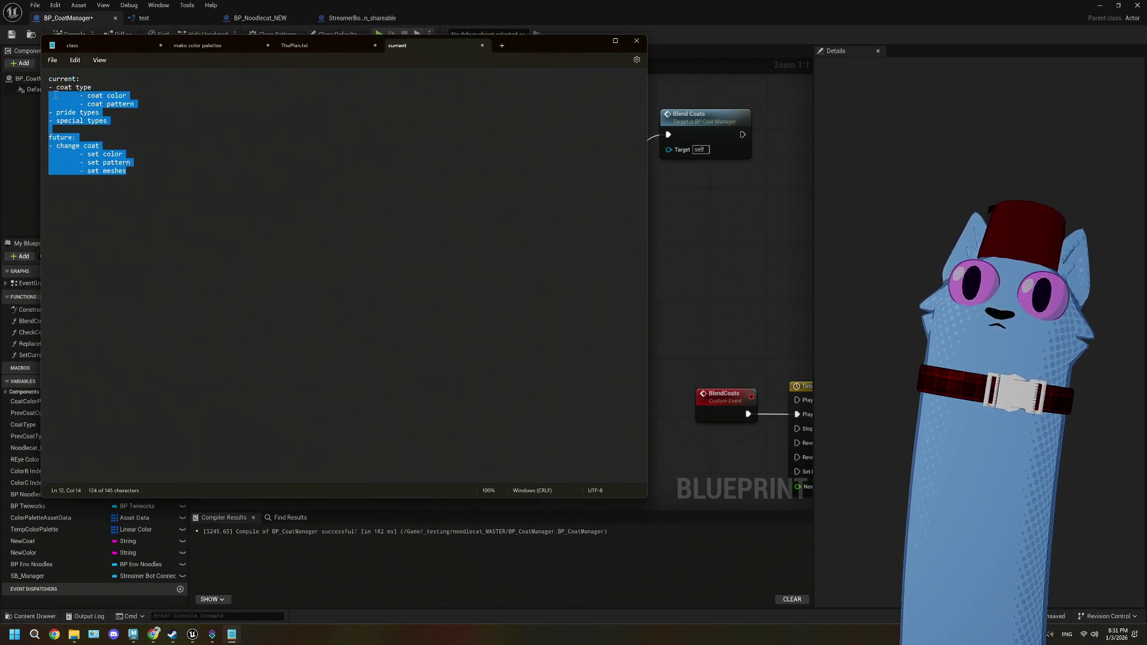
pyautogui.press('BackSpace')
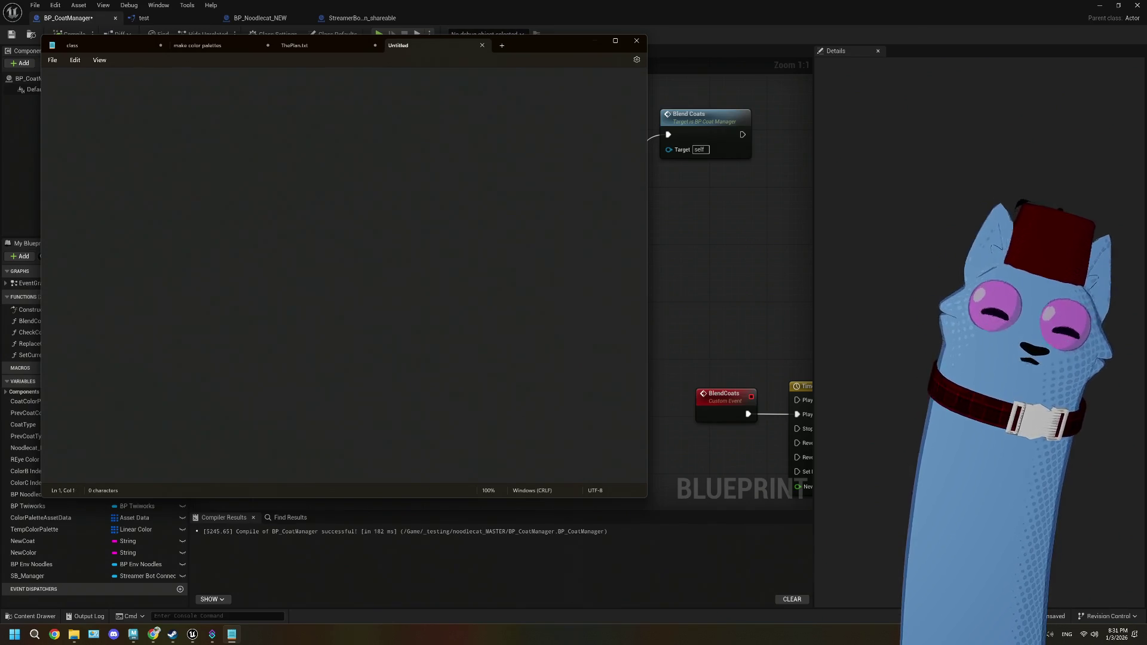
pyautogui.write('6 colors')
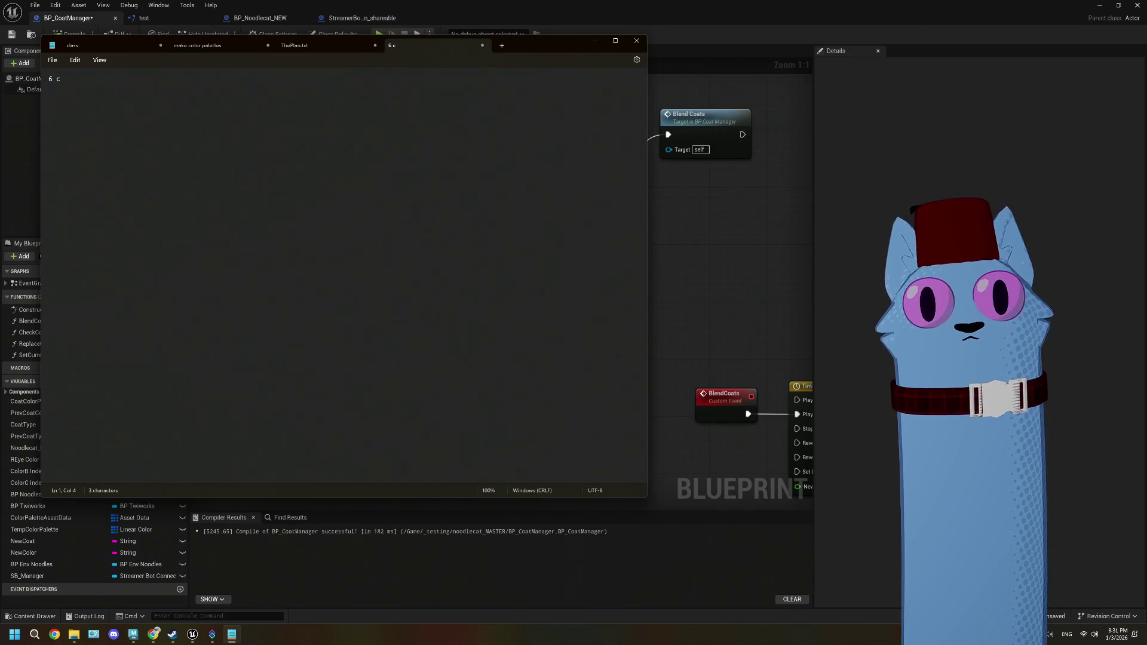
pyautogui.press('Return')
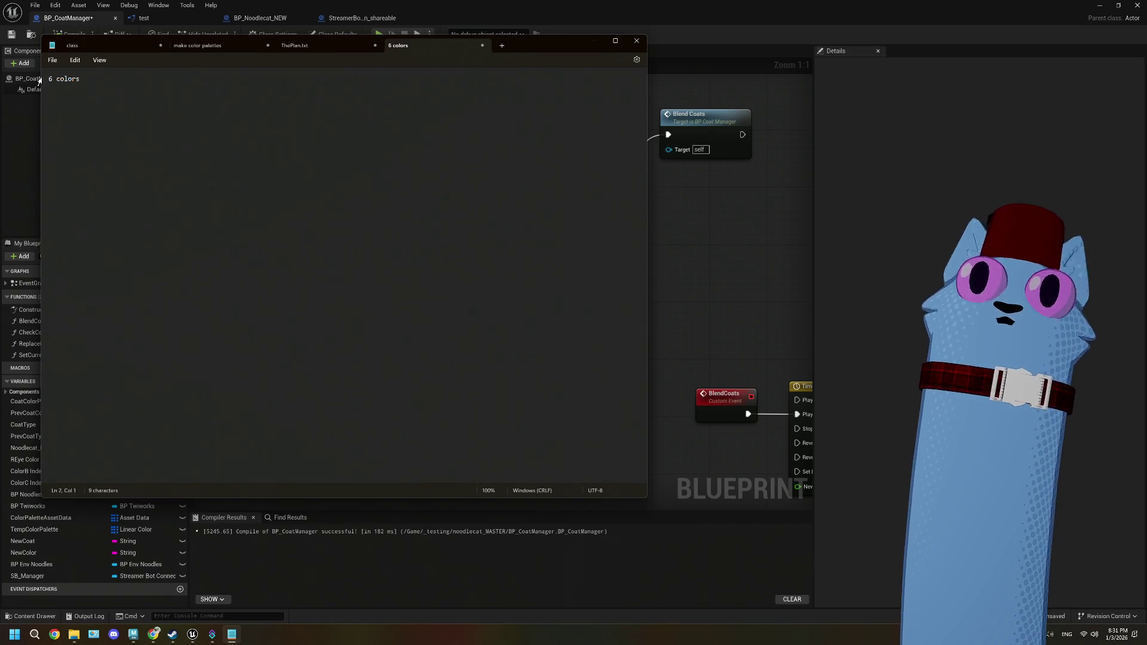
pyautogui.click(270, 21)
pyautogui.click(57, 100)
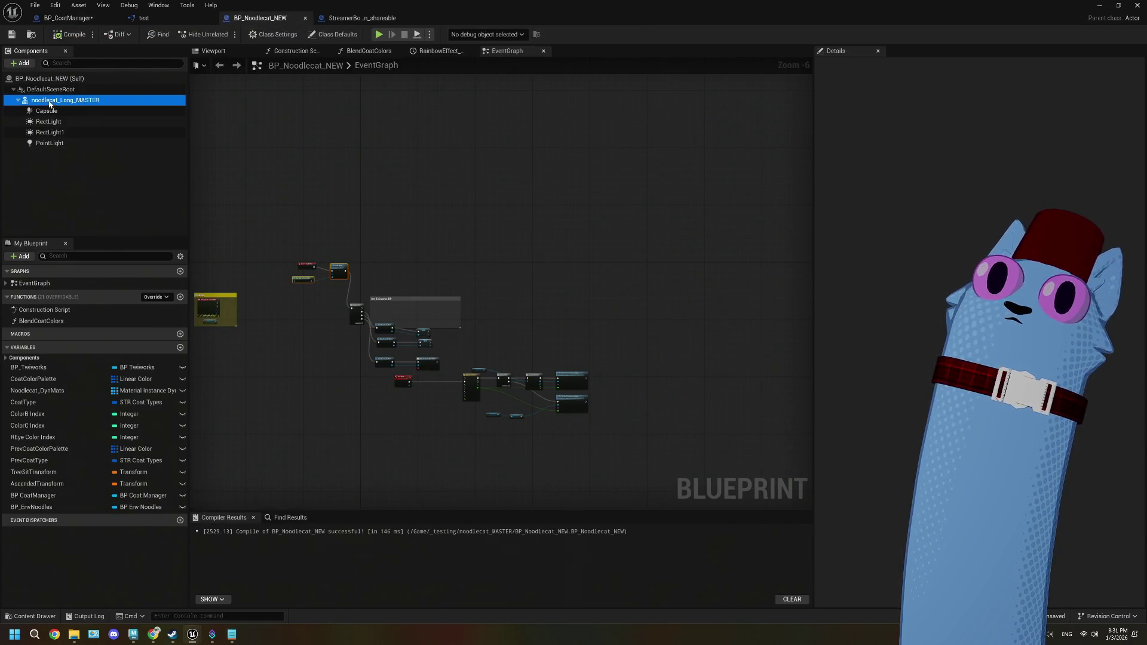
# - Look over the noodlecat_Long_MASTER mesh's eight material elements, then return to BP_CoatManager
pyautogui.scroll(2, 855, 418)
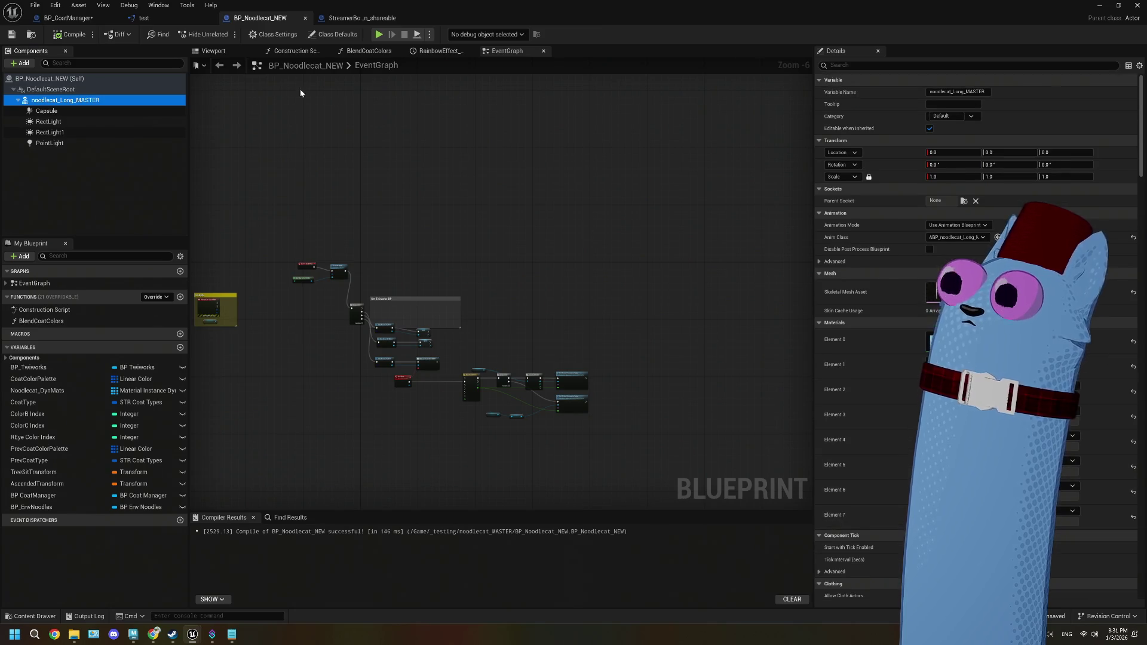
pyautogui.scroll(-2, 889, 471)
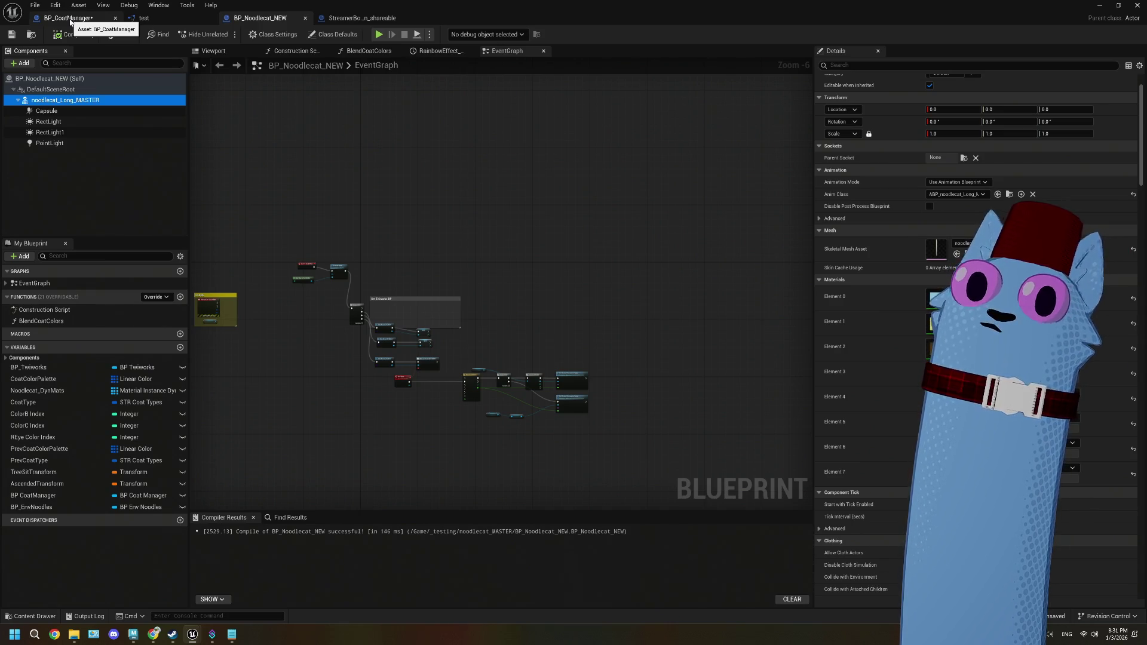
pyautogui.click(70, 22)
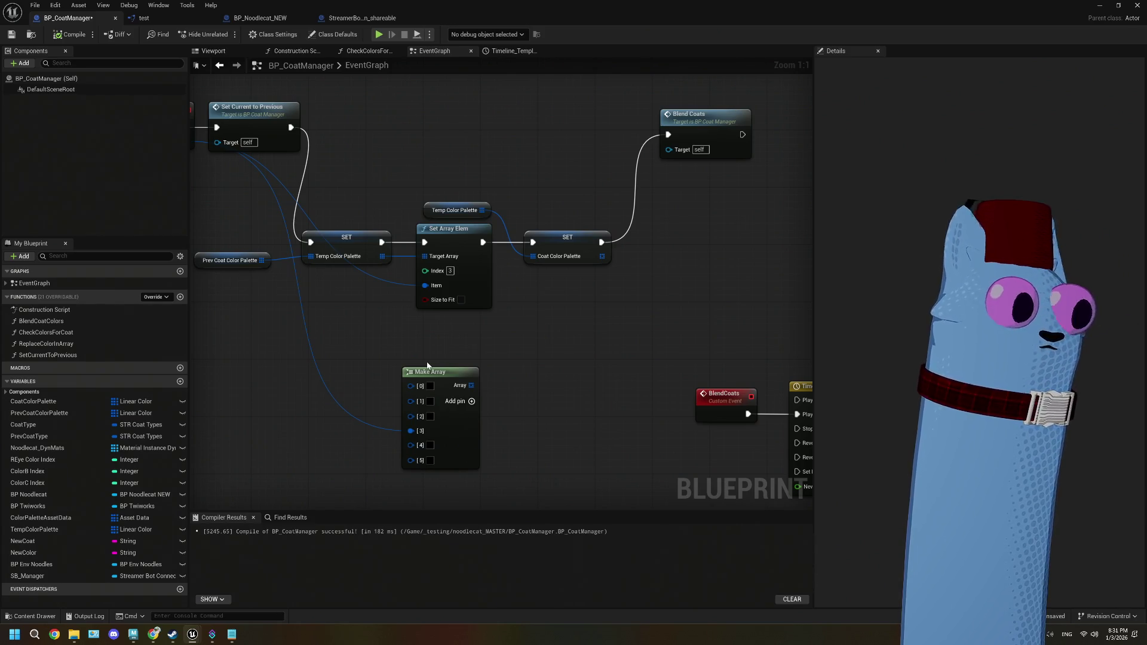
# - Delete the unused Make Array node
pyautogui.moveTo(562, 429)
pyautogui.mouseDown()
pyautogui.moveTo(507, 366)
pyautogui.moveTo(555, 301)
pyautogui.moveTo(543, 346)
pyautogui.moveTo(493, 322)
pyautogui.mouseUp()
pyautogui.click(457, 368)
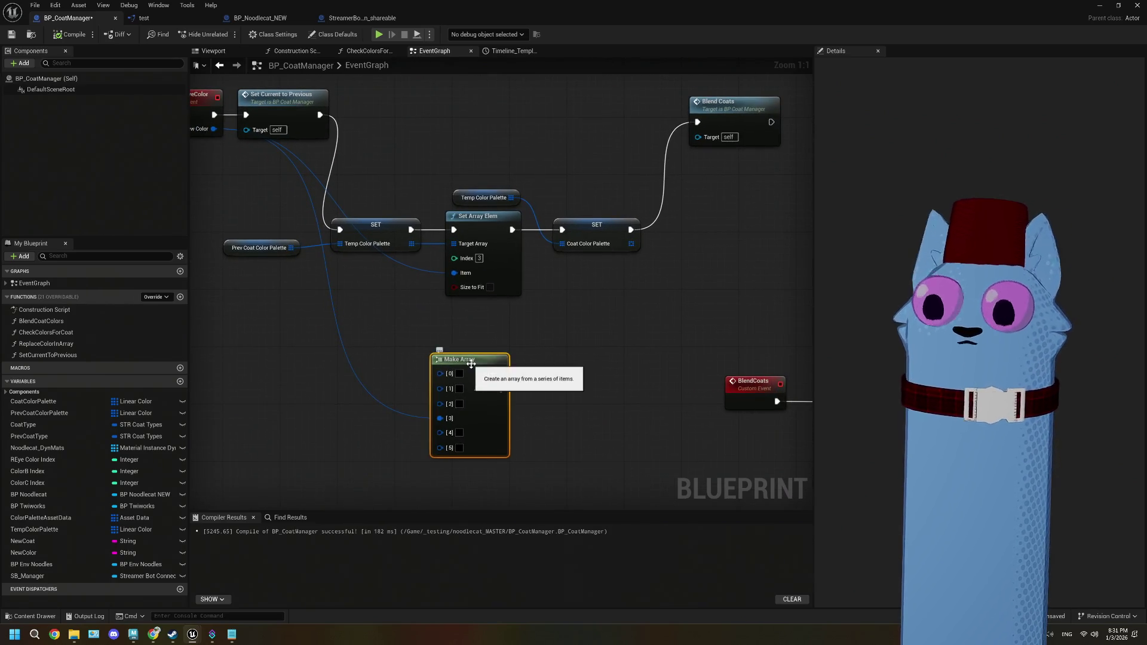
pyautogui.press('Delete')
# - Align the five palette nodes, Prev Coat Color Palette and the SET nodes in a tidy row
pyautogui.scroll(-2, 477, 362)
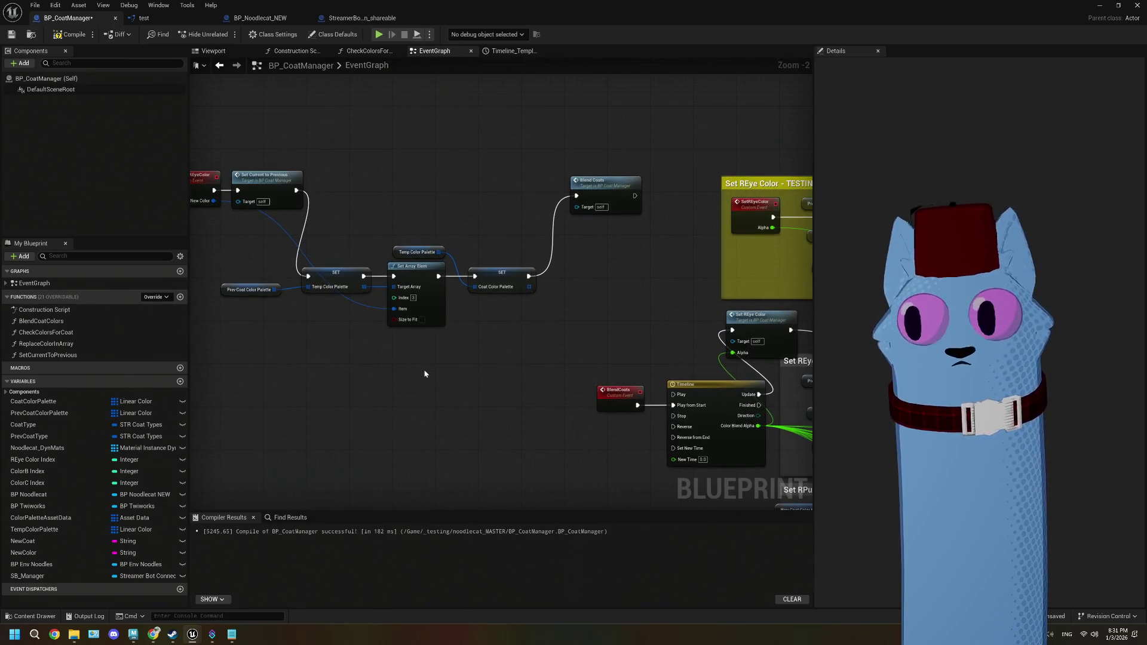
pyautogui.moveTo(259, 268); pyautogui.dragTo(515, 397)
pyautogui.moveTo(504, 290); pyautogui.dragTo(515, 295)
pyautogui.click(484, 369)
pyautogui.scroll(2, 342, 354)
pyautogui.moveTo(293, 319); pyautogui.dragTo(306, 323)
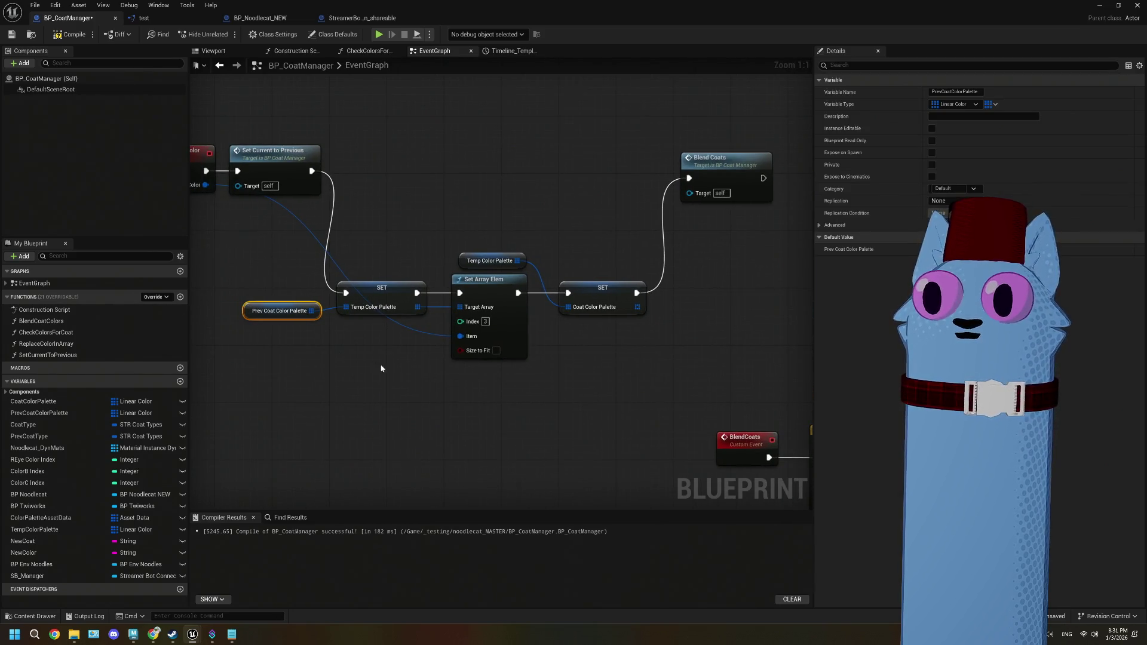
pyautogui.moveTo(364, 365); pyautogui.dragTo(281, 308)
pyautogui.moveTo(388, 291)
pyautogui.mouseDown()
pyautogui.moveTo(402, 291)
pyautogui.moveTo(392, 292)
pyautogui.mouseUp()
pyautogui.moveTo(602, 287); pyautogui.dragTo(589, 287)
pyautogui.click(522, 419)
pyautogui.scroll(-1, 518, 415)
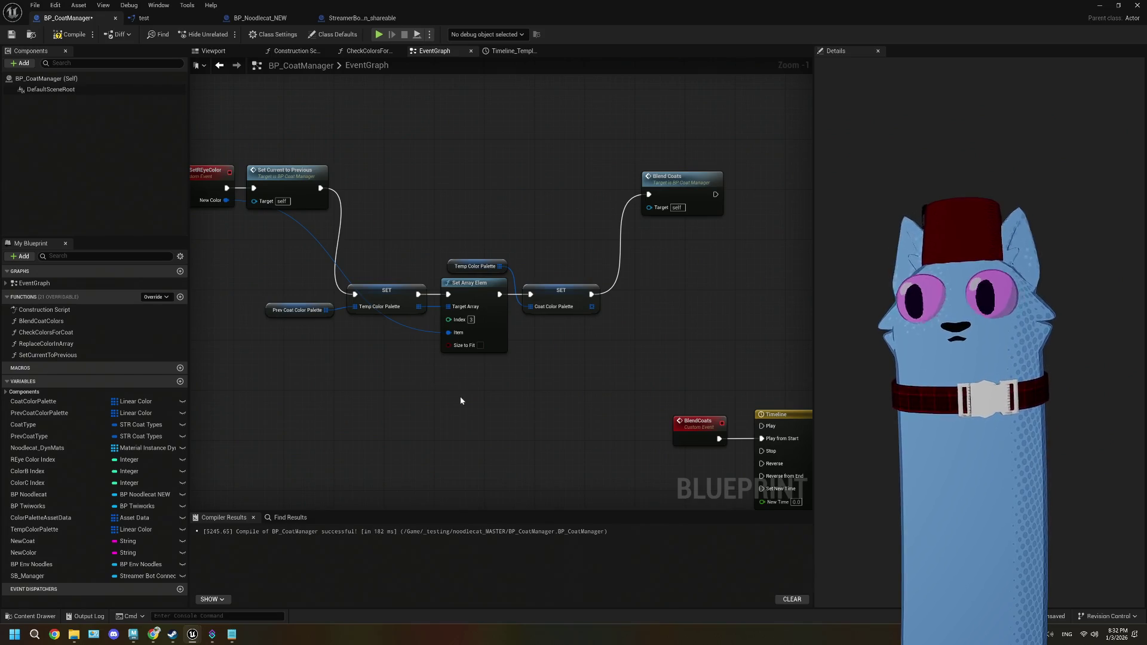
# - Pan over the colour-setting comment groups, then bring the 6 colors note back up
pyautogui.moveTo(438, 389)
pyautogui.mouseDown()
pyautogui.moveTo(428, 379)
pyautogui.moveTo(476, 377)
pyautogui.mouseUp()
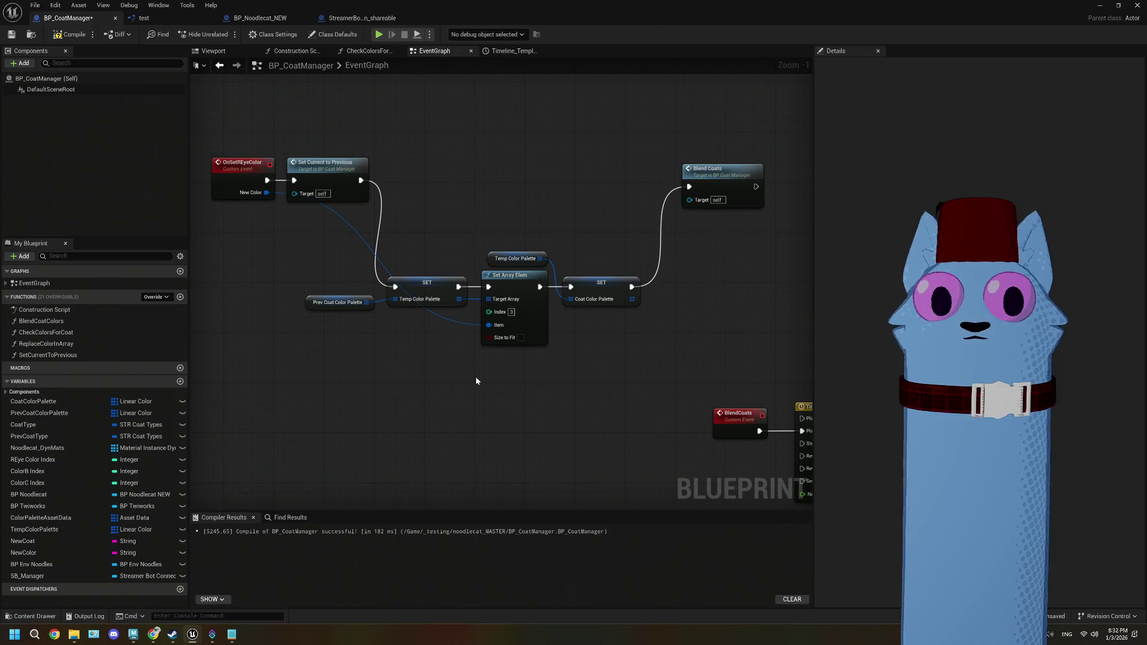
pyautogui.moveTo(476, 380); pyautogui.dragTo(493, 408)
pyautogui.scroll(-3, 494, 408)
pyautogui.scroll(2, 487, 346)
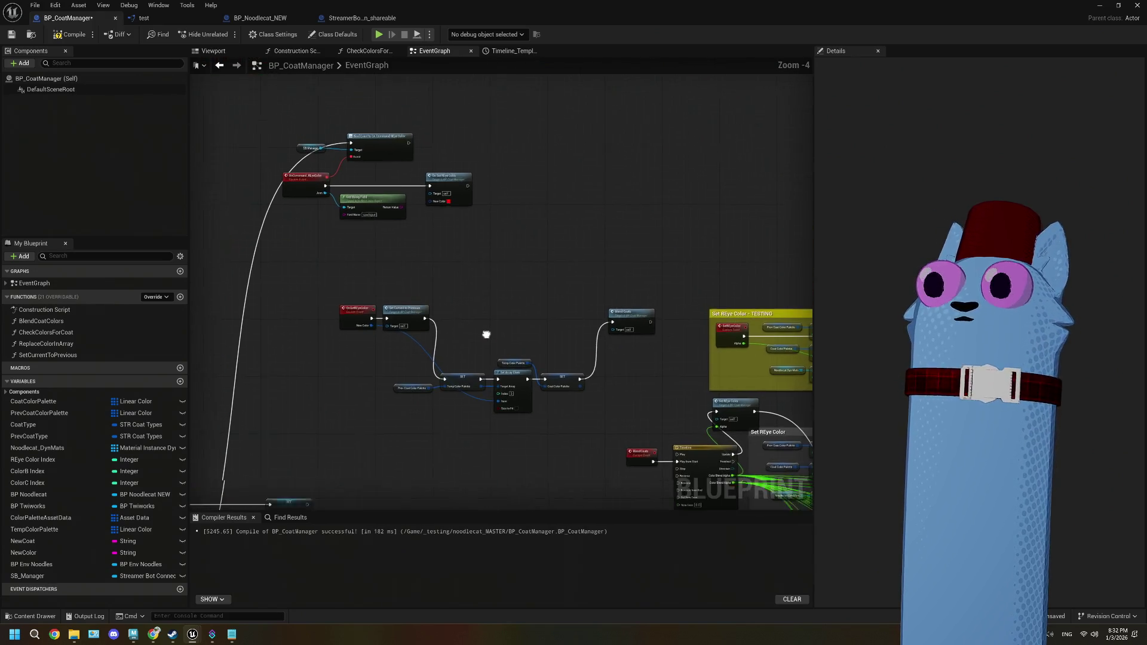
pyautogui.scroll(1, 528, 396)
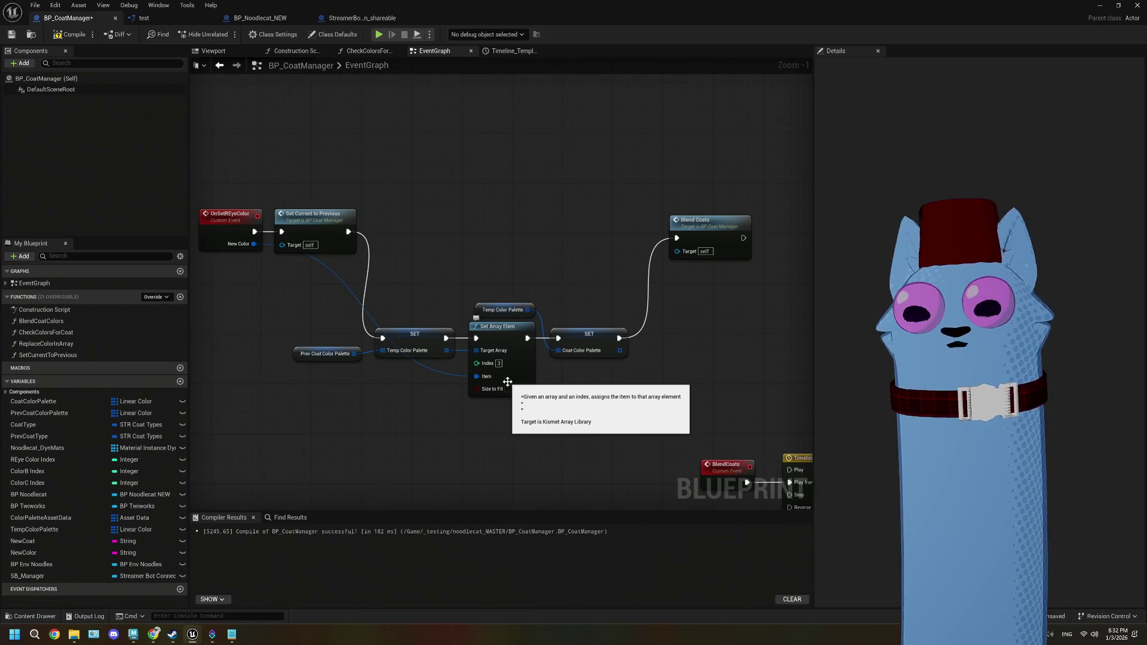
pyautogui.scroll(-1, 508, 400)
pyautogui.scroll(-1, 486, 397)
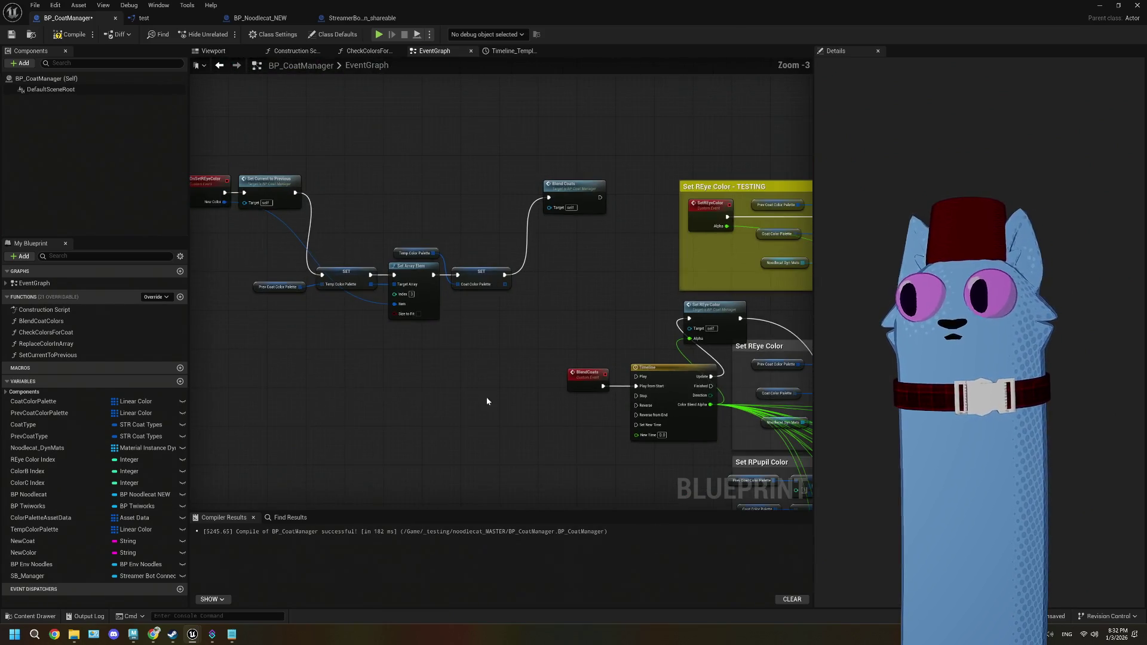
pyautogui.moveTo(520, 415)
pyautogui.mouseDown()
pyautogui.moveTo(466, 402)
pyautogui.moveTo(481, 371)
pyautogui.moveTo(405, 371)
pyautogui.moveTo(579, 420)
pyautogui.moveTo(752, 550)
pyautogui.mouseUp()
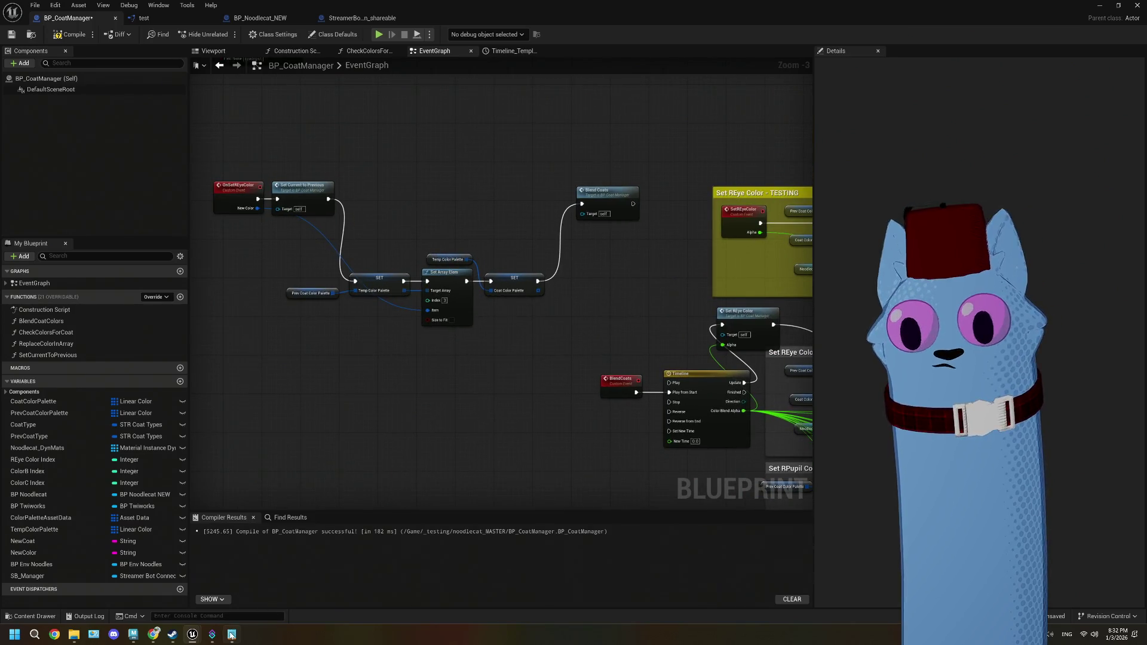
pyautogui.click(231, 635)
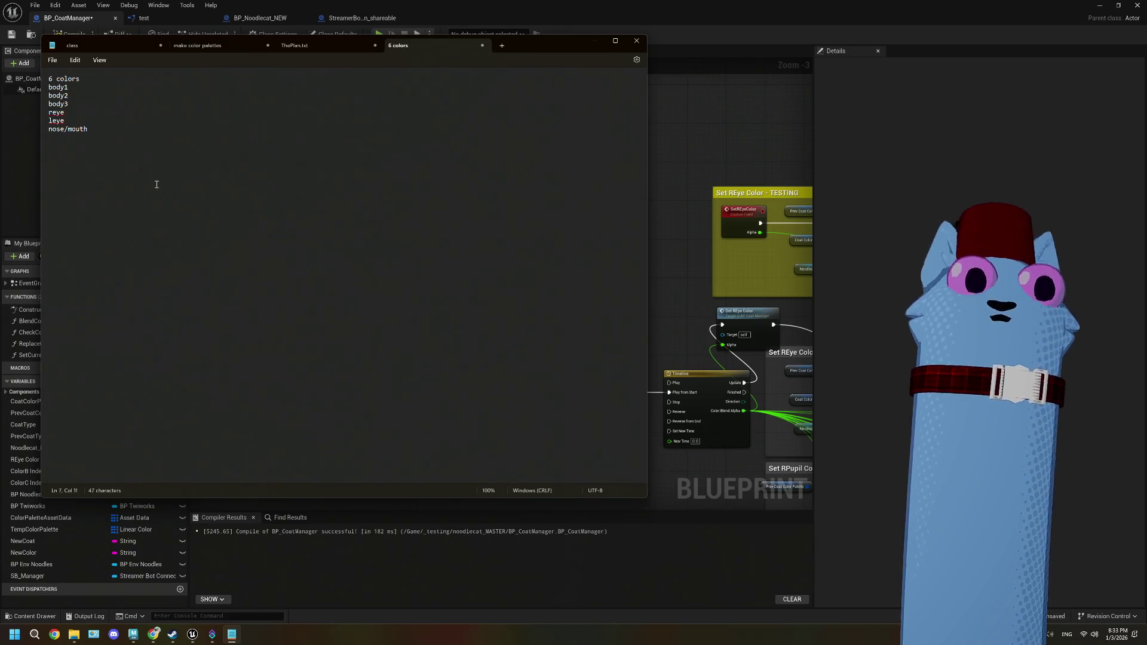
# - Paste a second copy of the six-colour list below the original
pyautogui.press('Return')
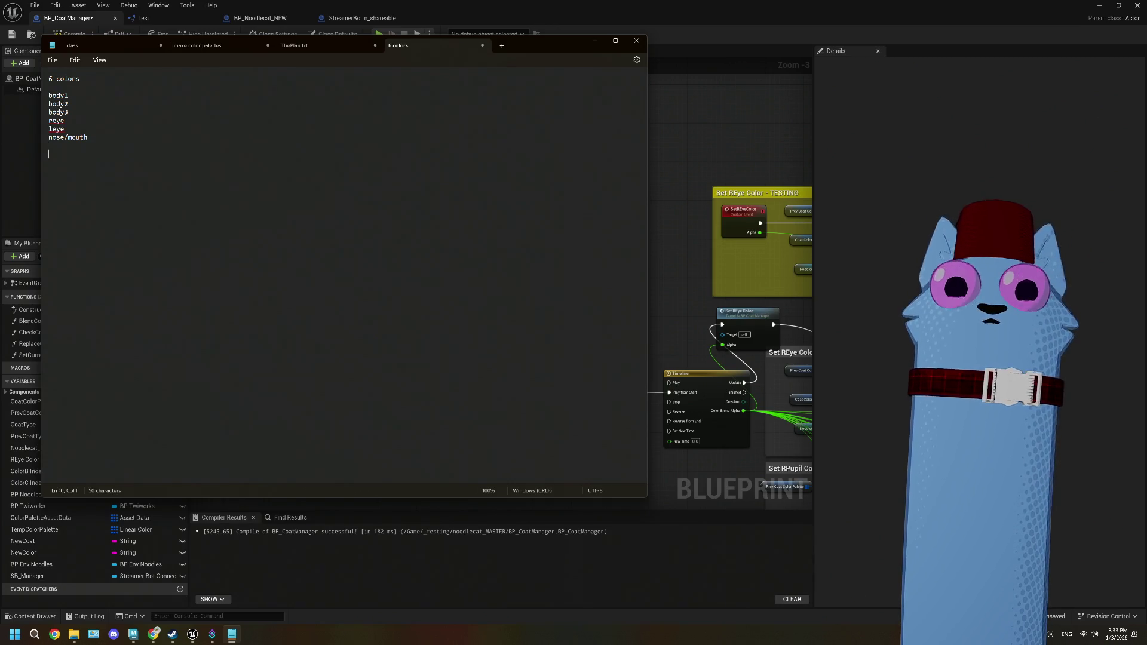
pyautogui.moveTo(103, 144); pyautogui.dragTo(37, 96)
pyautogui.hotkey('ctrl', 'c')
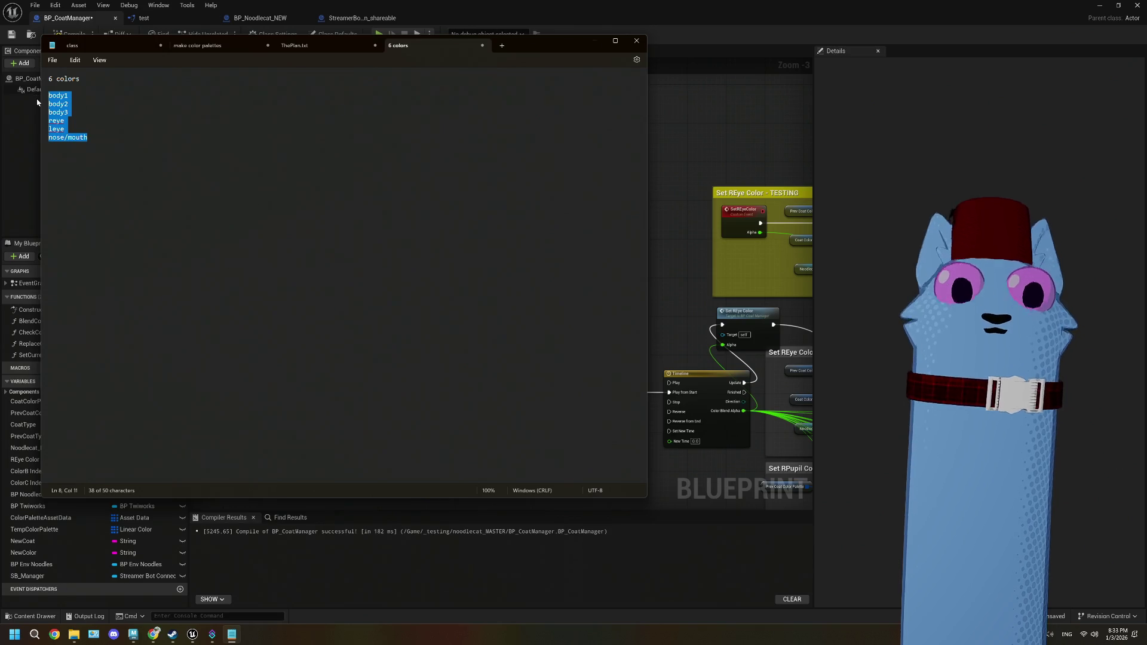
pyautogui.click(67, 164)
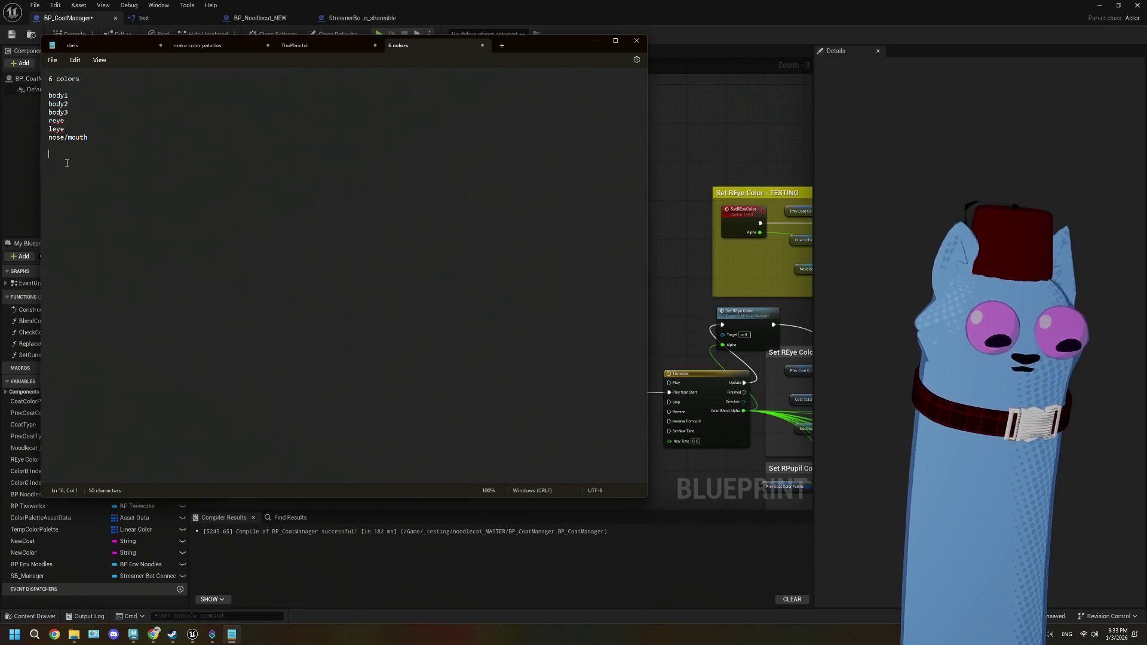
pyautogui.hotkey('ctrl', 'v')
# - Add rpupil after reye and lpupil after leye in the copied list
pyautogui.click(72, 177)
pyautogui.press('Return')
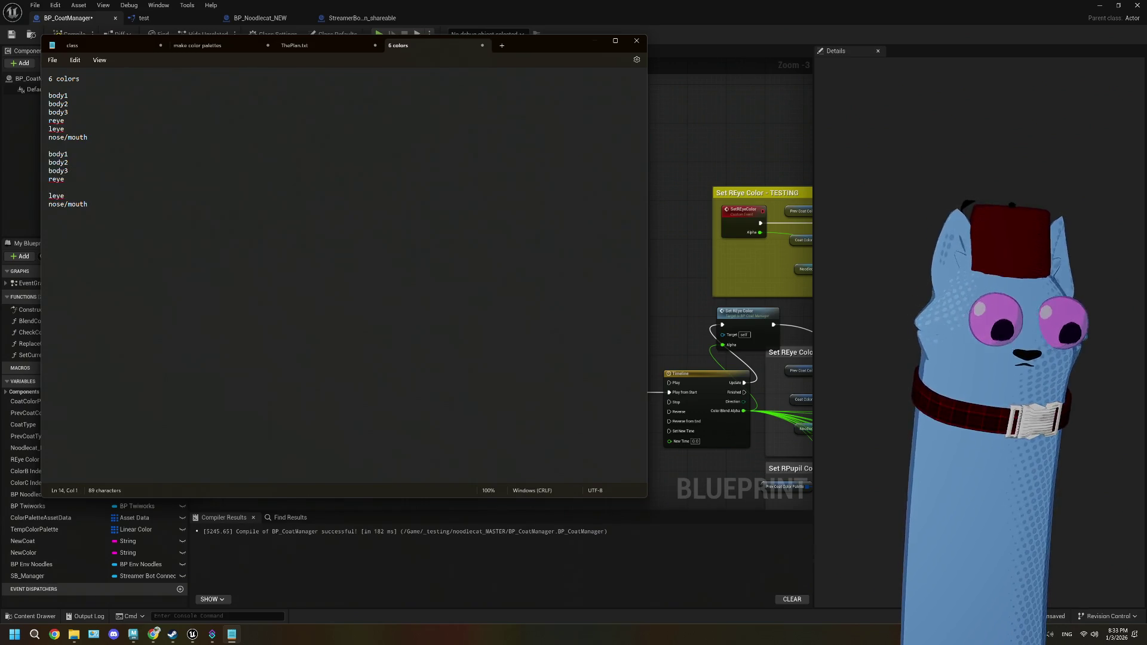
pyautogui.write('pupil')
pyautogui.press('Down')
pyautogui.press('Return')
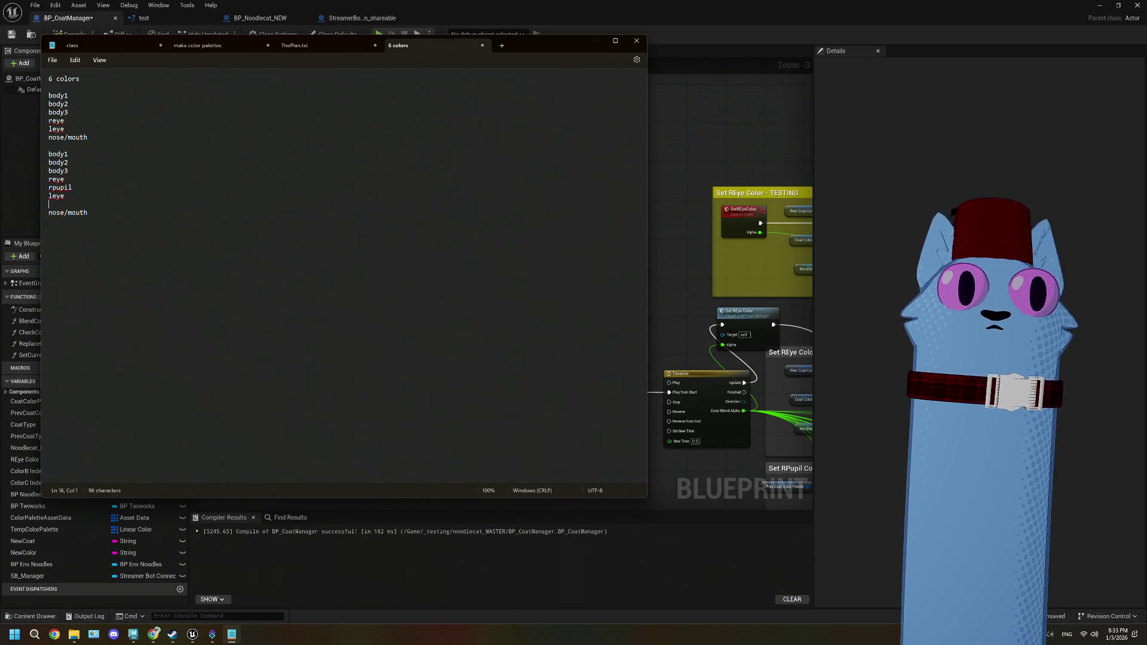
pyautogui.write('pi')
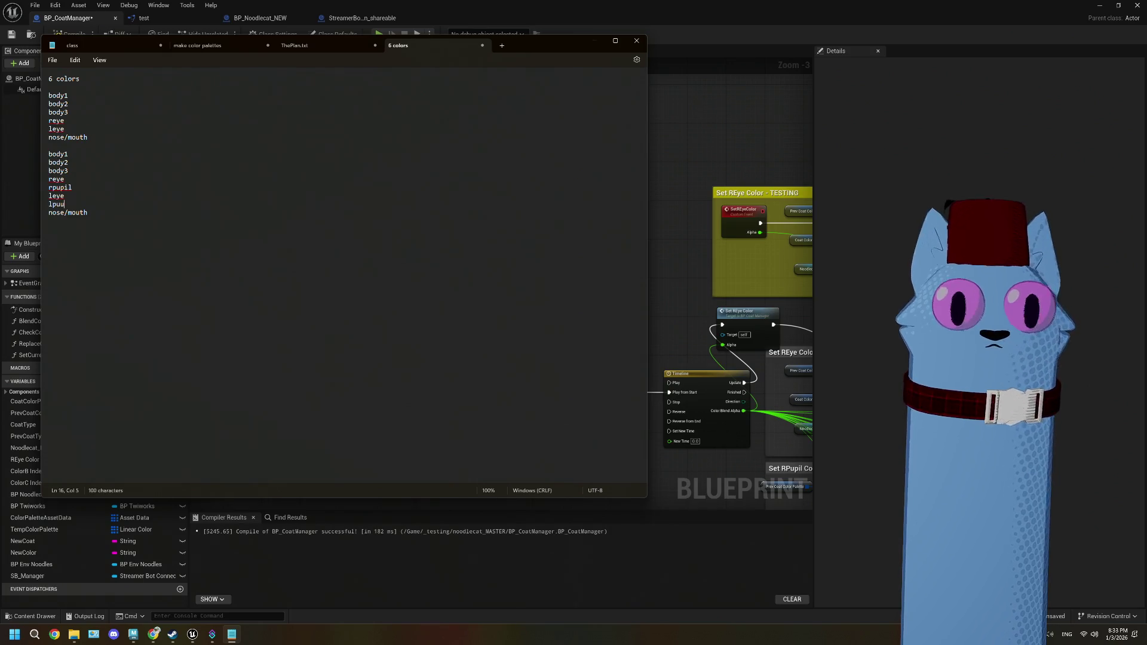
pyautogui.write('l')
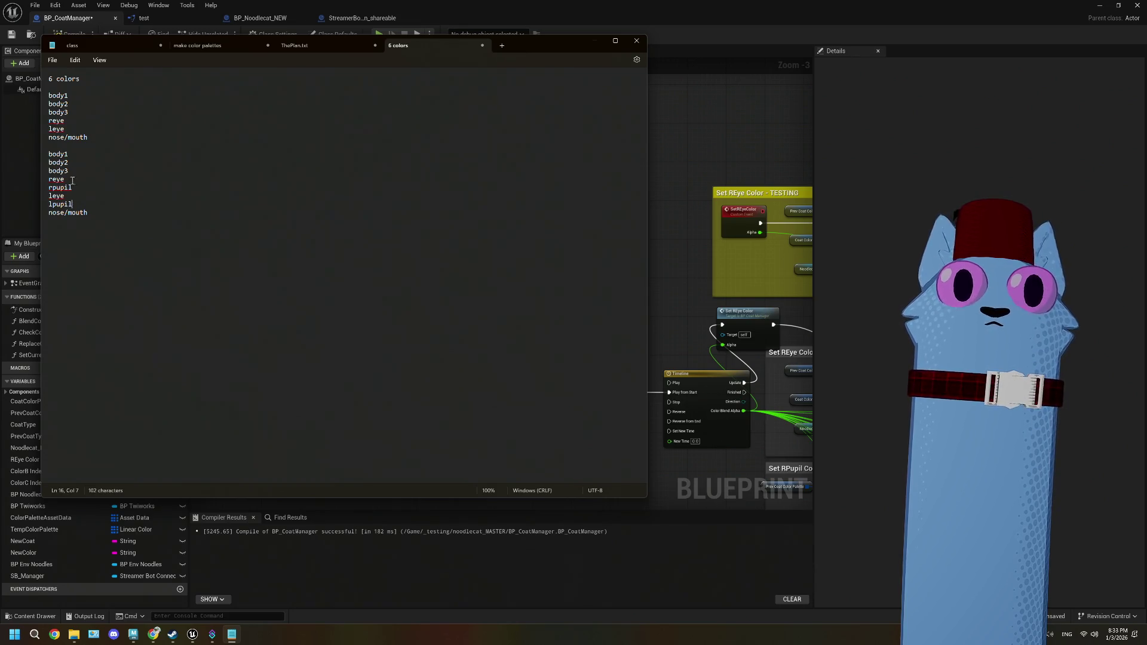
# - Split the copied nose/mouth entry into separate nose and mouth lines
pyautogui.click(88, 213)
pyautogui.press('BackSpace')
pyautogui.press('BackSpace')
pyautogui.press('BackSpace')
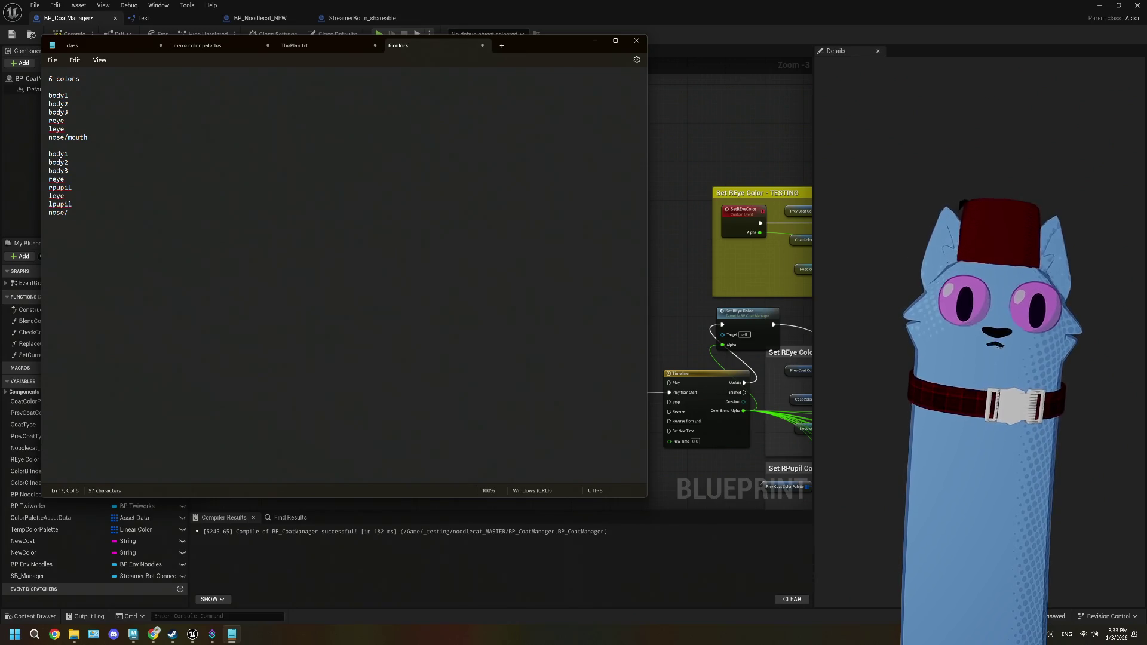
pyautogui.write('moutht')
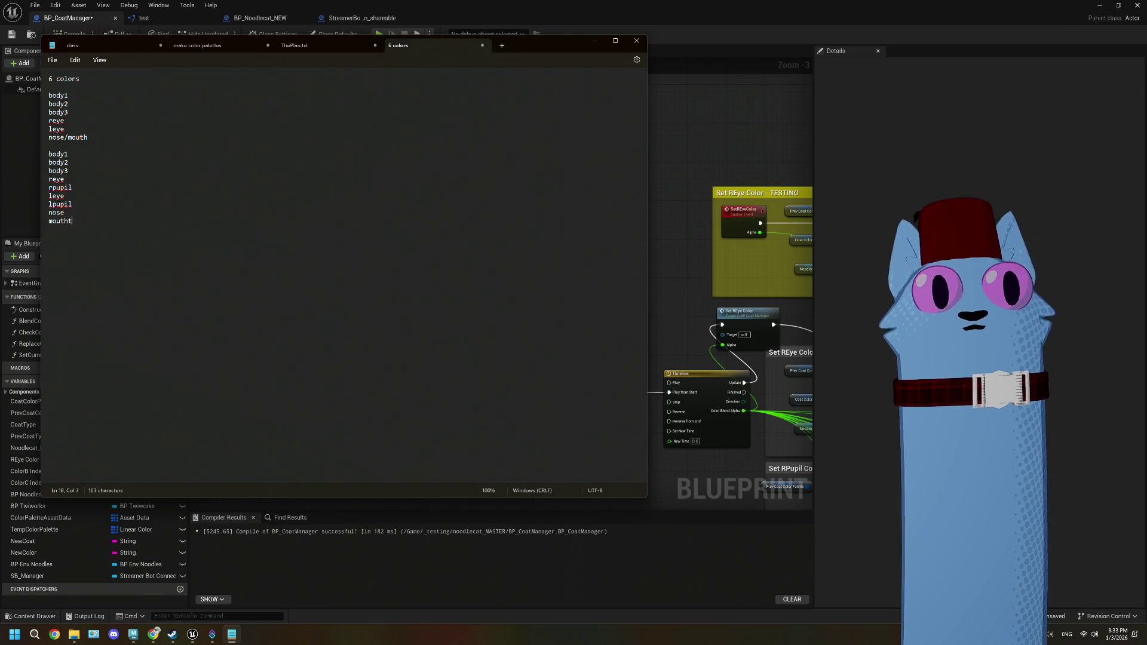
pyautogui.press('BackSpace')
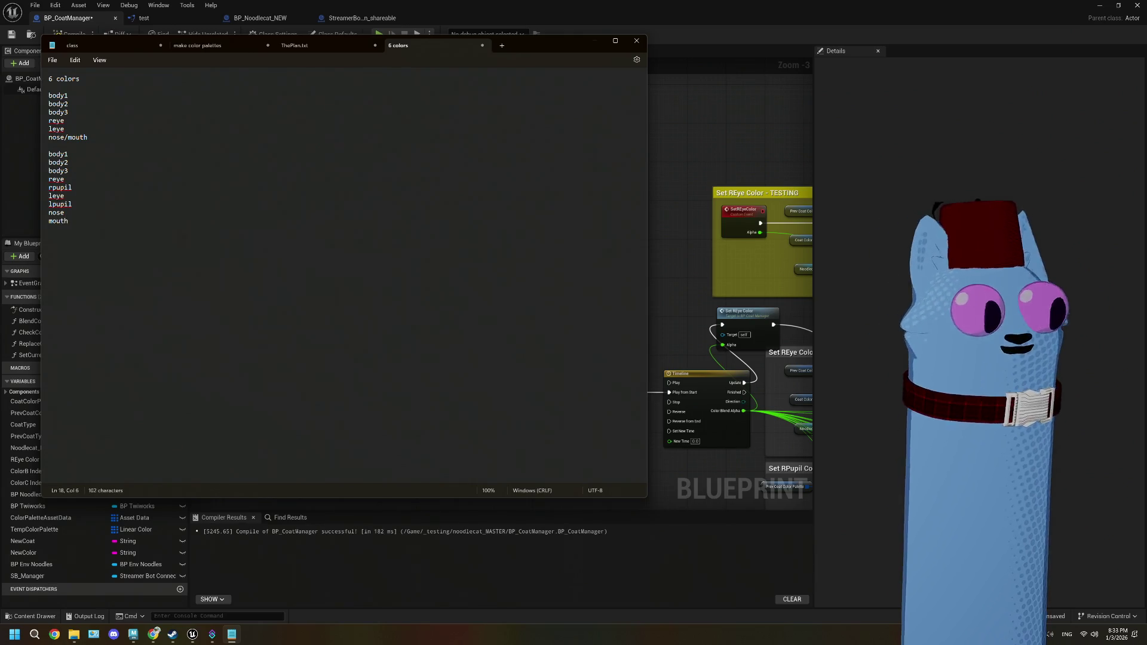
pyautogui.click(57, 169)
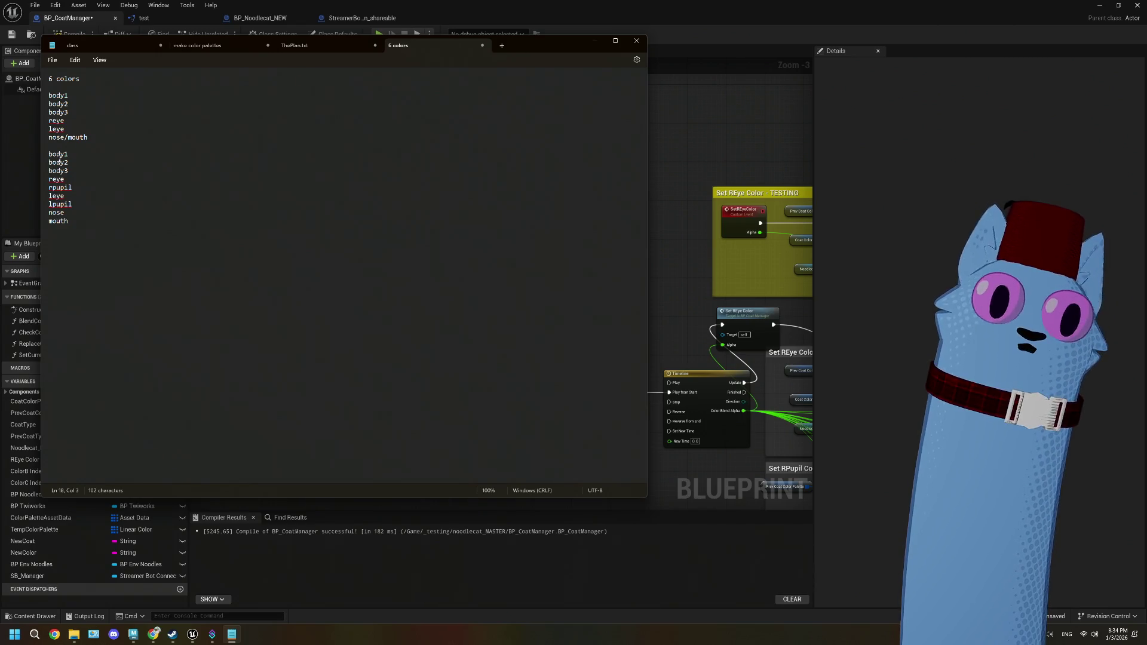
pyautogui.click(658, 243)
# - Inspect the Set RPupil Color array nodes and the SET / Set Array Elem chain in the graph
pyautogui.scroll(-1, 583, 332)
pyautogui.moveTo(583, 332)
pyautogui.mouseDown()
pyautogui.moveTo(550, 354)
pyautogui.moveTo(463, 312)
pyautogui.mouseUp()
pyautogui.scroll(5, 463, 312)
pyautogui.click(455, 257)
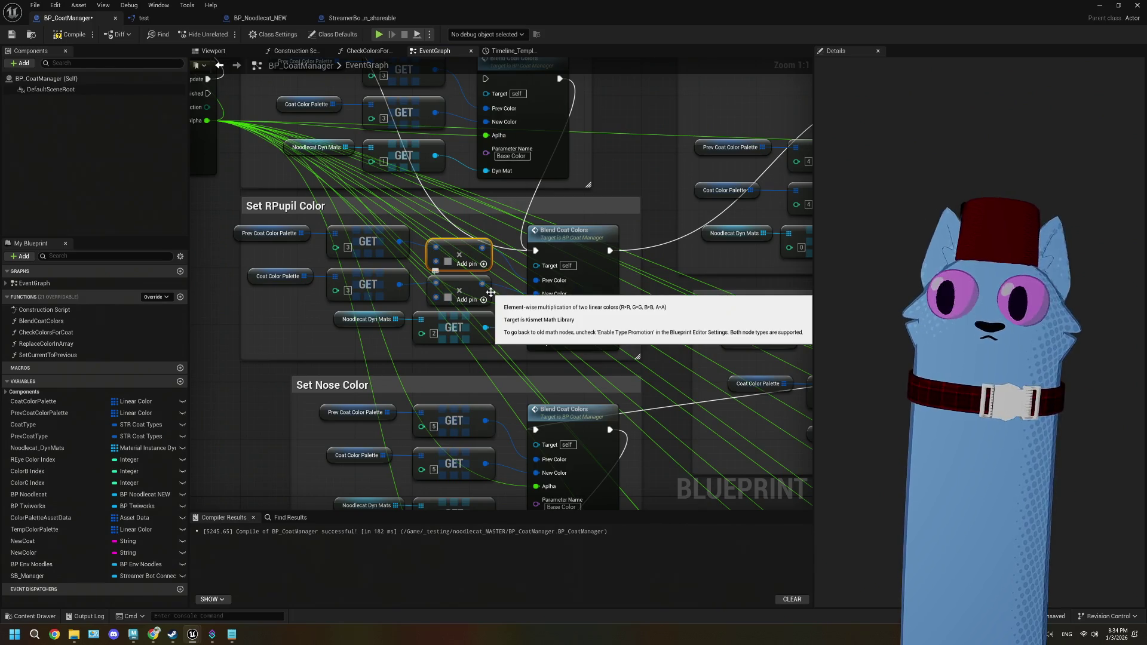
pyautogui.scroll(-2, 272, 369)
pyautogui.scroll(-1, 272, 368)
pyautogui.moveTo(454, 221)
pyautogui.mouseDown()
pyautogui.moveTo(499, 217)
pyautogui.moveTo(393, 196)
pyautogui.mouseUp()
pyautogui.scroll(3, 446, 360)
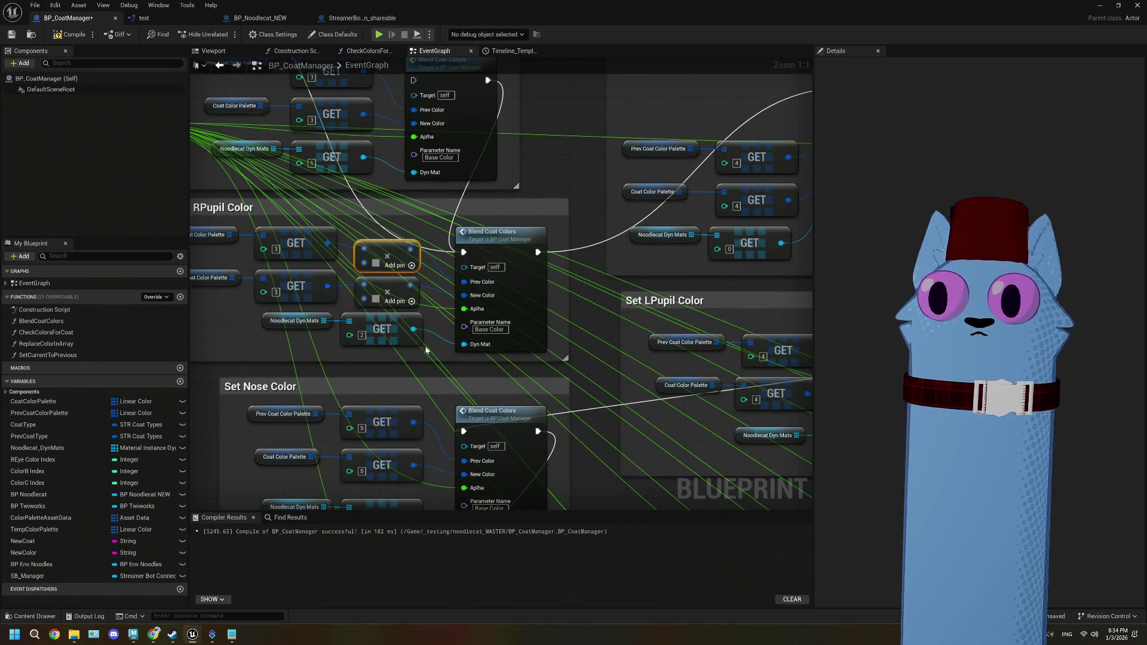
pyautogui.scroll(-3, 449, 387)
pyautogui.moveTo(449, 387); pyautogui.dragTo(369, 442)
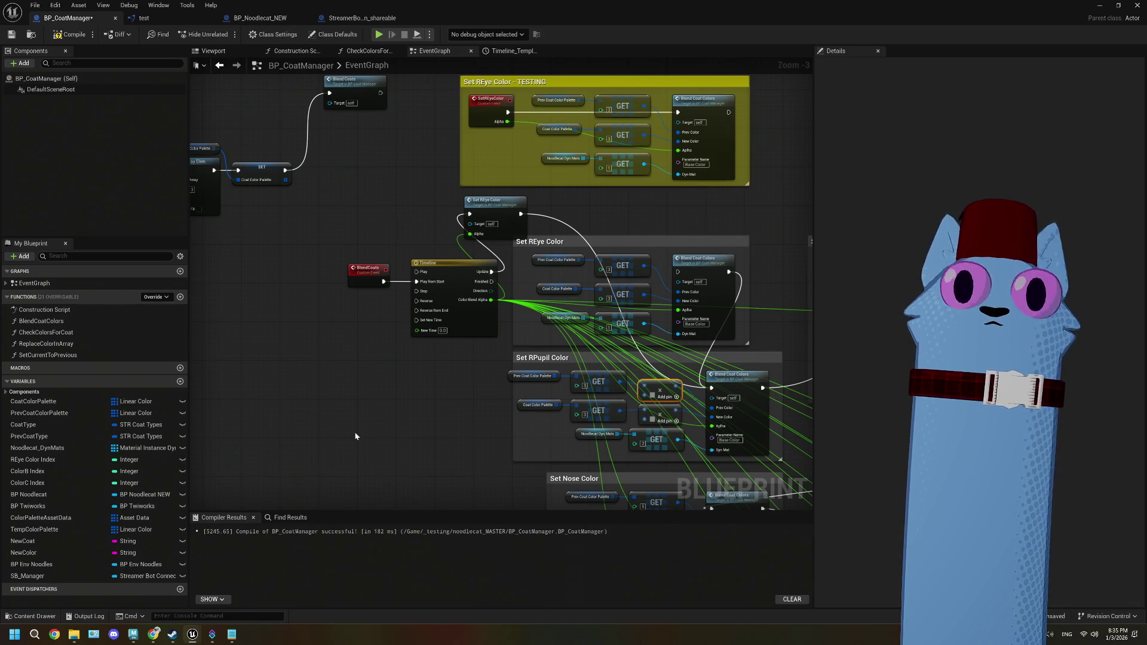
pyautogui.moveTo(342, 92)
pyautogui.mouseDown()
pyautogui.moveTo(422, 190)
pyautogui.moveTo(479, 196)
pyautogui.moveTo(460, 274)
pyautogui.mouseUp()
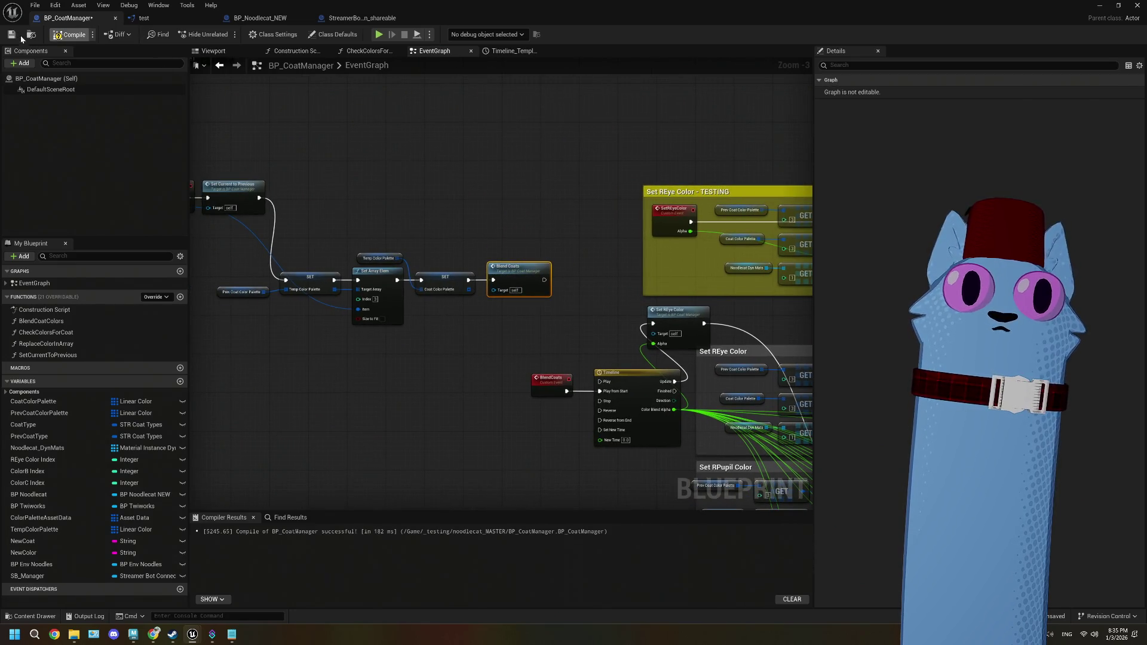
# - Compile BP_CoatManager, select the SET and Set Array Elem nodes, and bring the 6 colors note forward
pyautogui.click(410, 402)
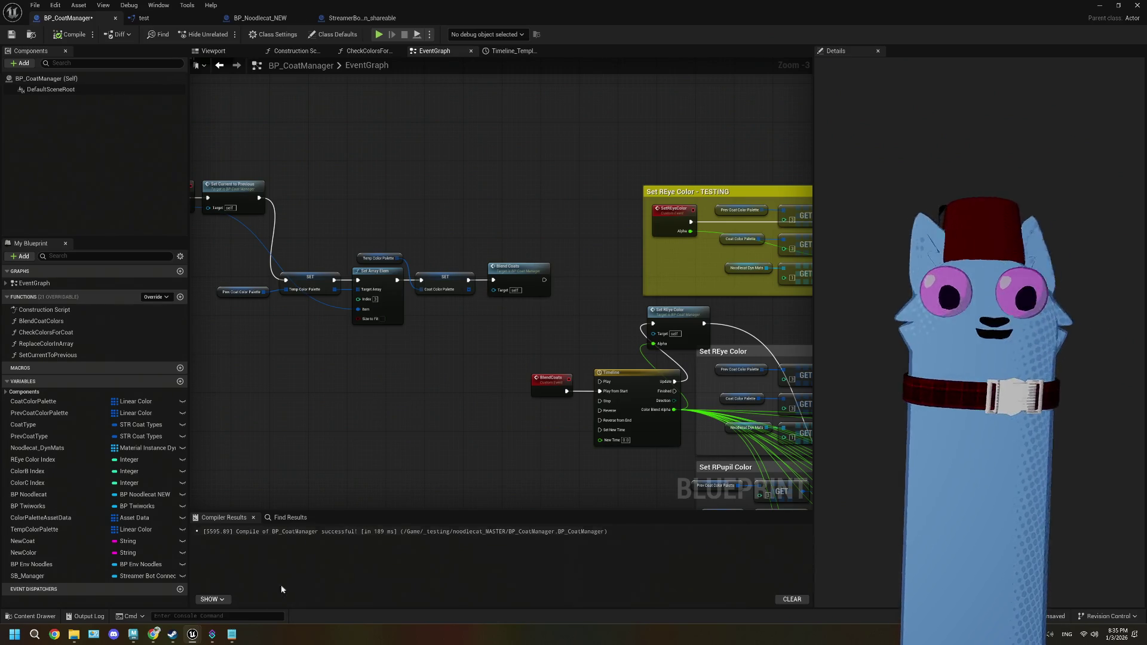
pyautogui.moveTo(232, 634)
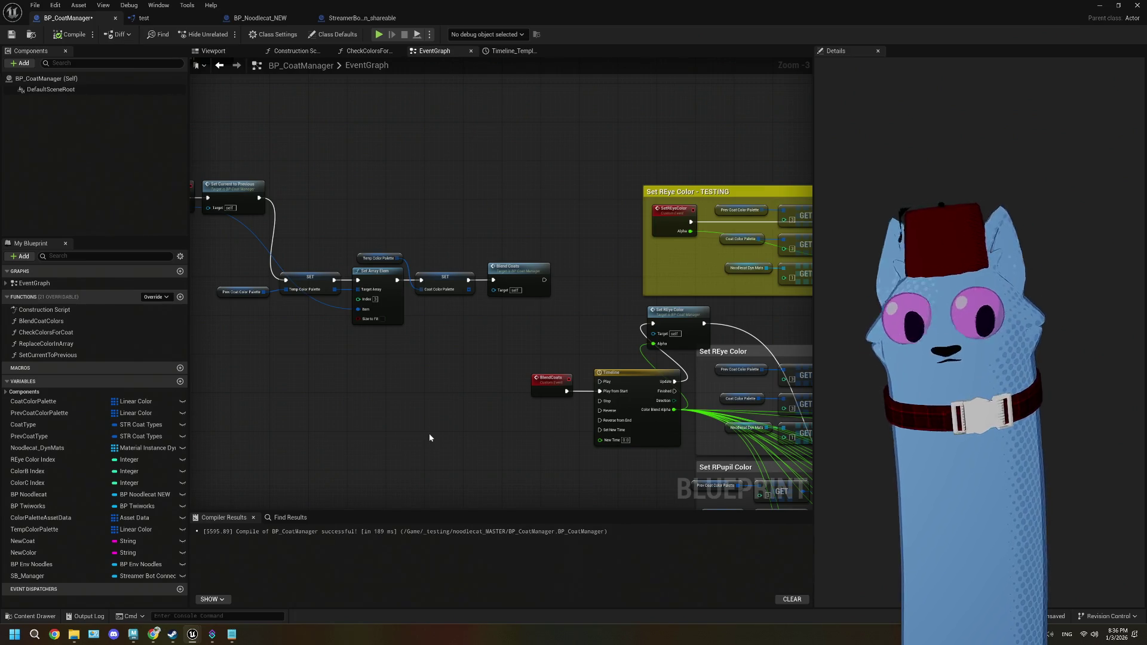
pyautogui.scroll(1, 468, 410)
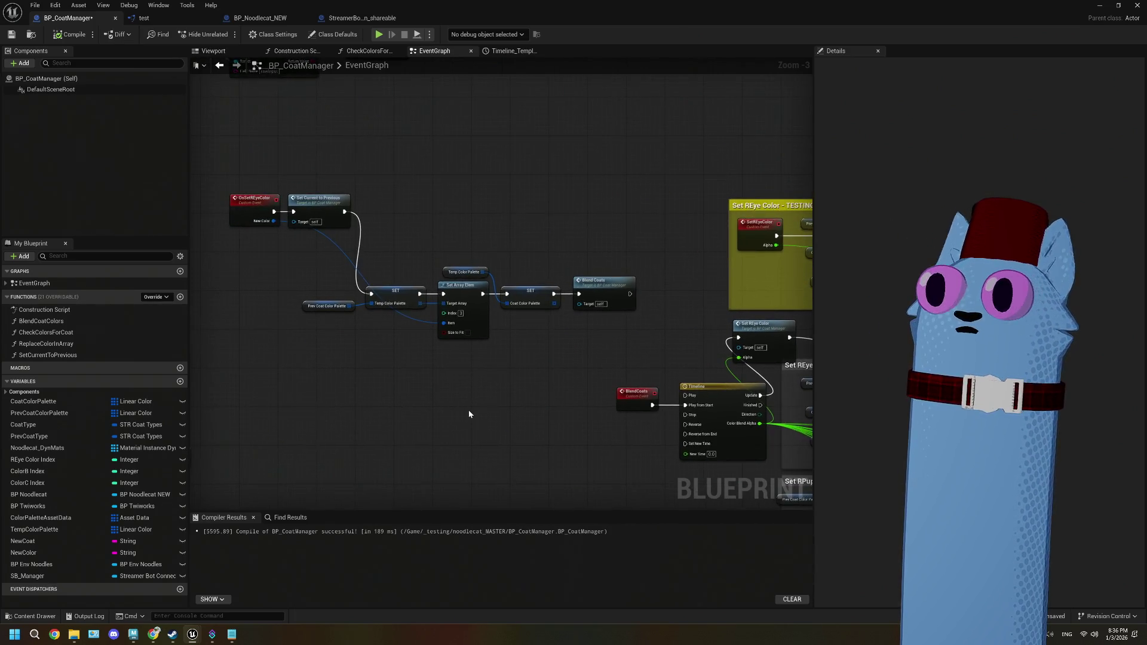
pyautogui.moveTo(305, 257); pyautogui.dragTo(550, 381)
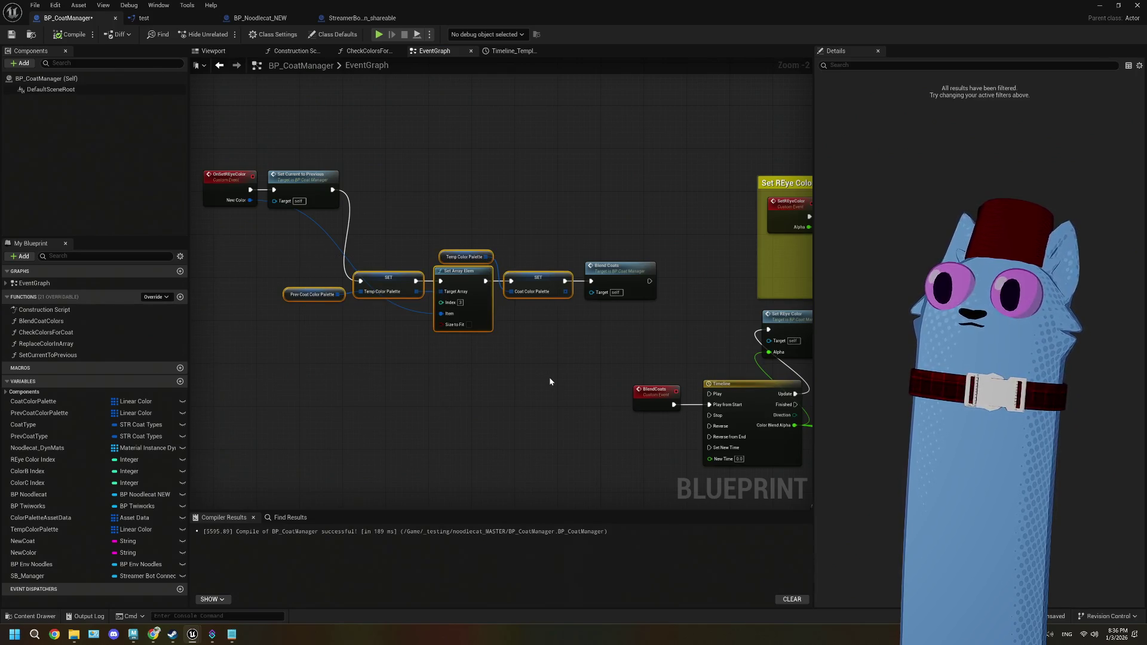
pyautogui.click(232, 635)
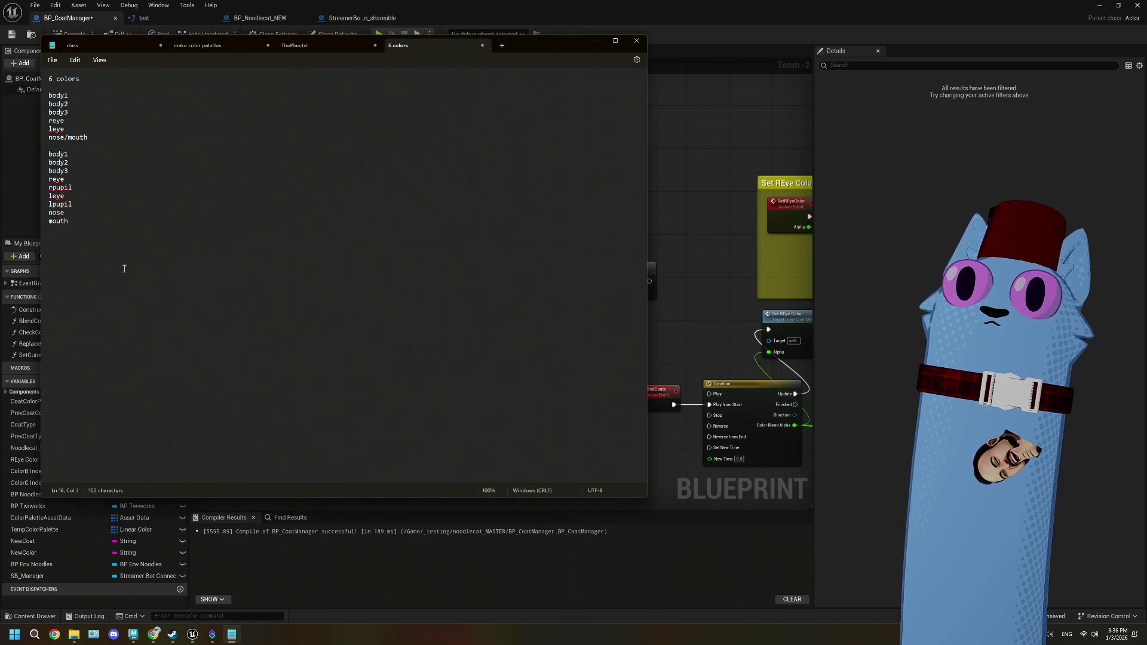
# - Replace the heading and six-colour list with the title 'color palette (array)'
pyautogui.moveTo(107, 148); pyautogui.dragTo(21, 78)
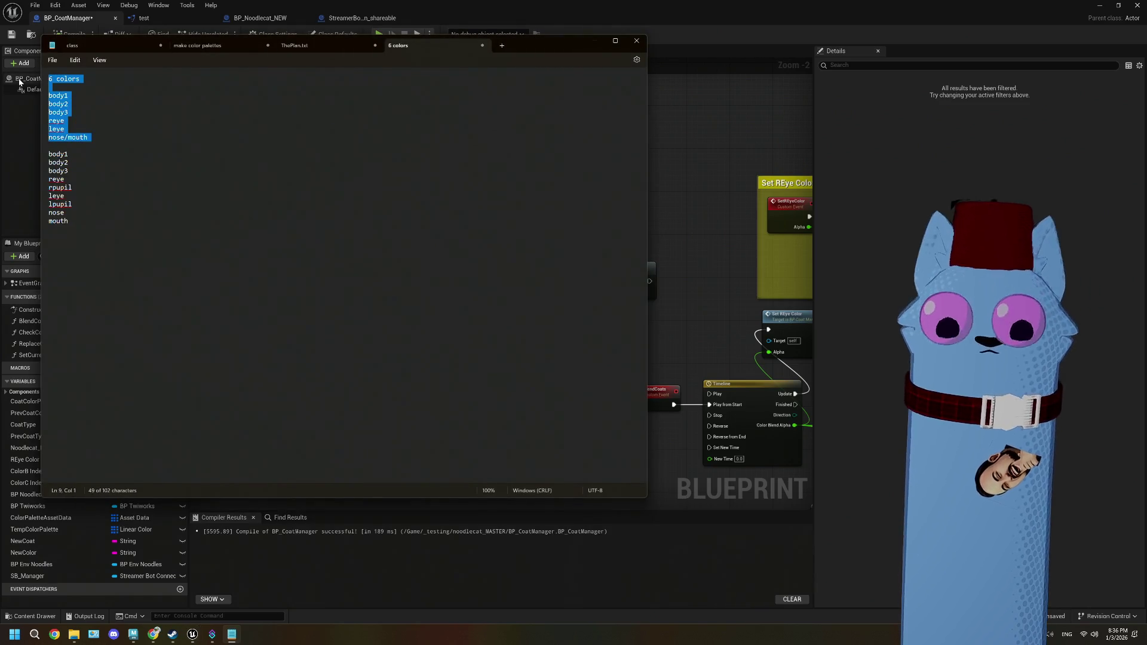
pyautogui.press('BackSpace')
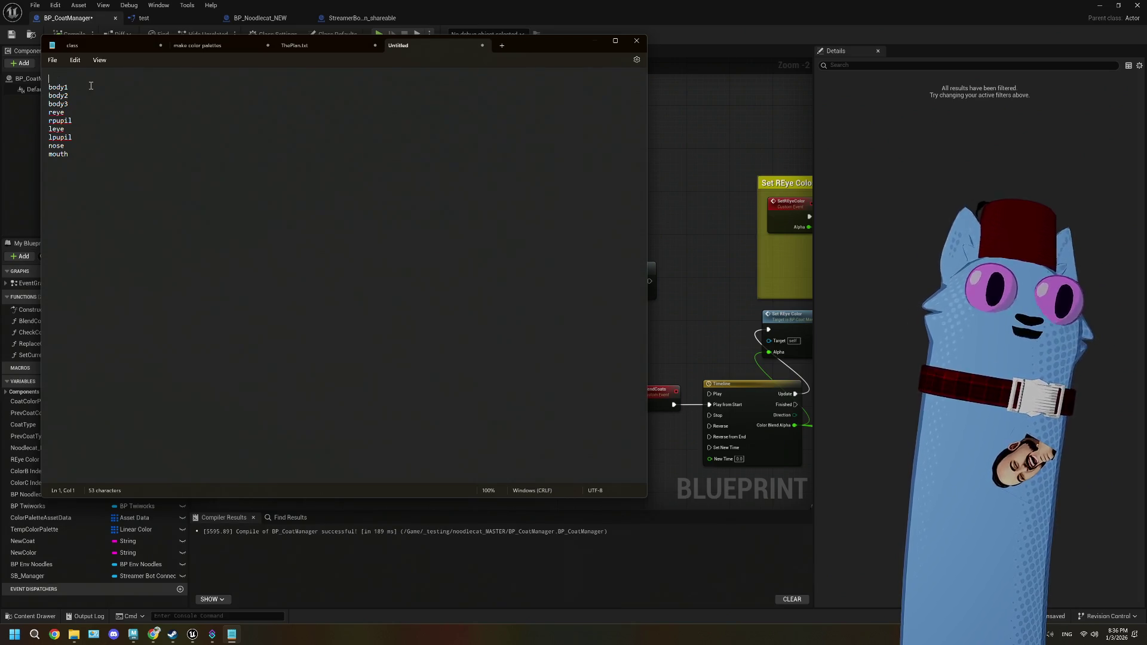
pyautogui.write('color')
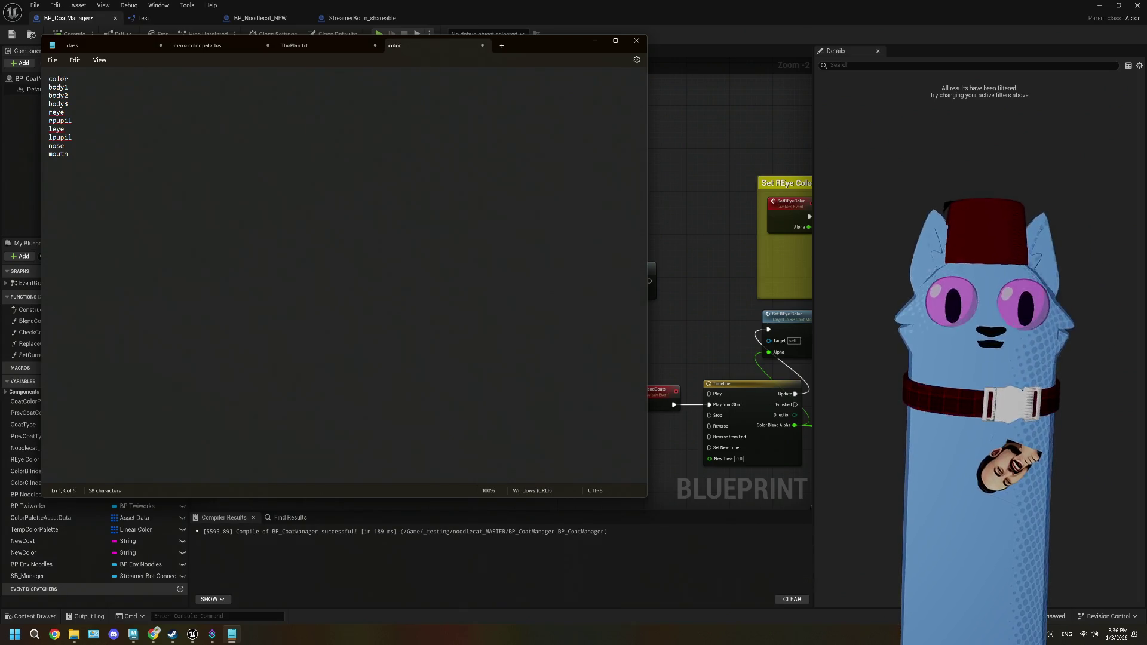
pyautogui.write('alle')
pyautogui.write('tte (a')
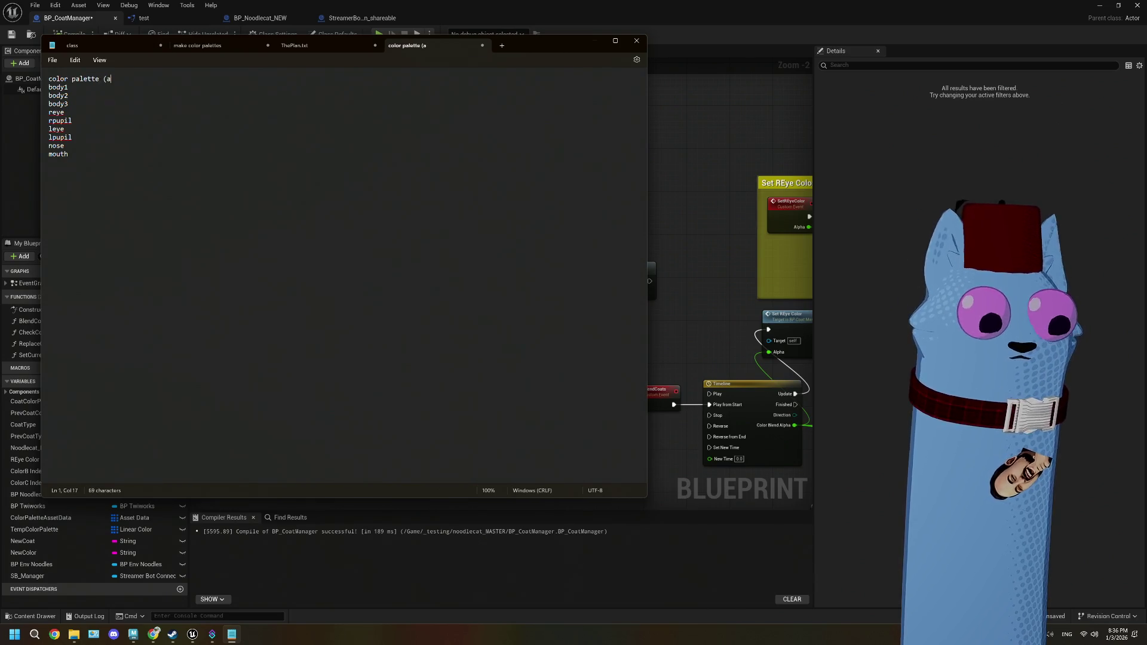
pyautogui.write(' rray')
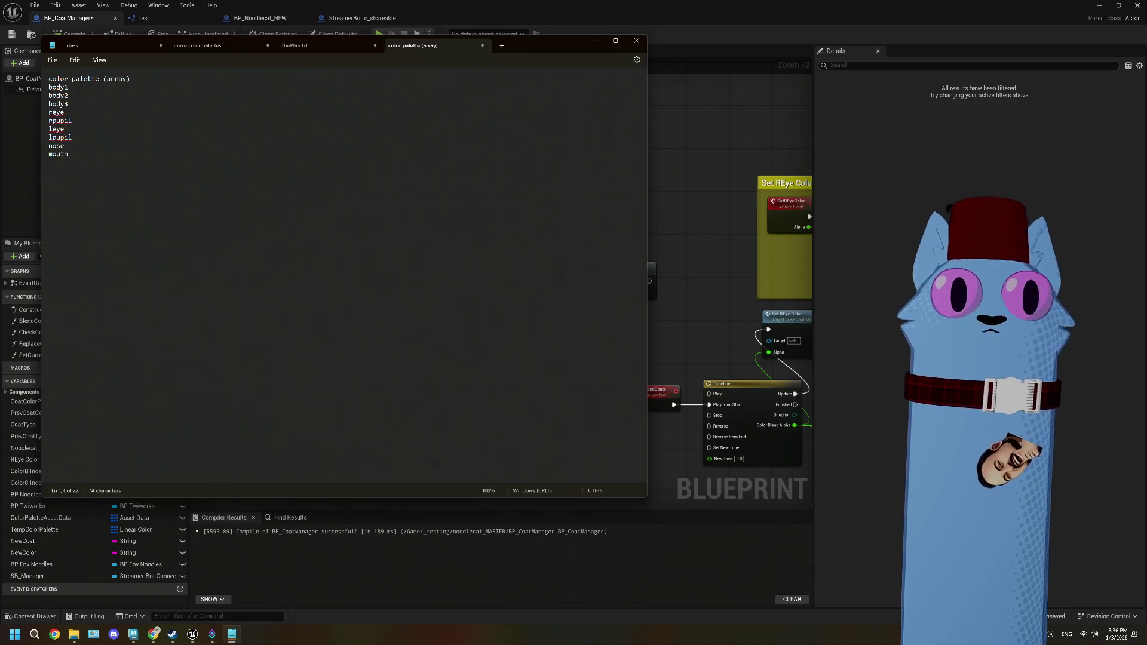
# - Add a 'texture array' line below the mouth entry
pyautogui.click(77, 158)
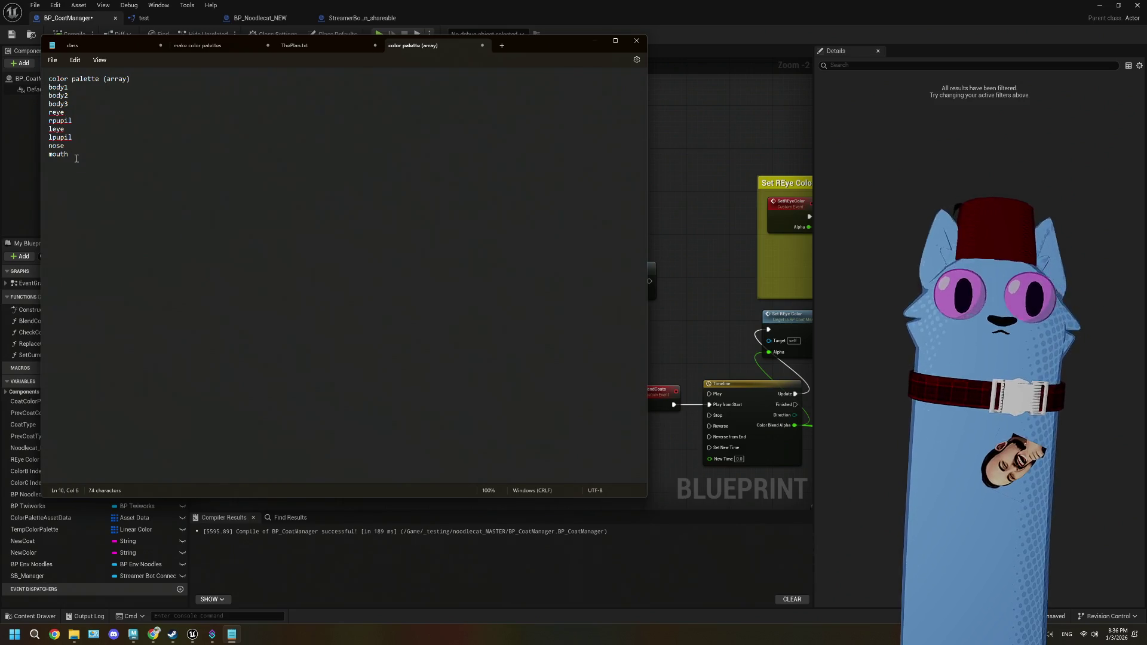
pyautogui.press('Return')
pyautogui.press('Return')
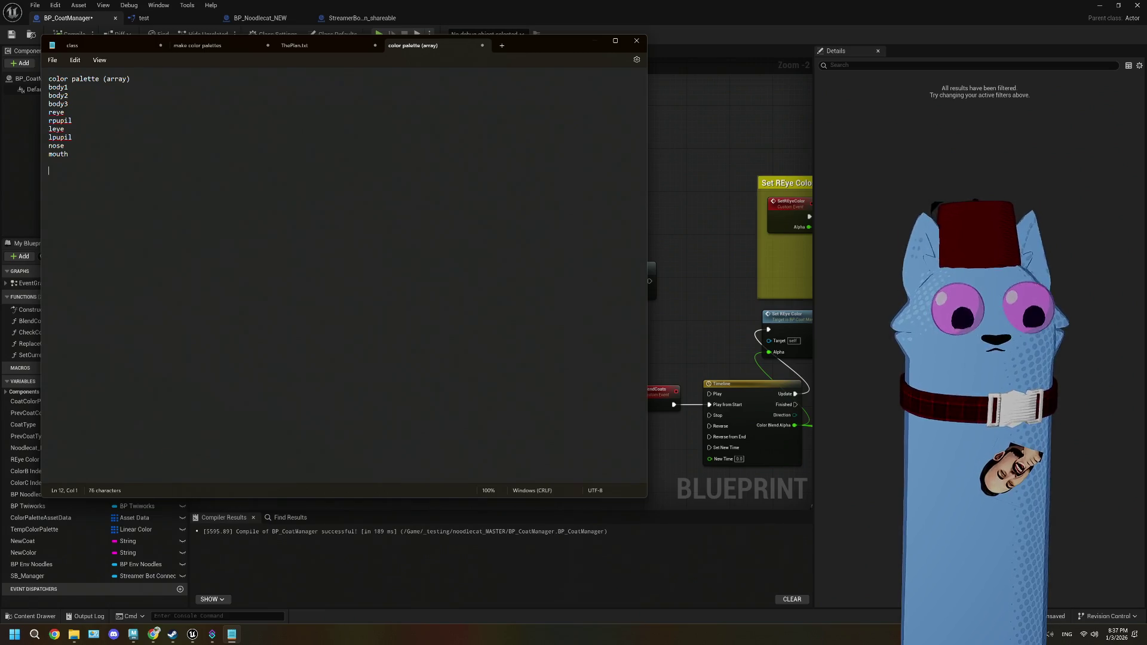
pyautogui.write('texture array')
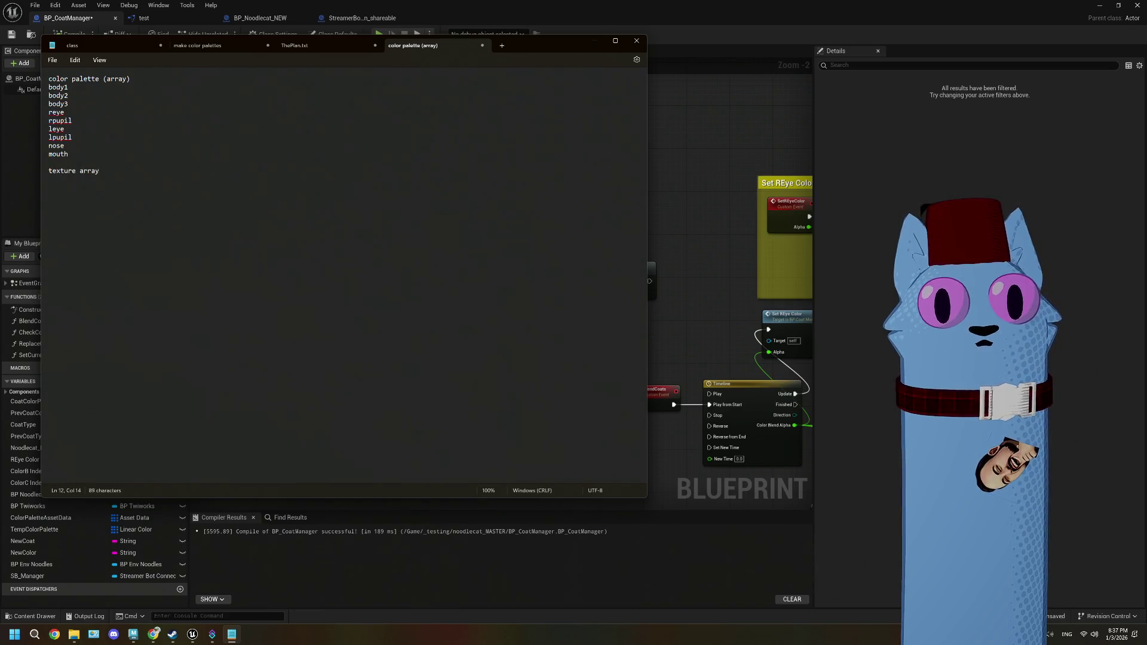
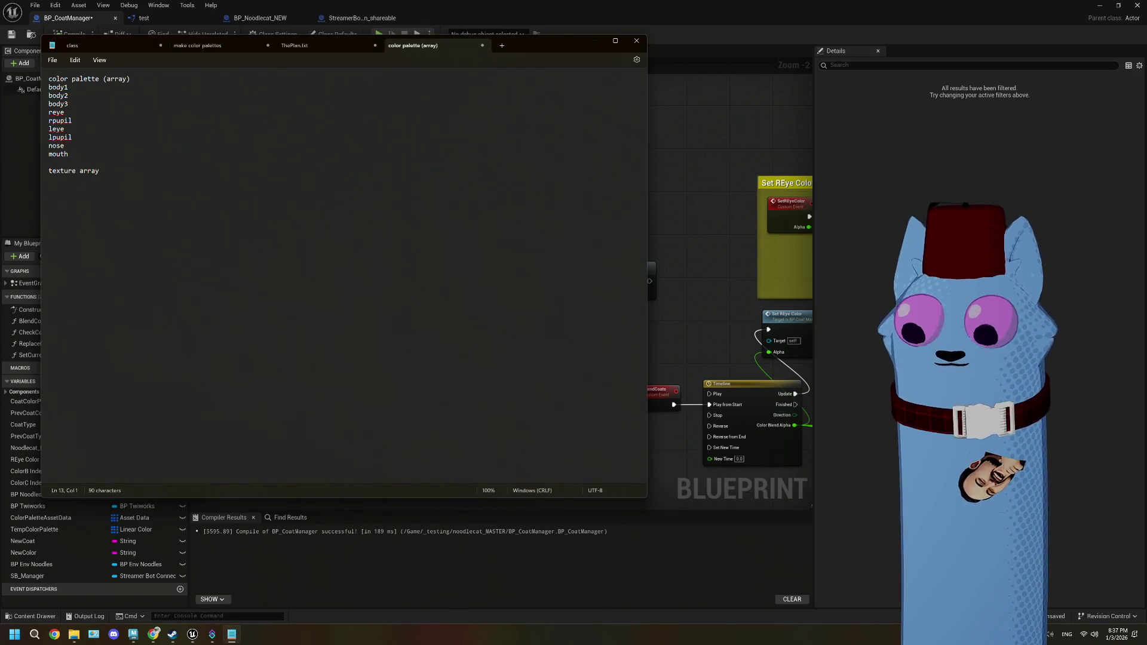
# - Add body, reye and rpupil on new lines under the texture array heading
pyautogui.click(111, 175)
pyautogui.press('Return')
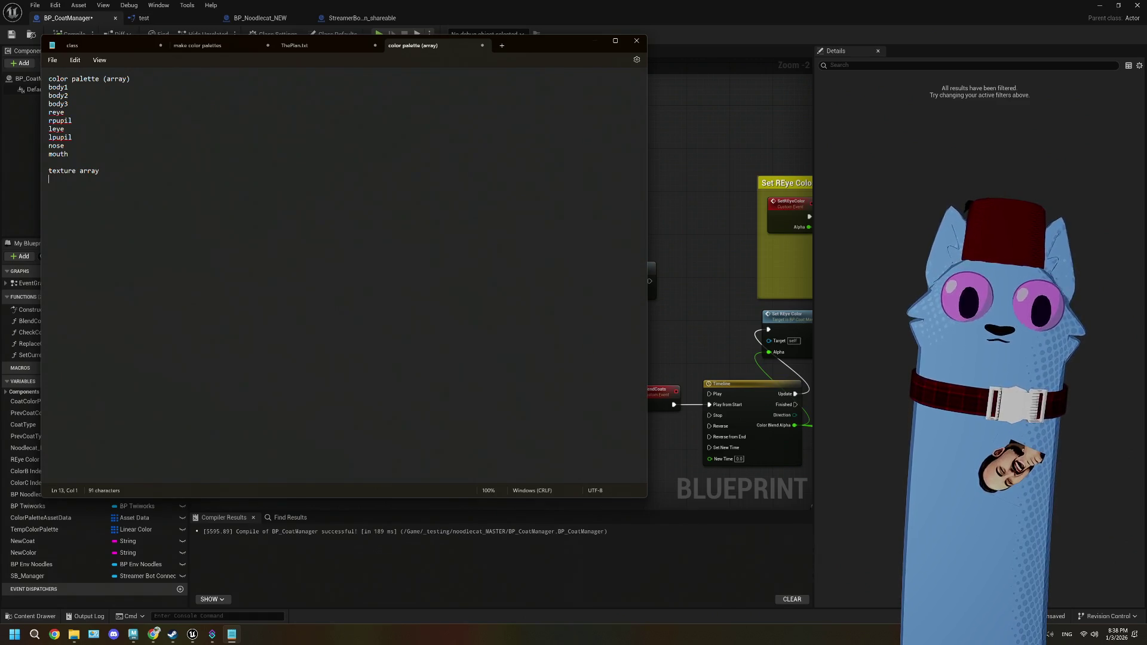
pyautogui.write('body')
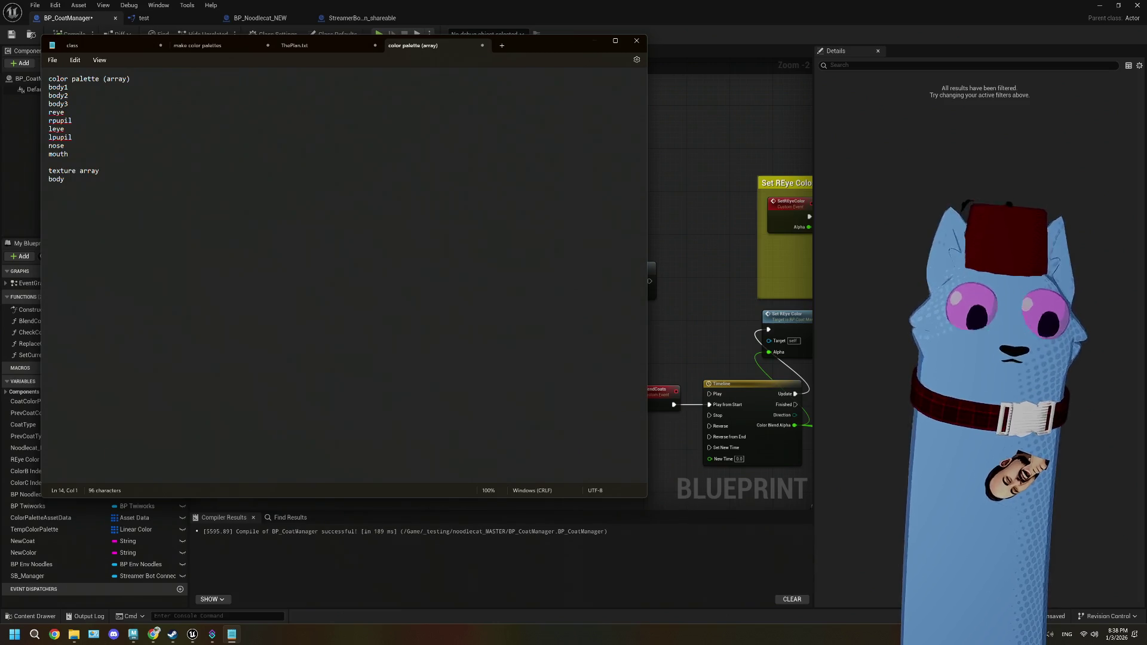
pyautogui.write(' reye')
pyautogui.press('Return')
pyautogui.write('le')
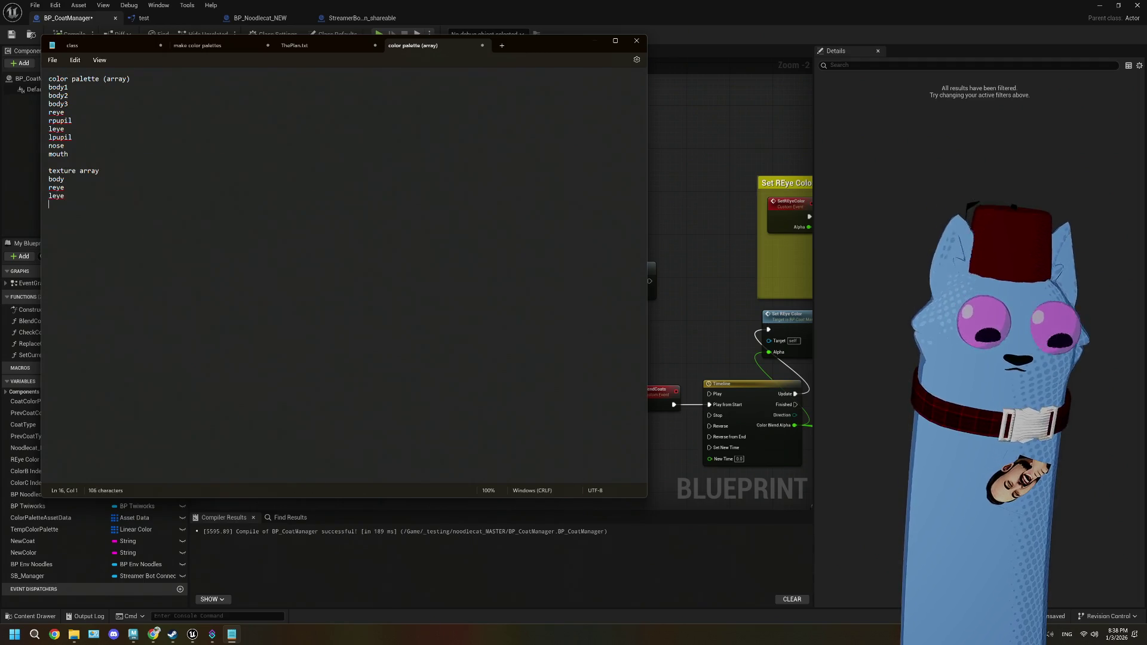
pyautogui.press('BackSpace')
pyautogui.press('BackSpace')
pyautogui.press('BackSpace')
pyautogui.write('rpupil')
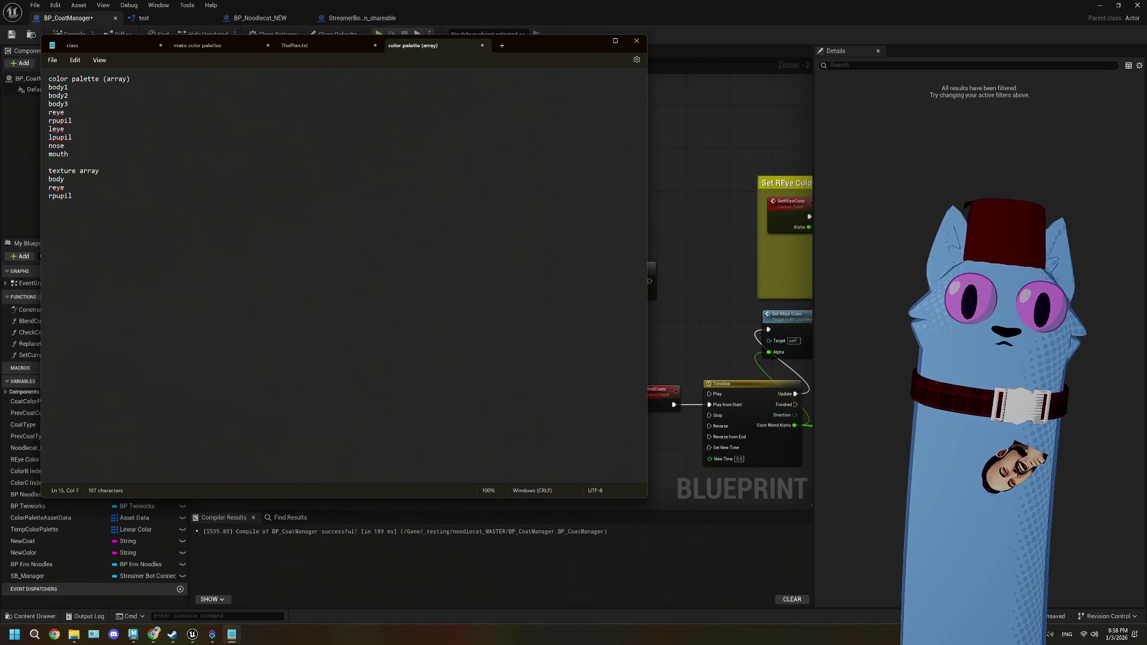
pyautogui.press('Return')
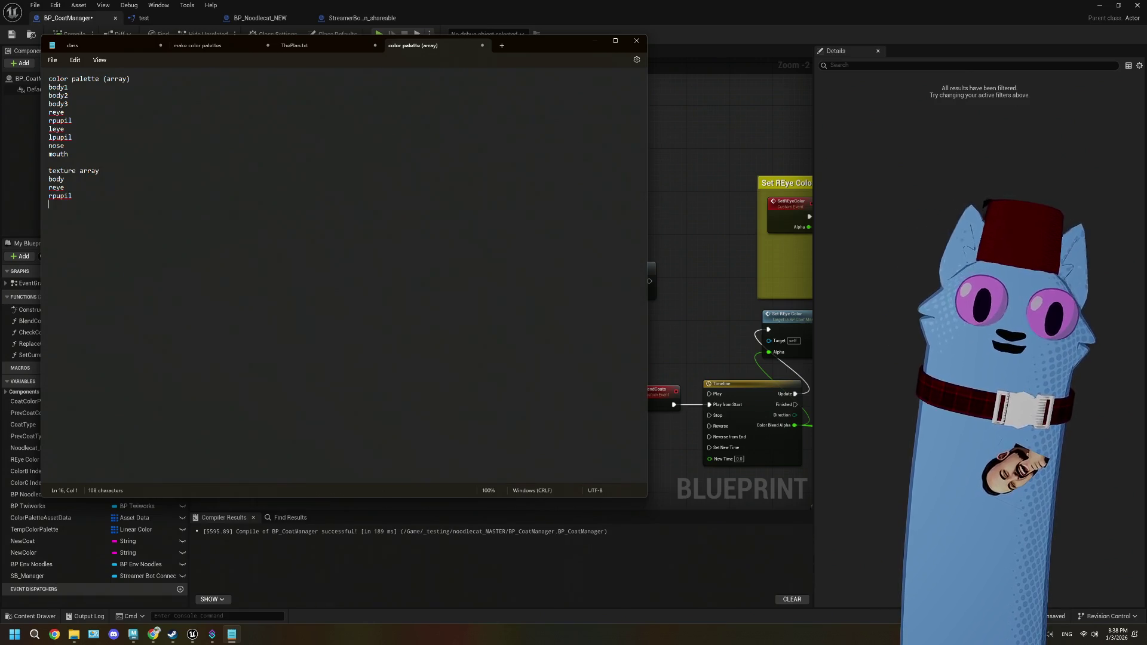
# - Continue the list with leye, lpupil, nose and mouth, ending with blank lines
pyautogui.write('leye')
pyautogui.press('Return')
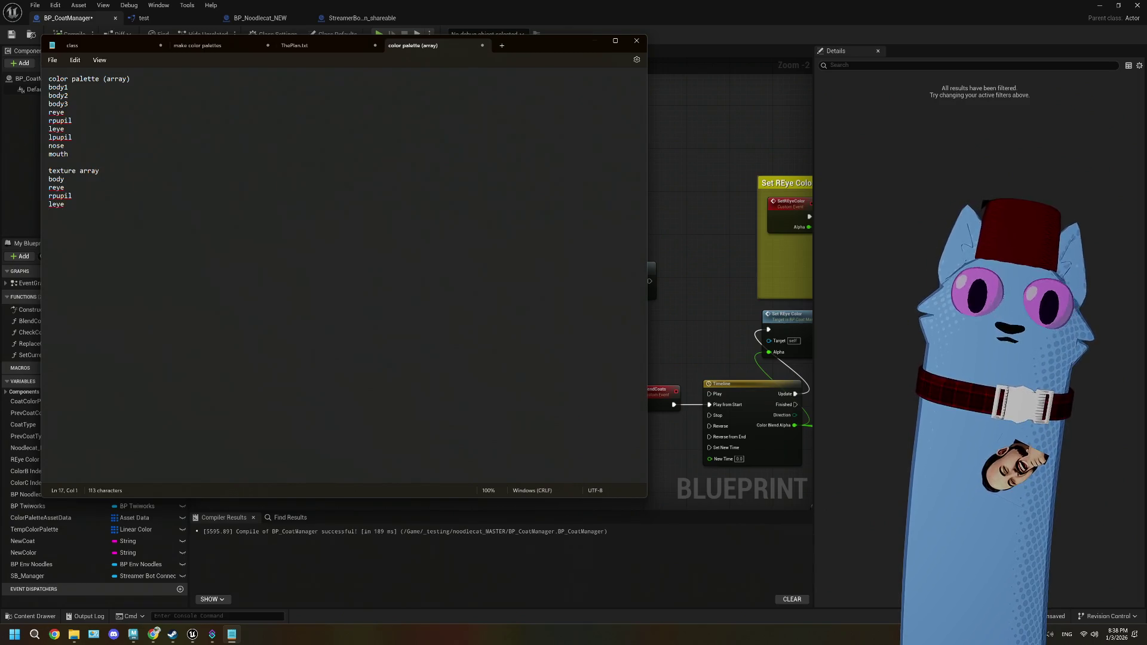
pyautogui.write('lpupil')
pyautogui.press('Return')
pyautogui.write('nose ')
pyautogui.write('mouth')
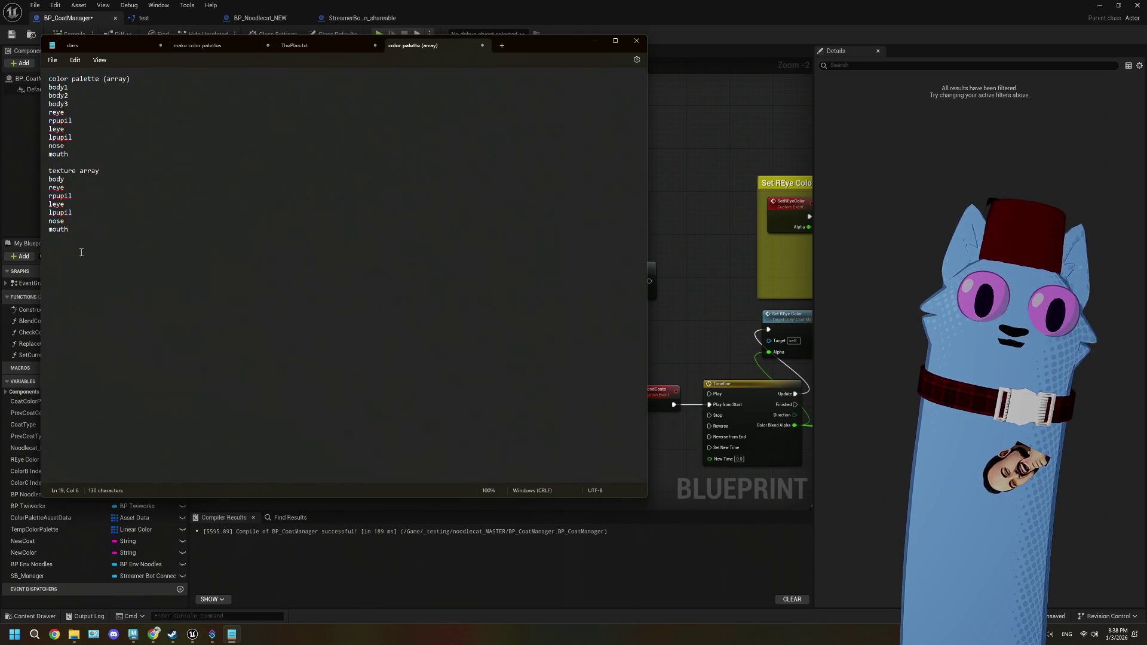
pyautogui.press('Return')
pyautogui.press('Return')
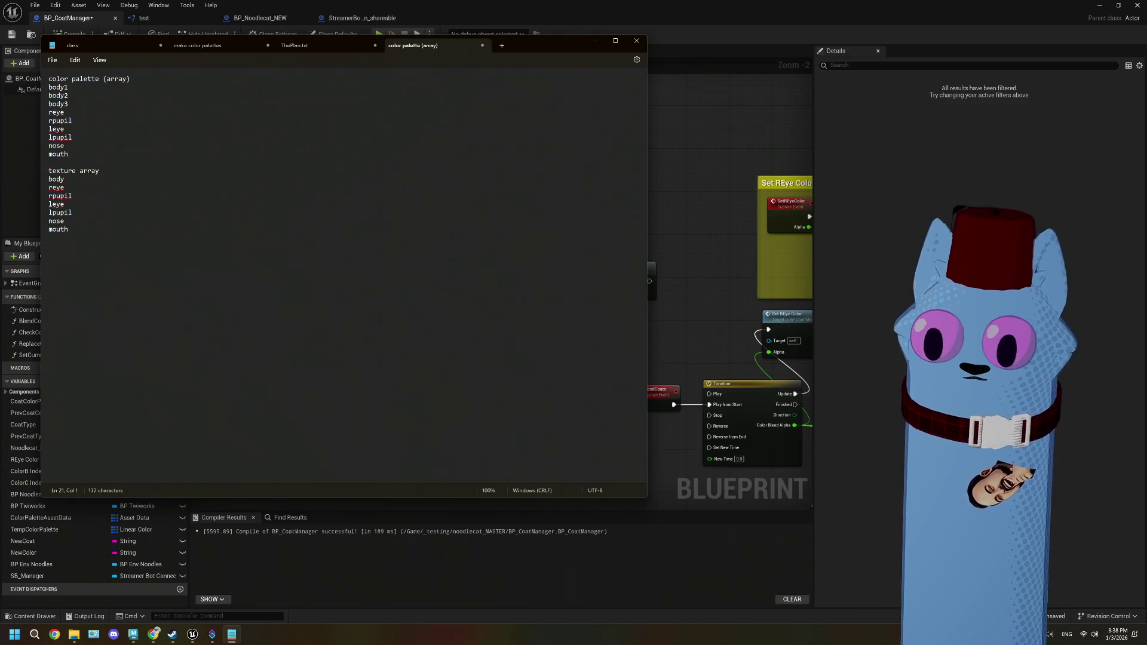
# - Enlarge the note's text and insert two blank lines at the top
pyautogui.moveTo(107, 273)
pyautogui.mouseDown()
pyautogui.moveTo(60, 89)
pyautogui.moveTo(29, 82)
pyautogui.mouseUp()
pyautogui.hotkey('ctrl', '+')
pyautogui.hotkey('ctrl', '+')
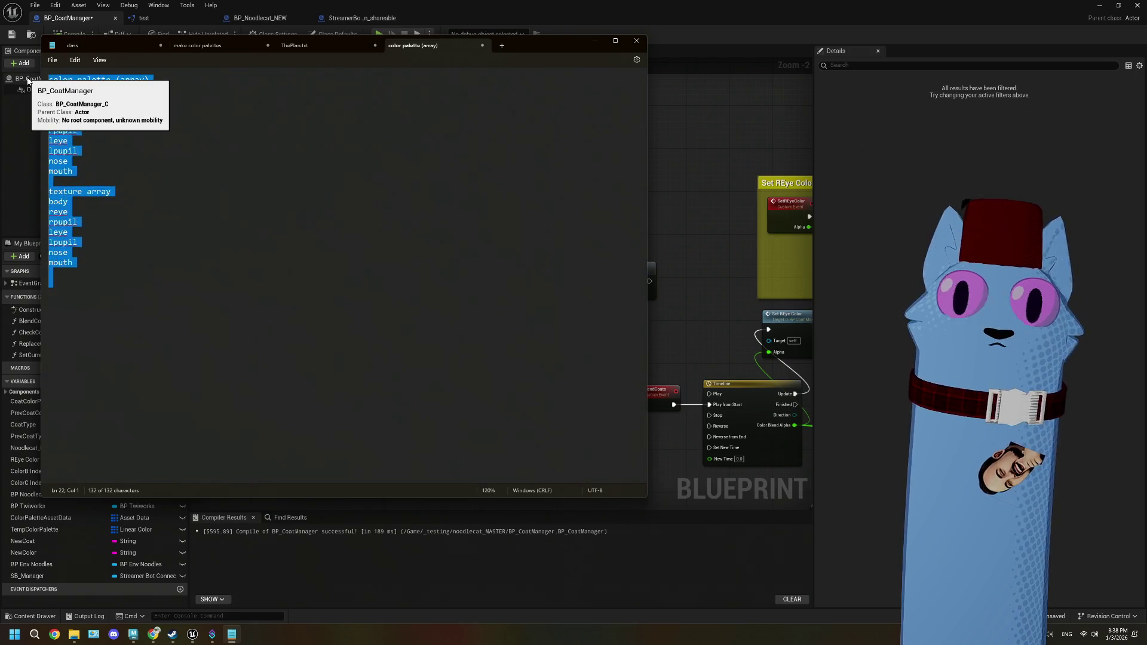
pyautogui.hotkey('ctrl', '+')
pyautogui.hotkey('ctrl', '+')
pyautogui.hotkey('ctrl', '+')
pyautogui.hotkey('ctrl', '+')
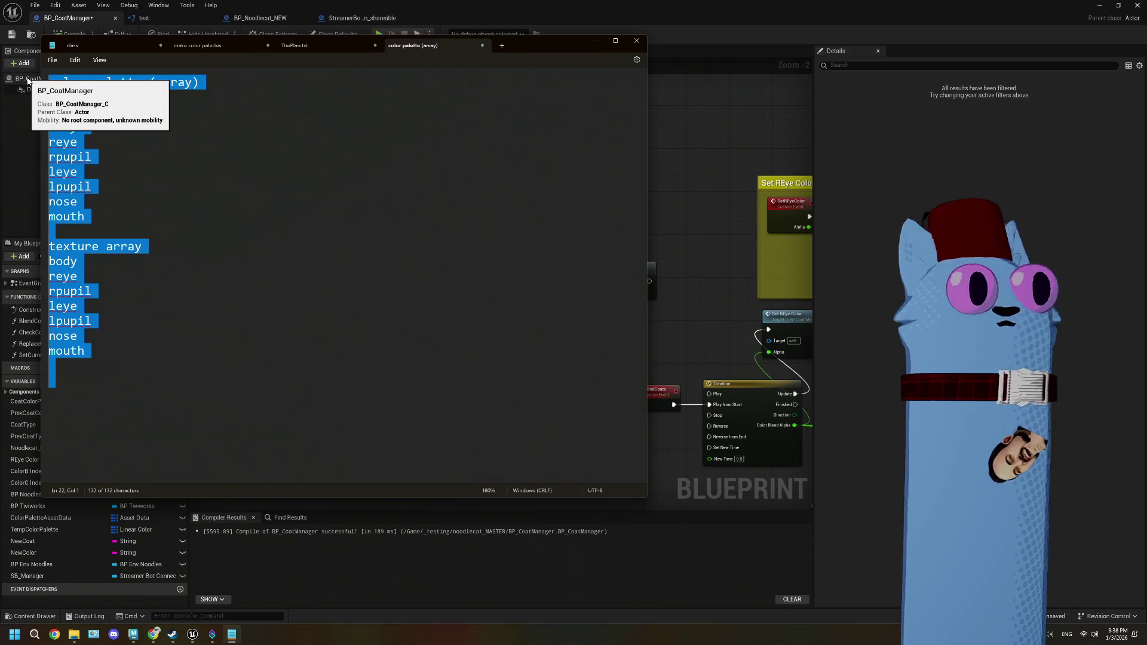
pyautogui.click(50, 82)
pyautogui.press('Return')
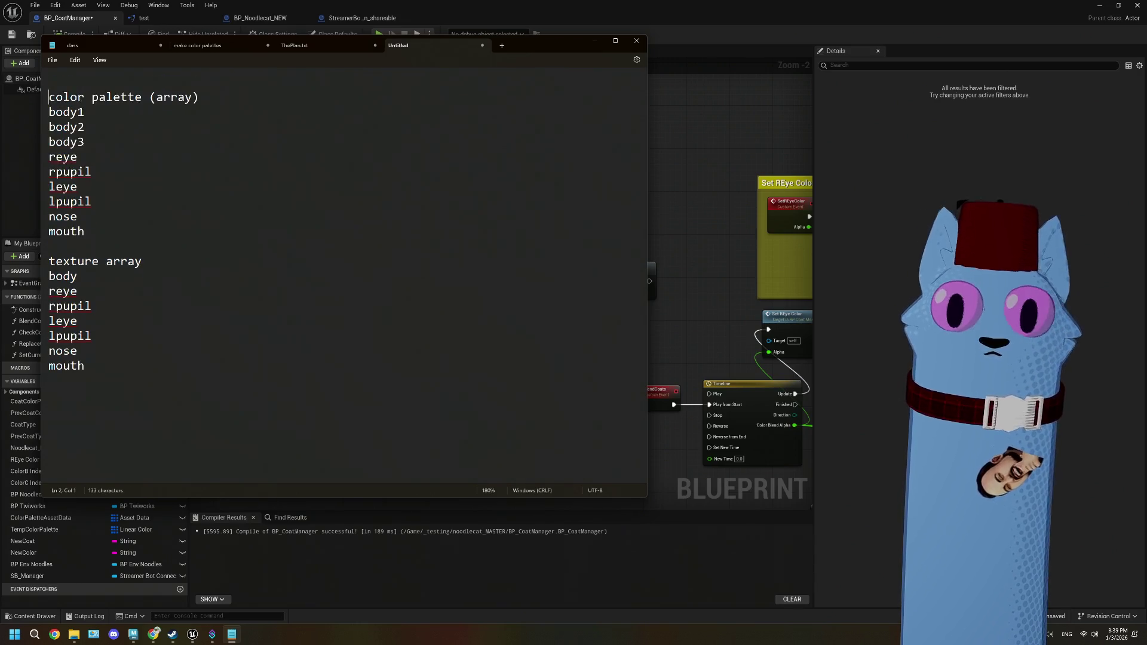
pyautogui.press('Return')
pyautogui.press('Up')
pyautogui.press('Up')
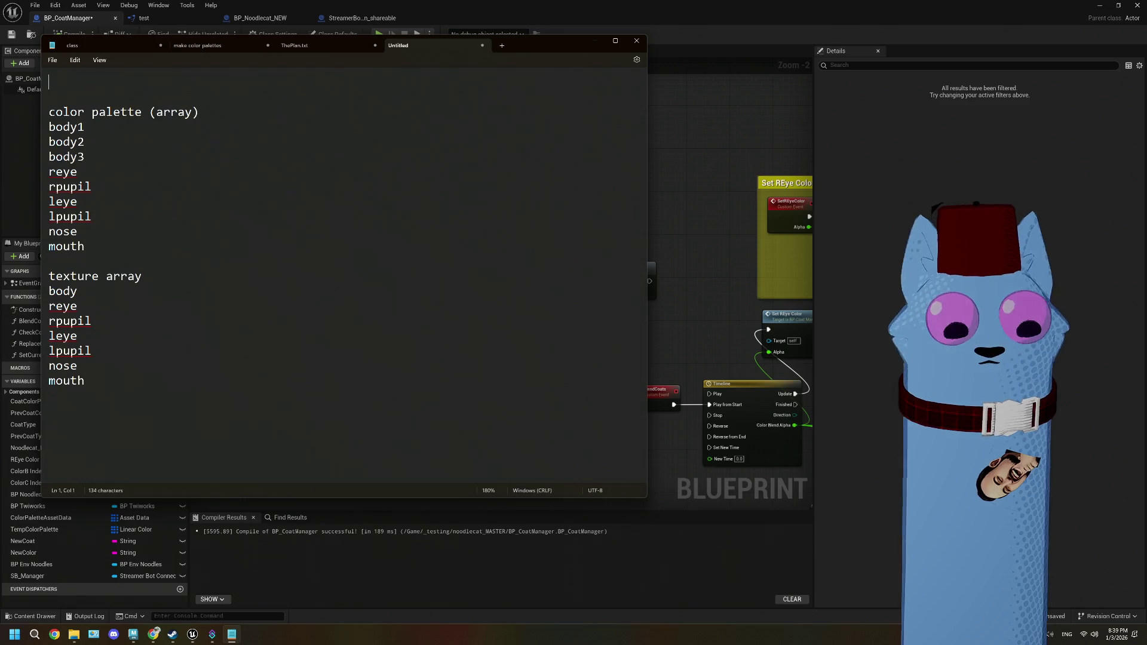
# - Type the title 'New Coat Preset Data Asset' on the top line
pyautogui.write('New ')
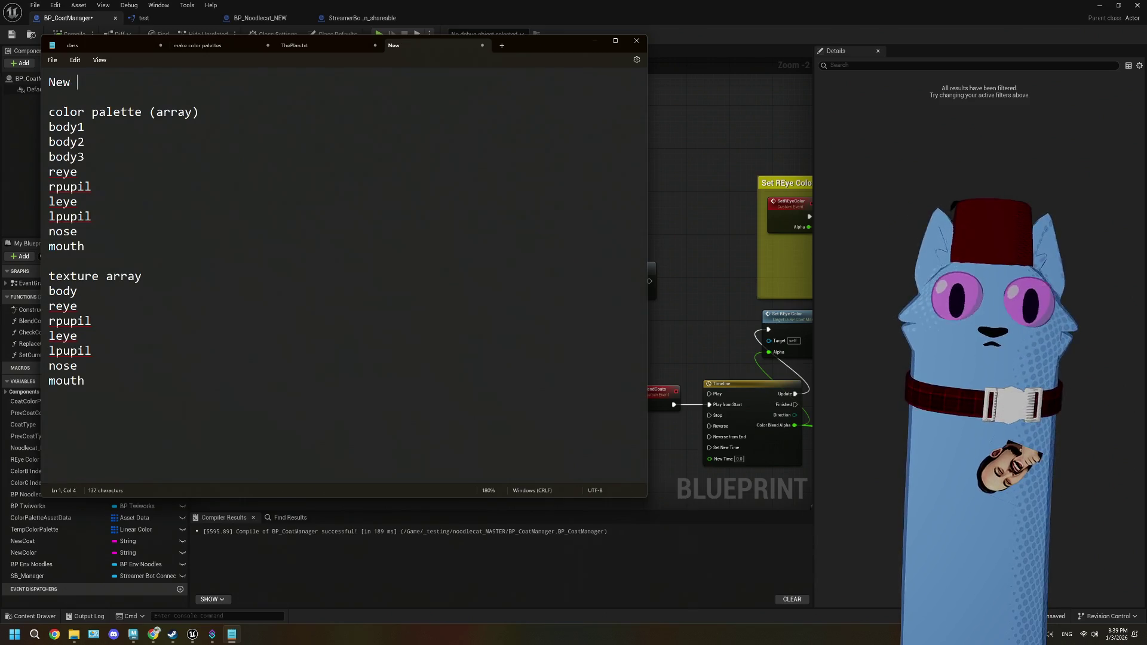
pyautogui.write('Pres')
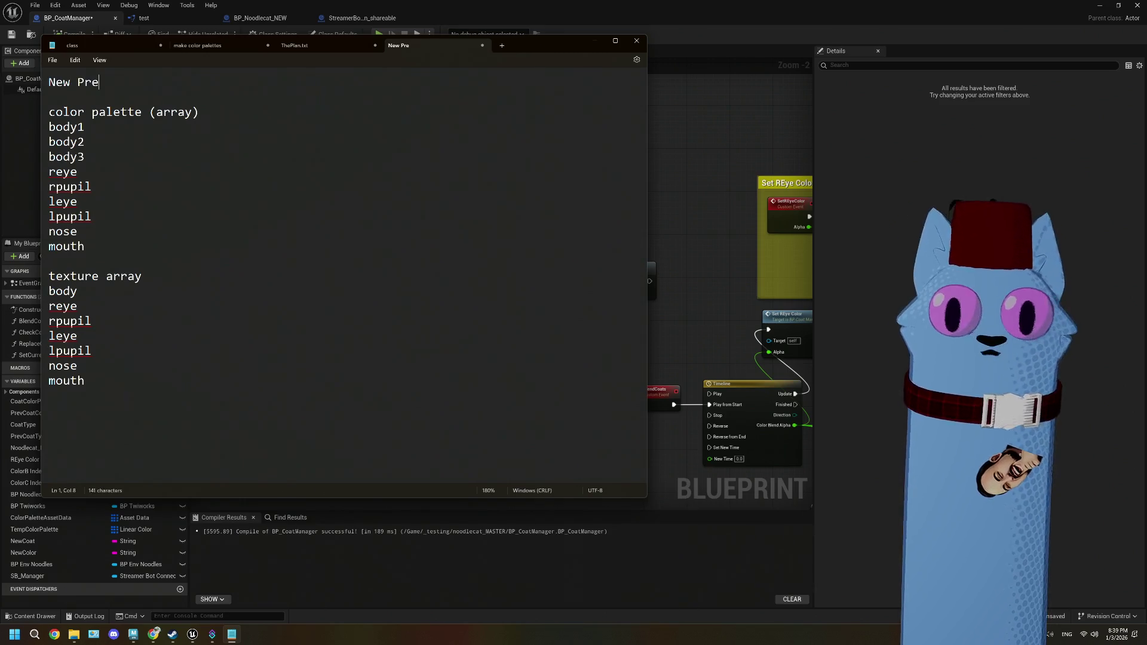
pyautogui.press('BackSpace')
pyautogui.press('BackSpace')
pyautogui.press('BackSpace')
pyautogui.write('COat')
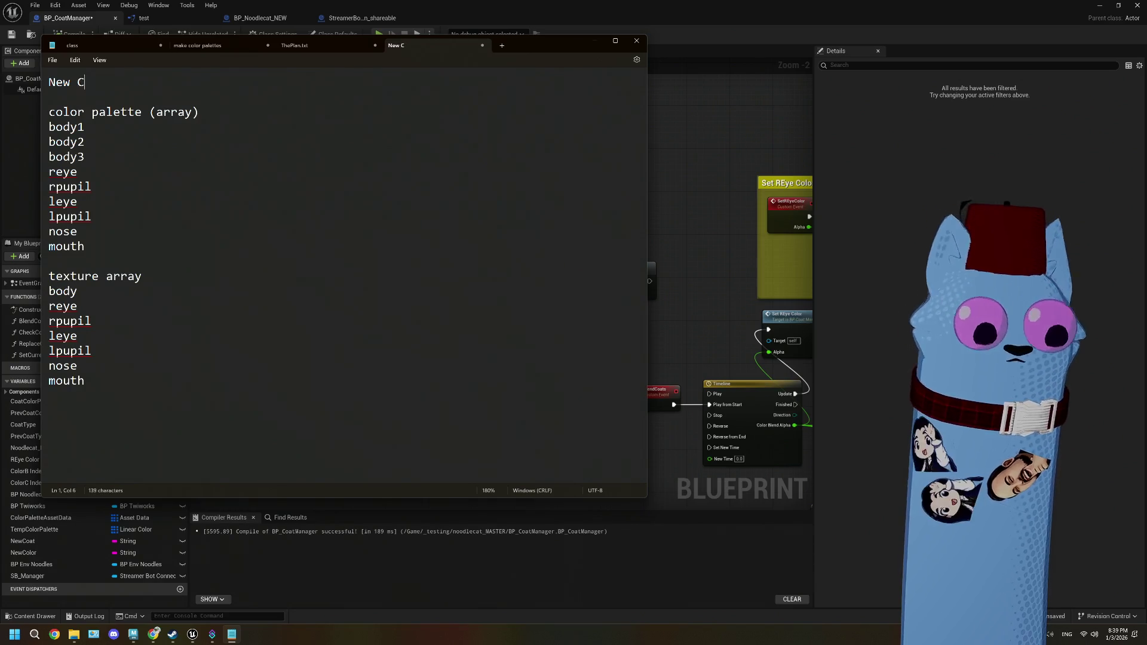
pyautogui.press('BackSpace')
pyautogui.press('BackSpace')
pyautogui.press('BackSpace')
pyautogui.write('oat')
pyautogui.press('BackSpace')
pyautogui.write('t Pres')
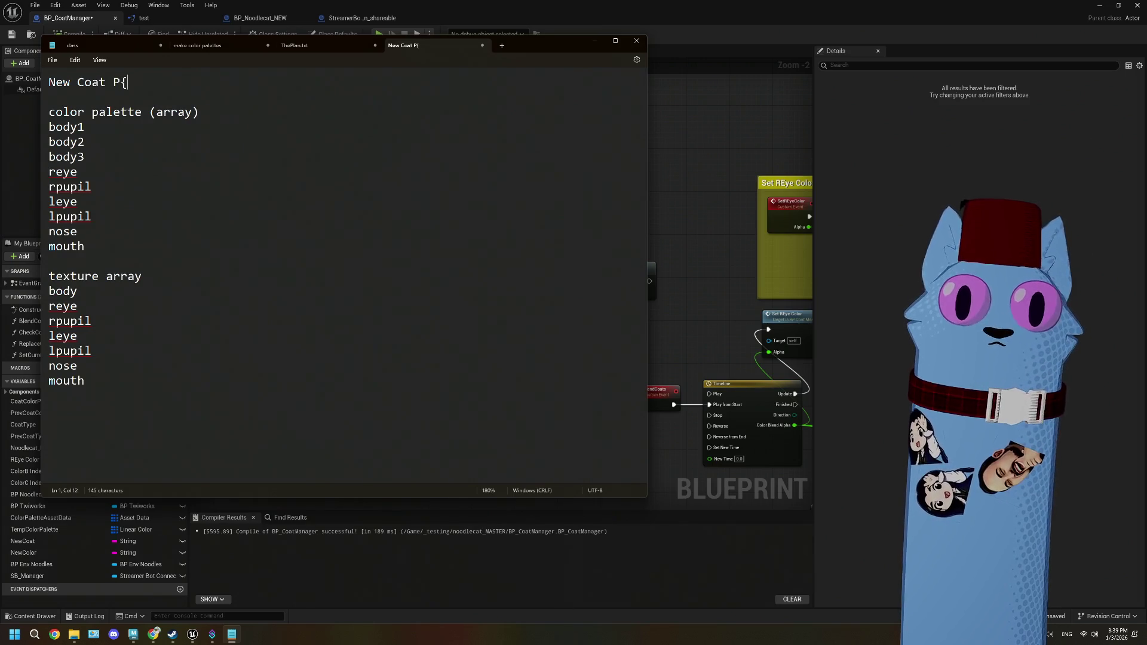
pyautogui.write('et Data a')
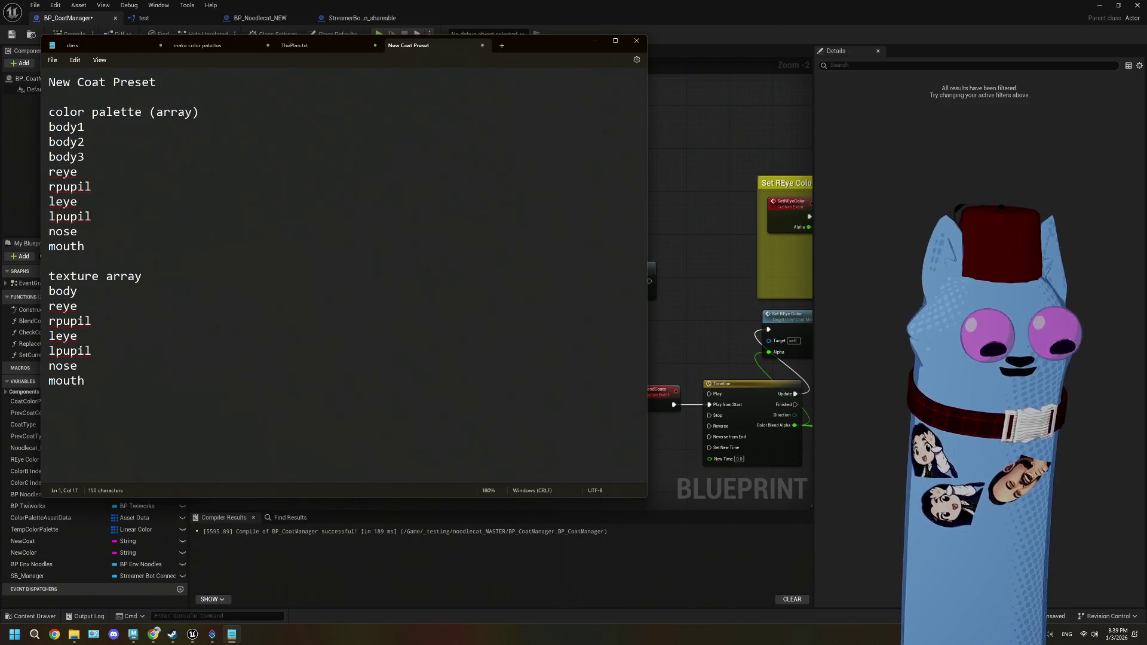
pyautogui.press('BackSpace')
pyautogui.write('Asset')
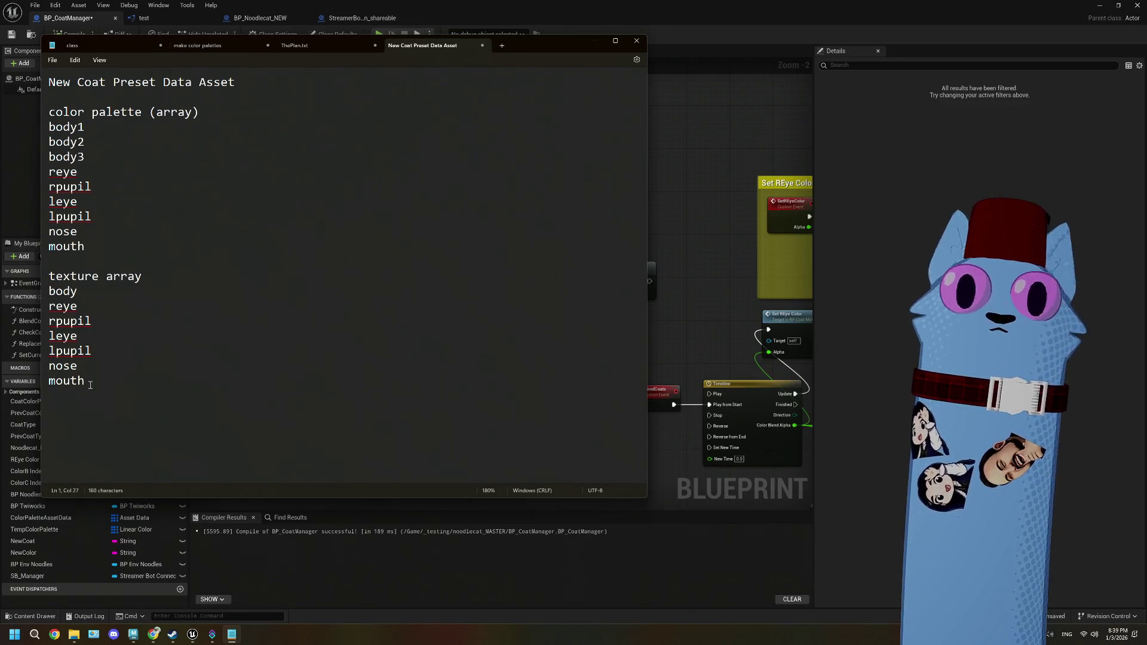
# - Select the title line, then add blank lines after the mouth entry
pyautogui.hotkey('shift', 'Home')
pyautogui.press('End')
pyautogui.press('Left')
pyautogui.press('Left')
pyautogui.press('Left')
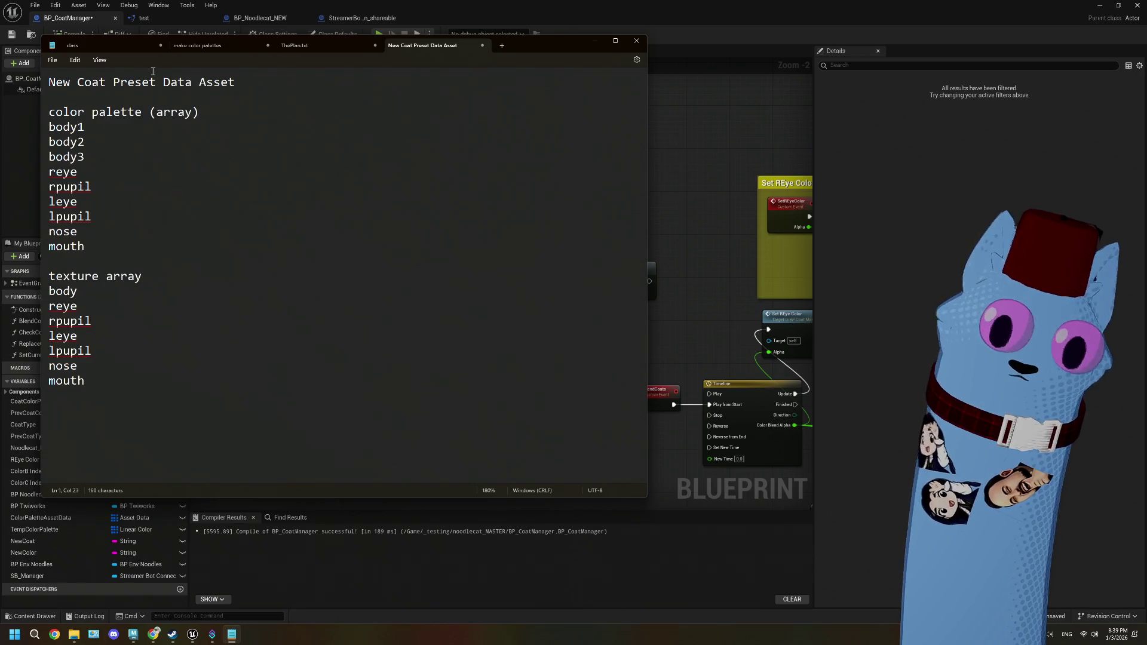
pyautogui.moveTo(237, 82); pyautogui.dragTo(49, 83)
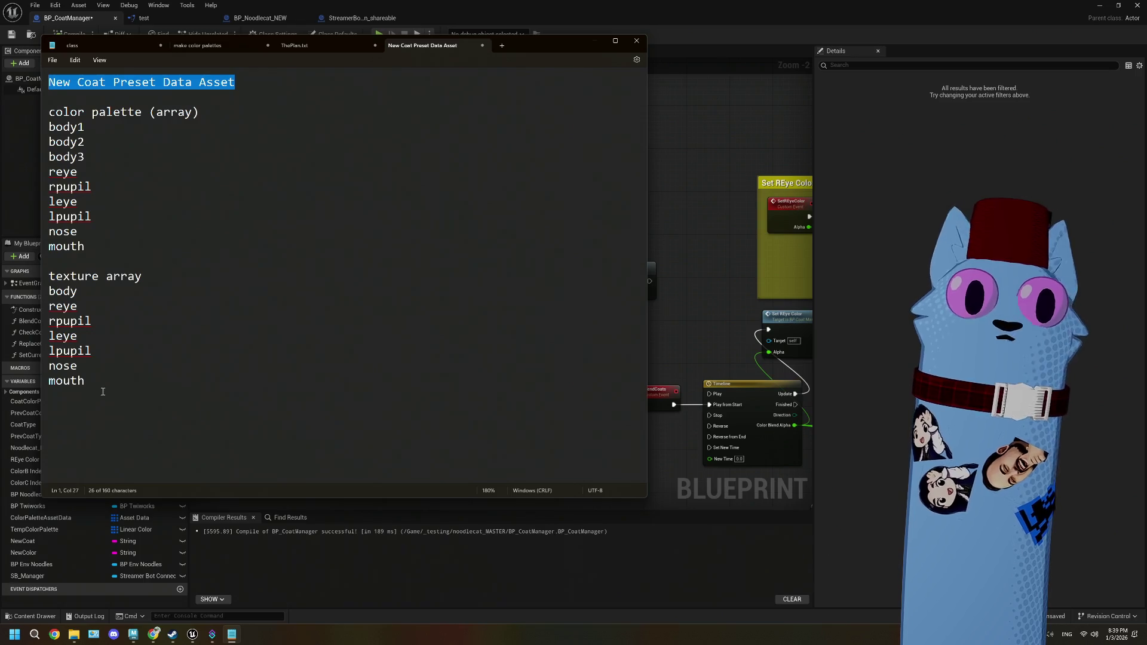
pyautogui.click(108, 380)
pyautogui.press('Return')
pyautogui.press('Return')
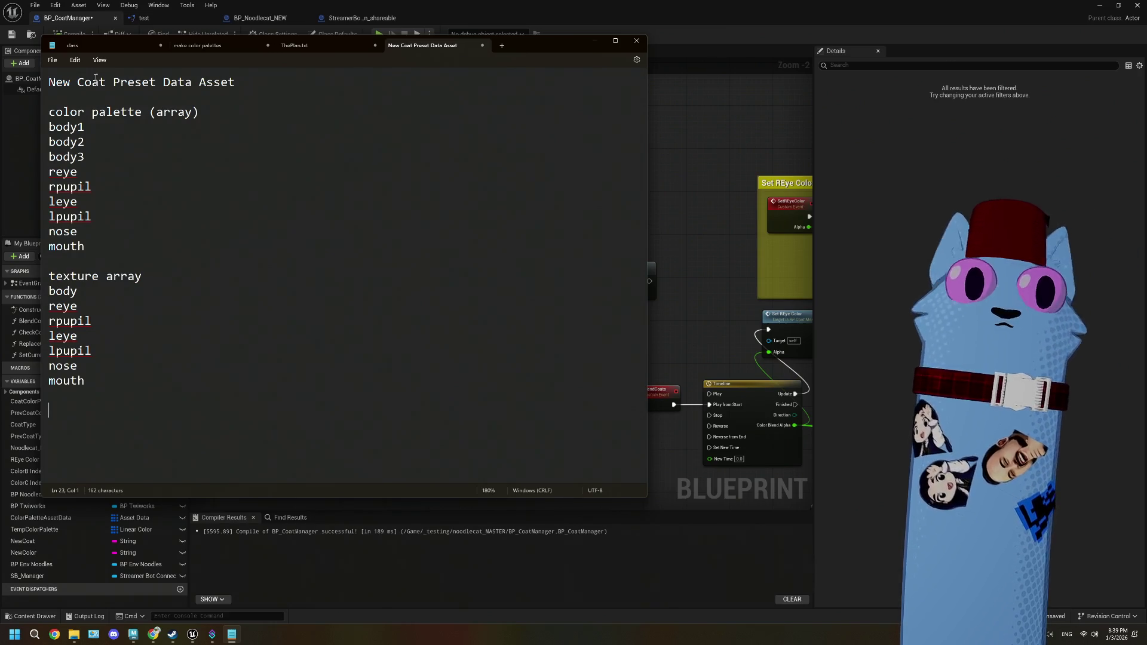
# - Insert a bodyLong entry after body in the texture array list, with blank lines after mouth
pyautogui.click(87, 298)
pyautogui.press('Return')
pyautogui.write('bod')
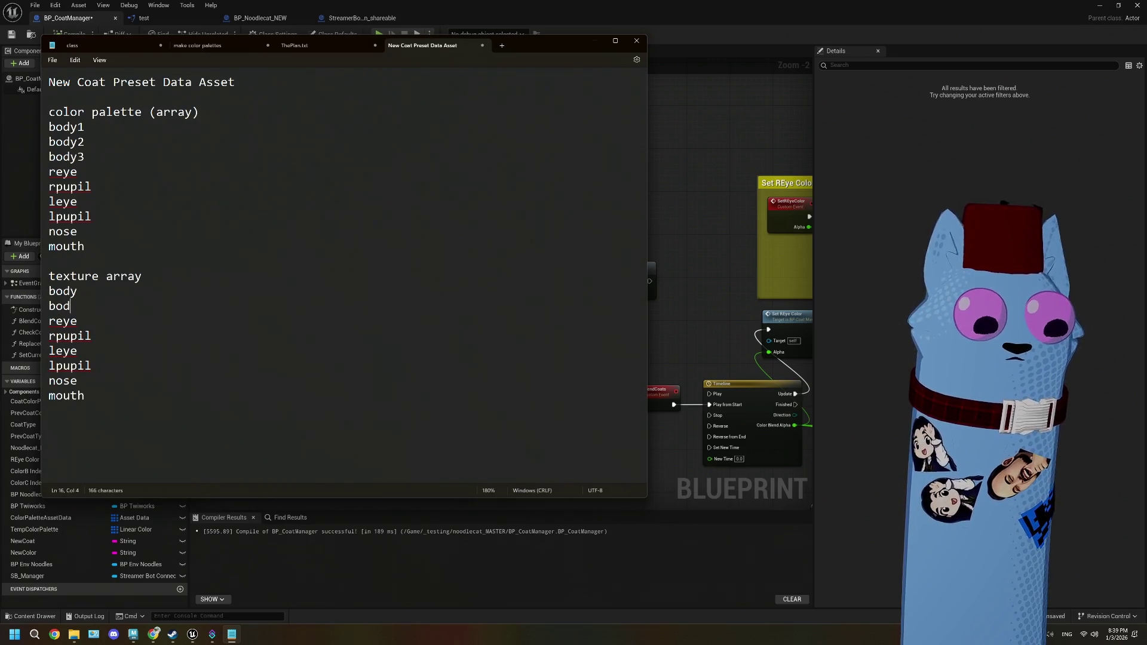
pyautogui.write('yLong')
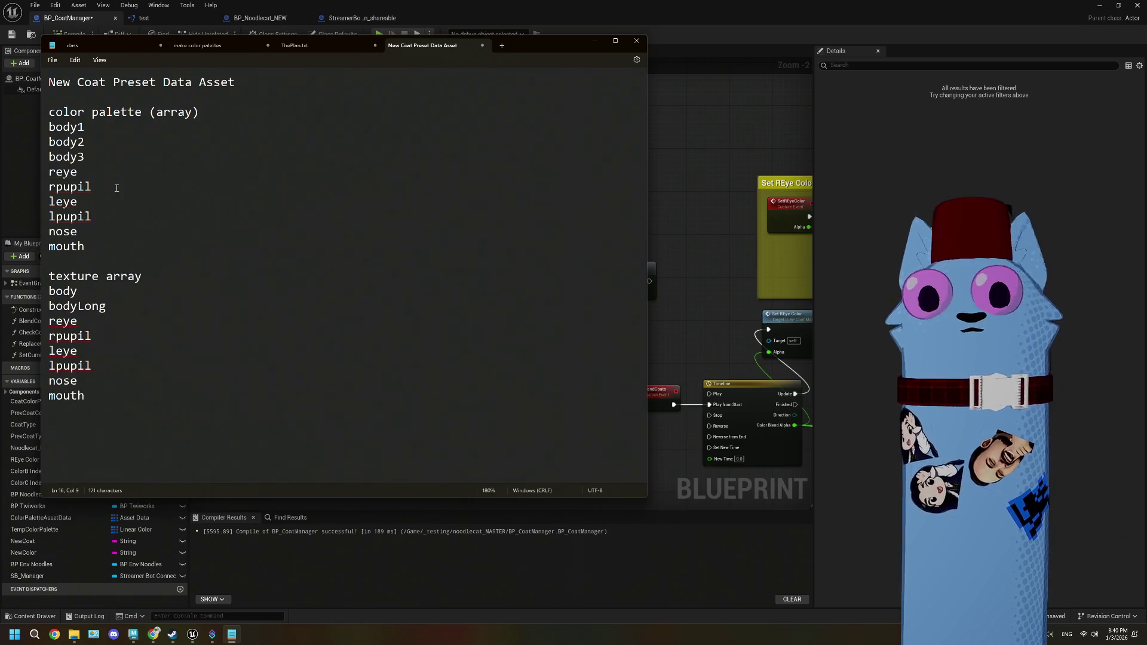
pyautogui.click(157, 384)
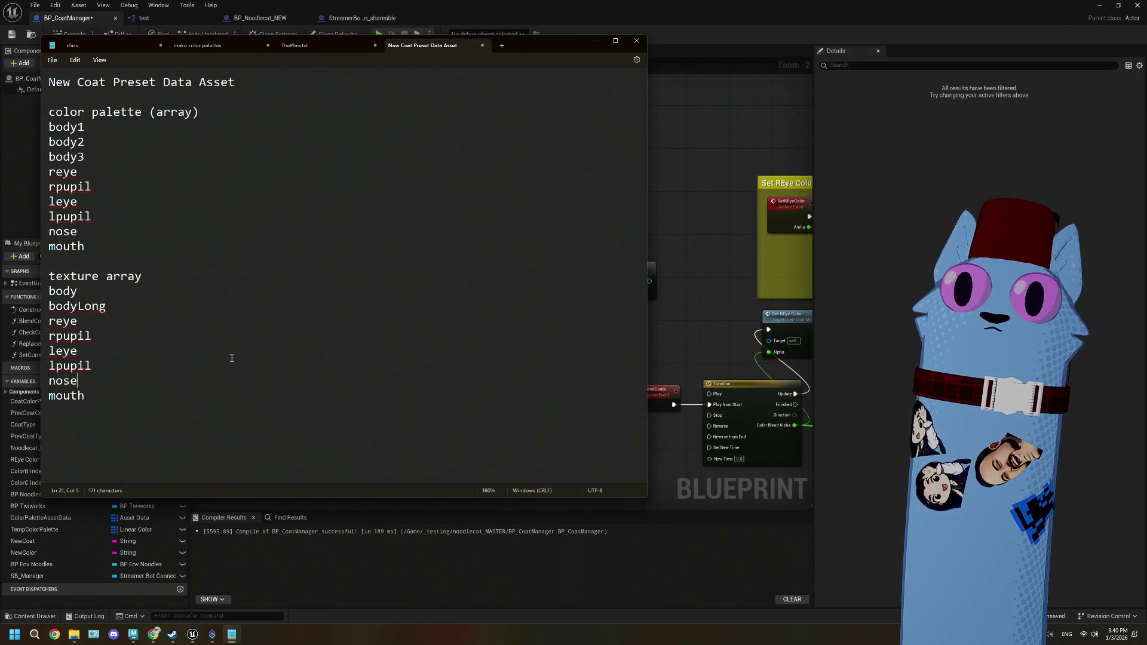
pyautogui.click(108, 393)
pyautogui.press('Return')
pyautogui.press('Return')
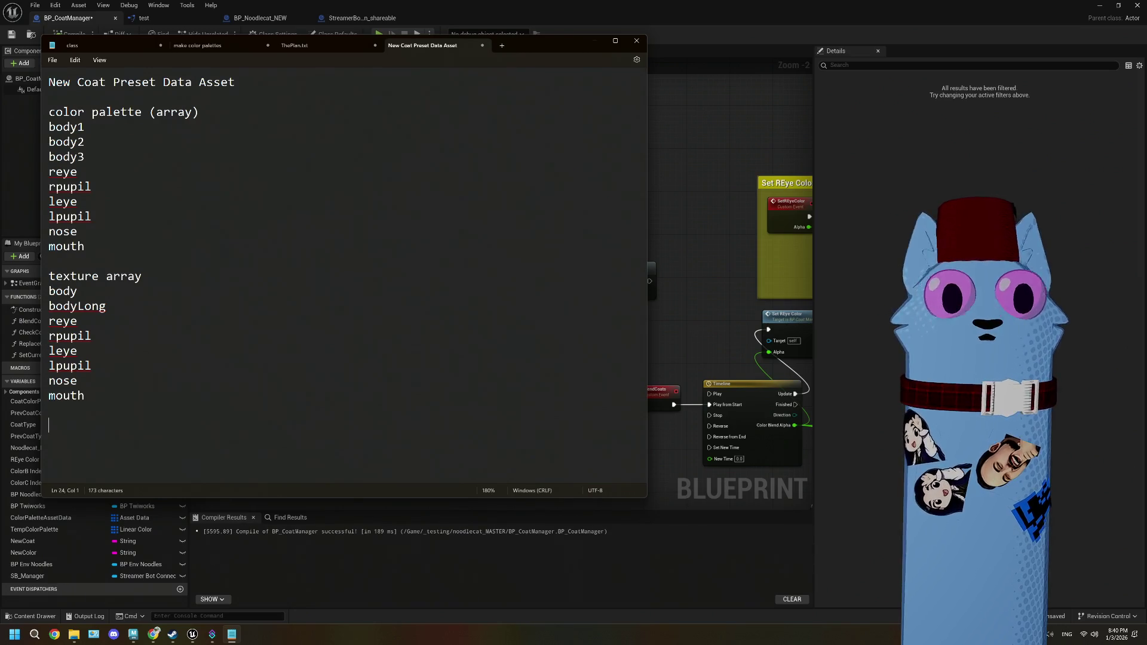
# - Select the texture array heading and entries, then add blank lines at the notes' end
pyautogui.click(143, 279)
pyautogui.hotkey('shift', 'Home')
pyautogui.press('Right')
pyautogui.press('Left')
pyautogui.press('Left')
pyautogui.press('End')
pyautogui.hotkey('shift', 'Home')
pyautogui.press('End')
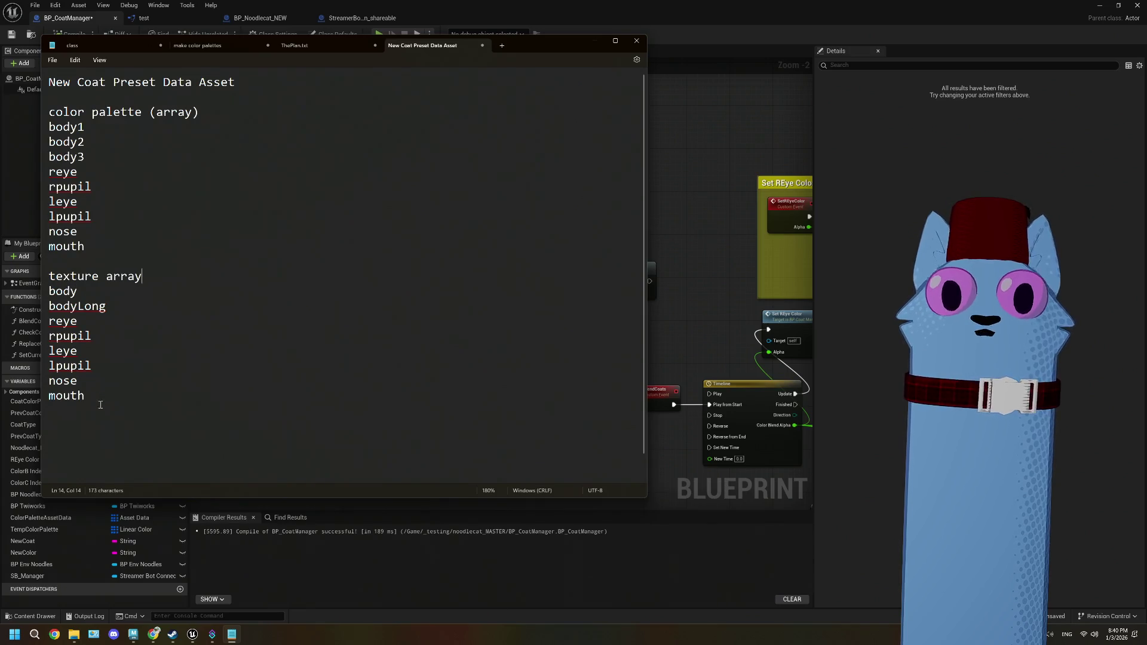
pyautogui.moveTo(100, 405); pyautogui.dragTo(37, 285)
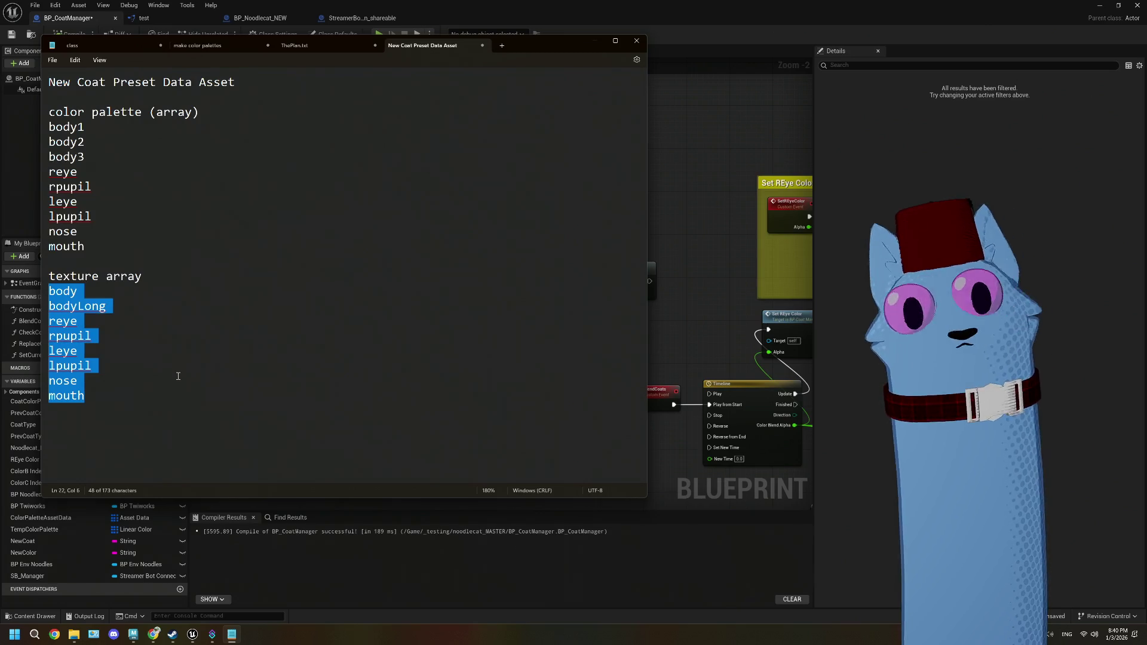
pyautogui.moveTo(144, 276); pyautogui.dragTo(42, 276)
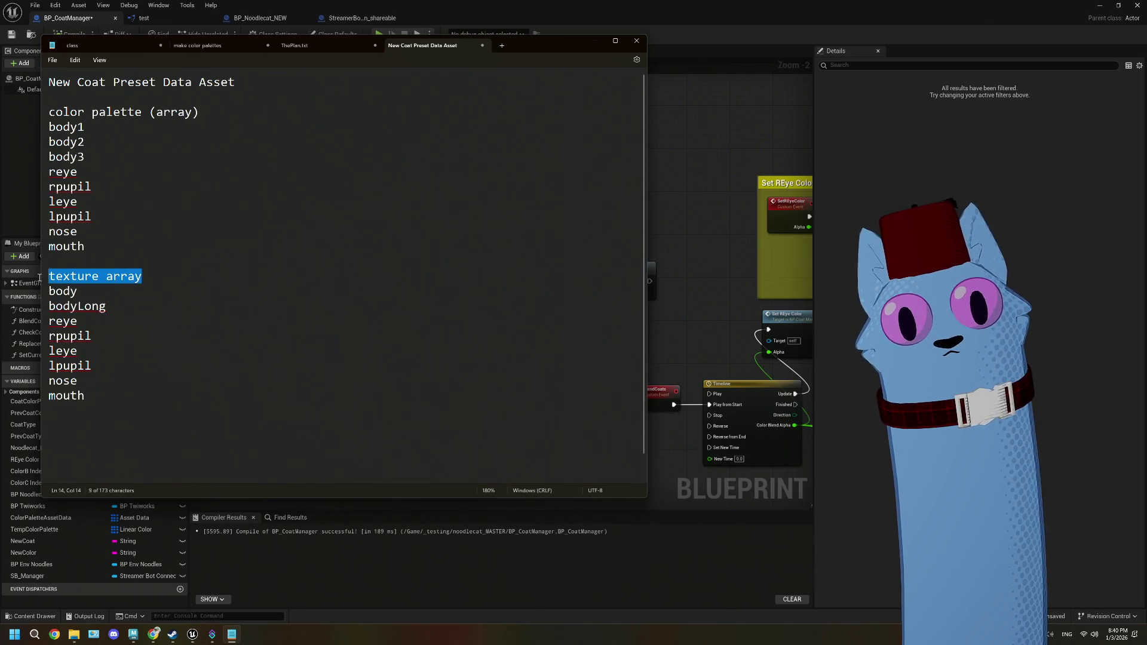
pyautogui.moveTo(179, 276); pyautogui.dragTo(38, 275)
pyautogui.click(184, 273)
pyautogui.hotkey('shift', 'Home')
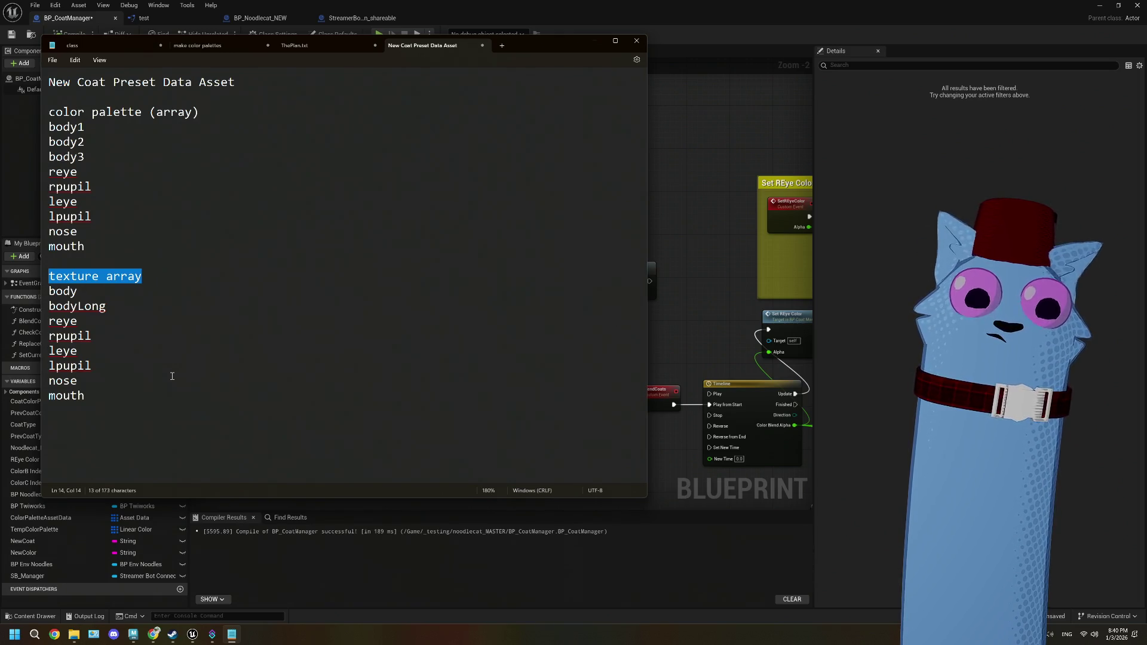
pyautogui.hotkey('ctrl', 'End')
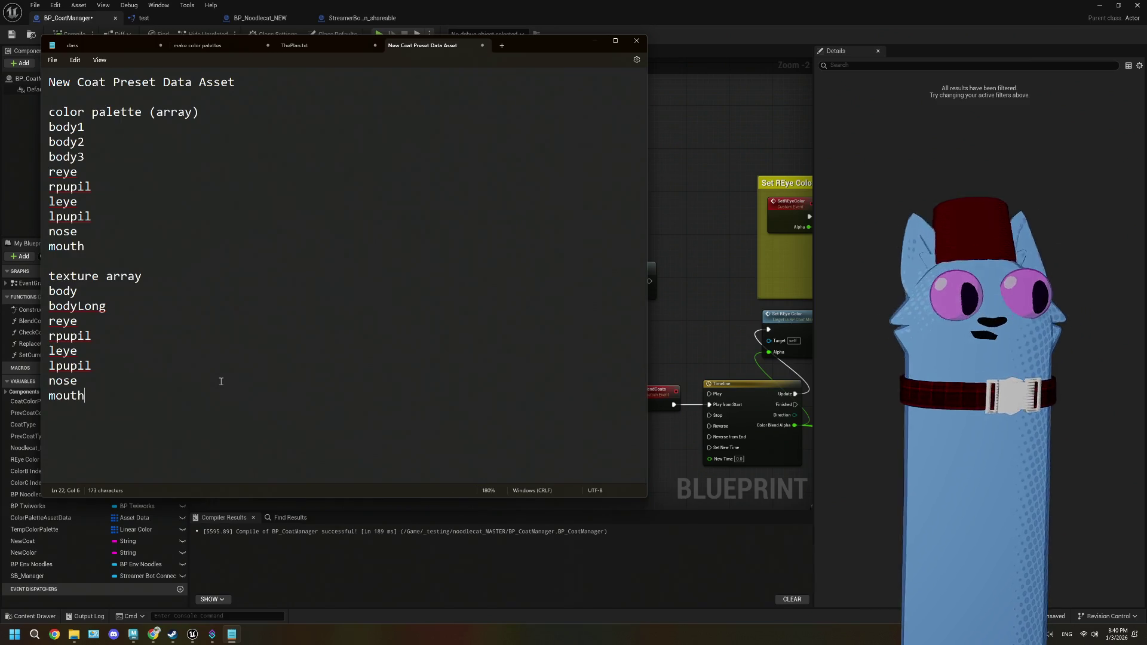
pyautogui.press('Return')
pyautogui.press('Return')
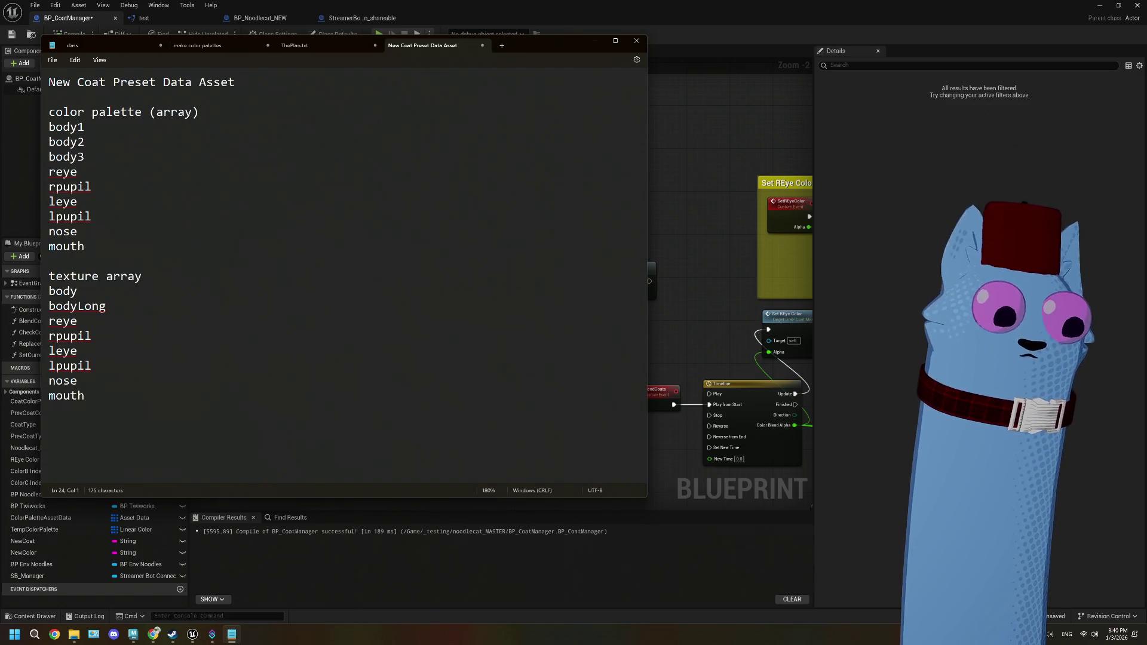
# - Write a 'meshes to show' heading listing body, hat, glasses, neck and body
pyautogui.write('Mesh')
pyautogui.press('BackSpace')
pyautogui.press('BackSpace')
pyautogui.press('BackSpace')
pyautogui.write('meshes to show')
pyautogui.press('Return')
pyautogui.write('body')
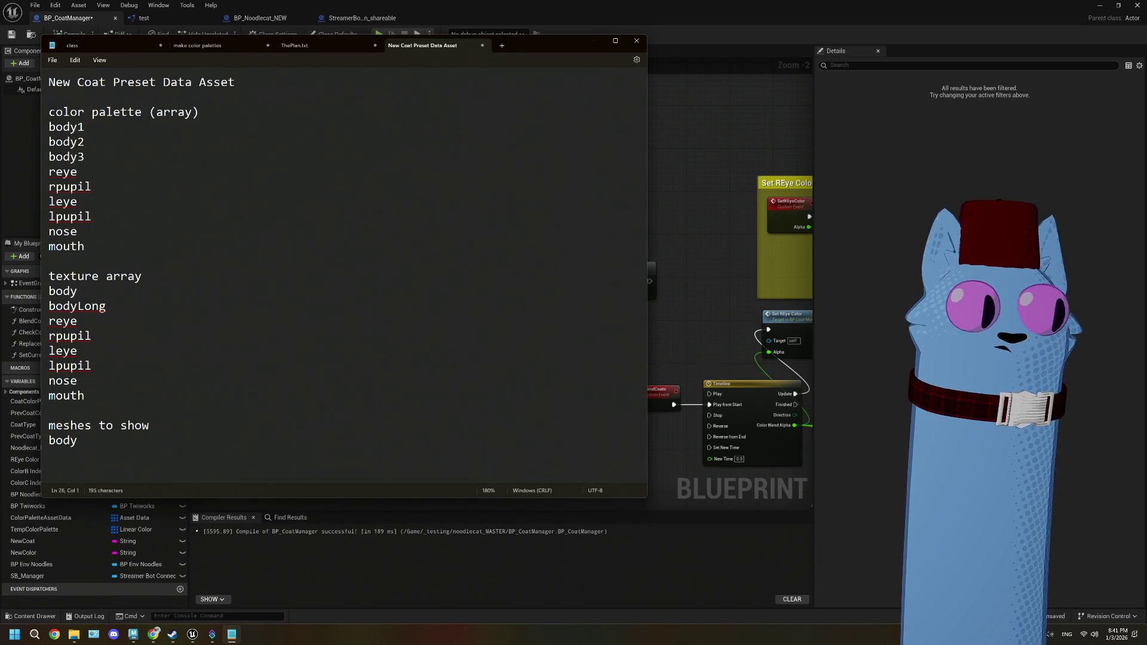
pyautogui.write('hat')
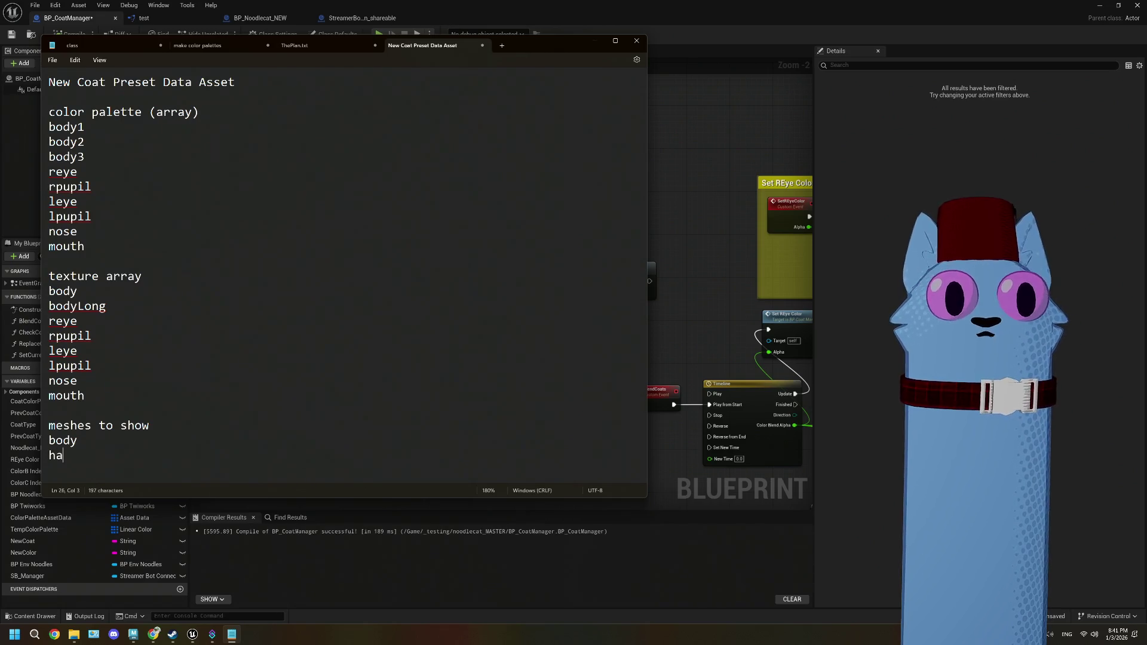
pyautogui.press('Return')
pyautogui.write('glasses')
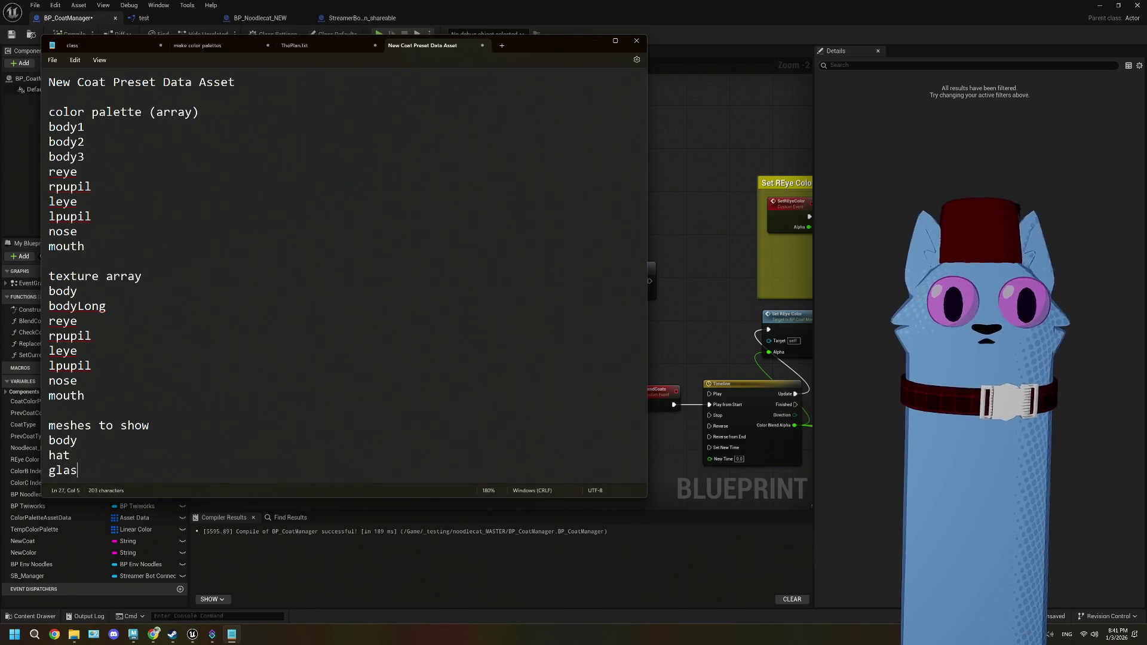
pyautogui.press('Return')
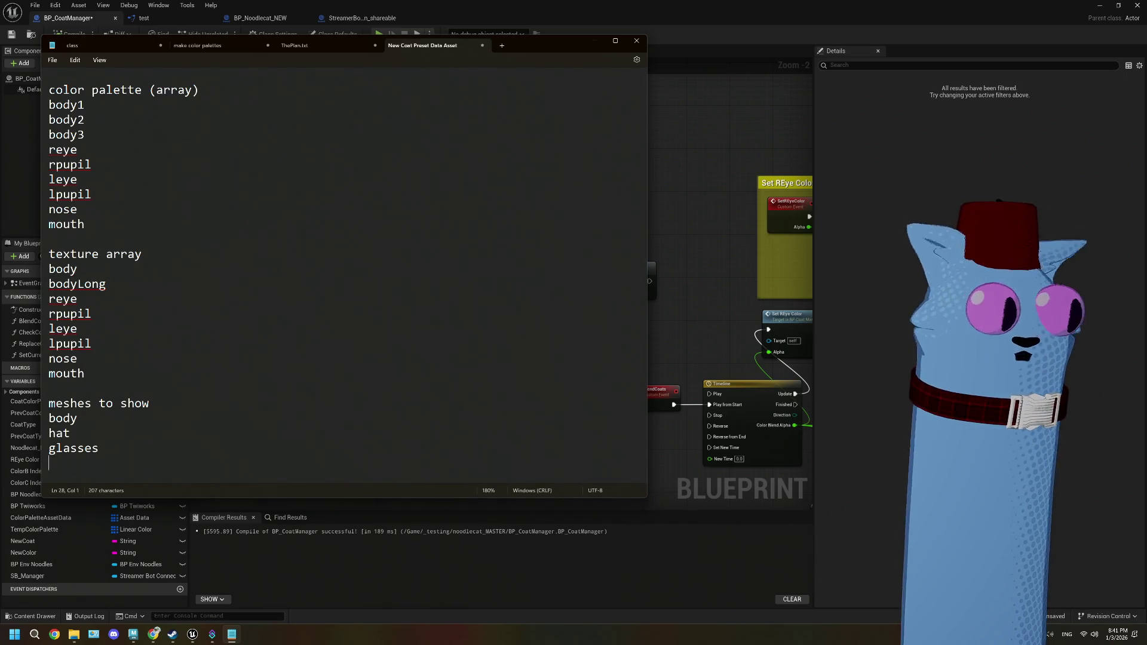
pyautogui.write('neck')
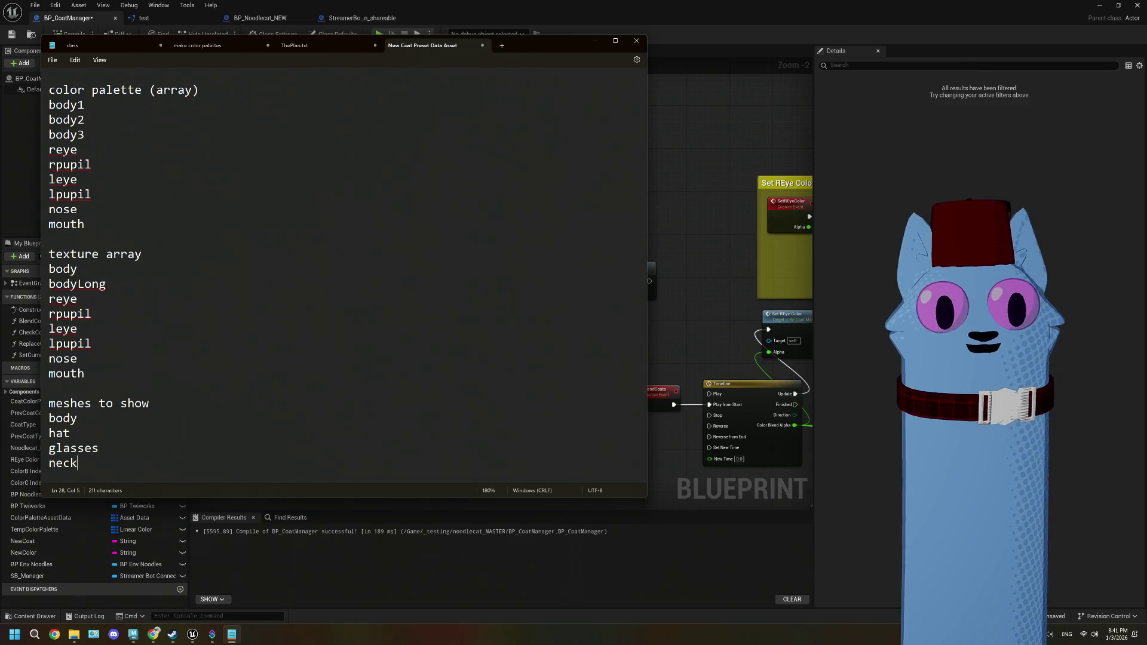
pyautogui.press('Return')
pyautogui.write('body')
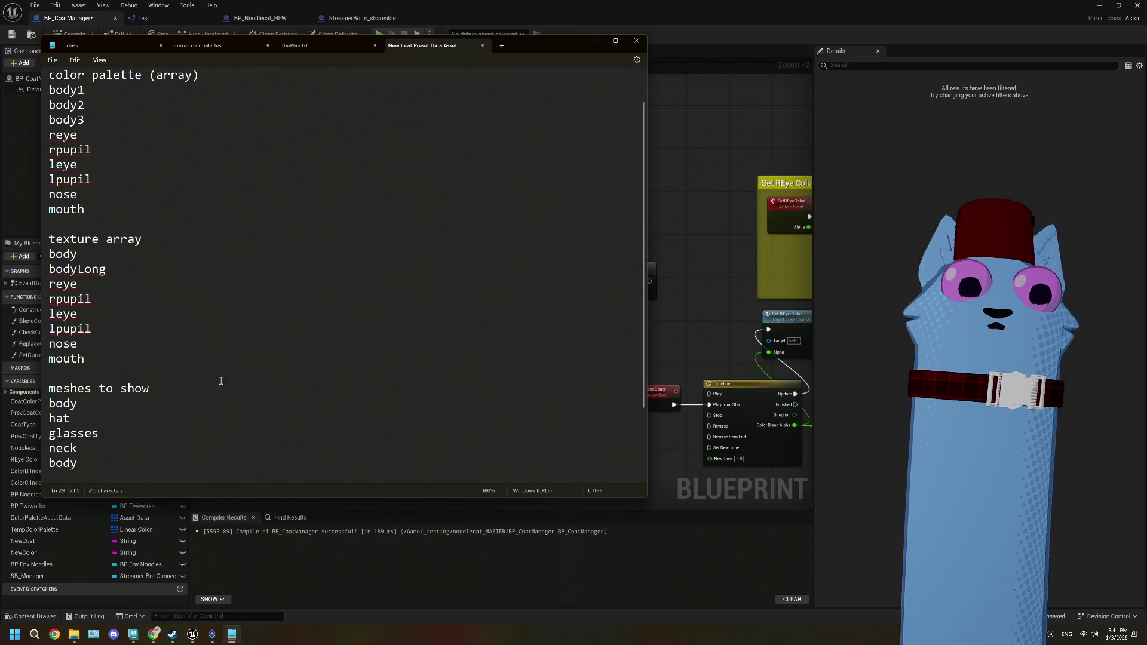
# - Insert face on a new line after glasses in the mesh list
pyautogui.doubleClick(63, 463)
pyautogui.click(108, 442)
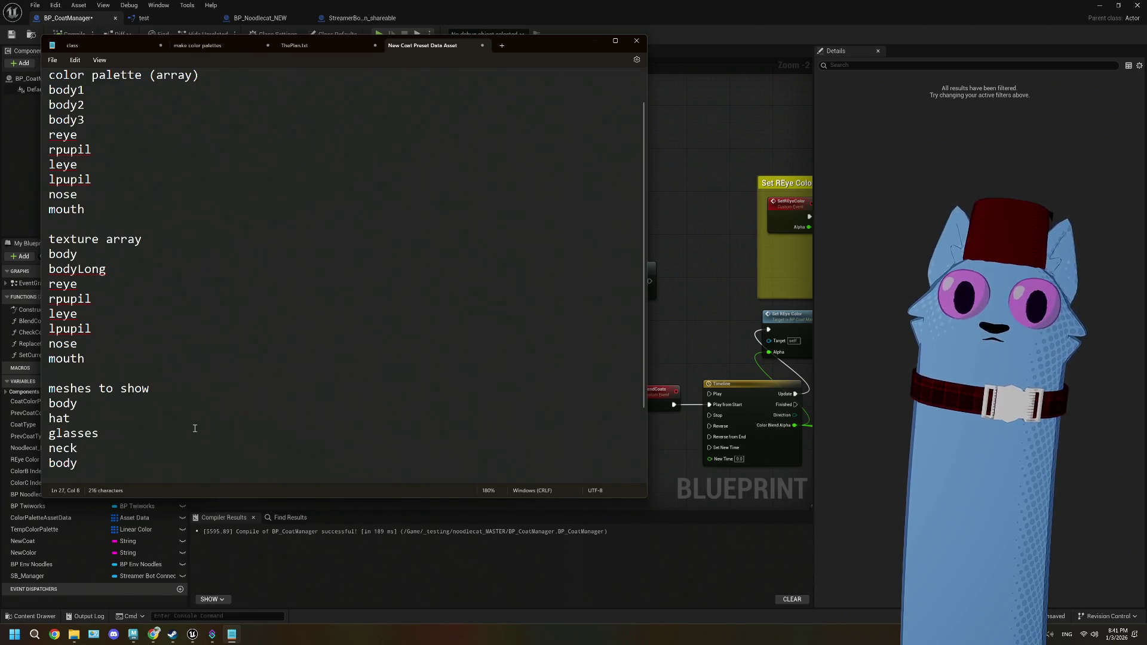
pyautogui.scroll(-2, 195, 429)
pyautogui.scroll(3, 194, 428)
pyautogui.scroll(-3, 195, 429)
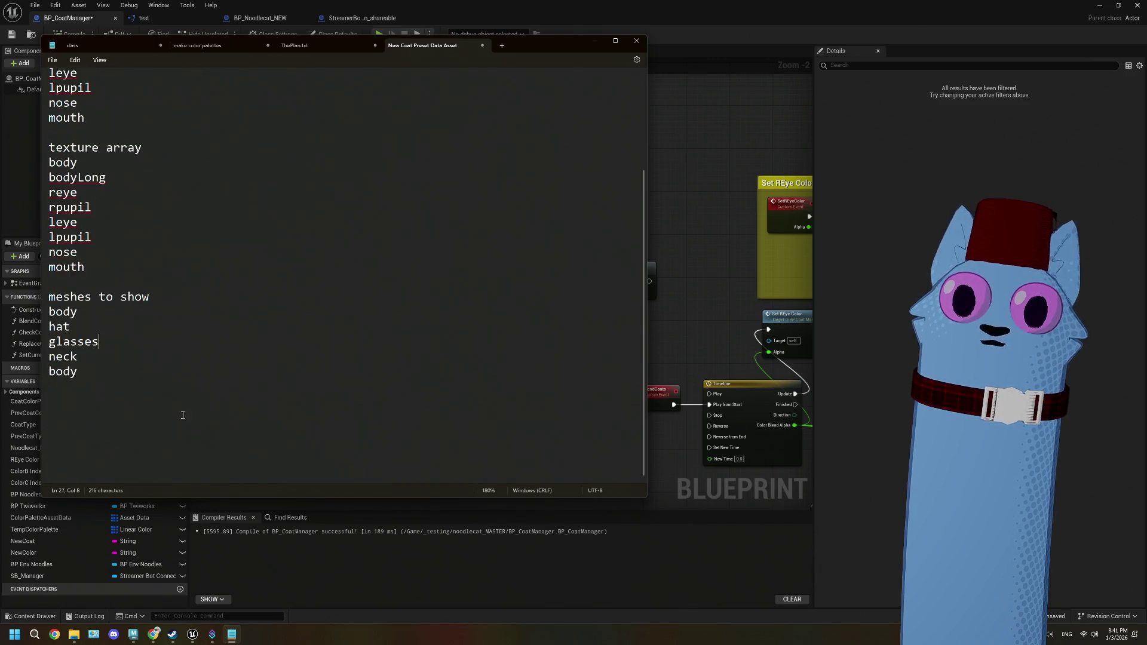
pyautogui.press('Return')
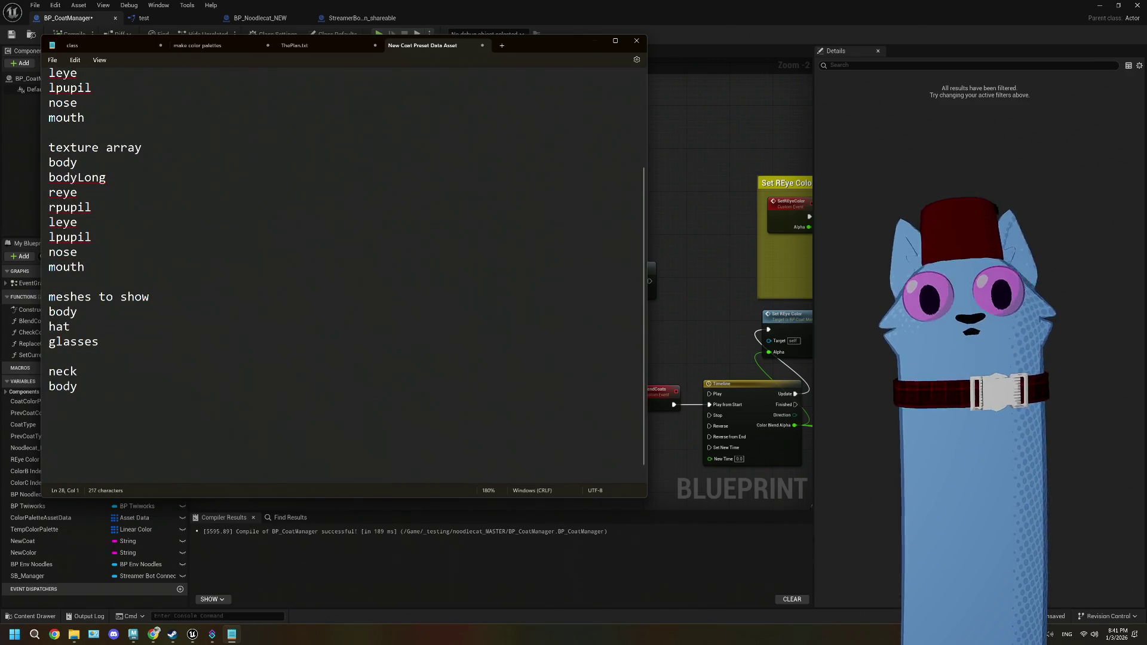
pyautogui.write('face')
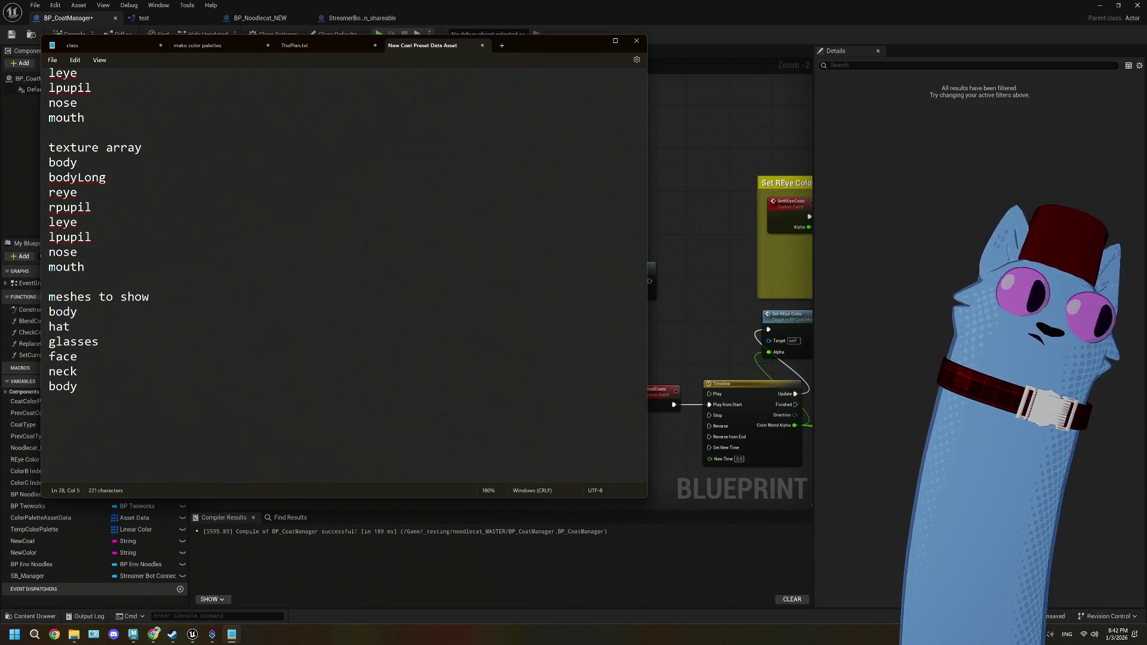
# - Review the mesh list, then switch back to the BP_CoatManager blueprint in Unreal
pyautogui.click(86, 389)
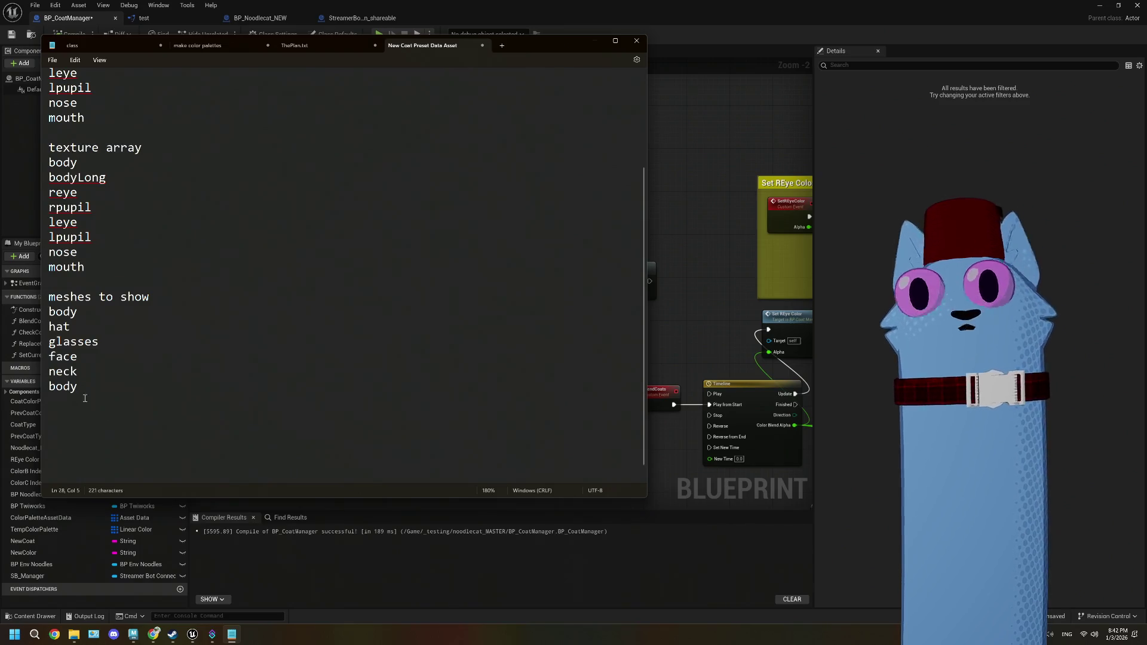
pyautogui.moveTo(49, 311); pyautogui.dragTo(103, 389)
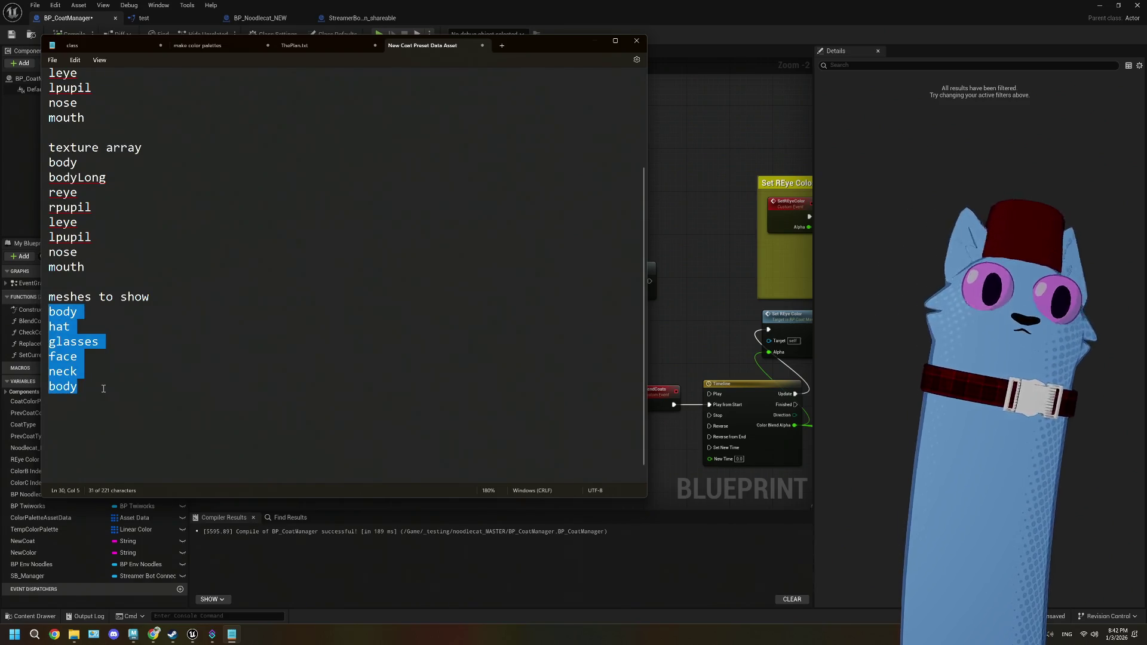
pyautogui.click(103, 389)
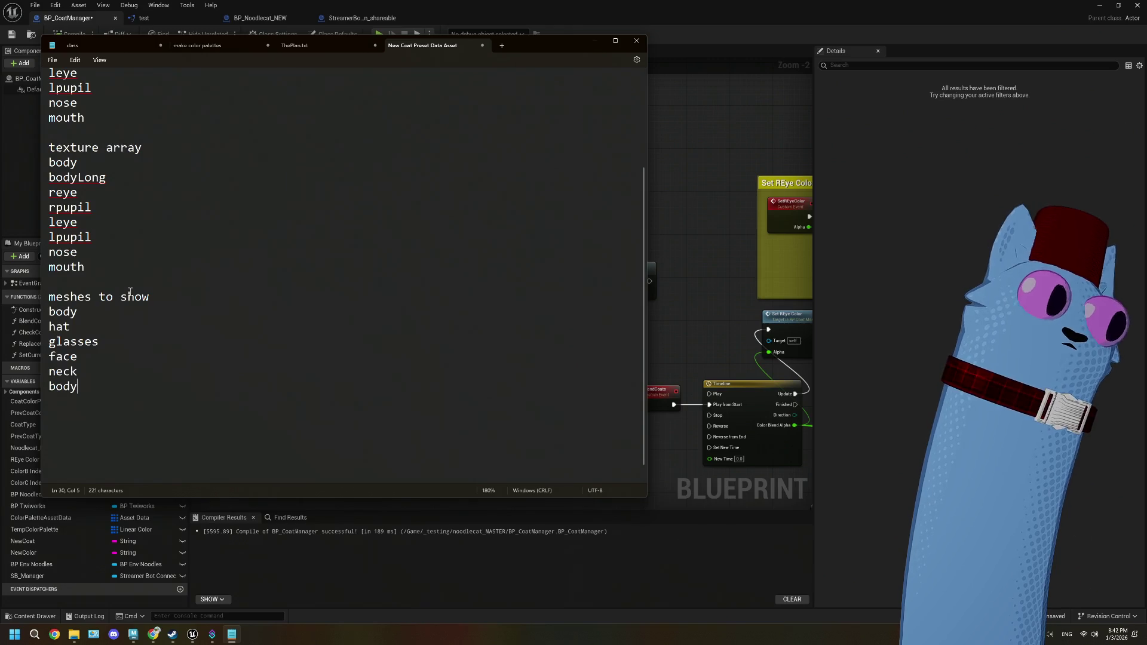
pyautogui.scroll(3, 120, 352)
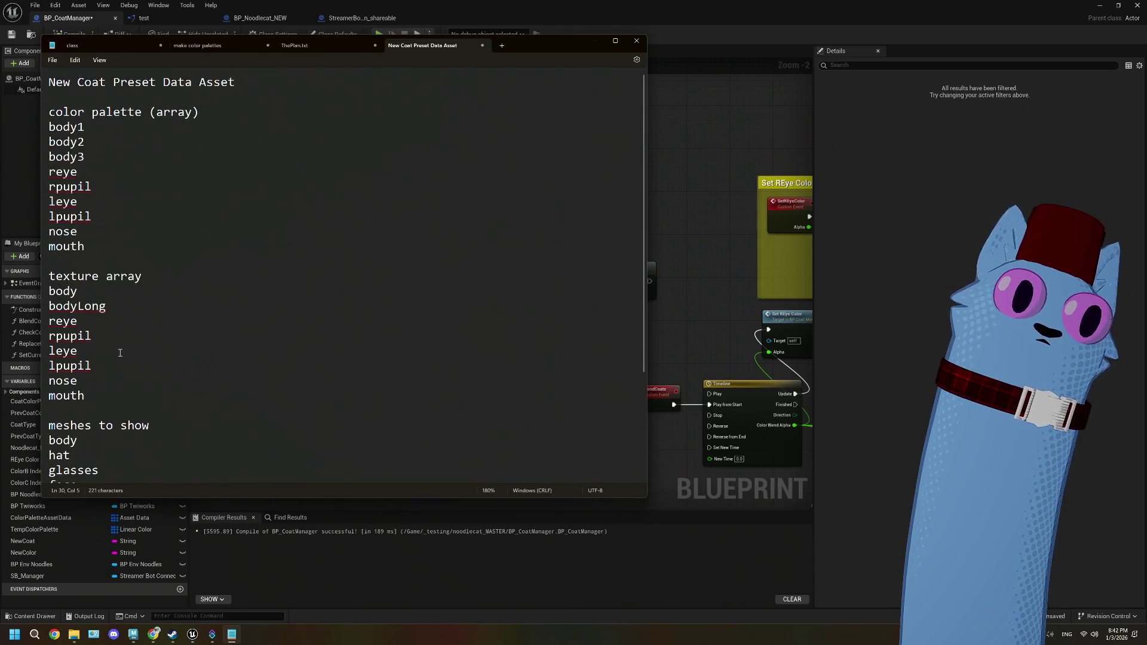
pyautogui.scroll(-3, 120, 352)
pyautogui.scroll(3, 119, 351)
pyautogui.scroll(-3, 119, 349)
pyautogui.scroll(3, 119, 350)
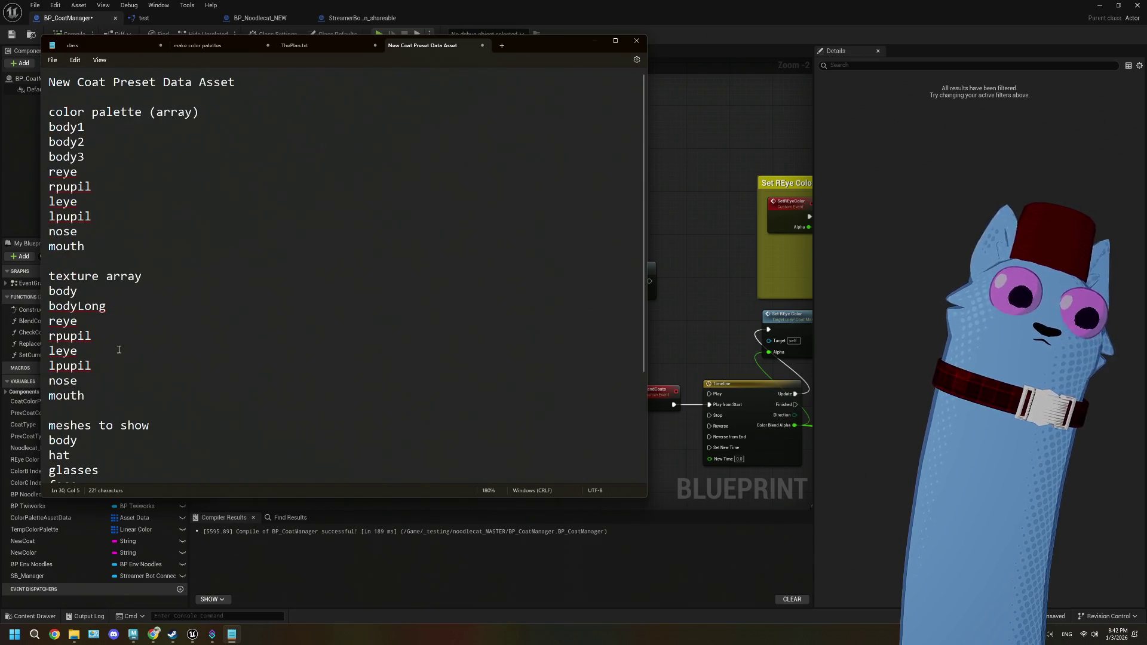
pyautogui.scroll(-3, 119, 349)
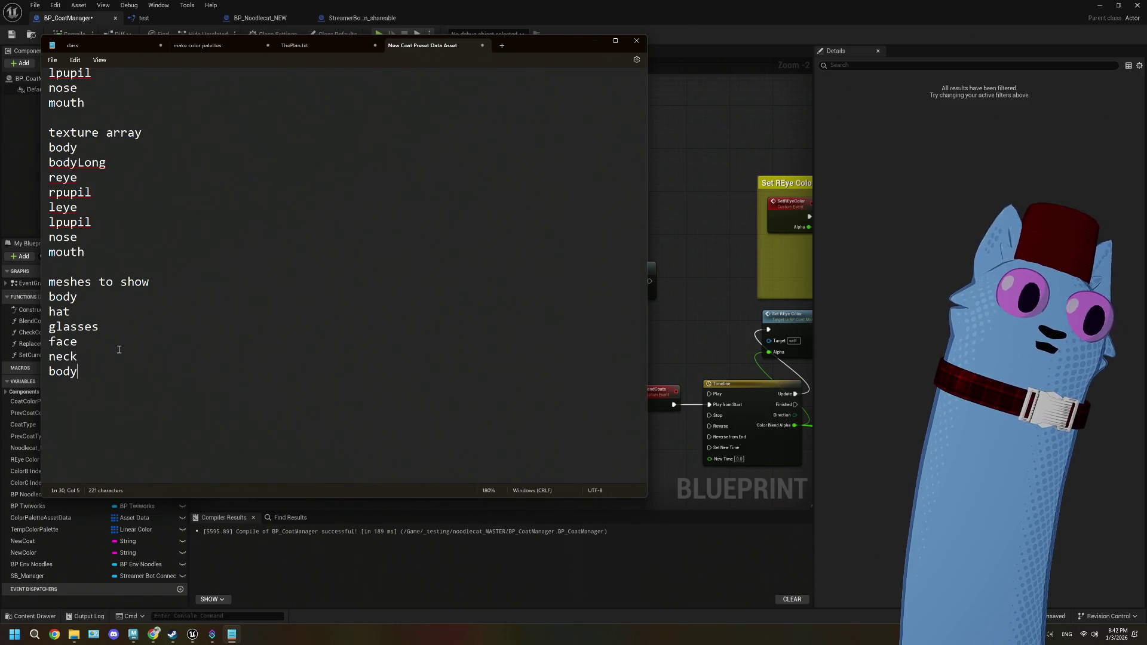
pyautogui.scroll(3, 119, 350)
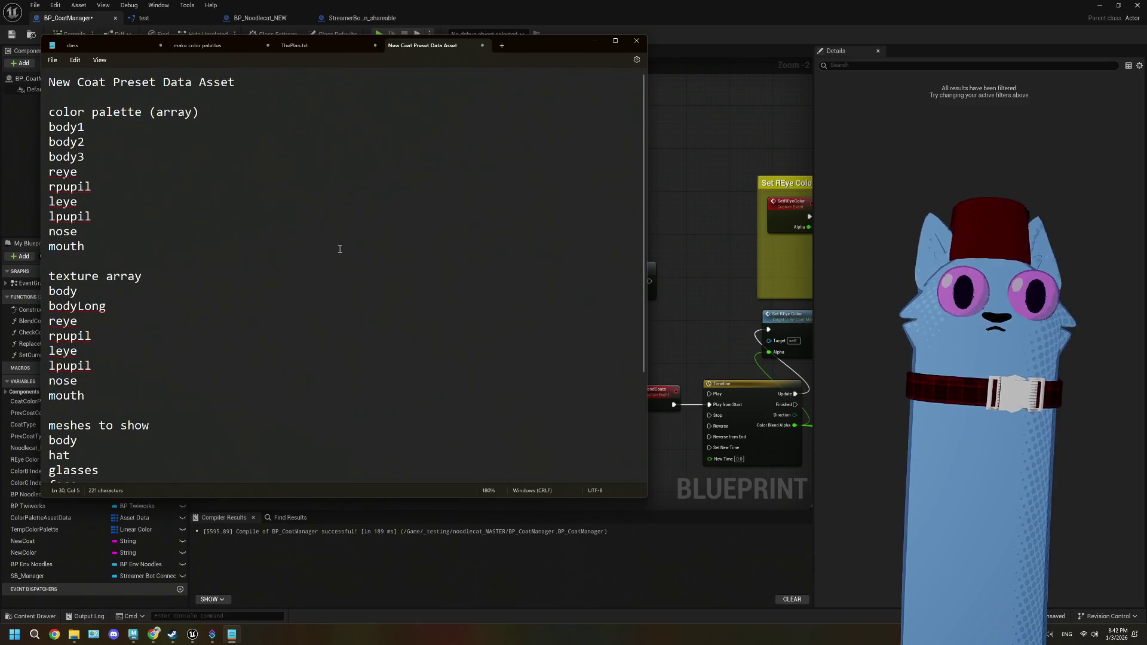
pyautogui.click(16, 37)
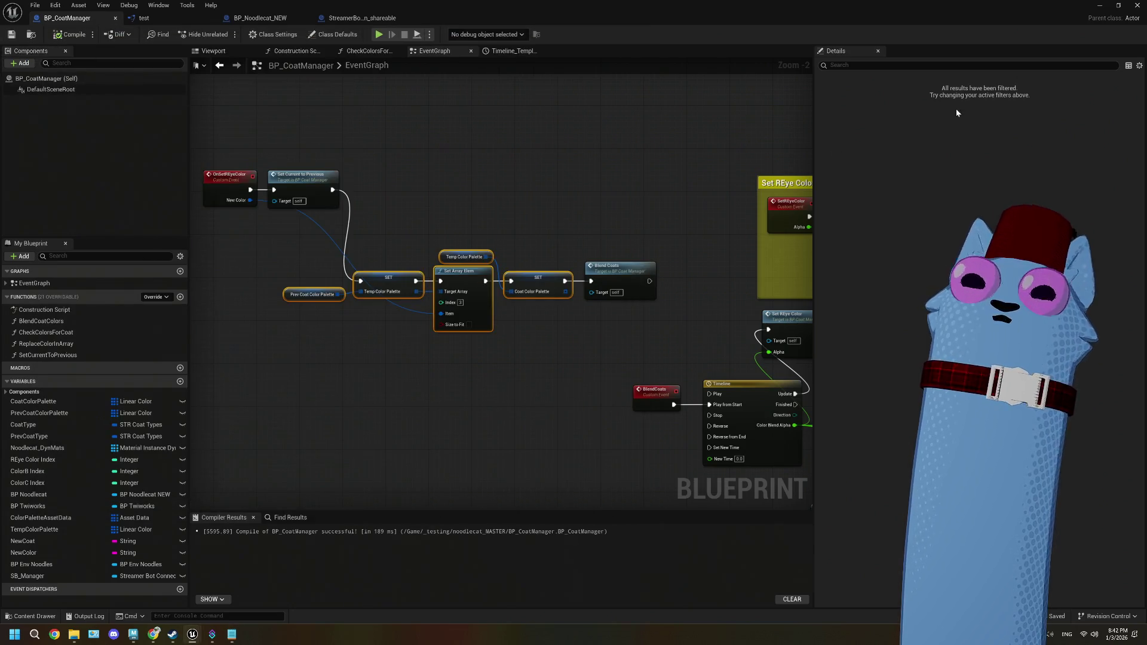
# - Inspect the BP_PDA_ColorPalettes blueprint from the 07_DataAssets folder, then close it
pyautogui.click(1118, 6)
pyautogui.click(1060, 33)
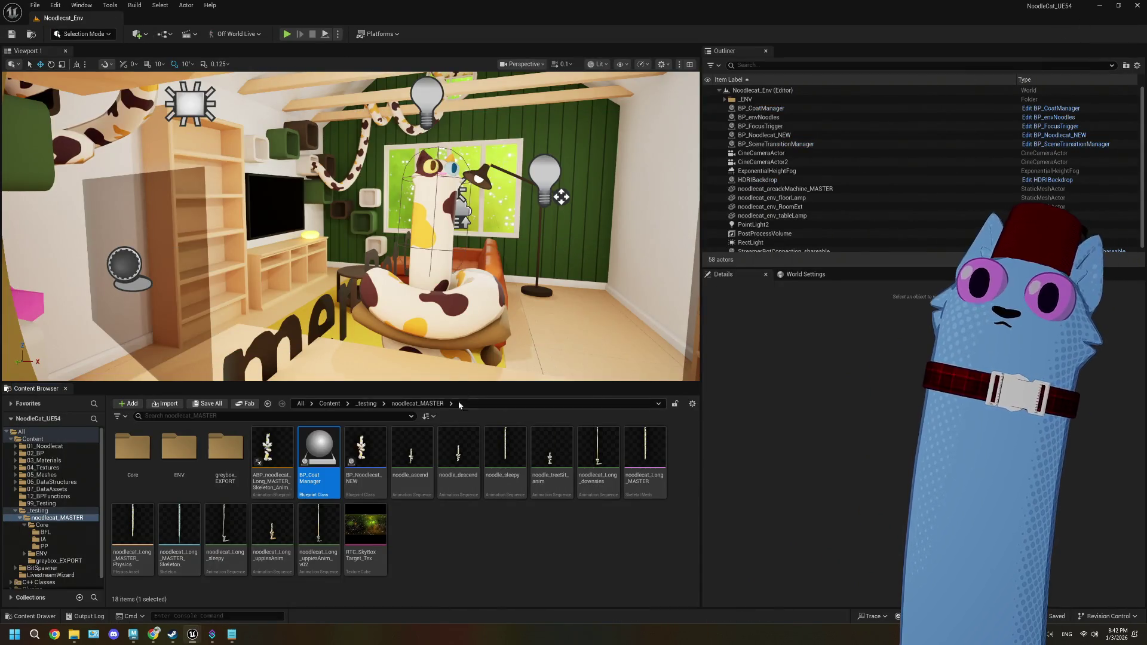
pyautogui.click(63, 490)
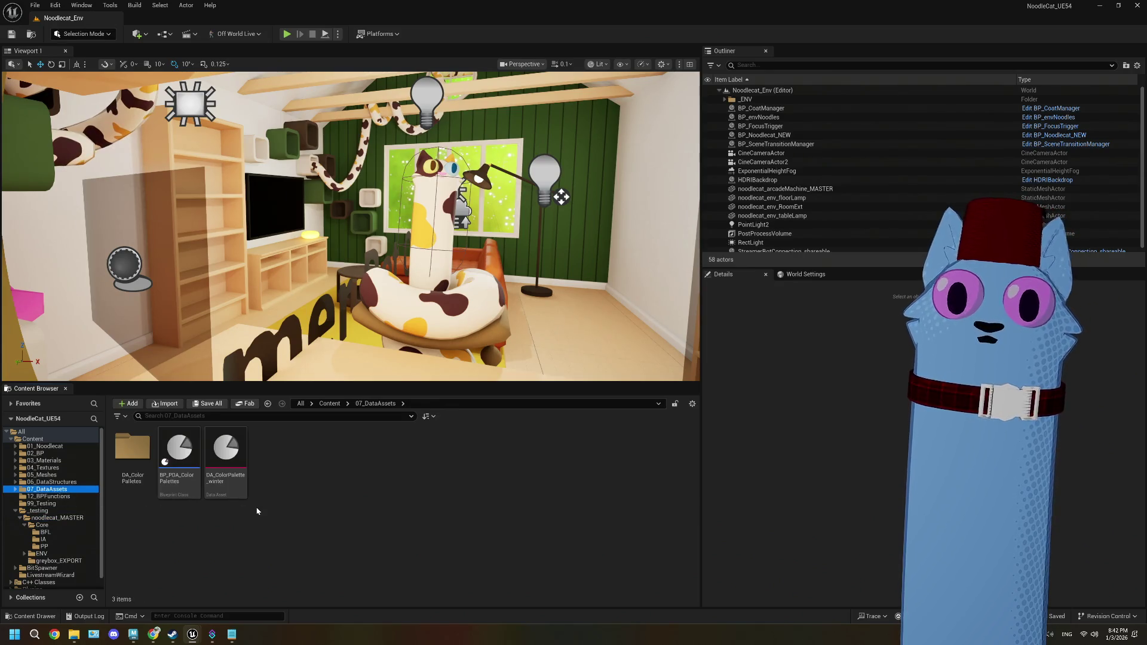
pyautogui.click(226, 457)
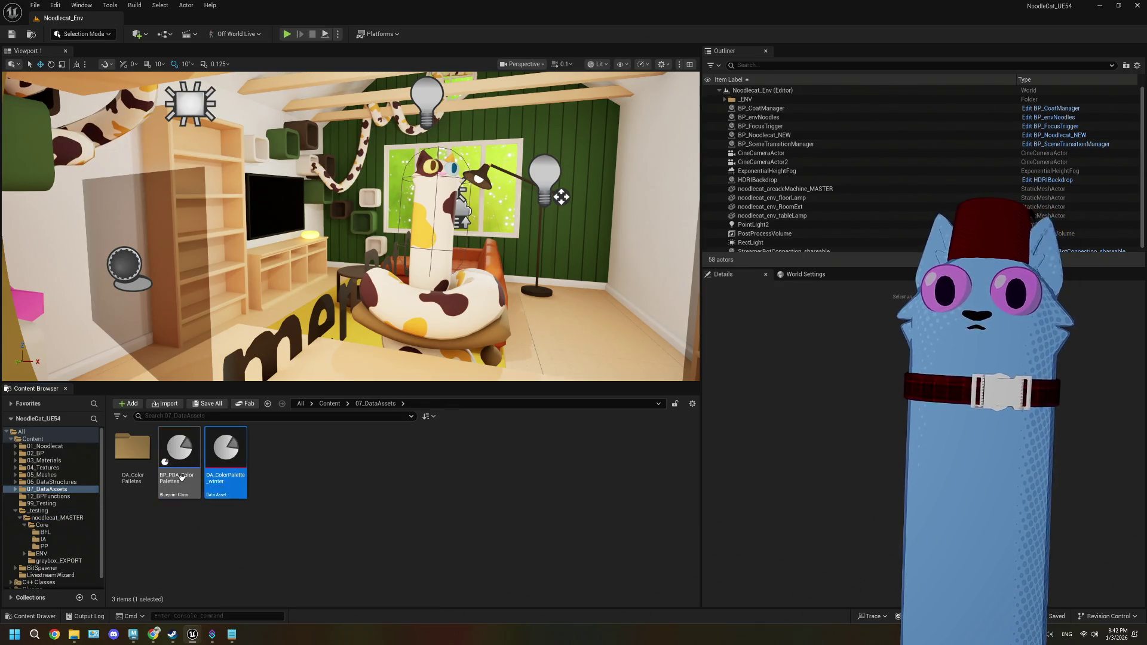
pyautogui.doubleClick(180, 454)
pyautogui.scroll(-1, 472, 355)
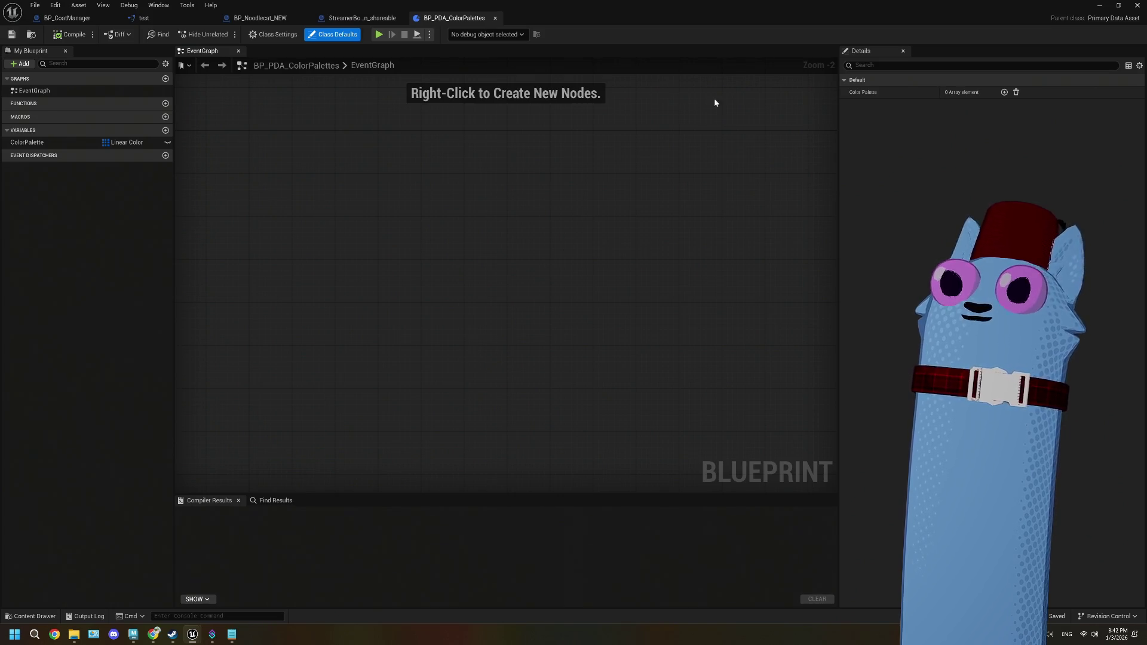
pyautogui.click(495, 18)
pyautogui.click(1095, 8)
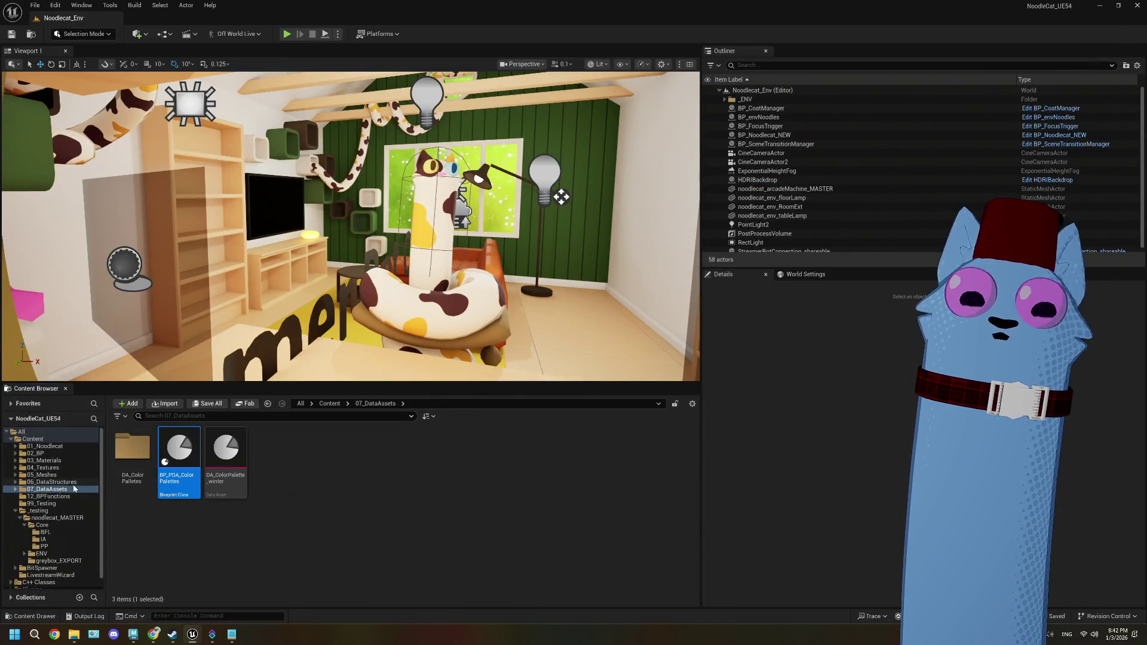
# - Edit EUW_ColorPalletes from the 02_BP folder's context menu
pyautogui.click(36, 453)
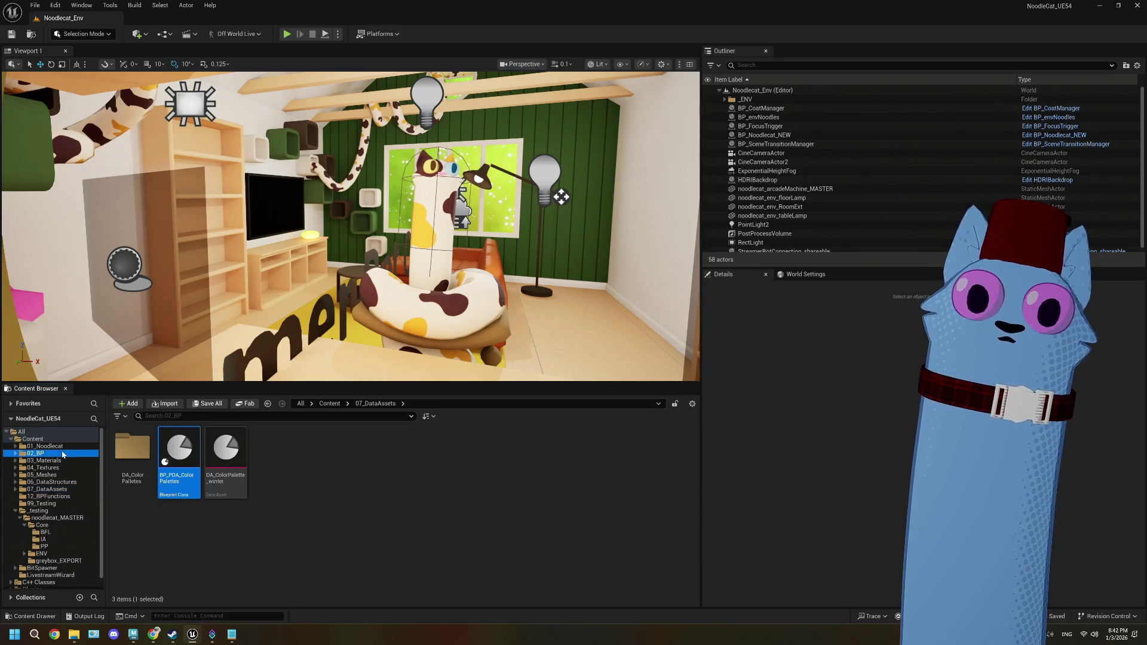
pyautogui.rightClick(456, 473)
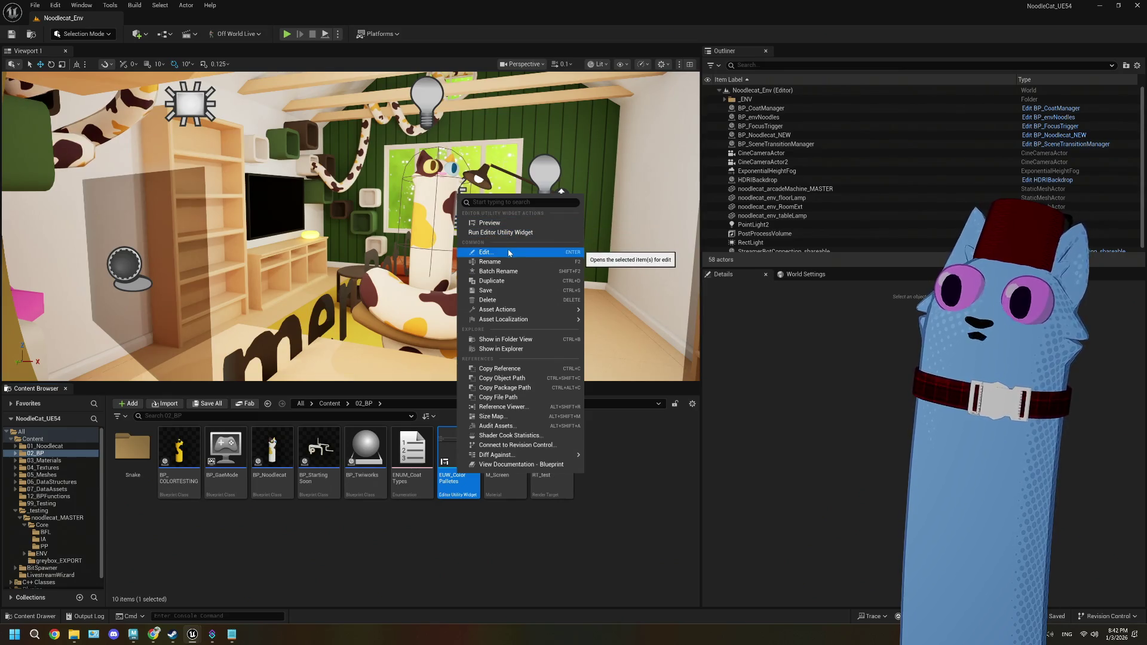
pyautogui.click(508, 253)
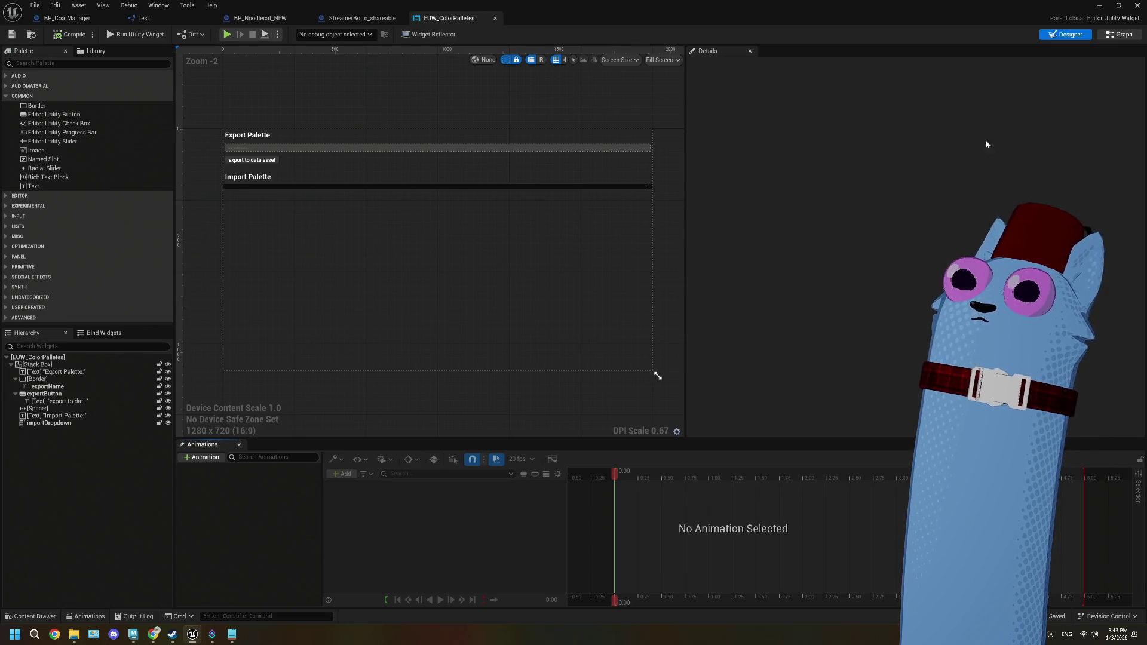
pyautogui.click(1120, 34)
pyautogui.scroll(-1, 445, 300)
pyautogui.moveTo(445, 301)
pyautogui.mouseDown()
pyautogui.moveTo(632, 335)
pyautogui.moveTo(533, 289)
pyautogui.moveTo(615, 304)
pyautogui.mouseUp()
pyautogui.scroll(5, 508, 383)
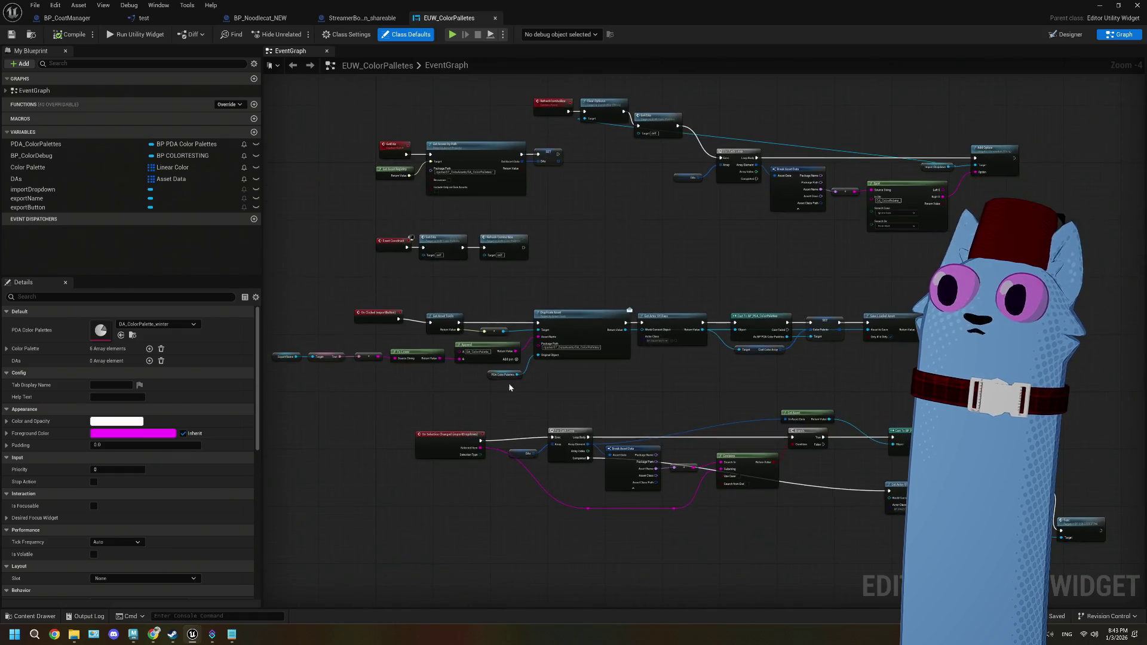
pyautogui.click(521, 372)
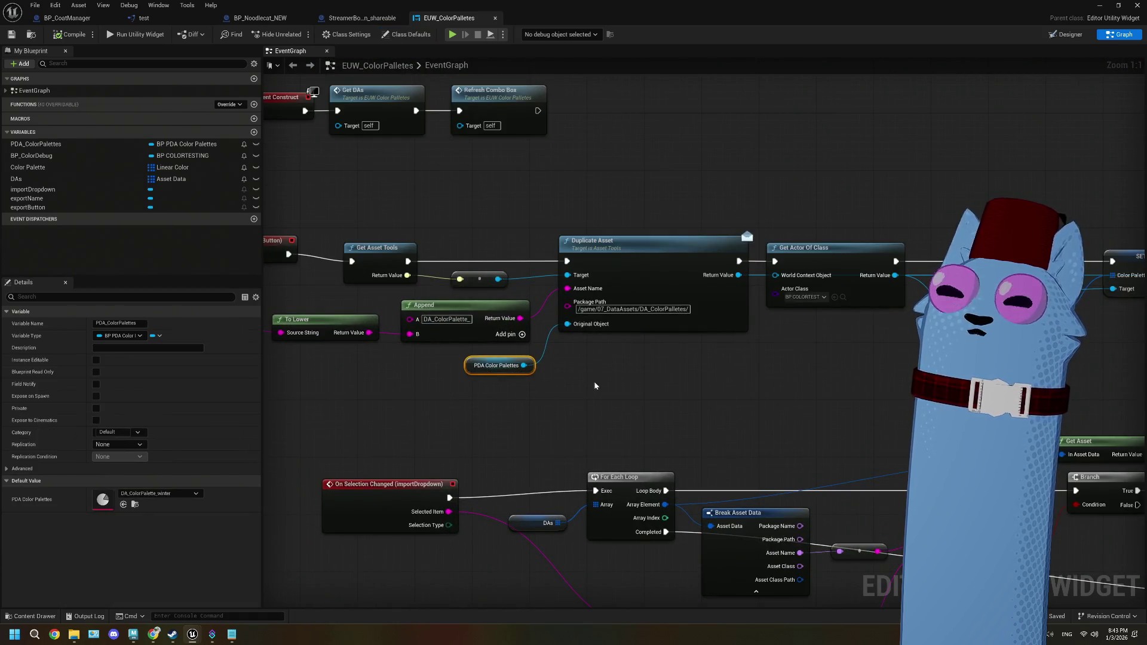
pyautogui.moveTo(615, 373); pyautogui.dragTo(584, 379)
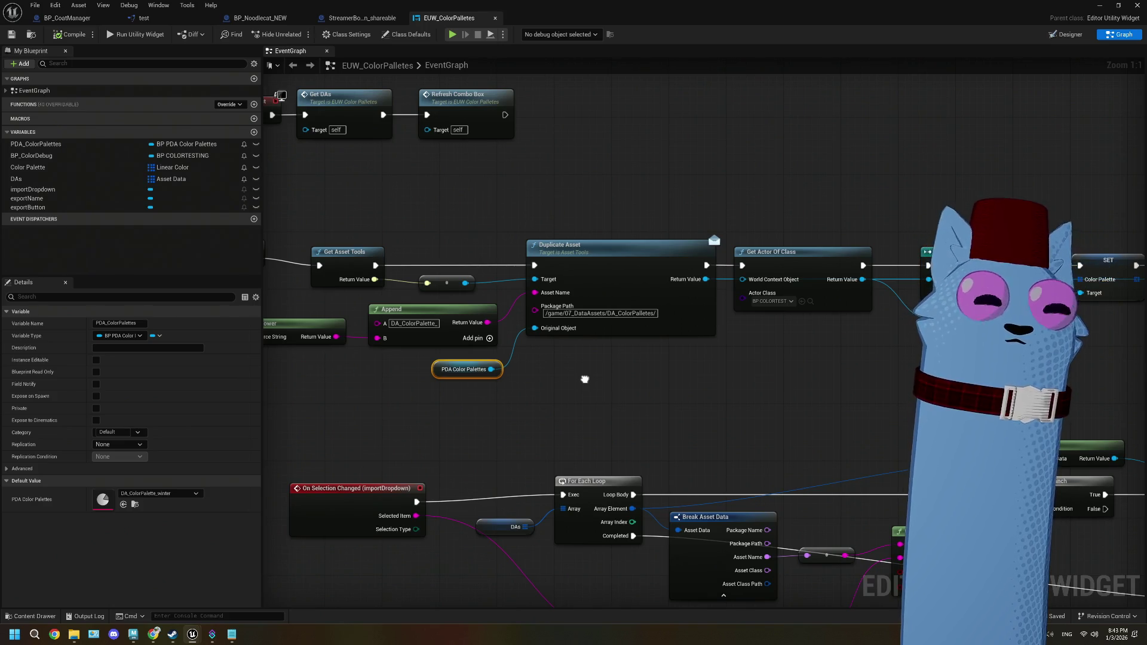
pyautogui.scroll(-5, 584, 379)
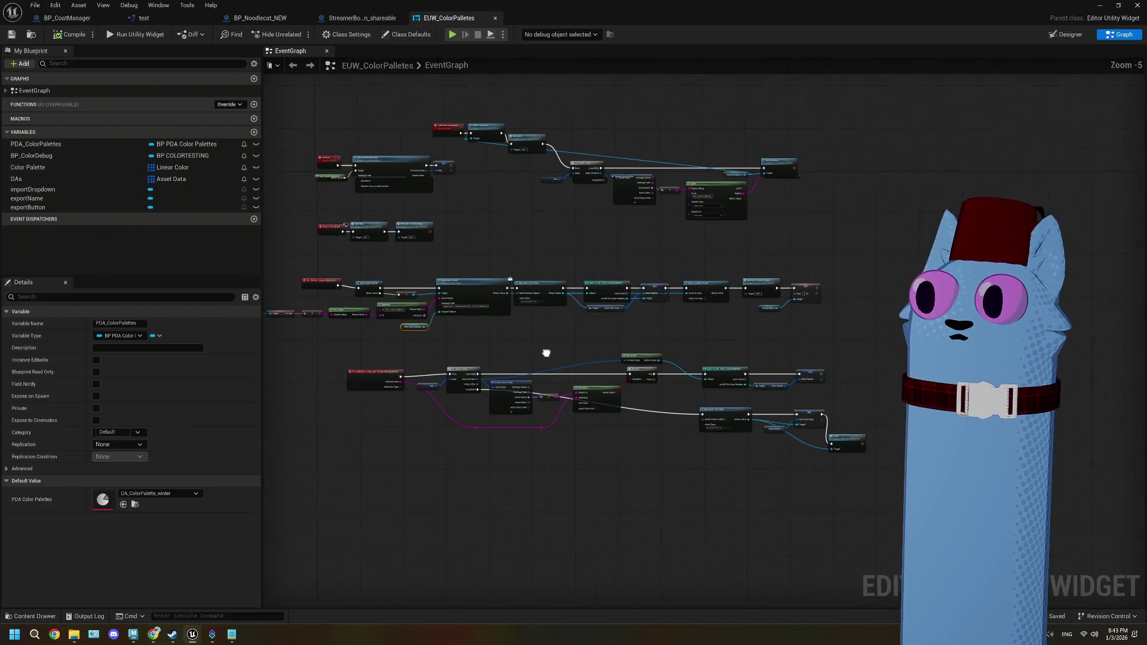
pyautogui.moveTo(543, 357); pyautogui.dragTo(549, 350)
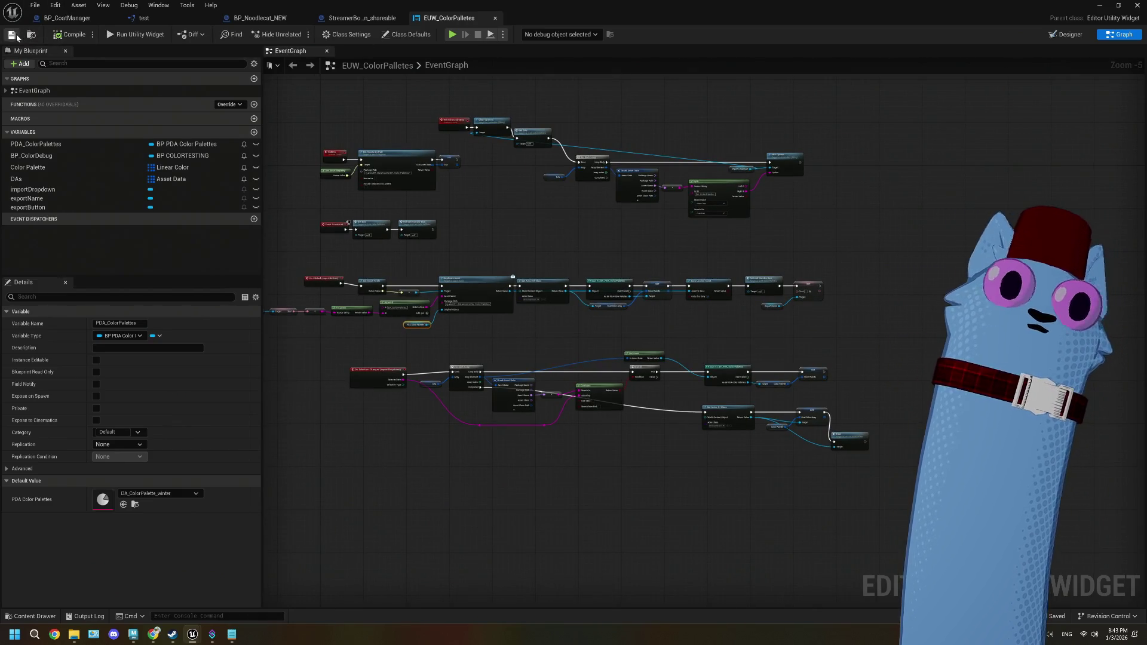
pyautogui.click(375, 19)
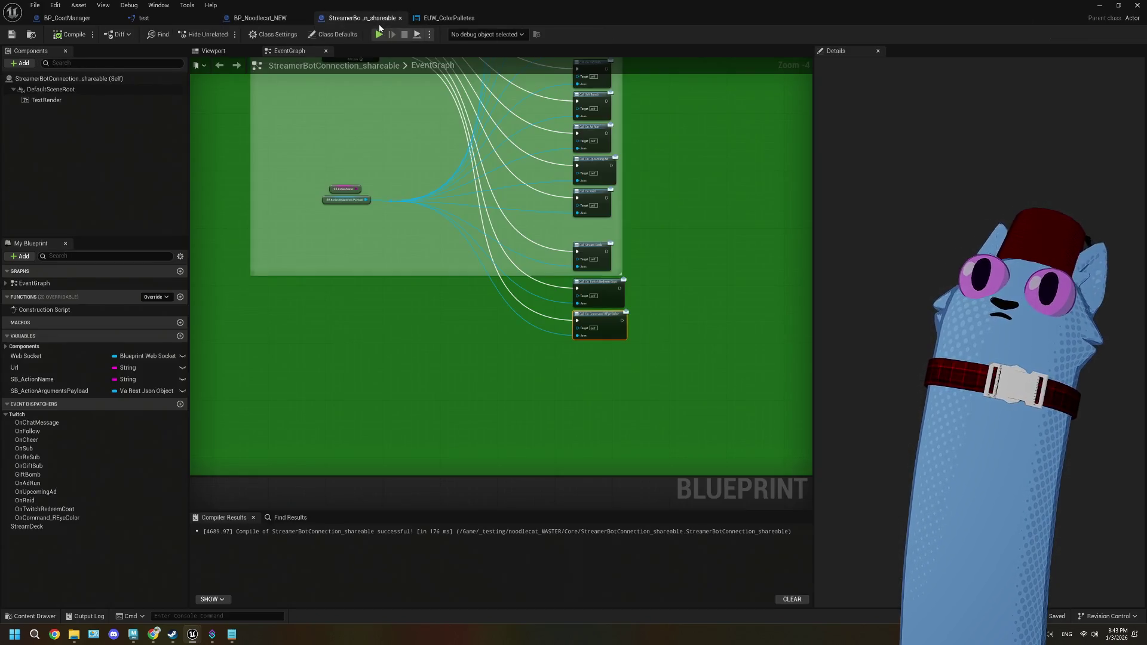
# - Cycle through the BP_Noodlecat_NEW, StreamerBotConnection and test tabs to BP_CoatManager
pyautogui.click(251, 20)
pyautogui.click(358, 18)
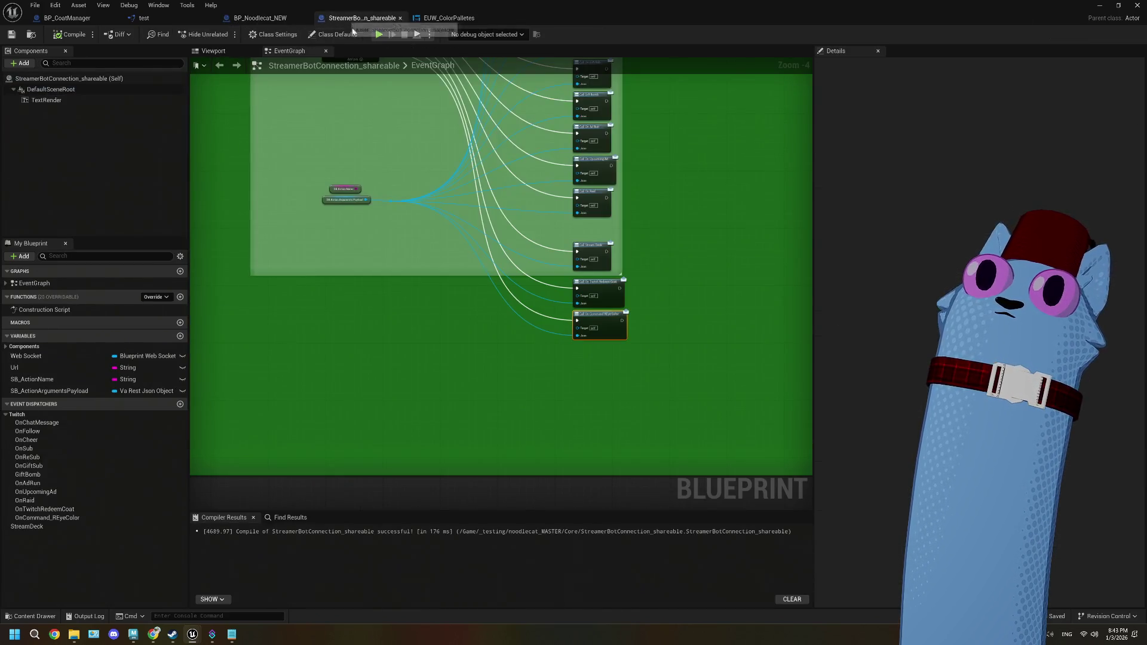
pyautogui.scroll(5, 413, 186)
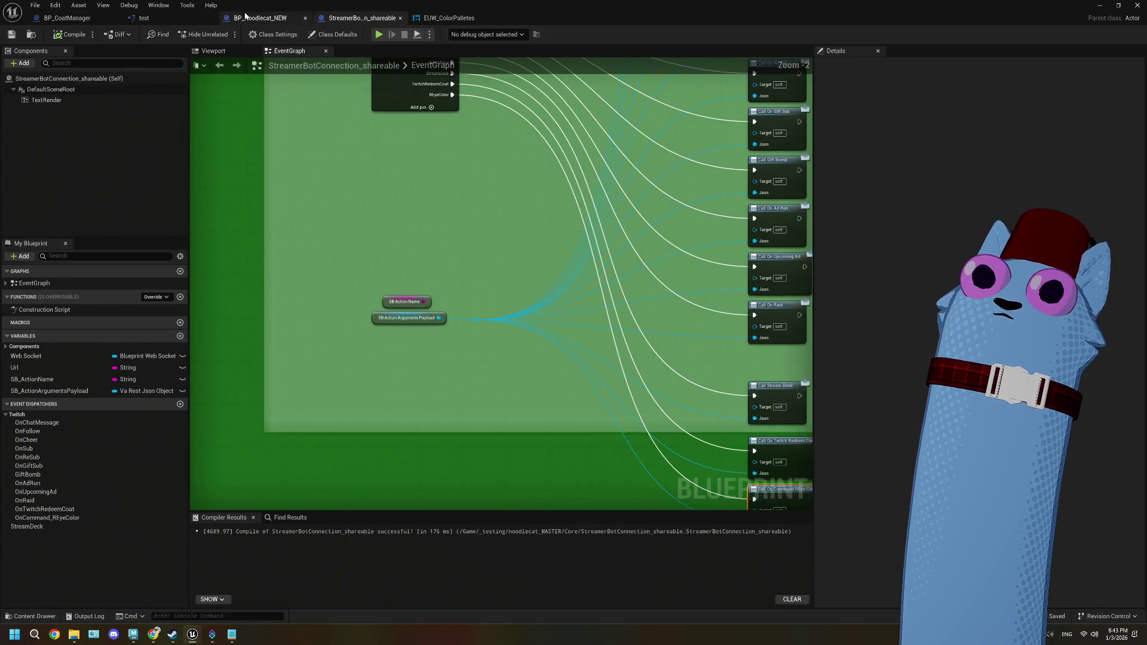
pyautogui.click(182, 18)
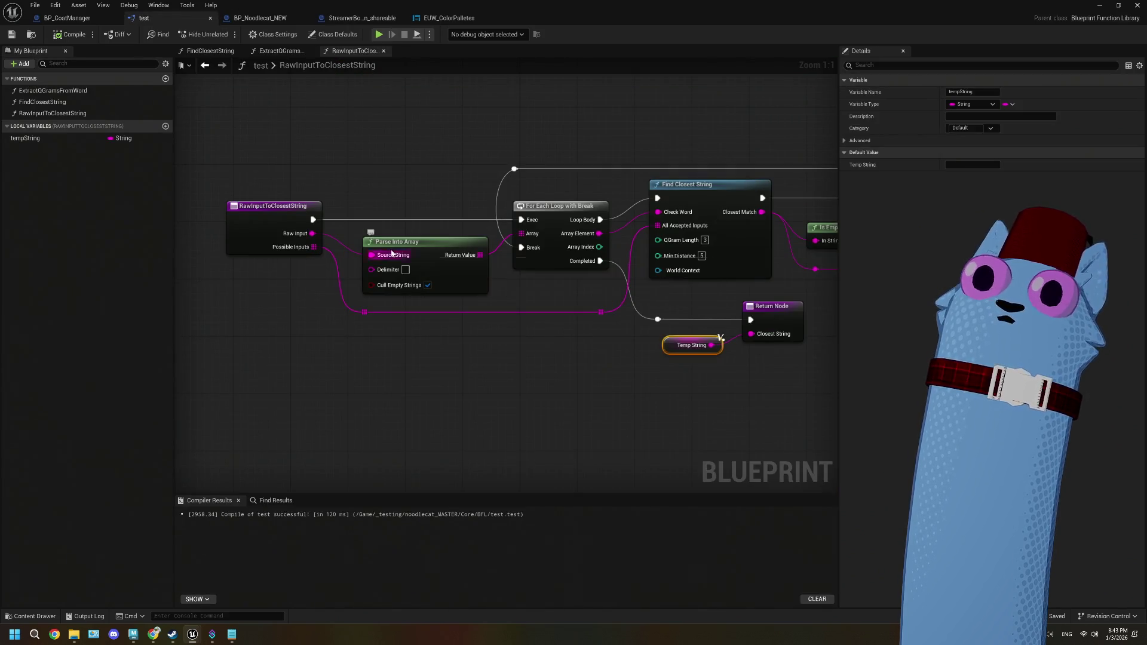
pyautogui.click(67, 18)
# - Pan and zoom the EventGraph to bring the OnSetREyeColor coat colour chain into view
pyautogui.scroll(-3, 482, 355)
pyautogui.moveTo(482, 355); pyautogui.dragTo(423, 335)
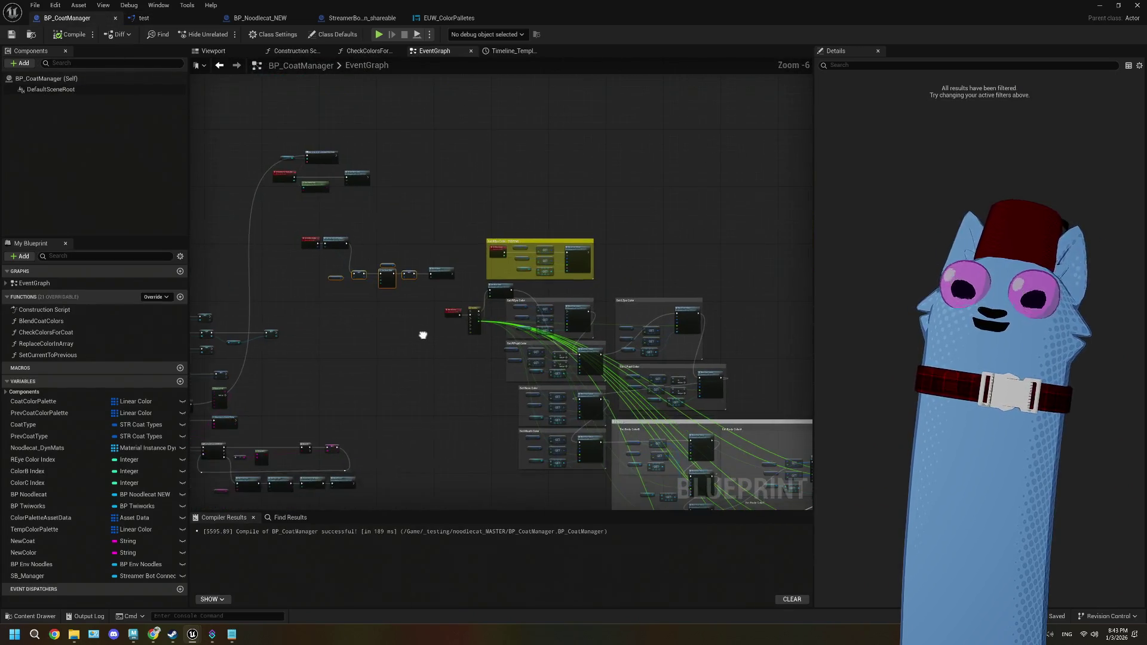
pyautogui.scroll(2, 453, 371)
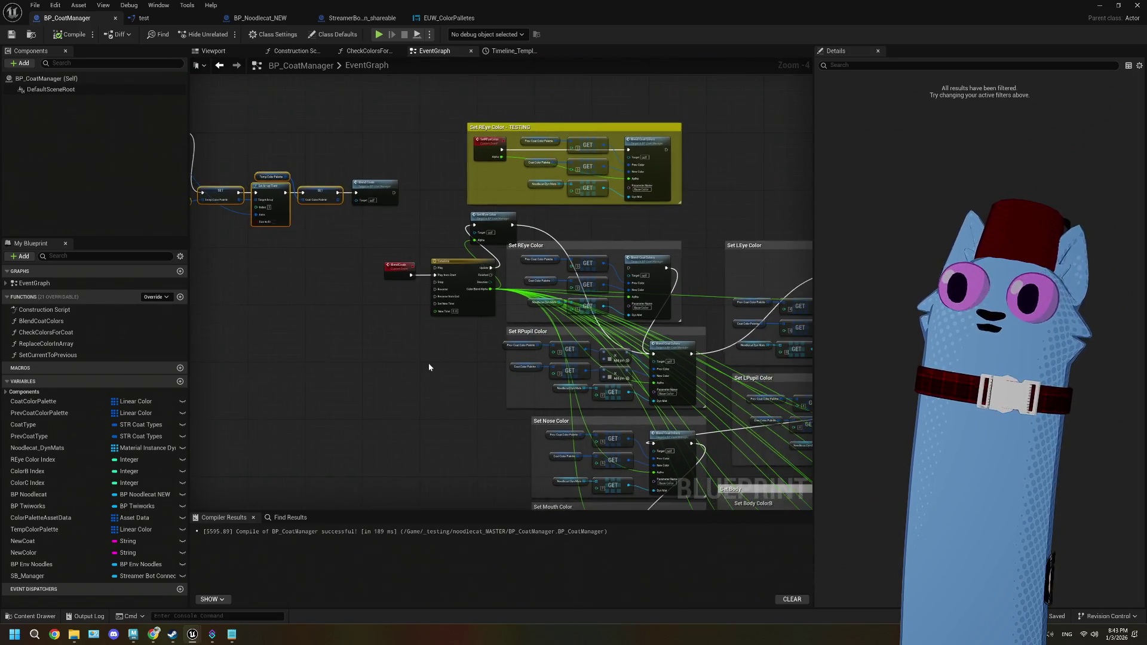
pyautogui.scroll(1, 429, 364)
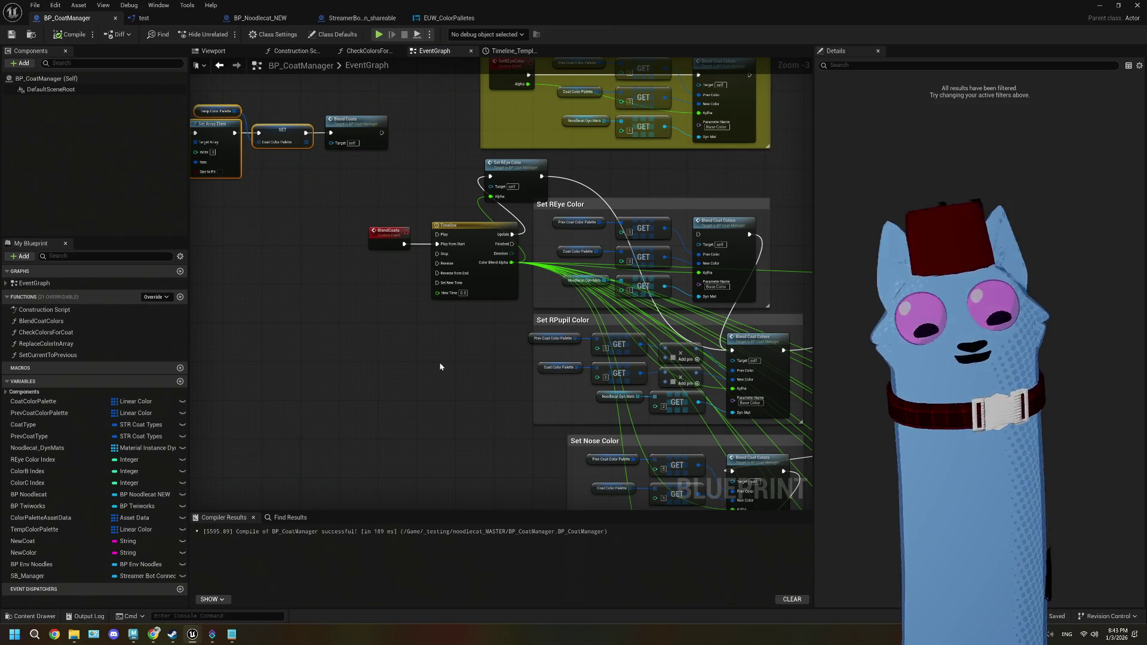
pyautogui.scroll(-1, 438, 361)
pyautogui.scroll(-1, 437, 360)
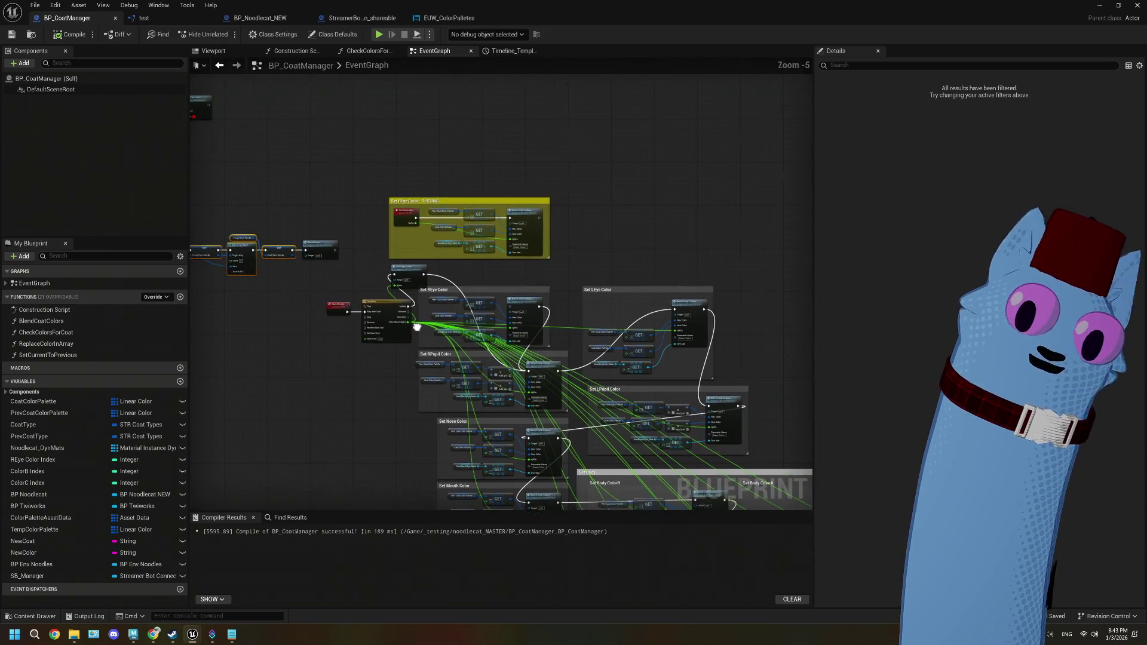
pyautogui.scroll(2, 366, 303)
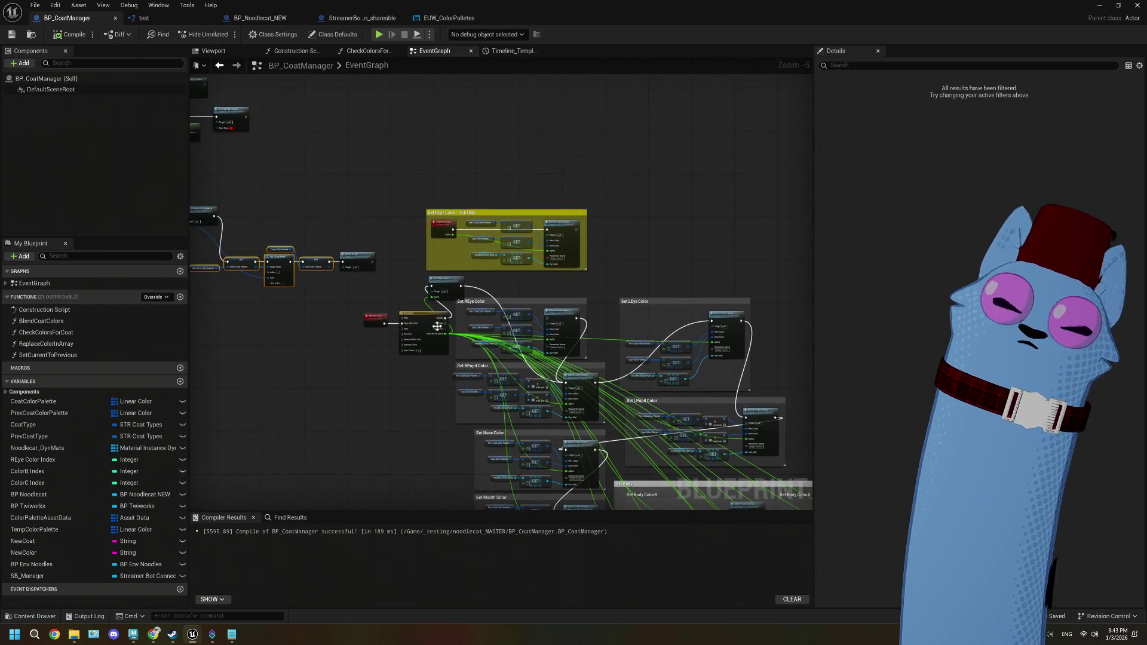
pyautogui.moveTo(402, 338); pyautogui.dragTo(546, 326)
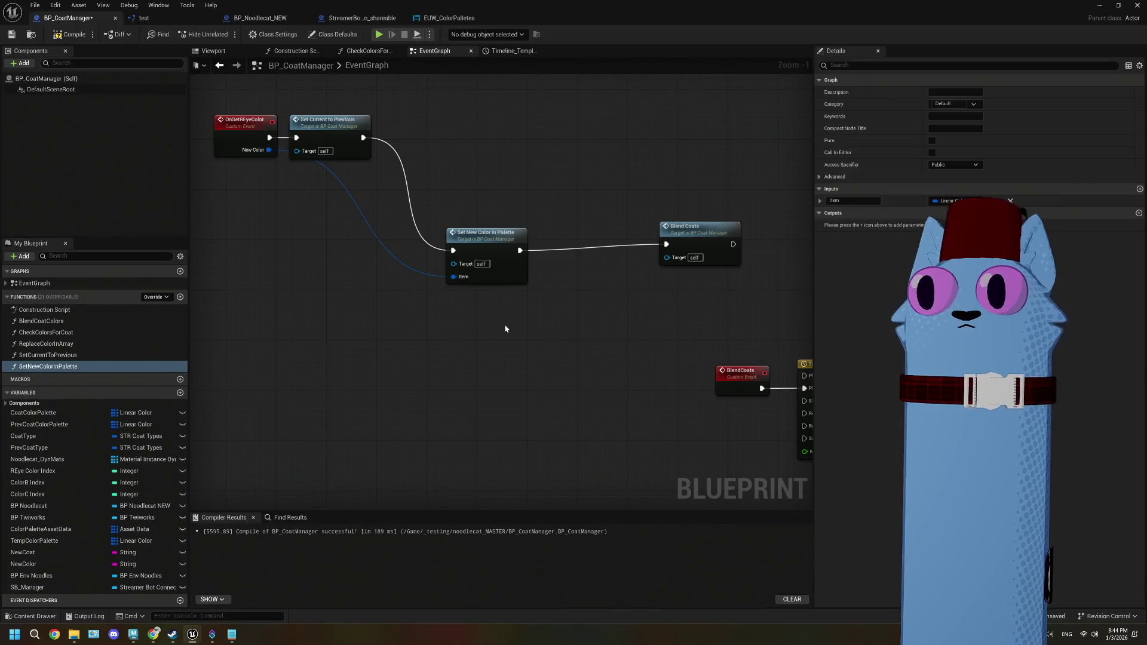
# - In SetNewColorInPalette, rename Item to NewColor and add integer NewSlot wired to Set Array Elem Index
pyautogui.doubleClick(504, 266)
pyautogui.moveTo(335, 274); pyautogui.dragTo(284, 267)
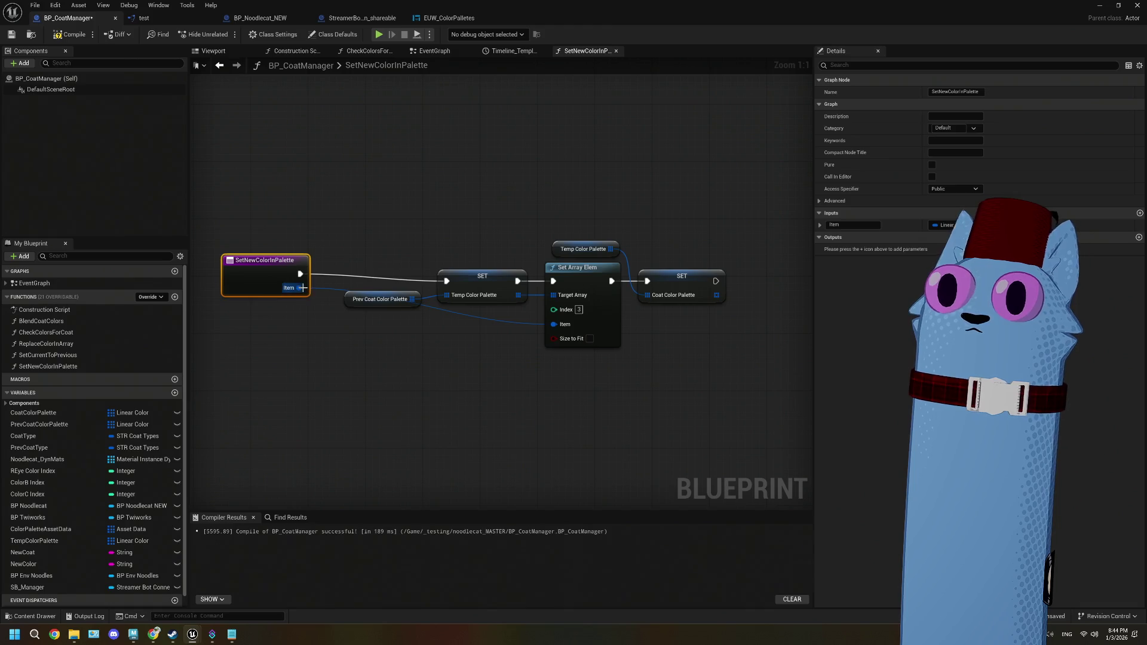
pyautogui.click(848, 225)
pyautogui.write('NewCo')
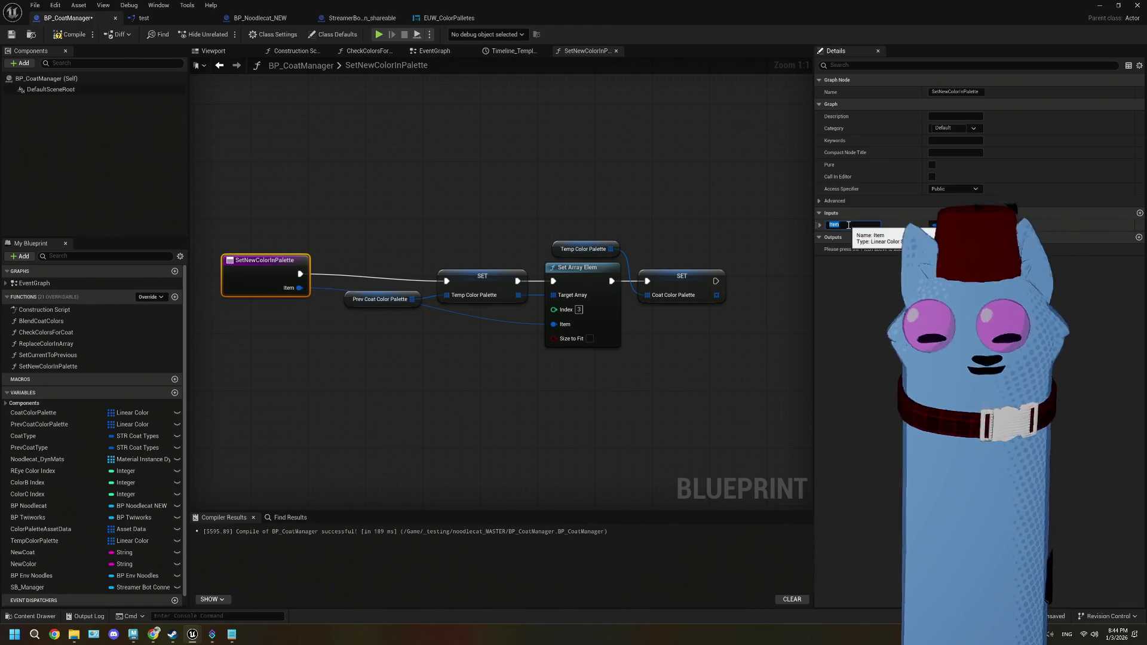
pyautogui.write('lor')
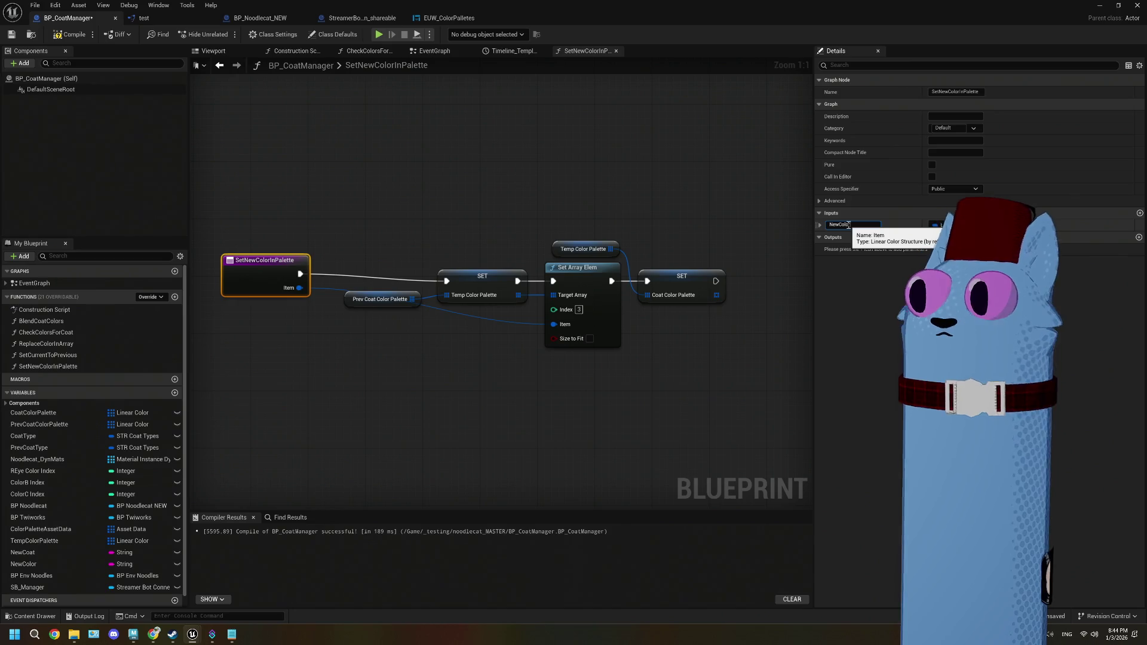
pyautogui.click(1139, 213)
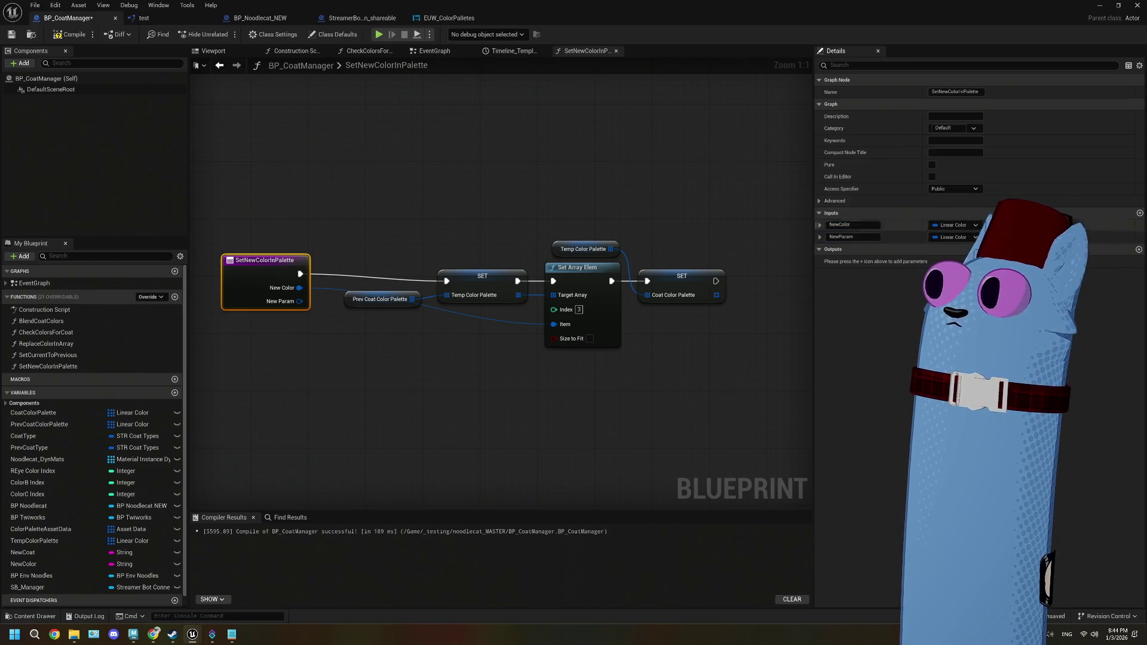
pyautogui.write('New')
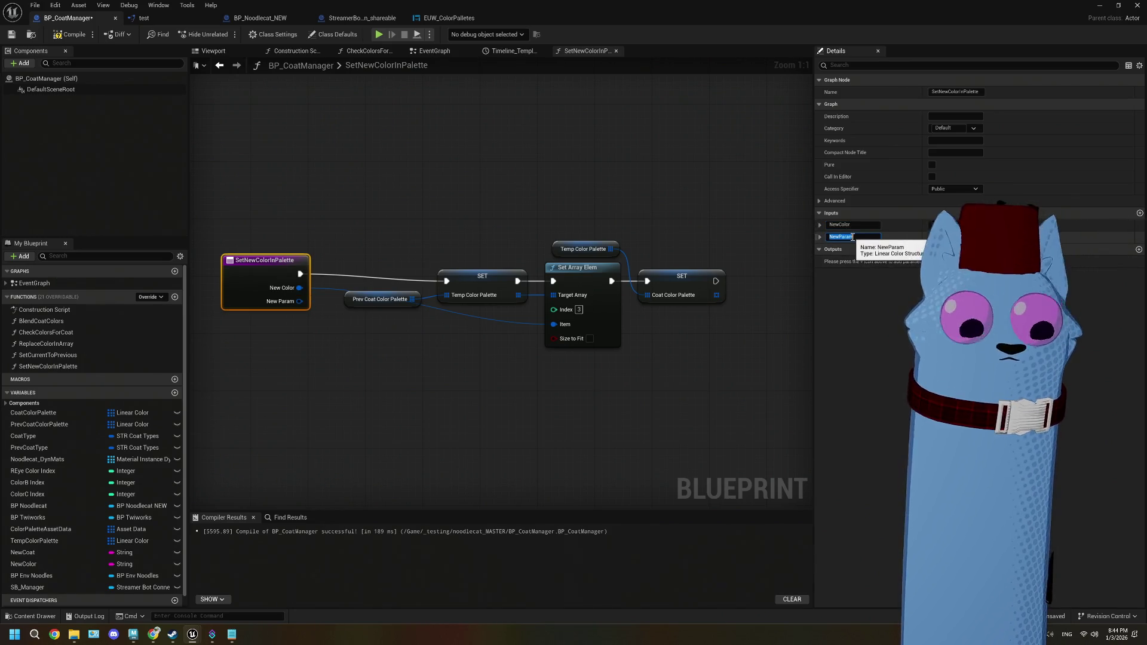
pyautogui.write('Slot')
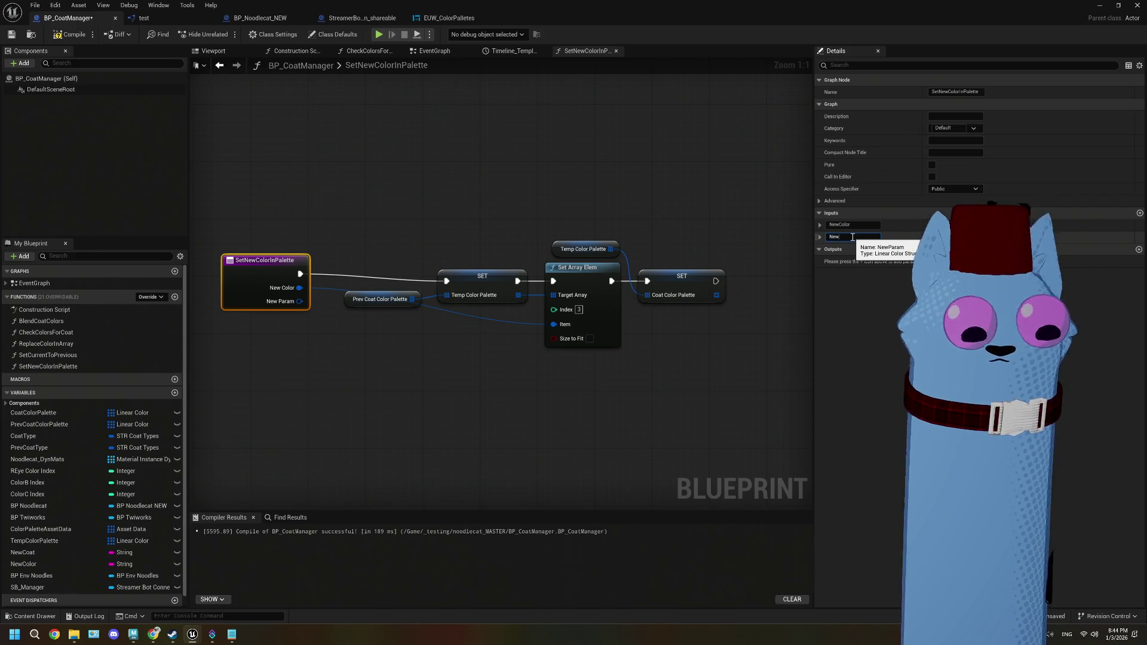
pyautogui.click(935, 237)
pyautogui.click(956, 281)
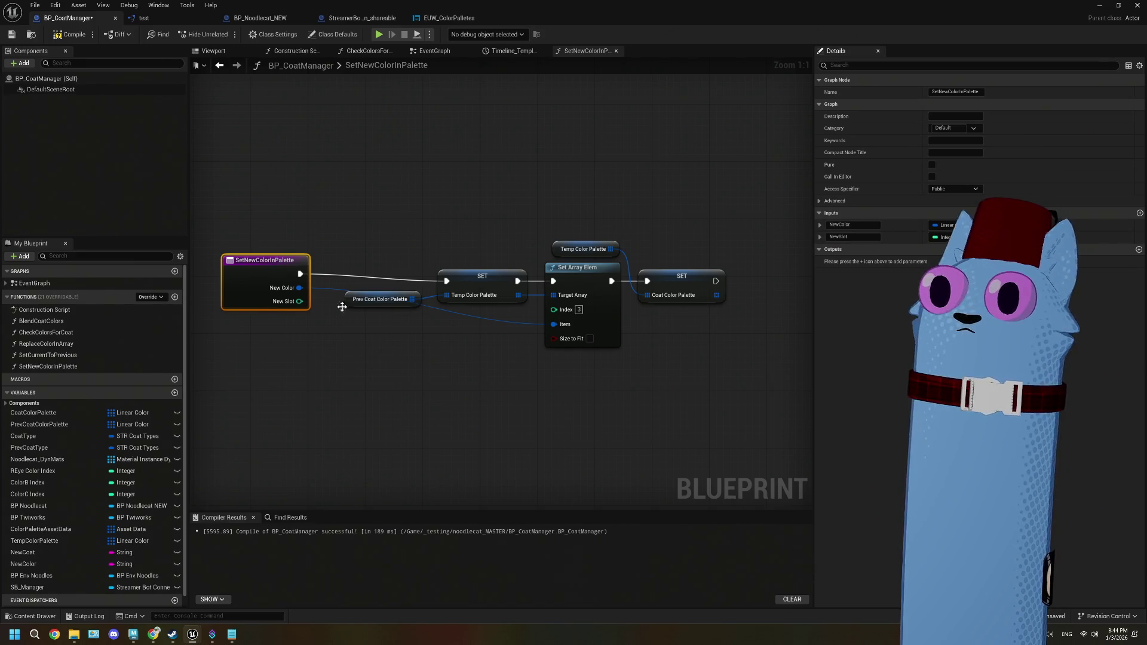
pyautogui.moveTo(299, 301); pyautogui.dragTo(553, 309)
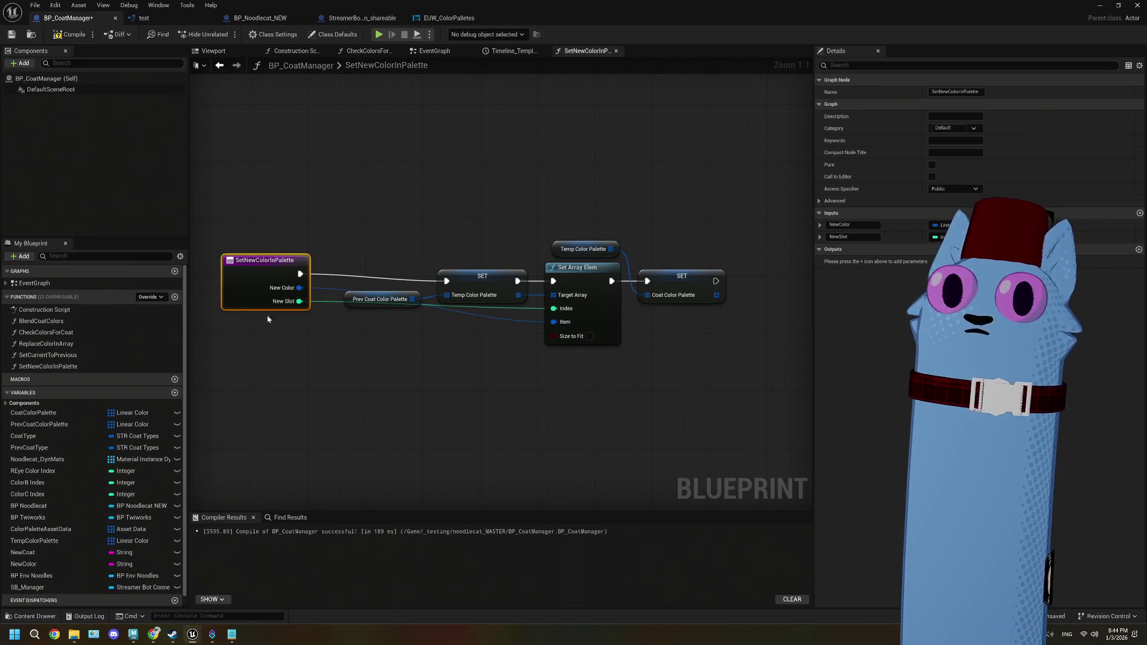
pyautogui.hotkey('ctrl', 's')
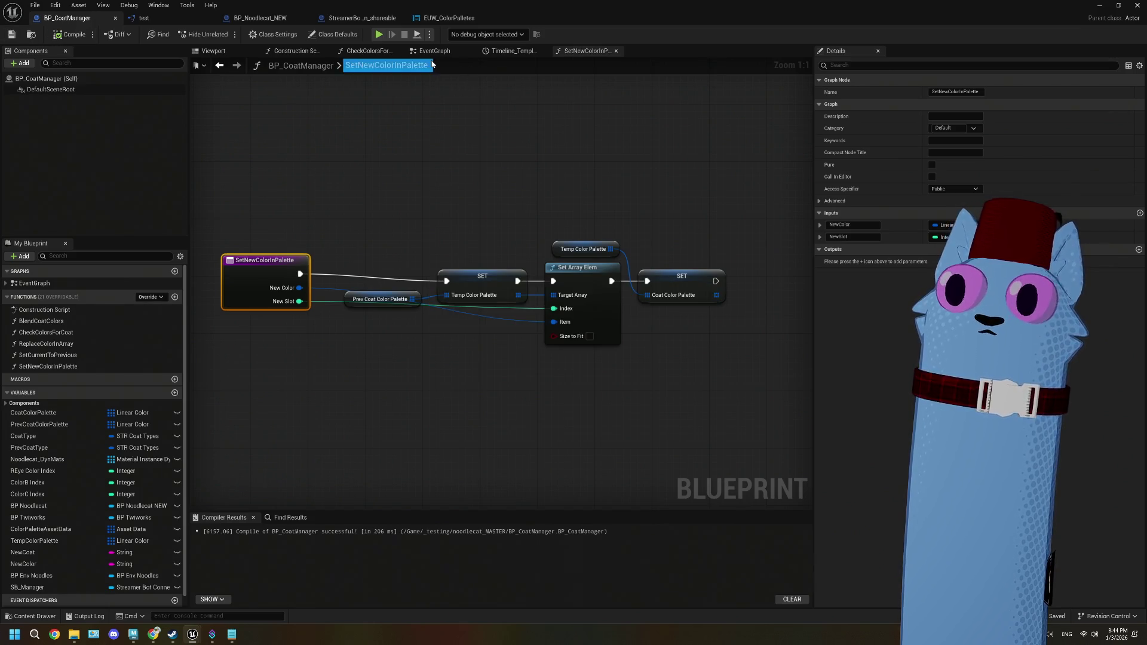
# - Set New Slot to 3 on the call, line up the OnSetREyeColor chain, and compile
pyautogui.hotkey('alt', 'Left')
pyautogui.write('3')
pyautogui.press('Return')
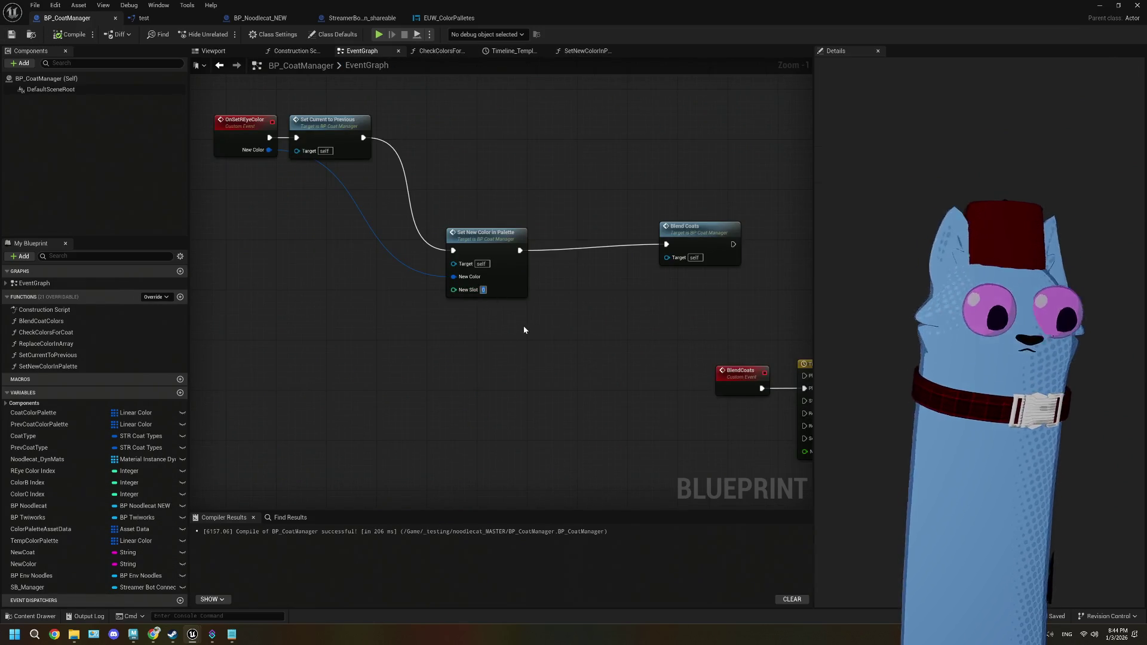
pyautogui.moveTo(250, 107)
pyautogui.mouseDown()
pyautogui.moveTo(335, 143)
pyautogui.moveTo(353, 234)
pyautogui.moveTo(391, 249)
pyautogui.mouseUp()
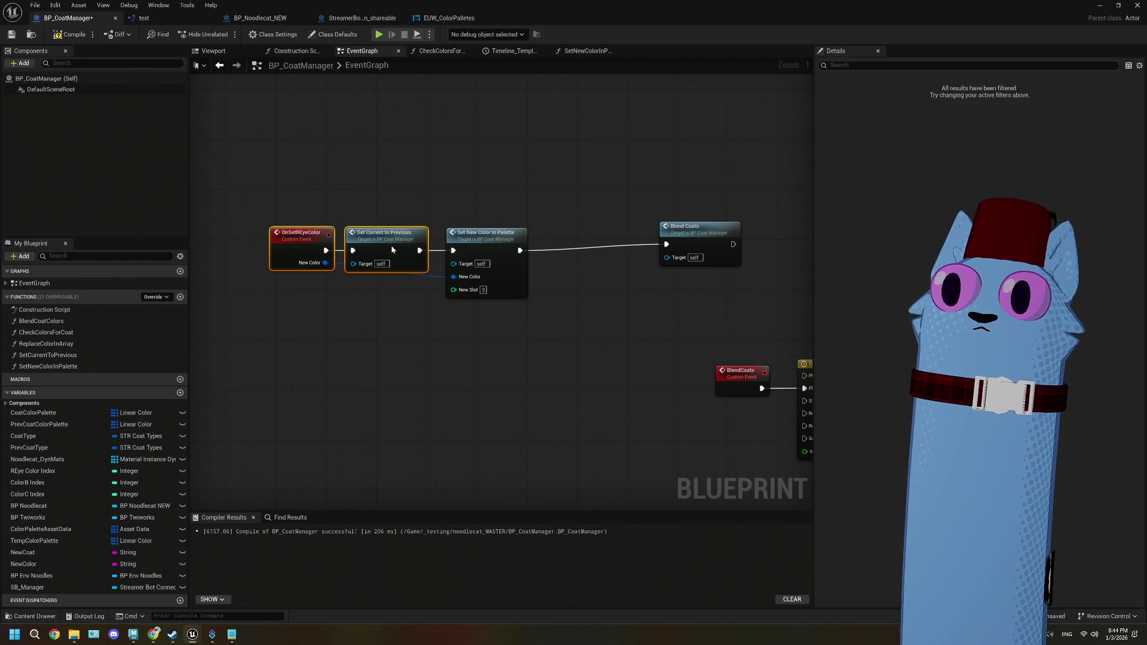
pyautogui.moveTo(714, 232); pyautogui.dragTo(601, 237)
pyautogui.click(614, 346)
pyautogui.press('F7')
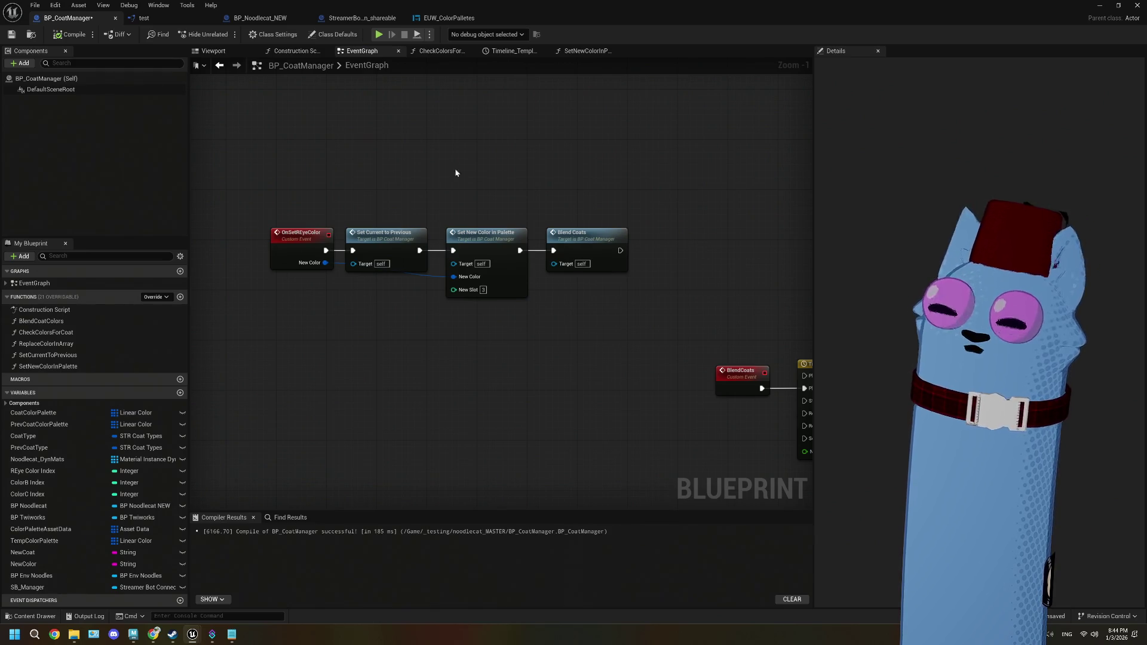
pyautogui.scroll(-2, 538, 324)
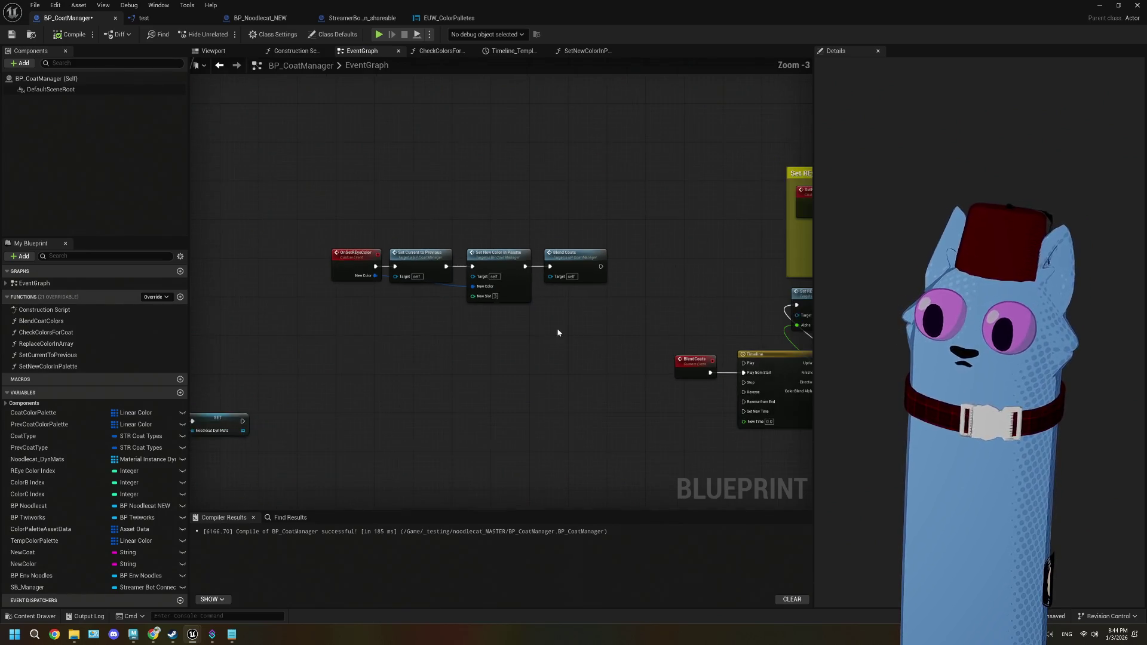
pyautogui.moveTo(557, 328); pyautogui.dragTo(386, 296)
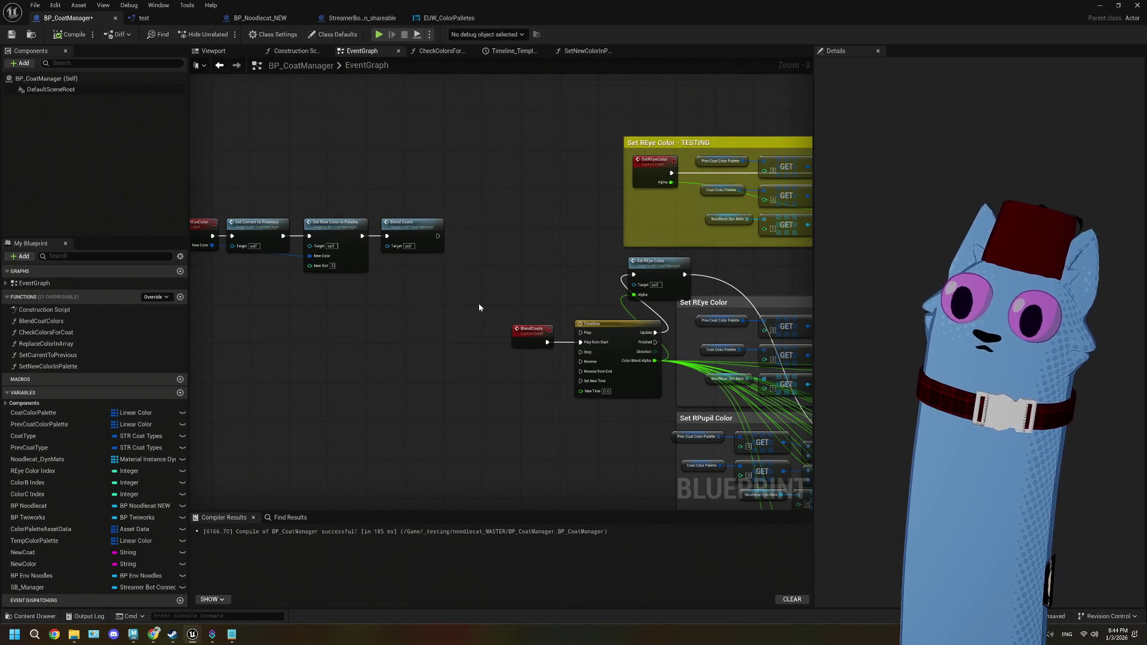
# - Move the OnSetREyeColor event node slightly left in BP_CoatManager's EventGraph
pyautogui.scroll(-1, 479, 307)
pyautogui.moveTo(411, 203)
pyautogui.mouseDown()
pyautogui.moveTo(433, 226)
pyautogui.moveTo(392, 230)
pyautogui.moveTo(394, 243)
pyautogui.mouseUp()
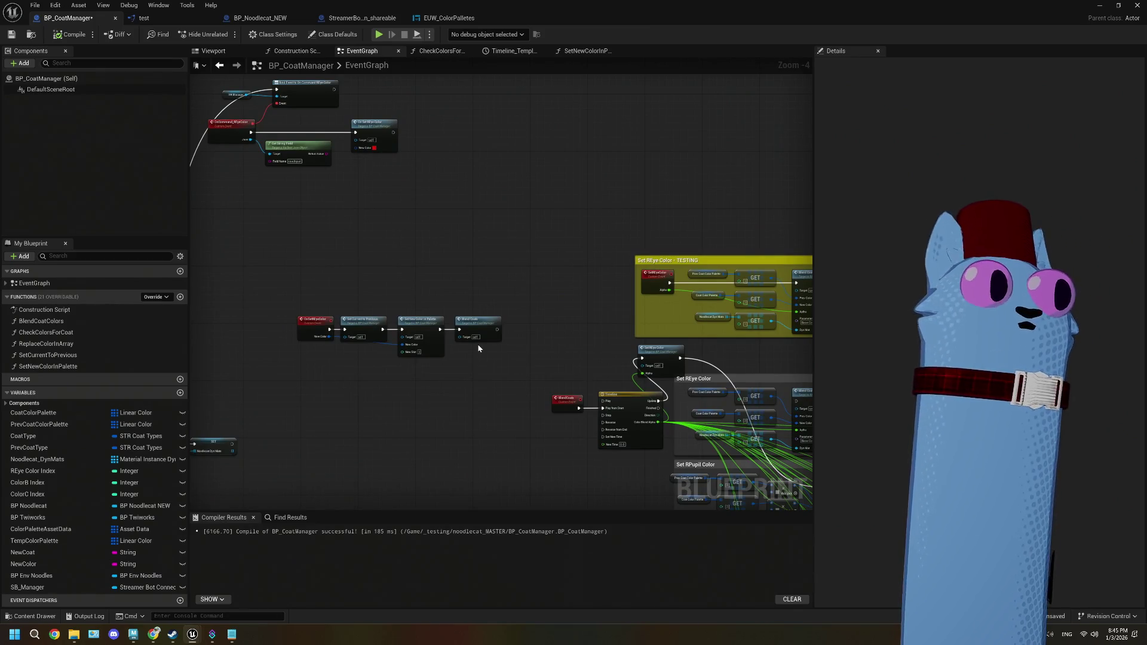
pyautogui.moveTo(478, 348)
pyautogui.mouseDown()
pyautogui.moveTo(504, 289)
pyautogui.moveTo(458, 313)
pyautogui.mouseUp()
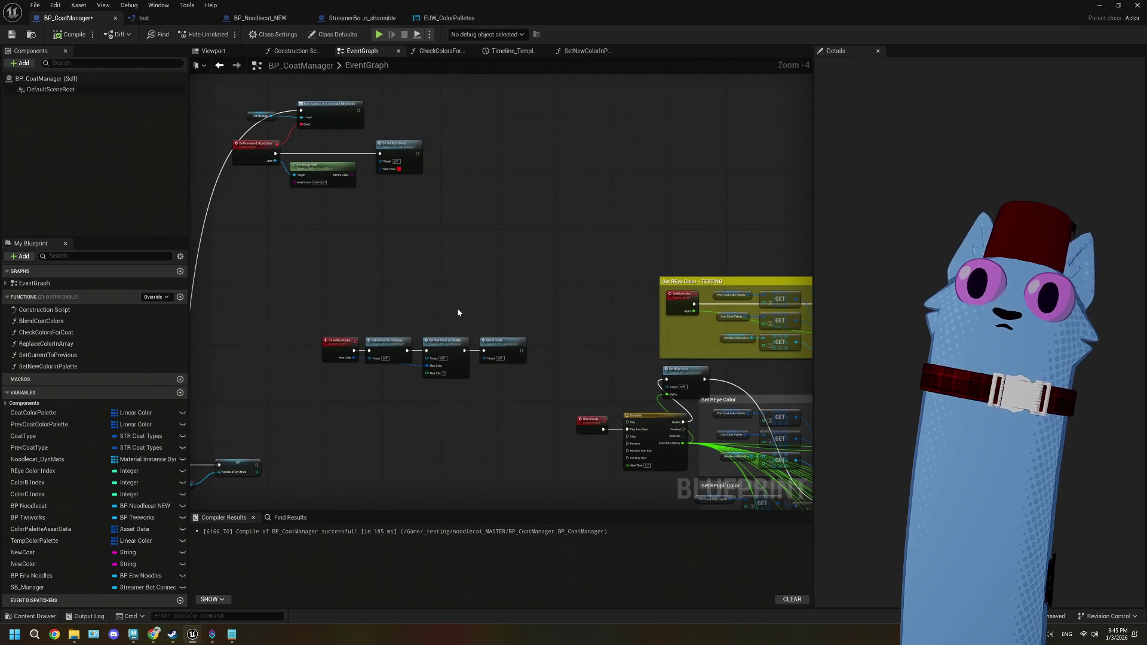
pyautogui.scroll(1, 458, 312)
pyautogui.moveTo(421, 270); pyautogui.dragTo(449, 307)
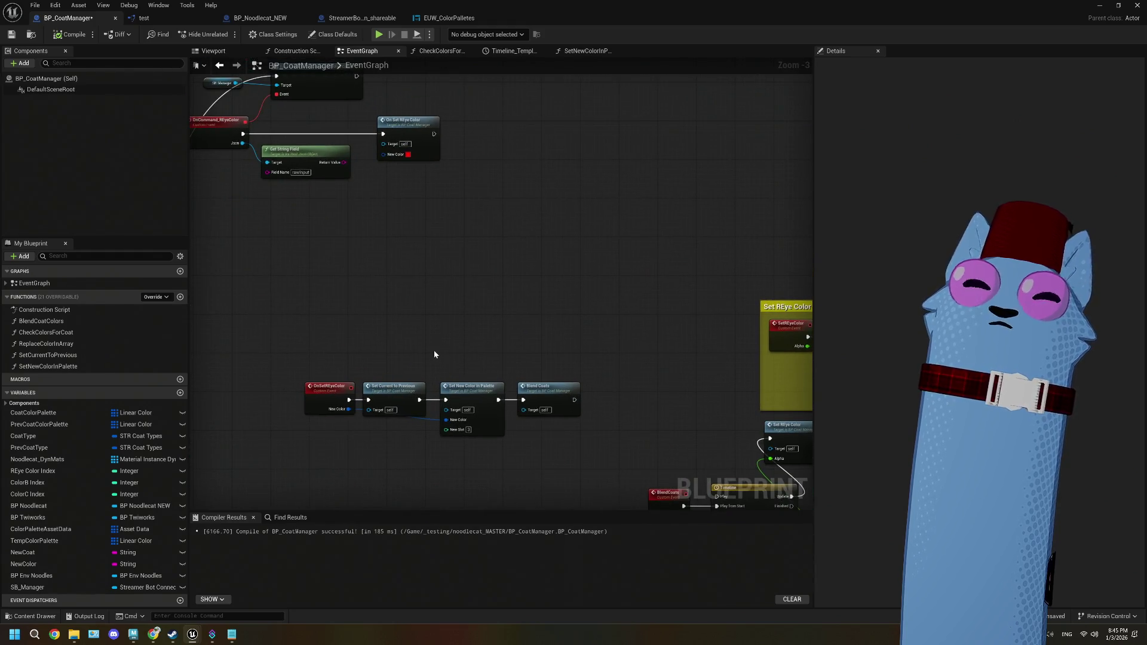
pyautogui.moveTo(337, 402); pyautogui.dragTo(300, 409)
# - Select the three nodes after OnSetREyeColor, save BP_CoatManager, and add a comment box
pyautogui.moveTo(352, 361); pyautogui.dragTo(583, 471)
pyautogui.scroll(1, 583, 471)
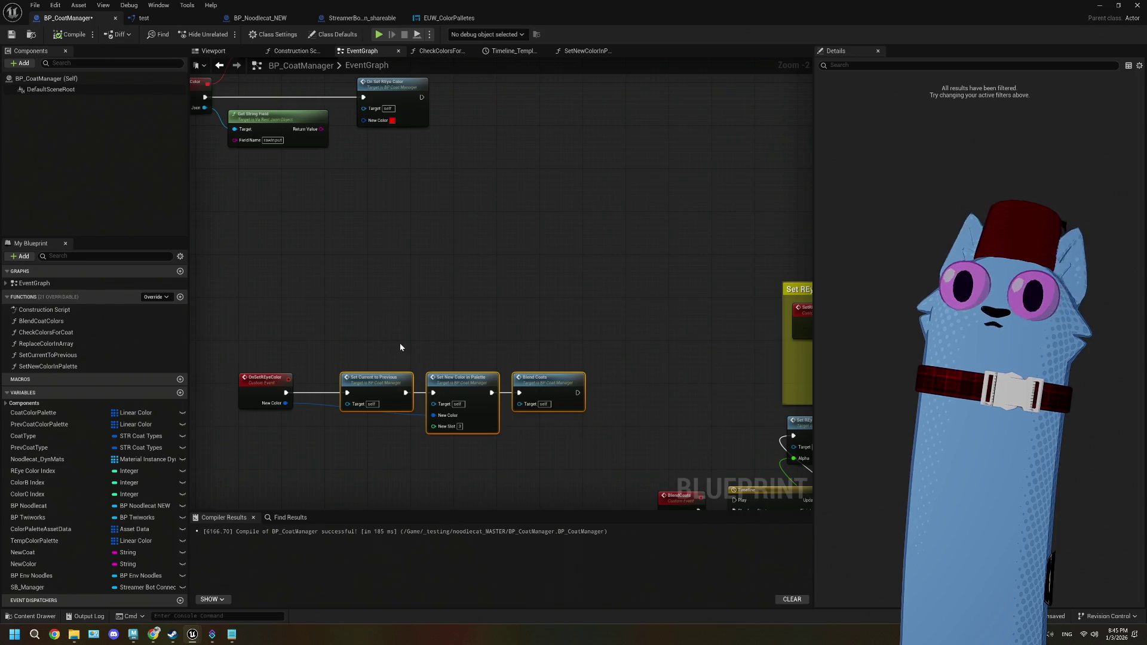
pyautogui.moveTo(399, 344); pyautogui.dragTo(448, 340)
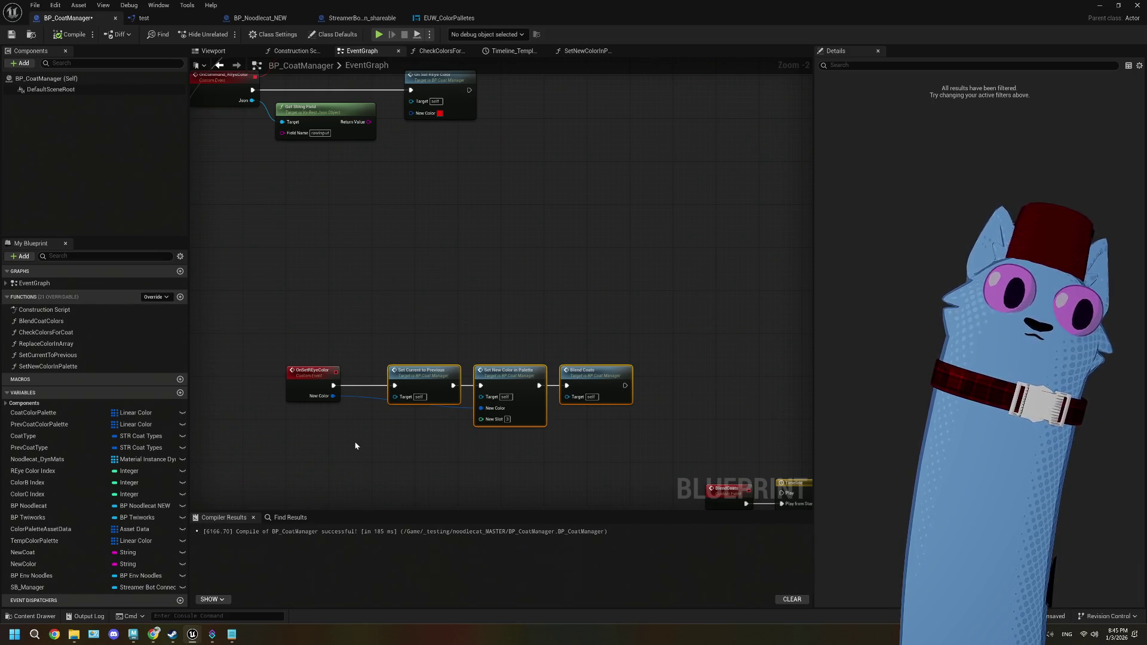
pyautogui.click(11, 34)
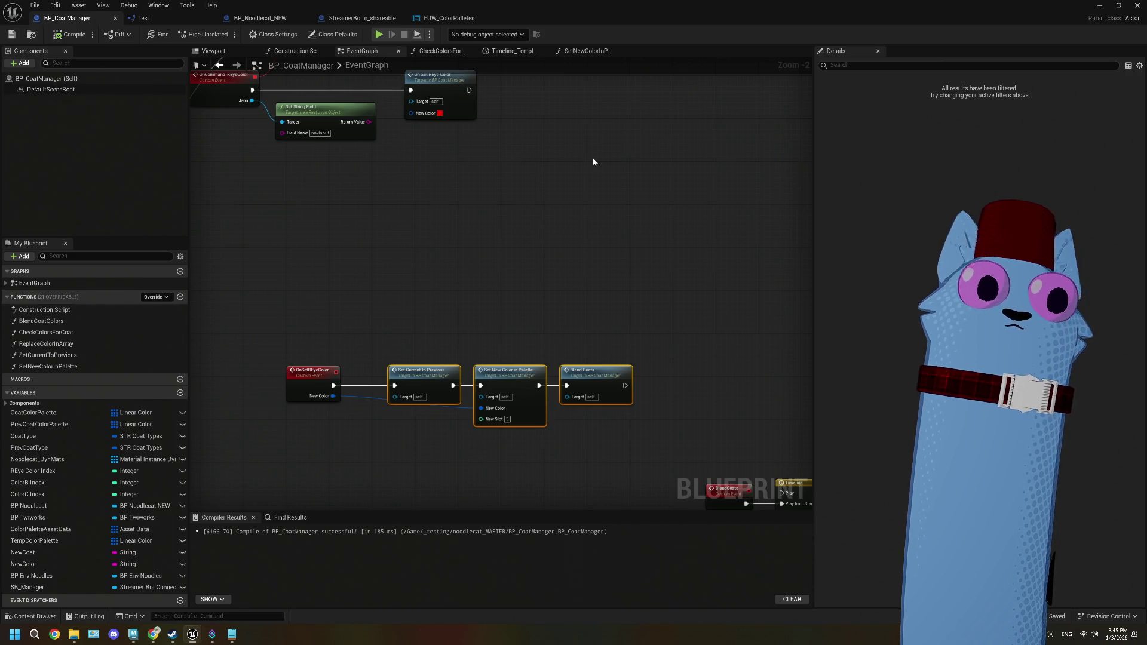
pyautogui.scroll(-3, 370, 402)
pyautogui.scroll(1, 405, 321)
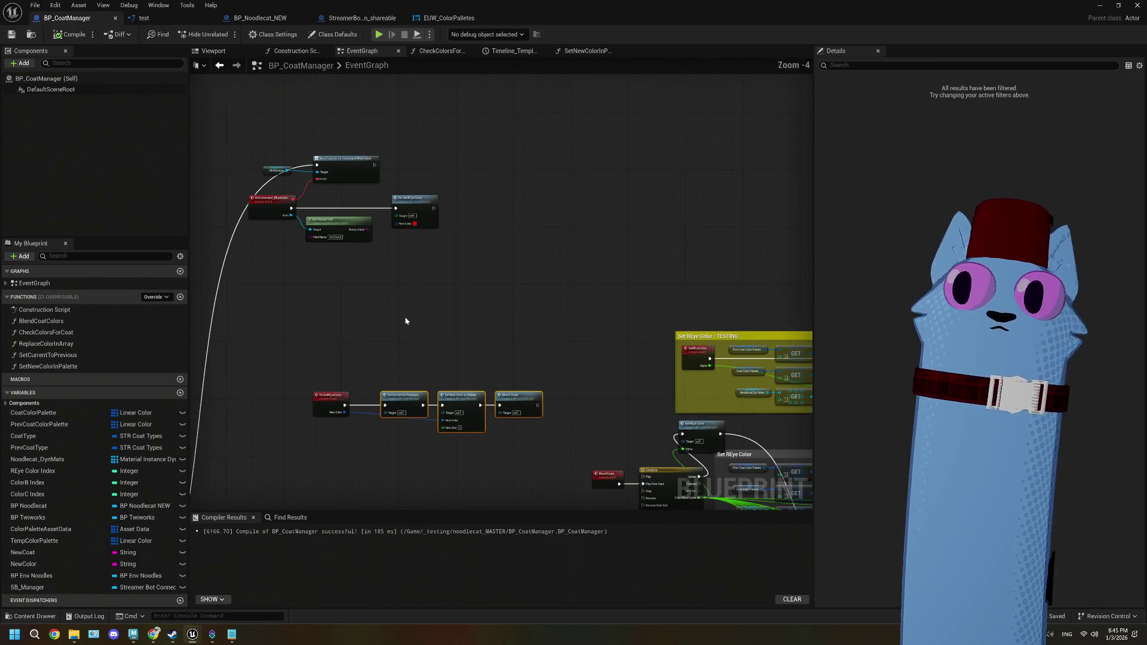
pyautogui.click(450, 338)
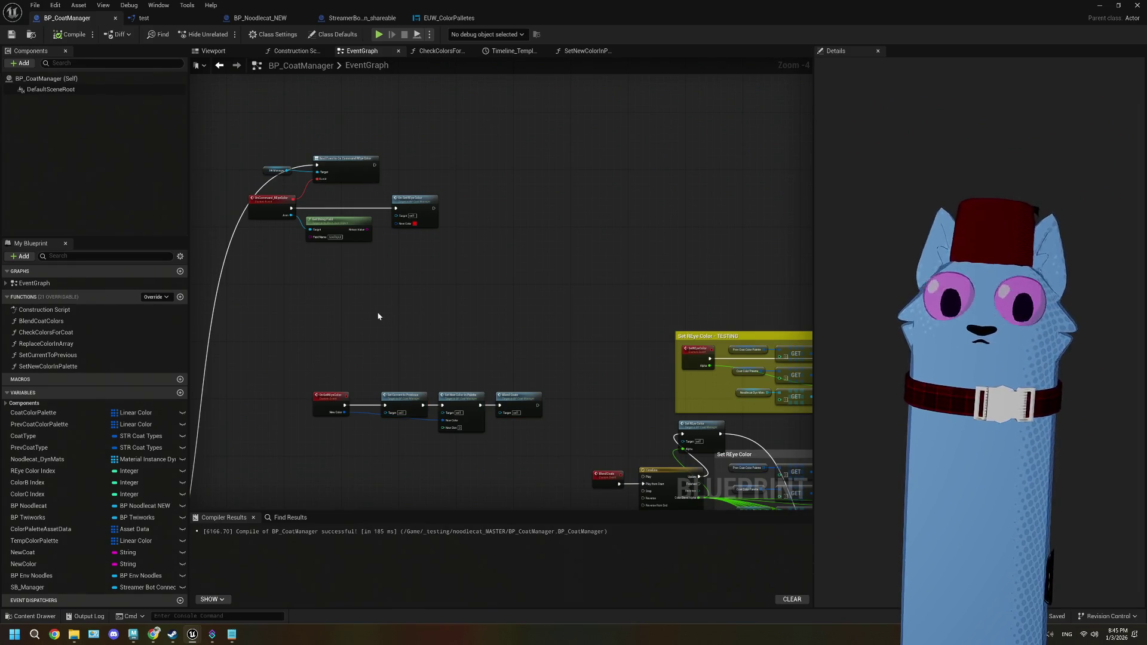
pyautogui.press('c')
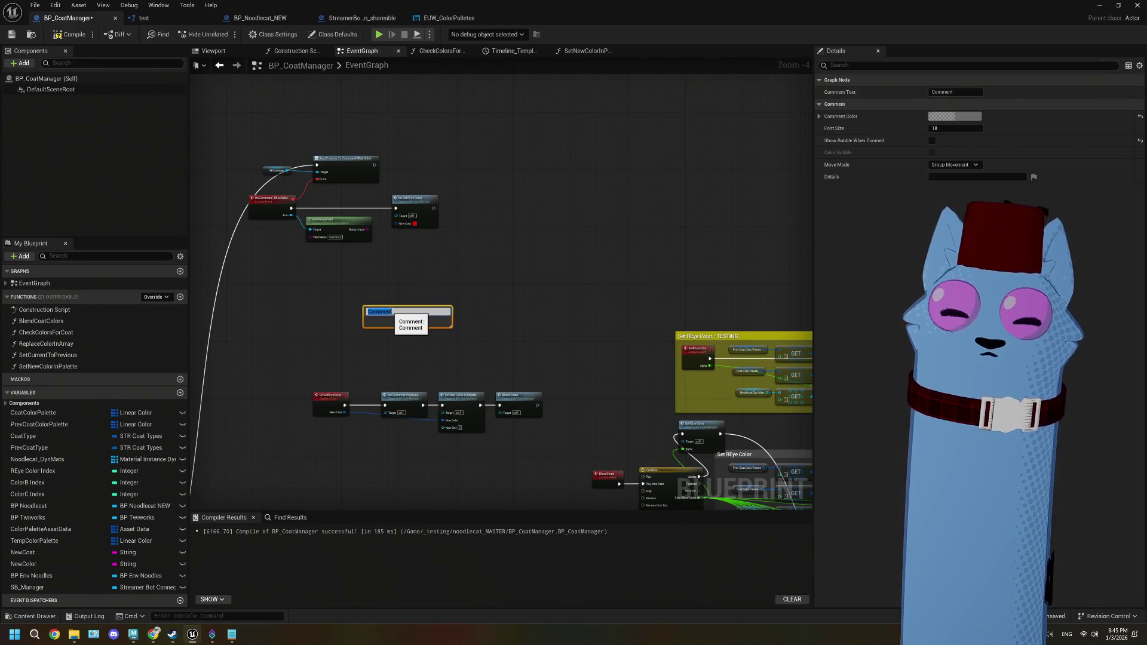
# - Title the comment 'REVISIT WHEN DATA ASSETS ARE FIGURED OUT'
pyautogui.write('L')
pyautogui.press('BackSpace')
pyautogui.write('REVISAI')
pyautogui.press('BackSpace')
pyautogui.press('BackSpace')
pyautogui.write('IT WHEN DATA ASSETS ARE FIGURED OUT')
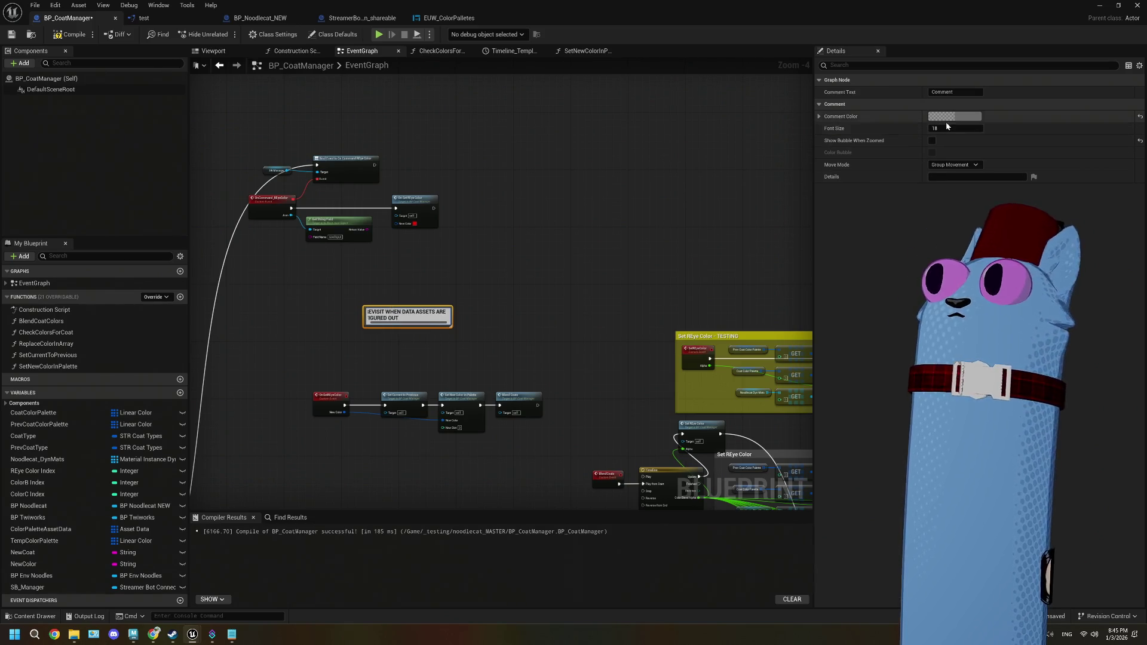
pyautogui.click(949, 116)
# - Set the comment colour to bright red (FF0000) and move it around the eye-colour nodes
pyautogui.click(865, 144)
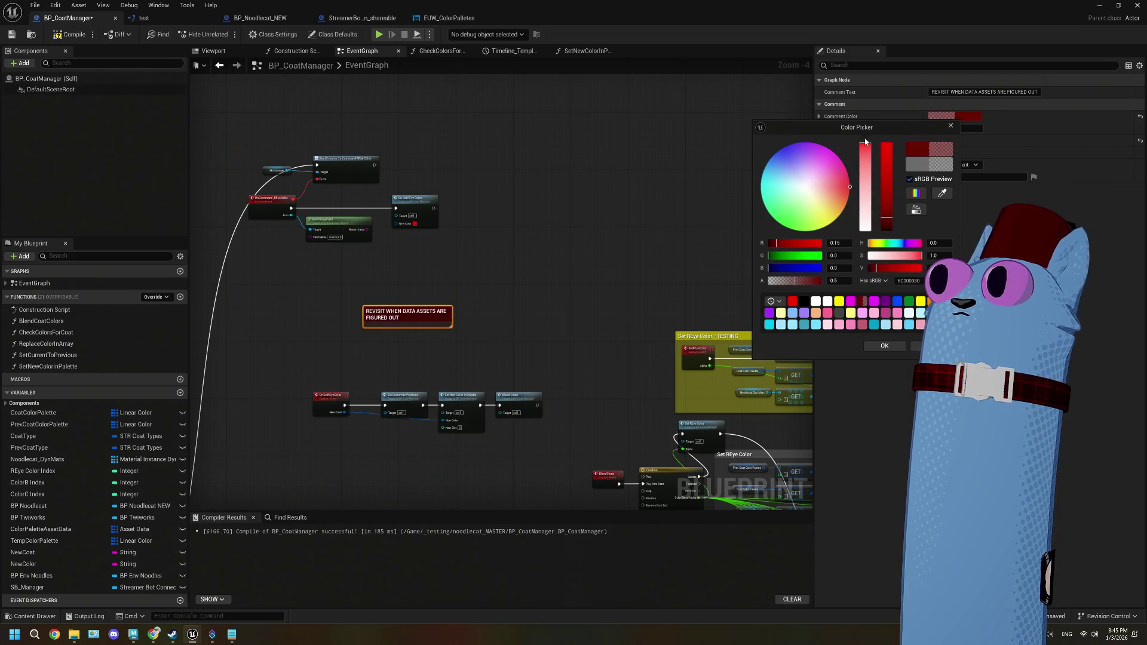
pyautogui.moveTo(875, 268); pyautogui.dragTo(922, 268)
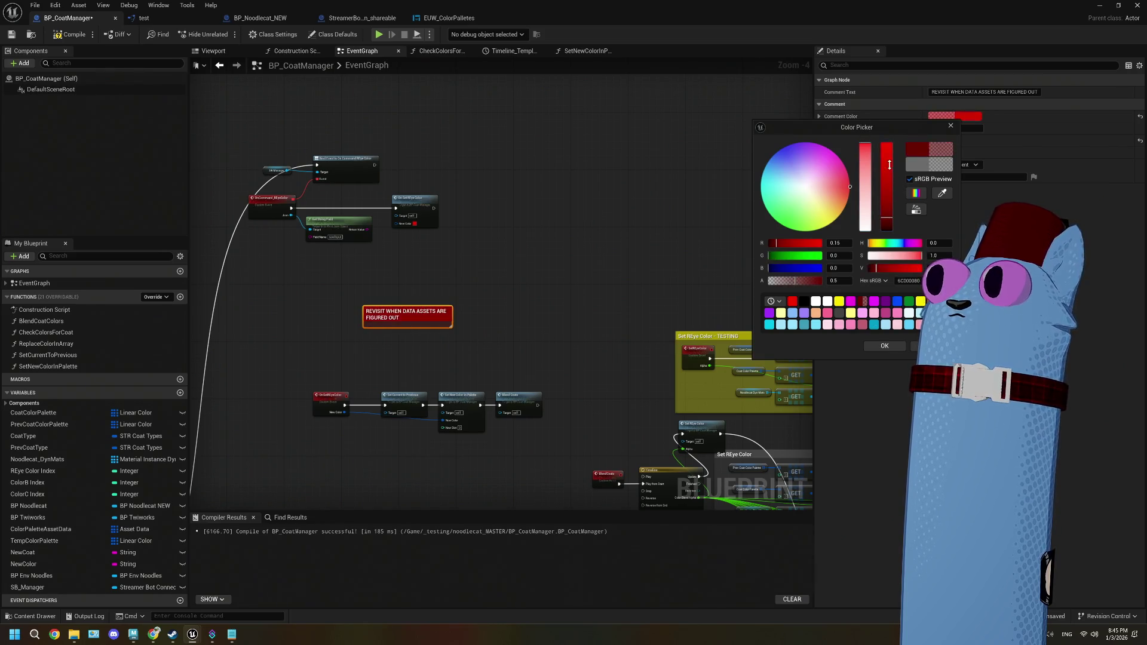
pyautogui.click(566, 304)
pyautogui.moveTo(438, 314)
pyautogui.mouseDown()
pyautogui.moveTo(338, 233)
pyautogui.moveTo(475, 359)
pyautogui.moveTo(644, 371)
pyautogui.mouseUp()
pyautogui.scroll(-2, 400, 320)
pyautogui.doubleClick(345, 227)
pyautogui.click(692, 323)
pyautogui.scroll(1, 489, 315)
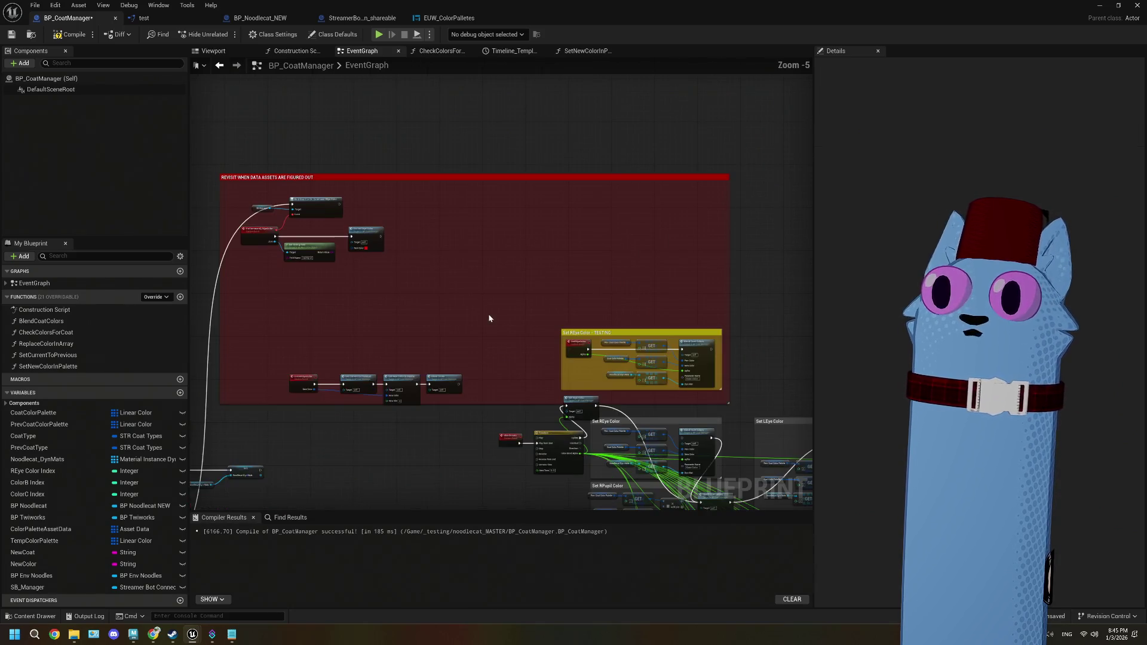
# - Compile BP_CoatManager, shift the upper-left nodes down-right, and shrink the red comment around them
pyautogui.click(57, 35)
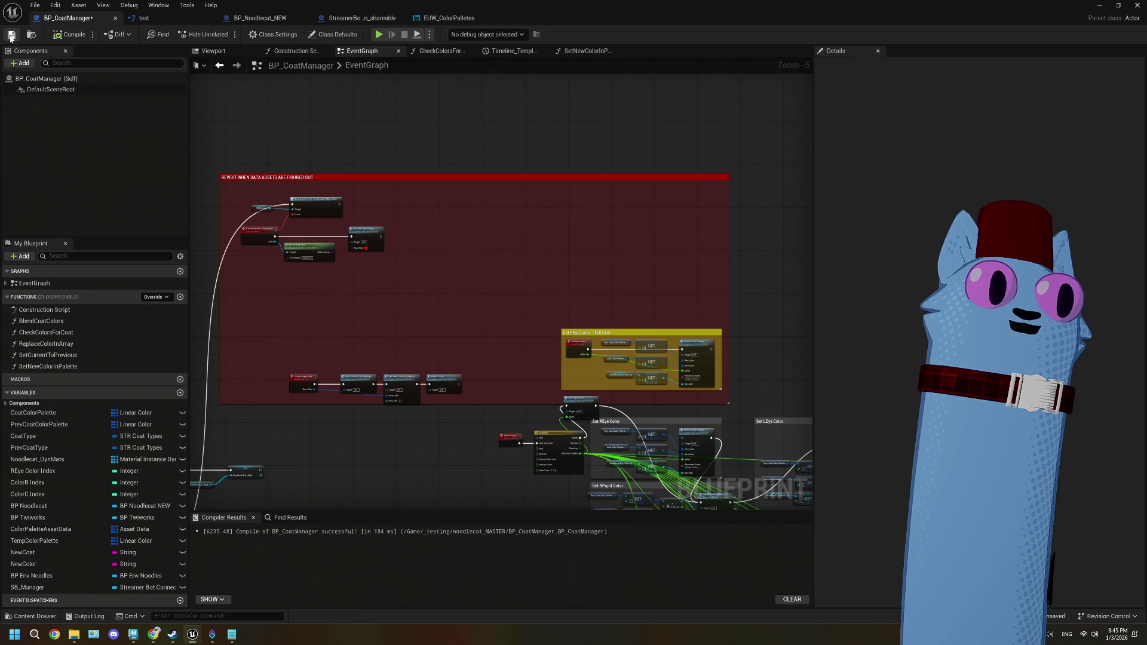
pyautogui.moveTo(382, 295); pyautogui.dragTo(230, 205)
pyautogui.moveTo(311, 215)
pyautogui.mouseDown()
pyautogui.moveTo(396, 315)
pyautogui.moveTo(374, 311)
pyautogui.mouseUp()
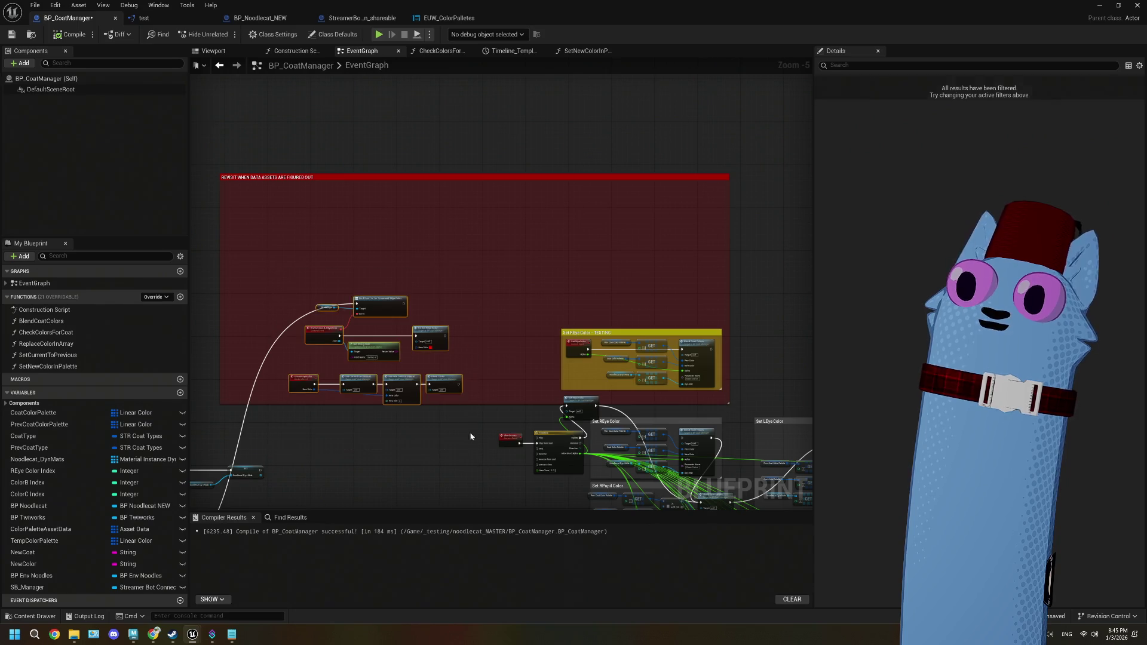
pyautogui.moveTo(458, 339); pyautogui.dragTo(499, 320)
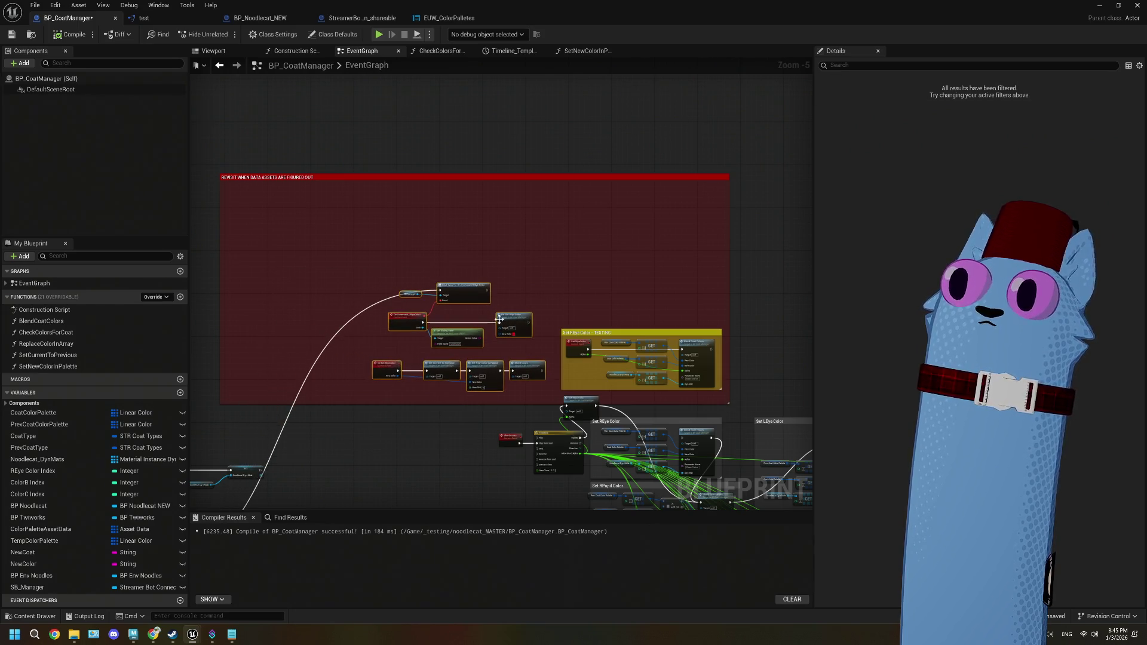
pyautogui.click(219, 184)
pyautogui.moveTo(218, 174)
pyautogui.mouseDown()
pyautogui.moveTo(366, 229)
pyautogui.moveTo(369, 263)
pyautogui.mouseUp()
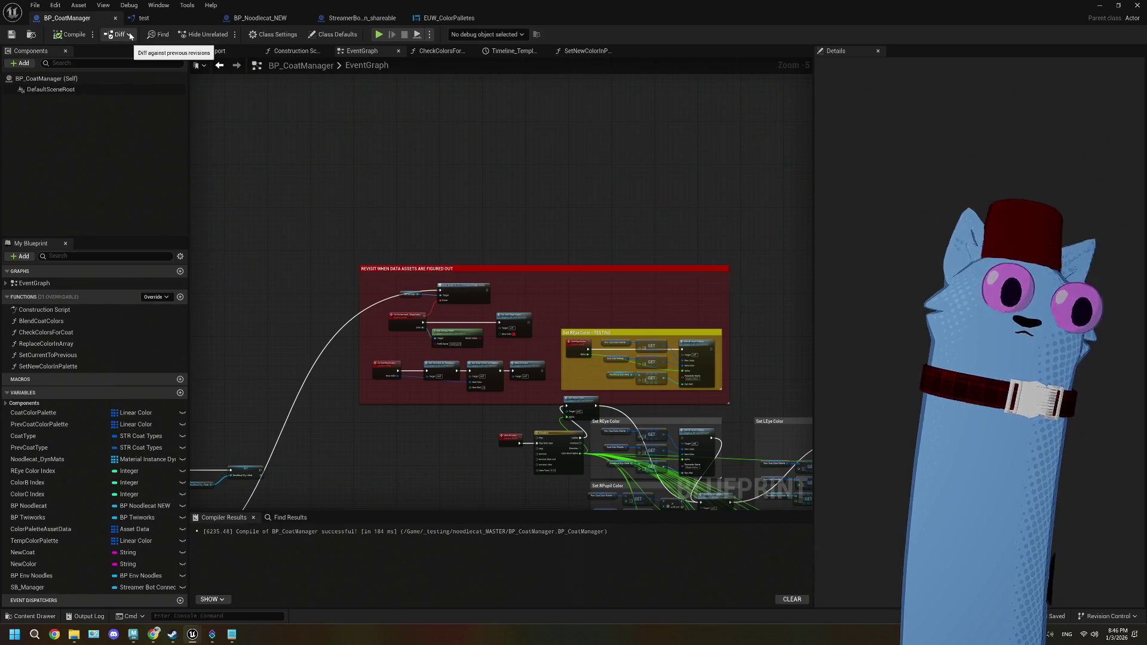
pyautogui.click(232, 634)
# - Create a new DA_Presets folder inside 07_DataAssets
pyautogui.scroll(-3, 233, 409)
pyautogui.scroll(3, 233, 409)
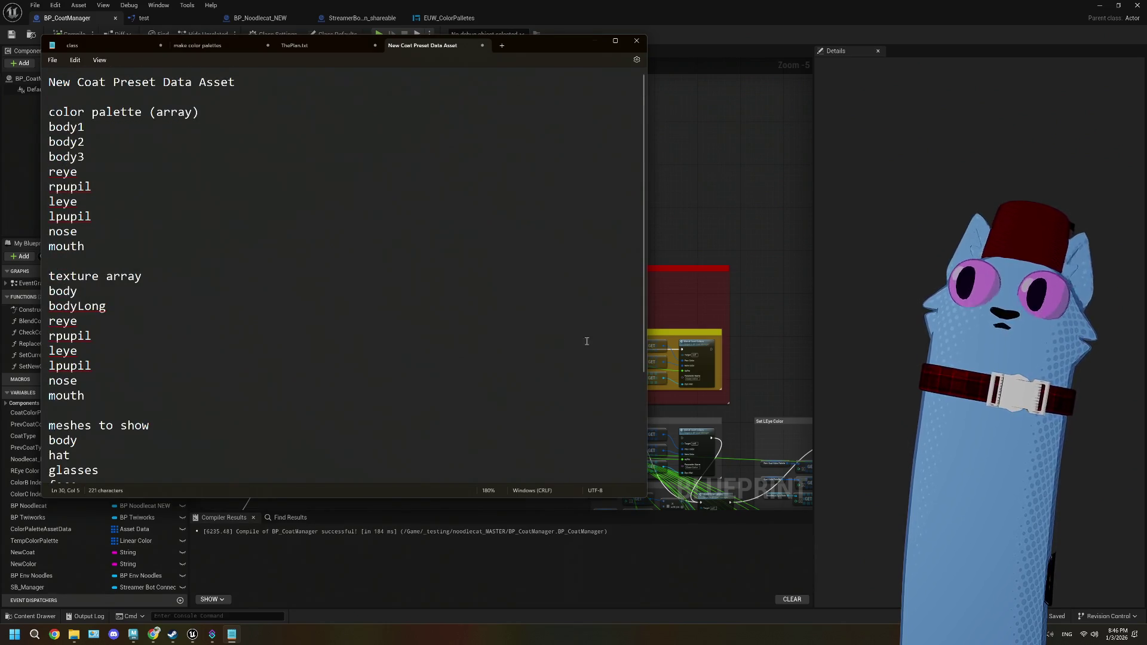
pyautogui.click(678, 214)
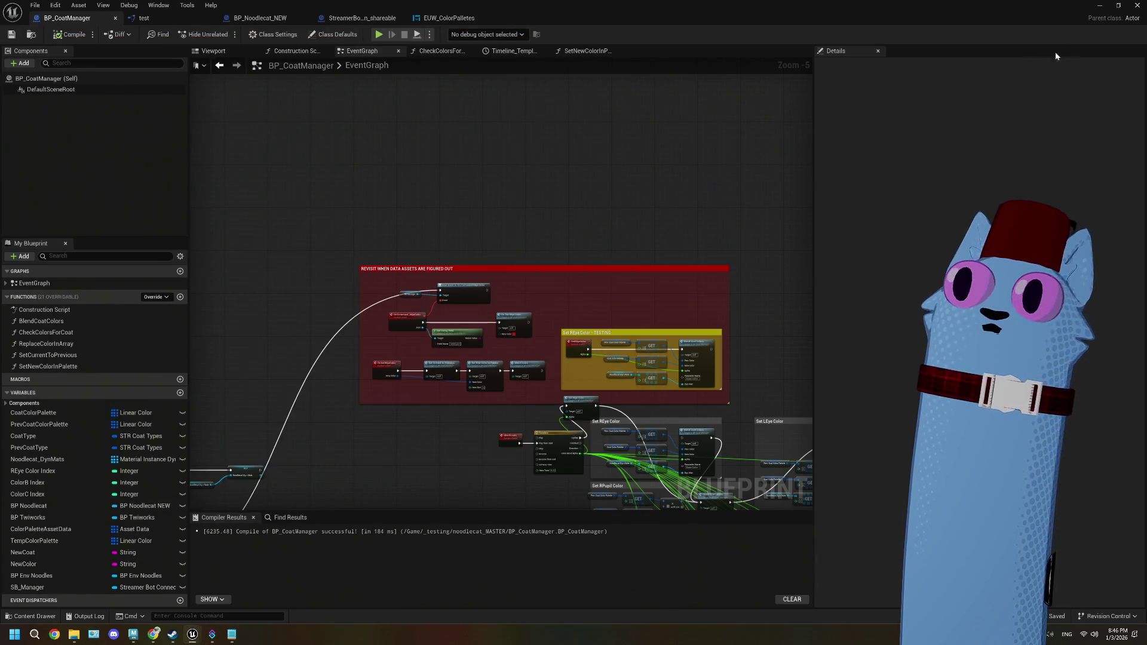
pyautogui.click(1104, 5)
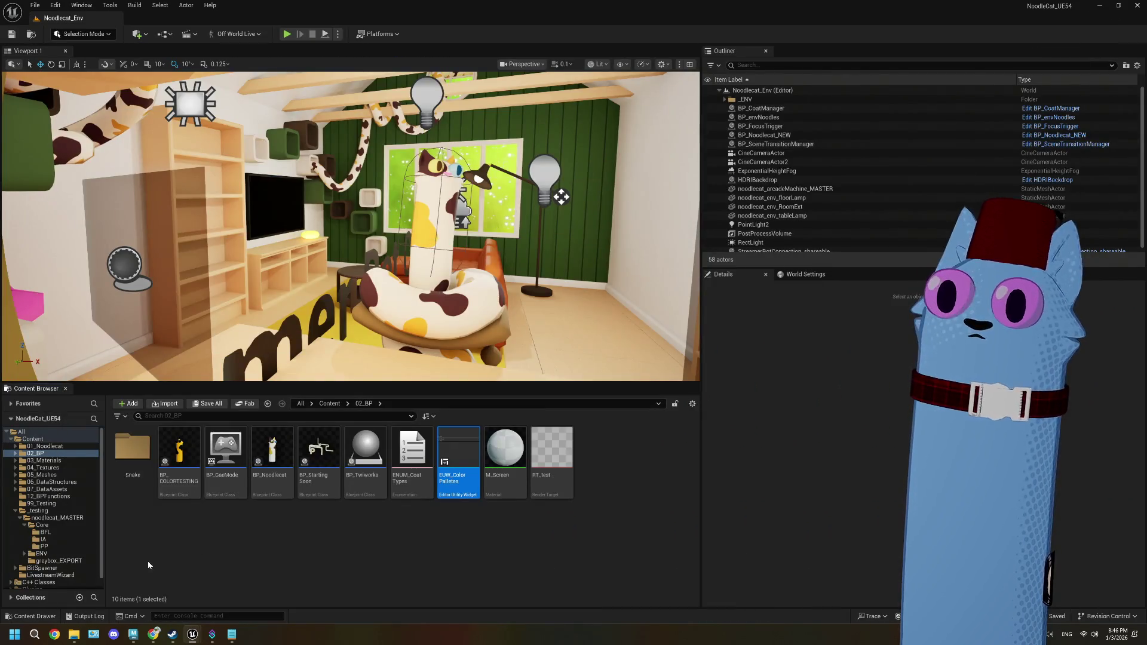
pyautogui.scroll(-1, 74, 536)
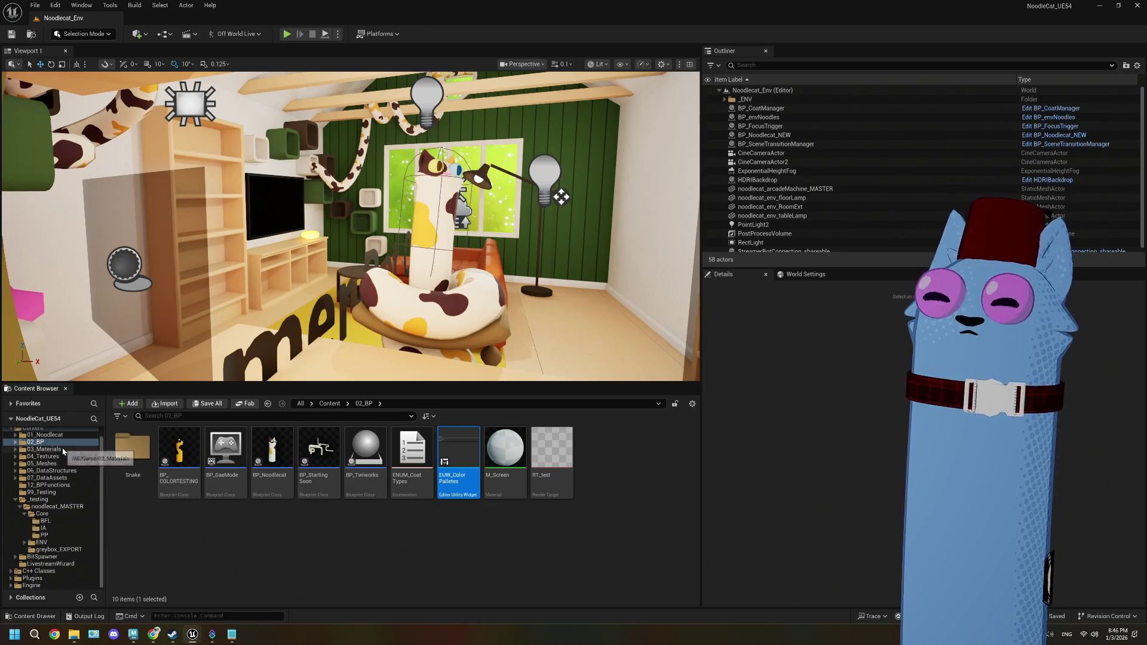
pyautogui.click(60, 478)
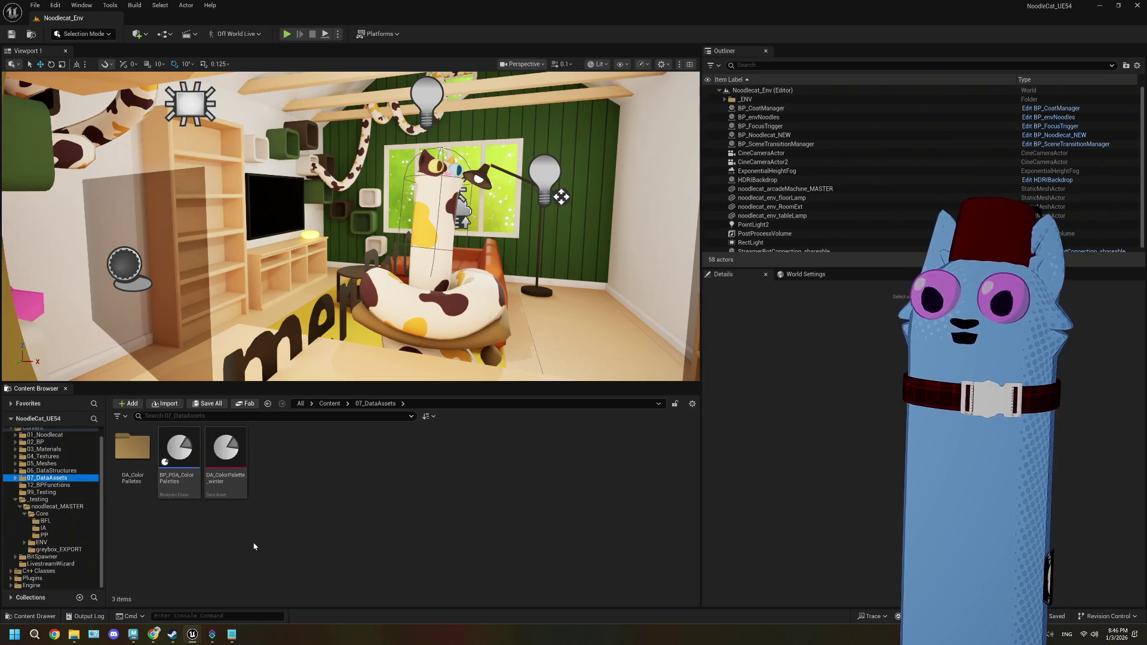
pyautogui.rightClick(254, 547)
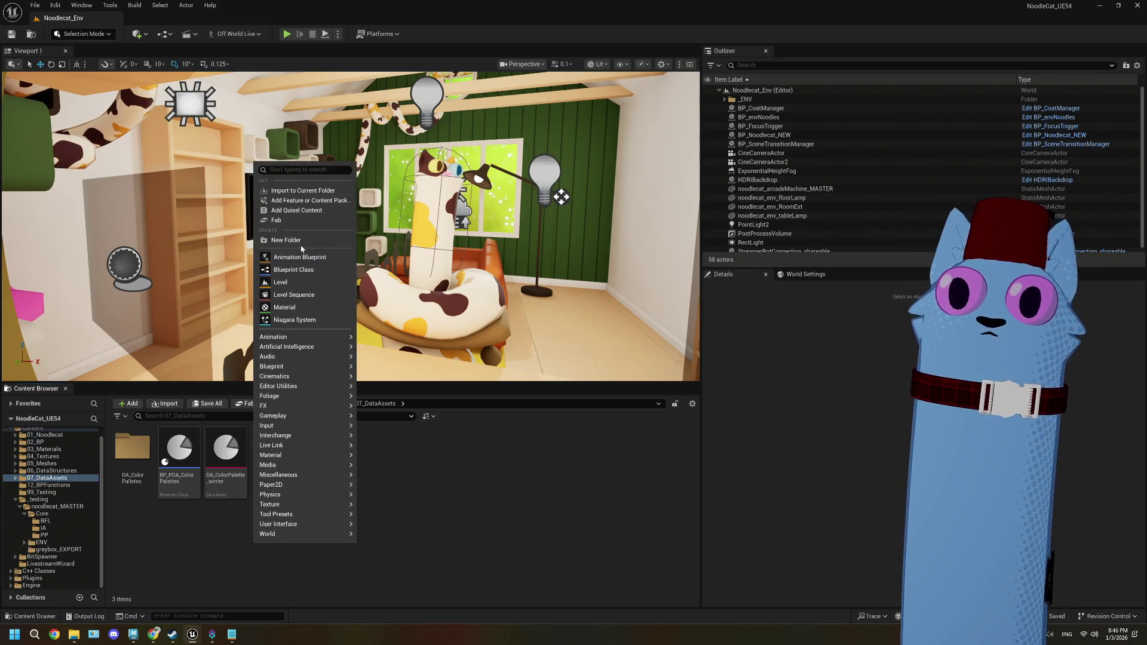
pyautogui.click(287, 170)
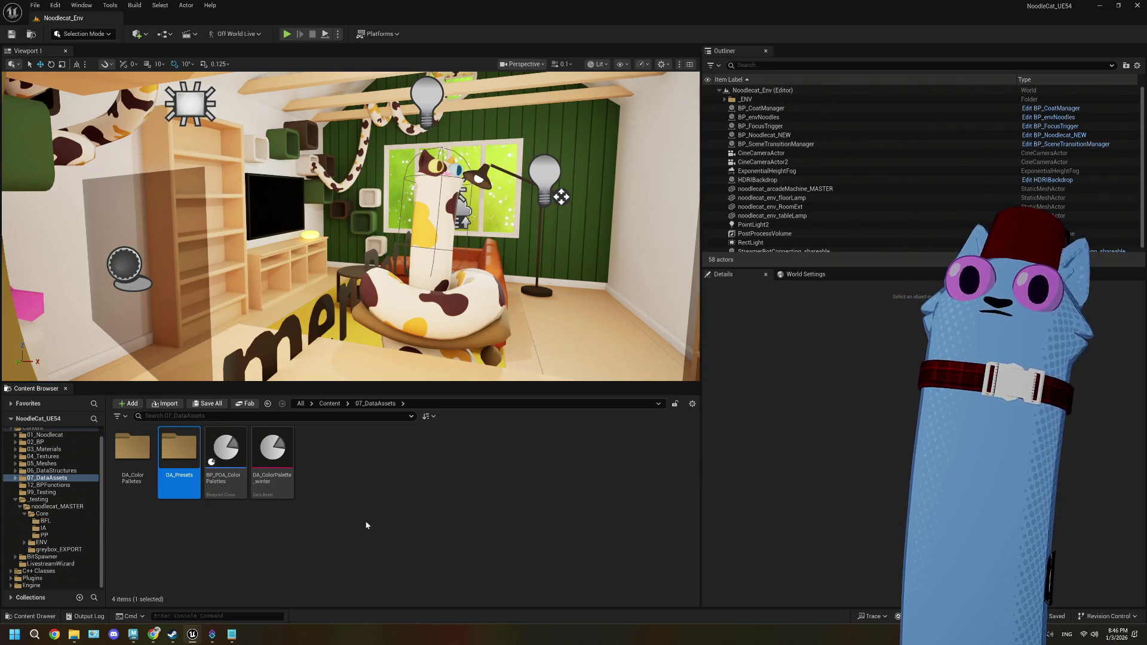
# - Duplicate BP_PDA_ColorPalettes, rename the copy BP_PDA_Presets, and open it
pyautogui.click(228, 480)
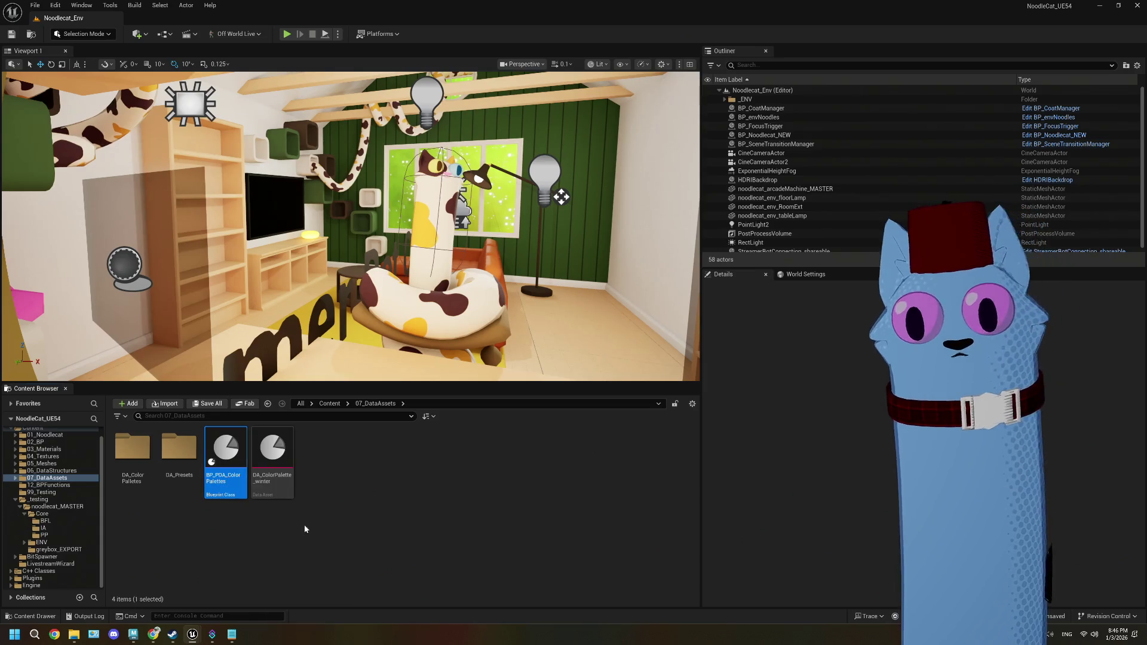
pyautogui.hotkey('ctrl', 'c')
pyautogui.hotkey('ctrl', 'v')
pyautogui.click(319, 481)
pyautogui.press('F2')
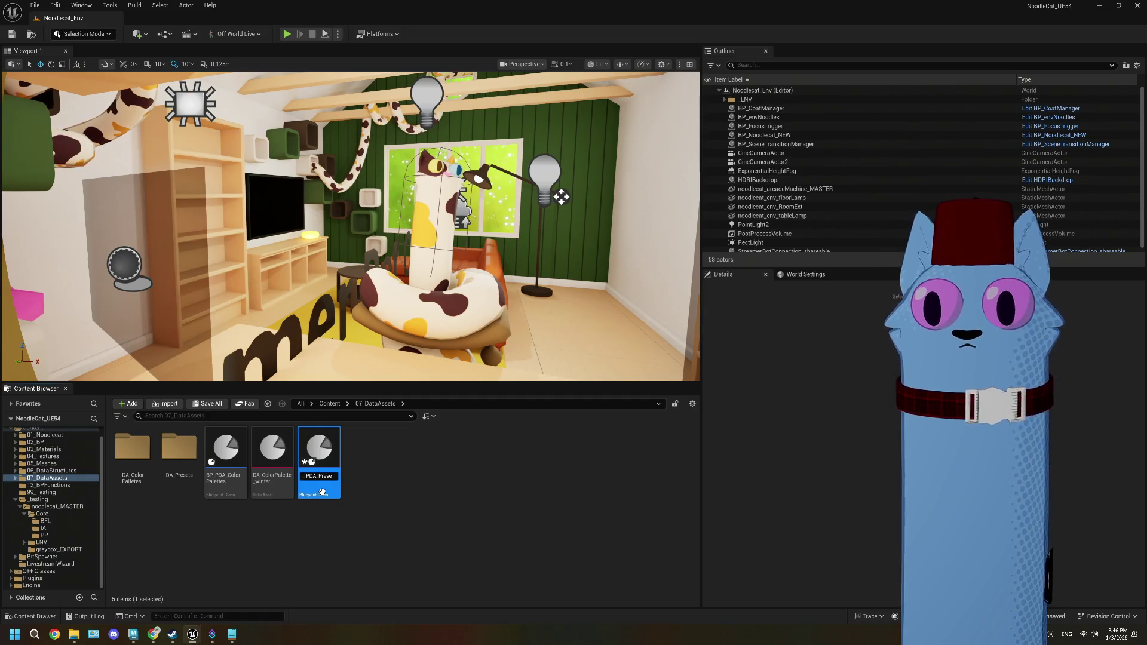
pyautogui.press('Return')
pyautogui.doubleClick(320, 460)
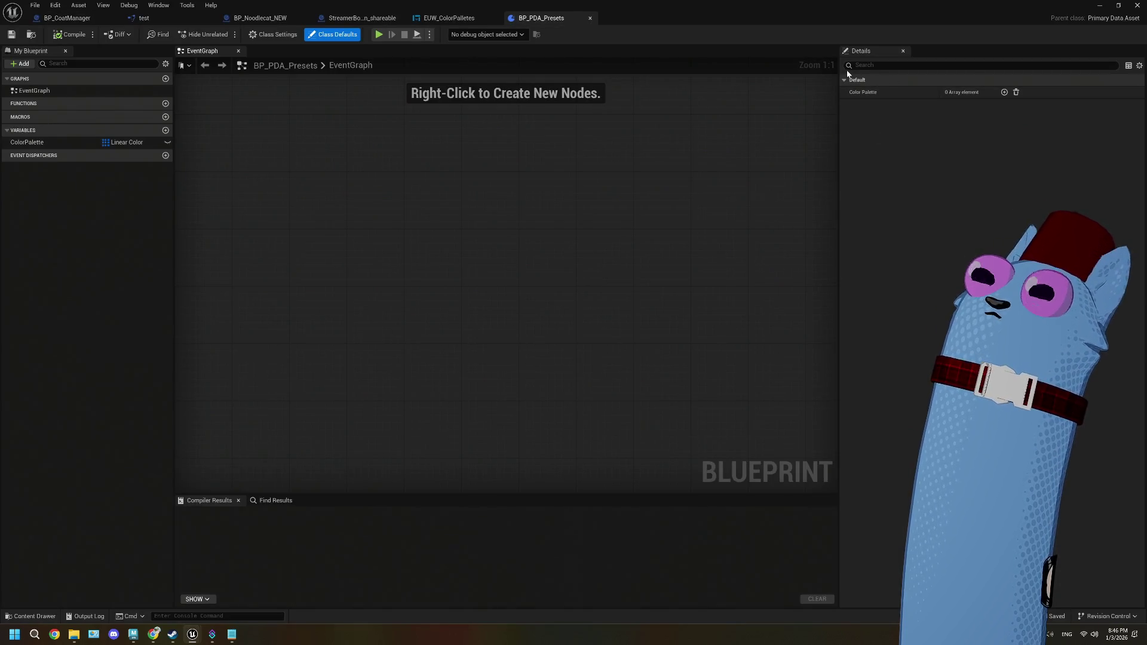
# - Make the Textures variable an array of Texture 2D references
pyautogui.moveTo(836, 178)
pyautogui.mouseDown()
pyautogui.moveTo(619, 182)
pyautogui.moveTo(944, 179)
pyautogui.mouseUp()
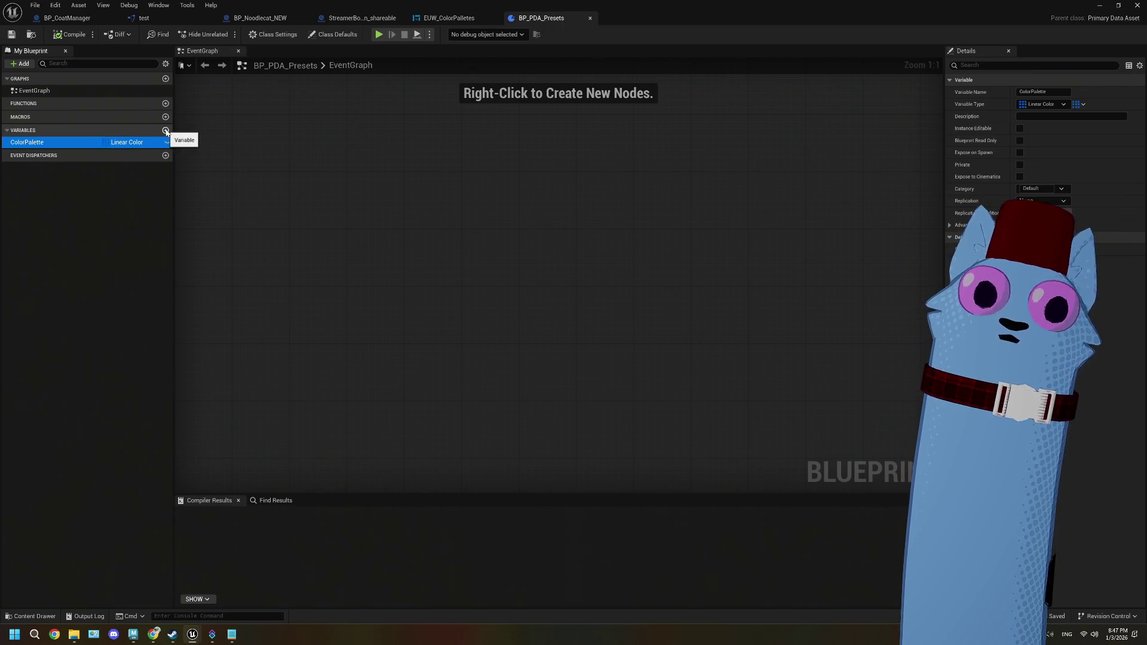
pyautogui.click(165, 130)
pyautogui.write('Textures')
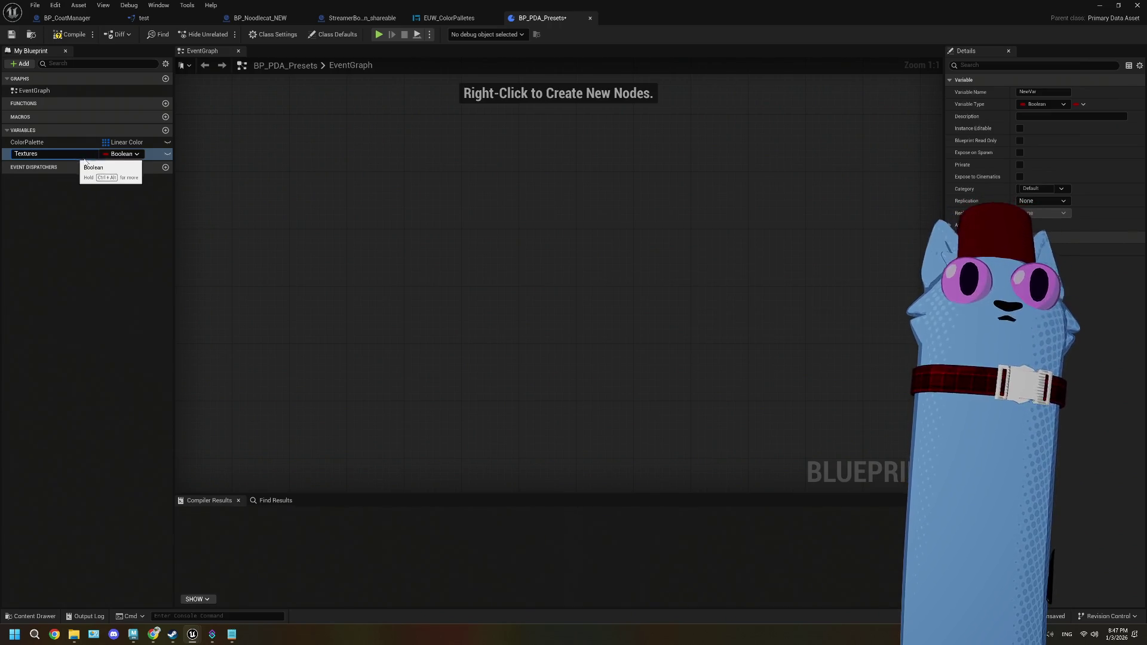
pyautogui.click(111, 154)
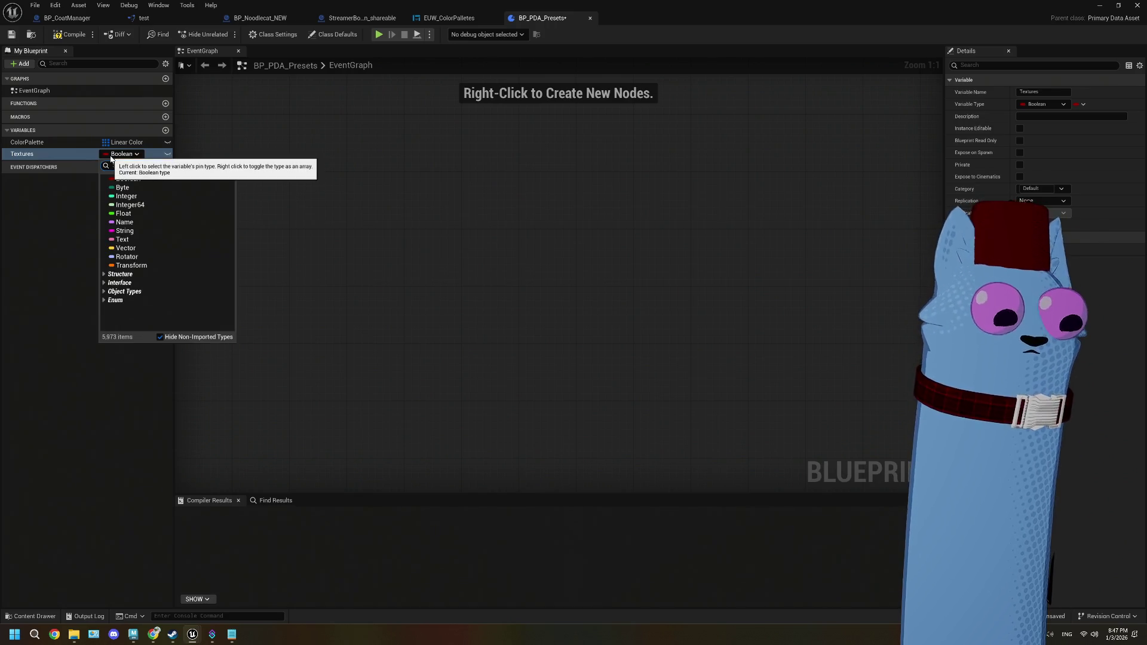
pyautogui.write('2d')
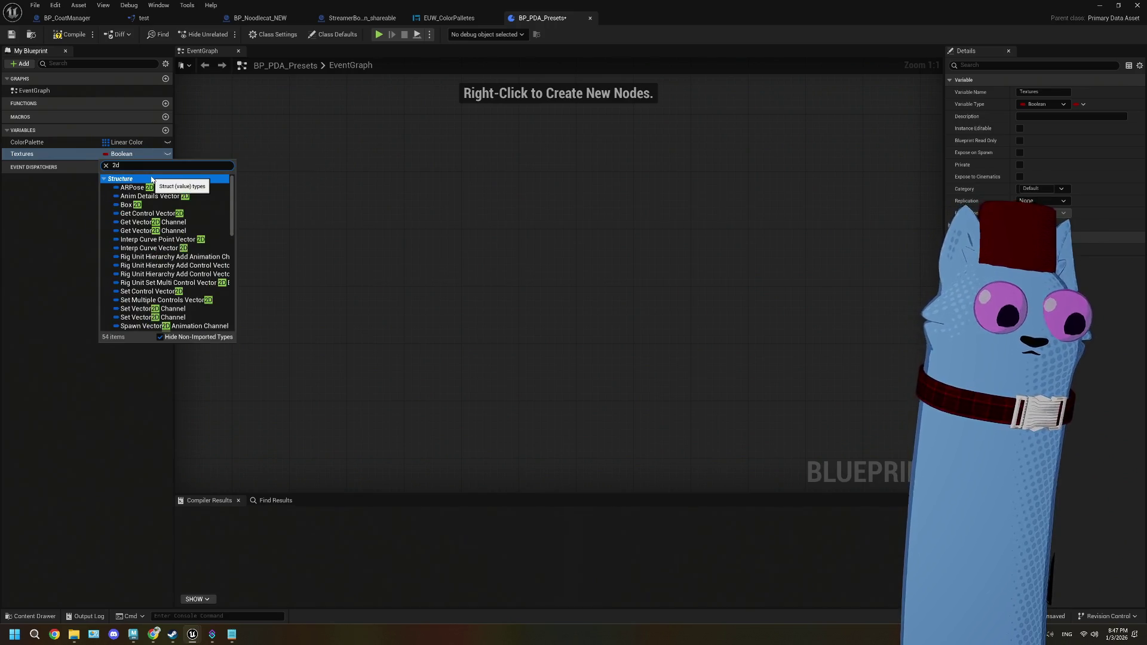
pyautogui.write('xture')
pyautogui.scroll(-5, 179, 251)
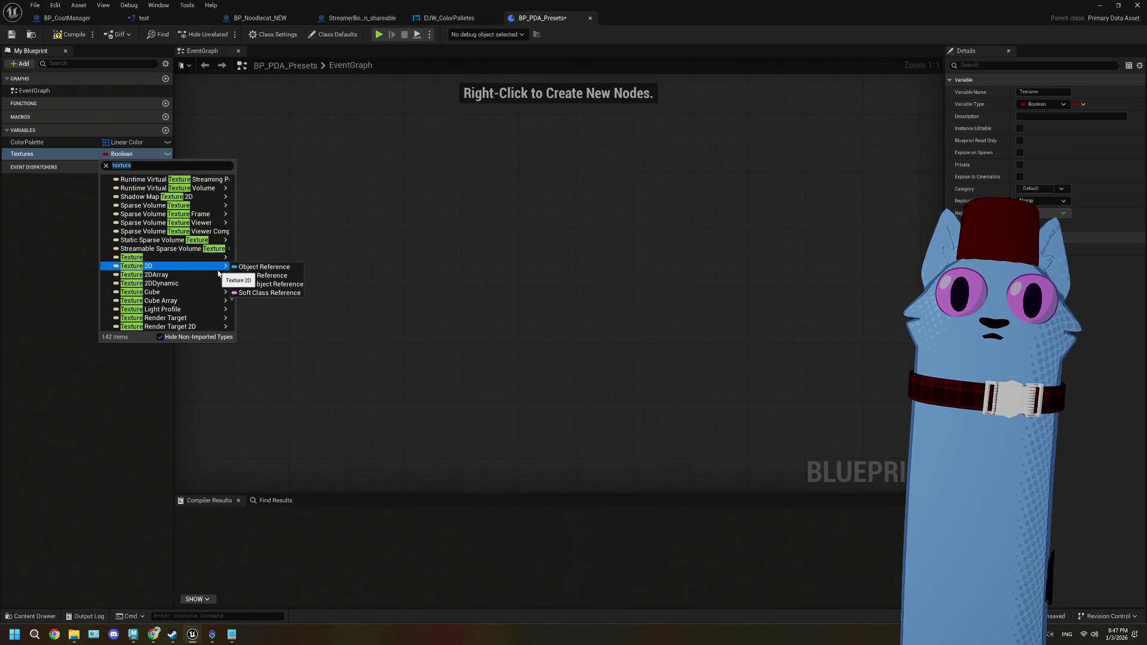
pyautogui.click(262, 267)
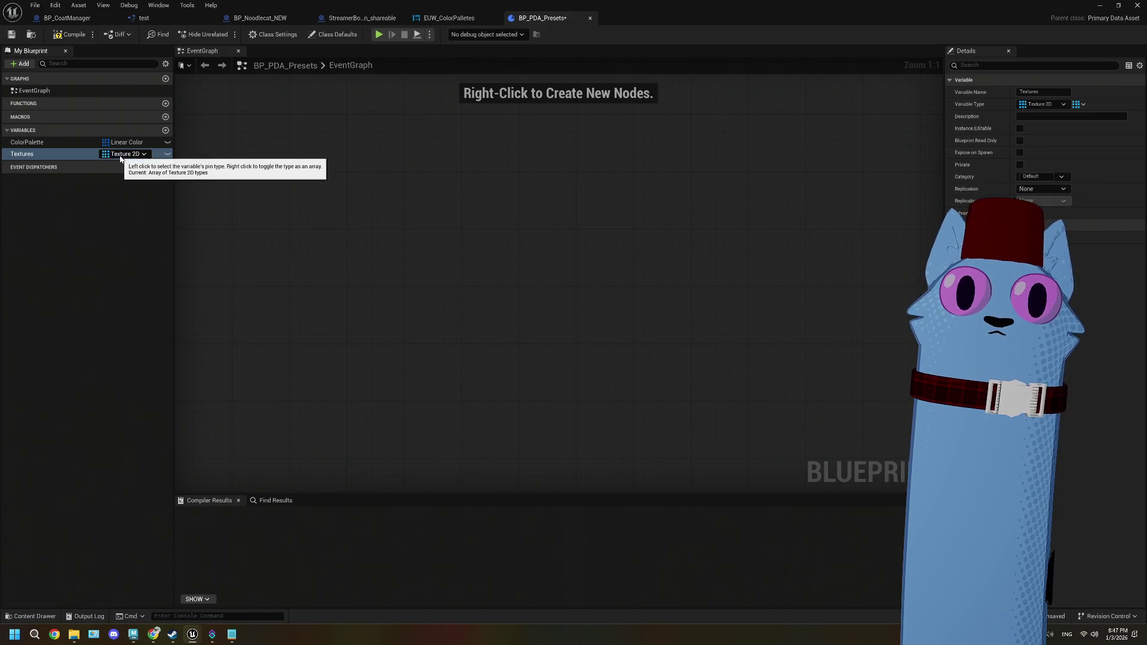
pyautogui.click(121, 157)
# - Add a Meshes variable as an array of Static Mesh references
pyautogui.click(165, 131)
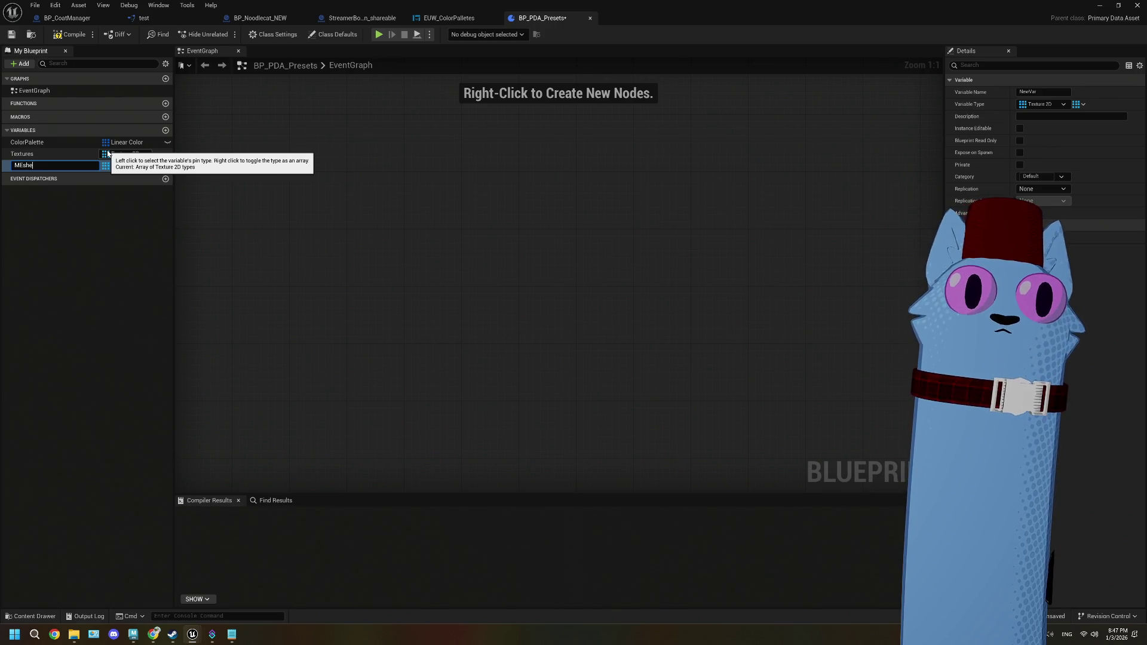
pyautogui.write('s')
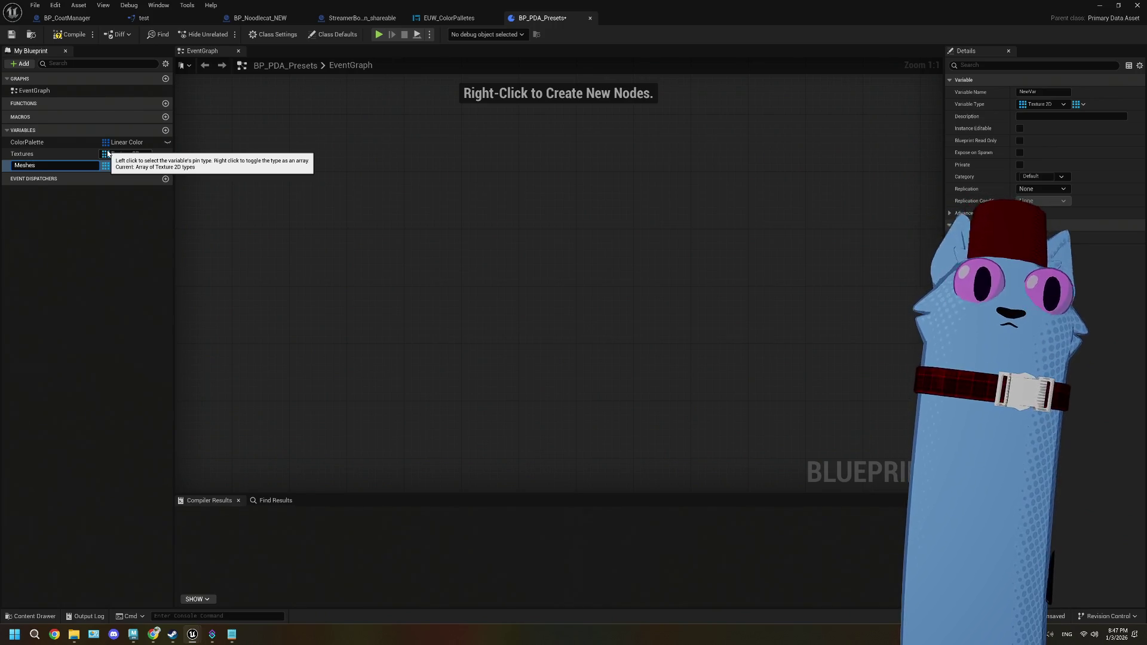
pyautogui.press('Return')
pyautogui.click(125, 167)
pyautogui.write('static mes')
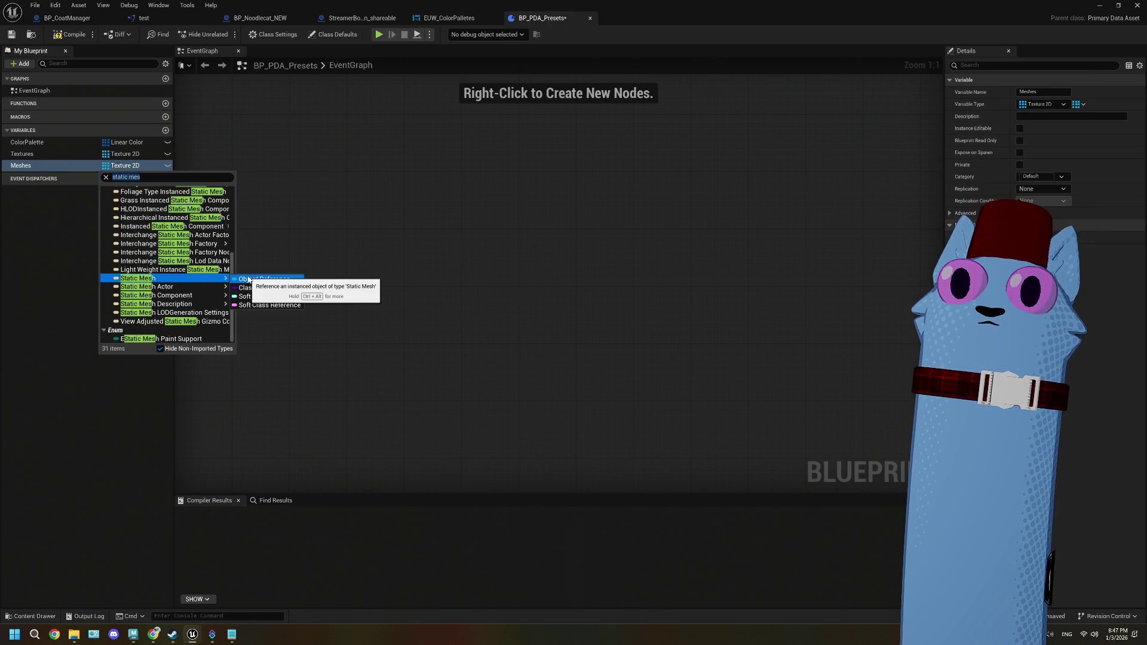
pyautogui.click(248, 280)
pyautogui.click(167, 165)
# - Compile and save BP_PDA_Presets
pyautogui.click(175, 182)
pyautogui.press('F7')
pyautogui.click(11, 34)
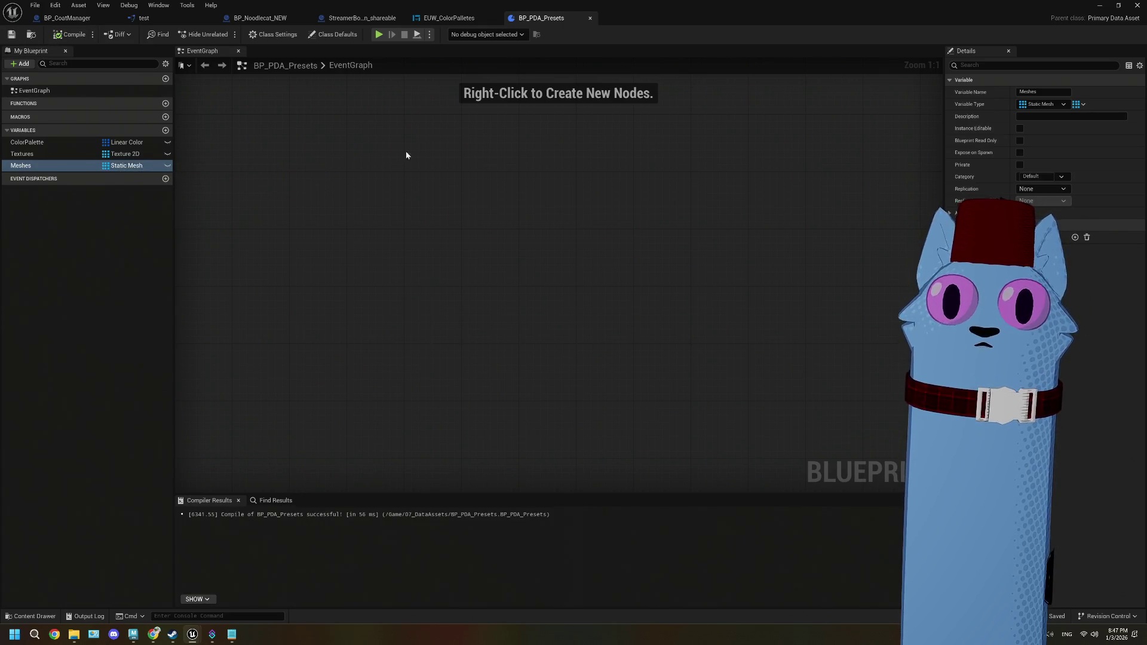
pyautogui.click(440, 22)
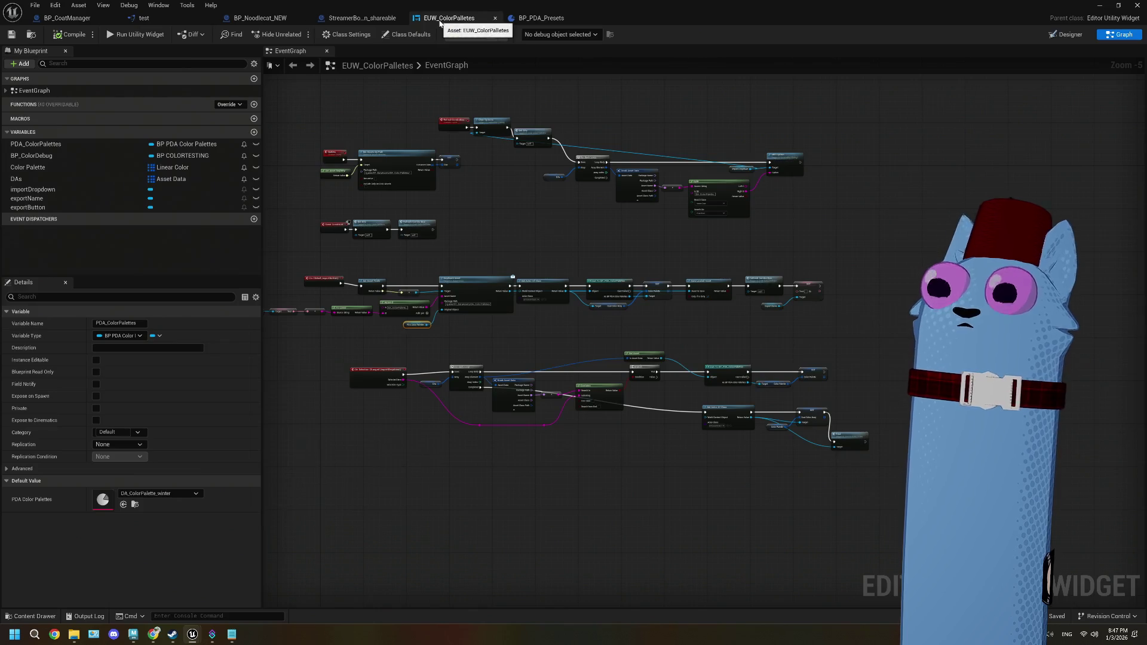
# - Duplicate the EUW_Color Palletes widget in the 02_BP folder
pyautogui.click(1100, 5)
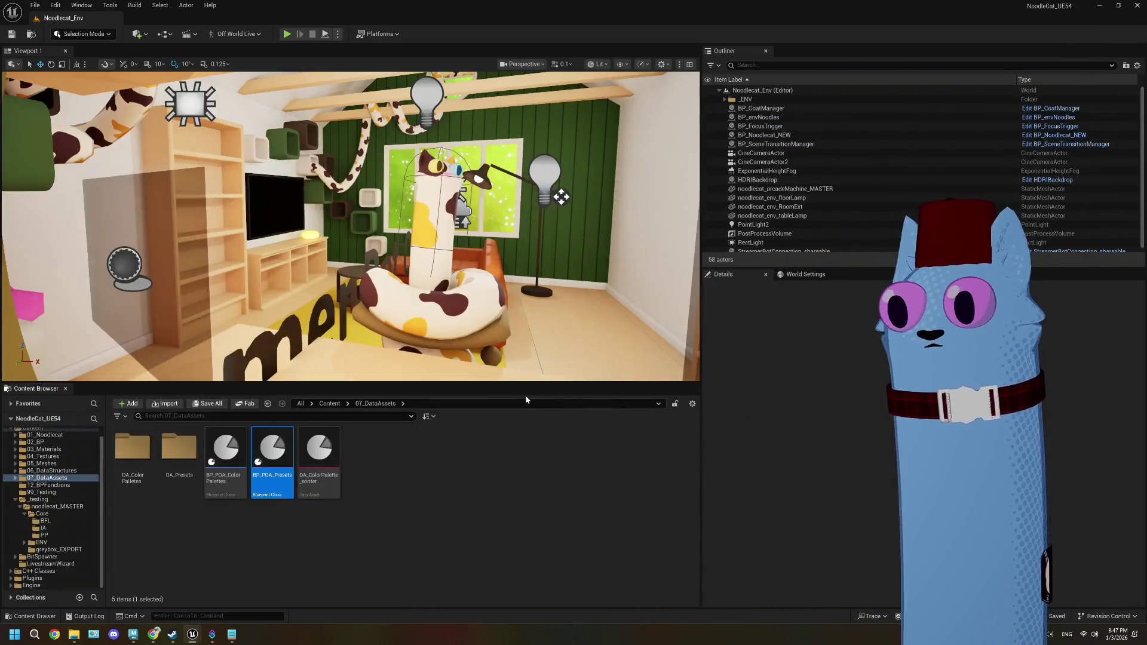
pyautogui.click(16, 499)
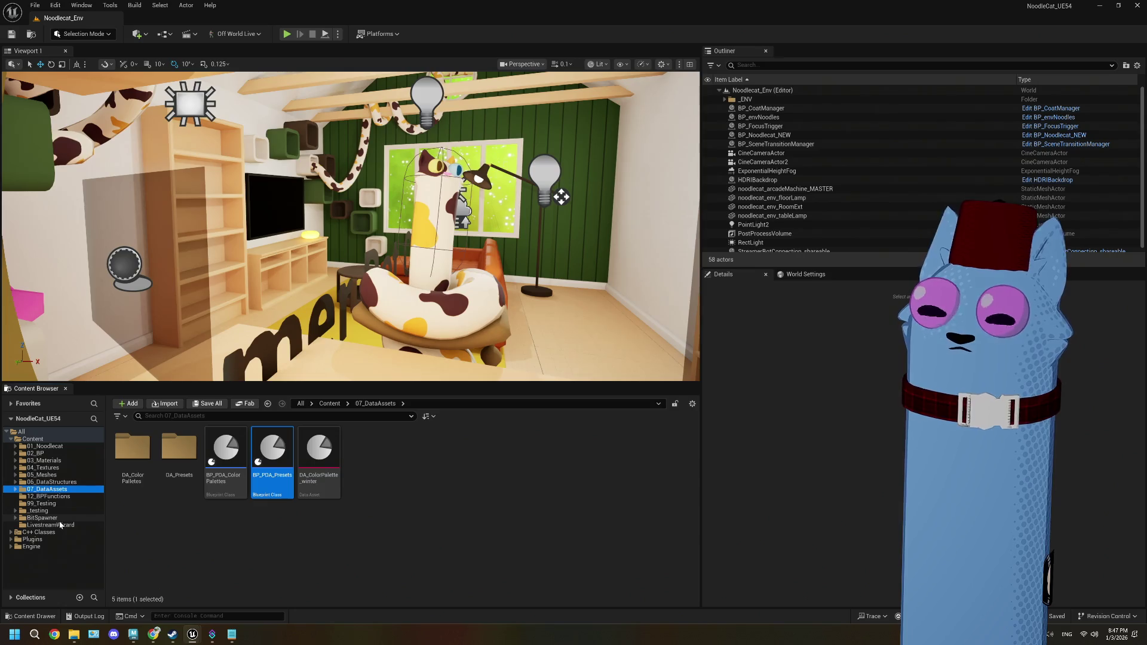
pyautogui.click(53, 453)
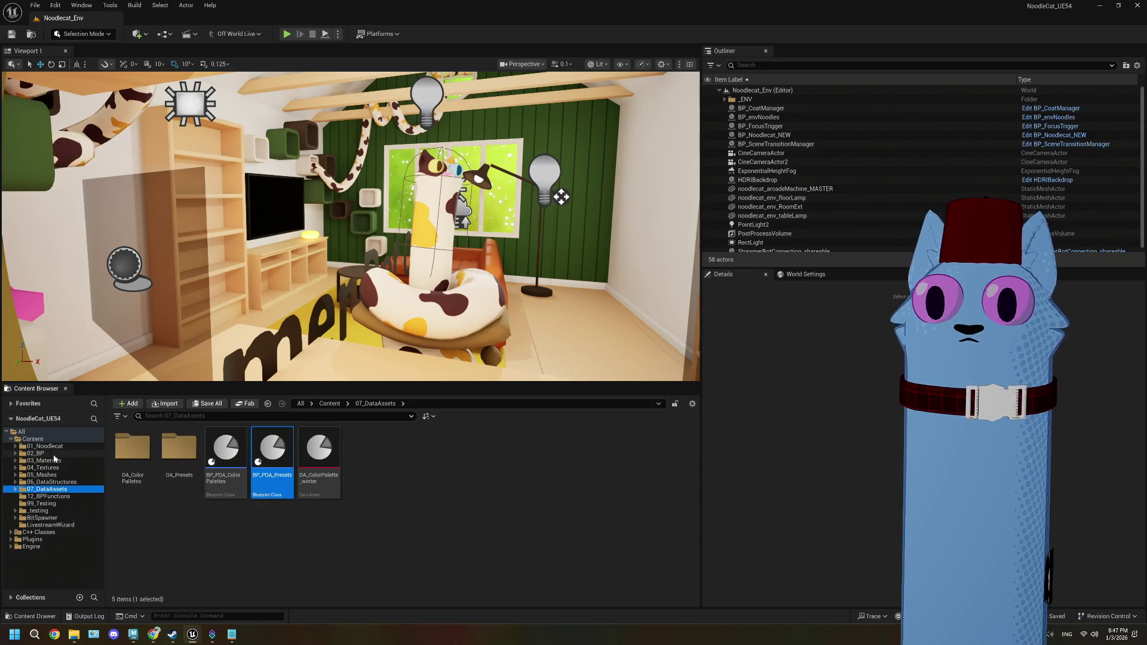
pyautogui.rightClick(454, 469)
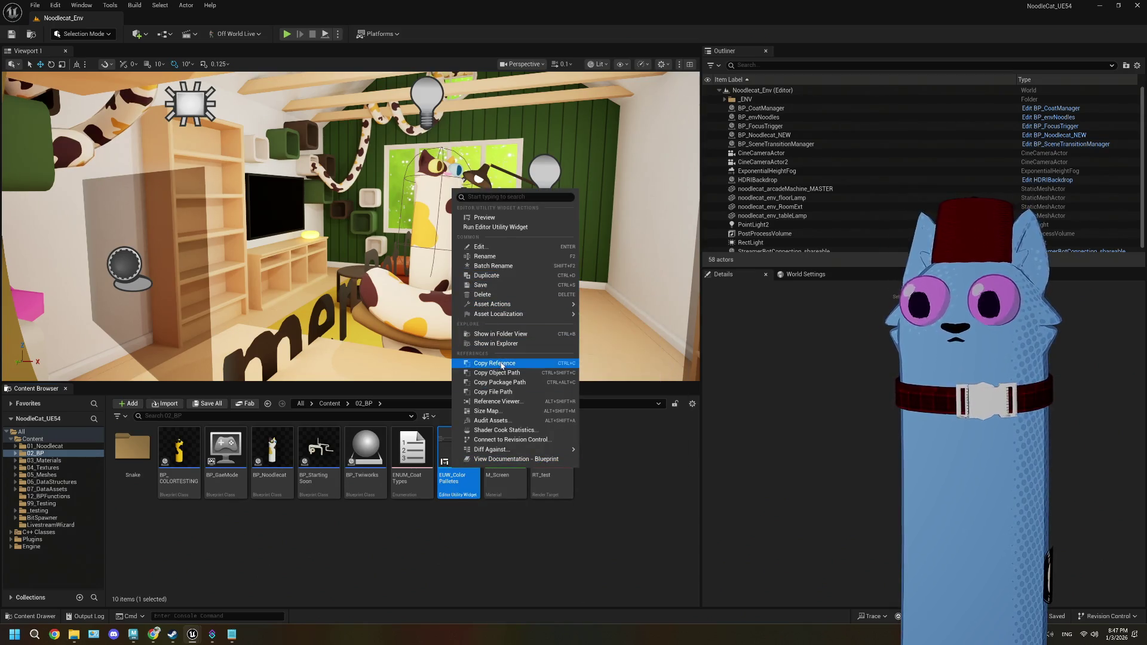
pyautogui.click(517, 393)
pyautogui.rightClick(449, 488)
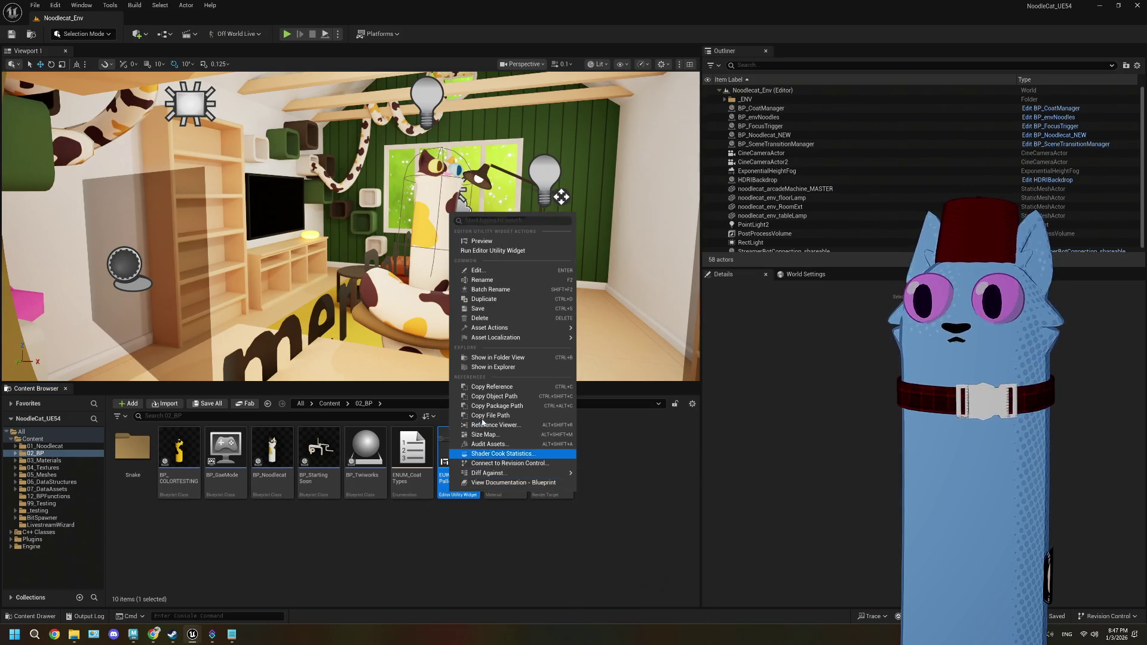
pyautogui.moveTo(490, 339)
pyautogui.click(484, 298)
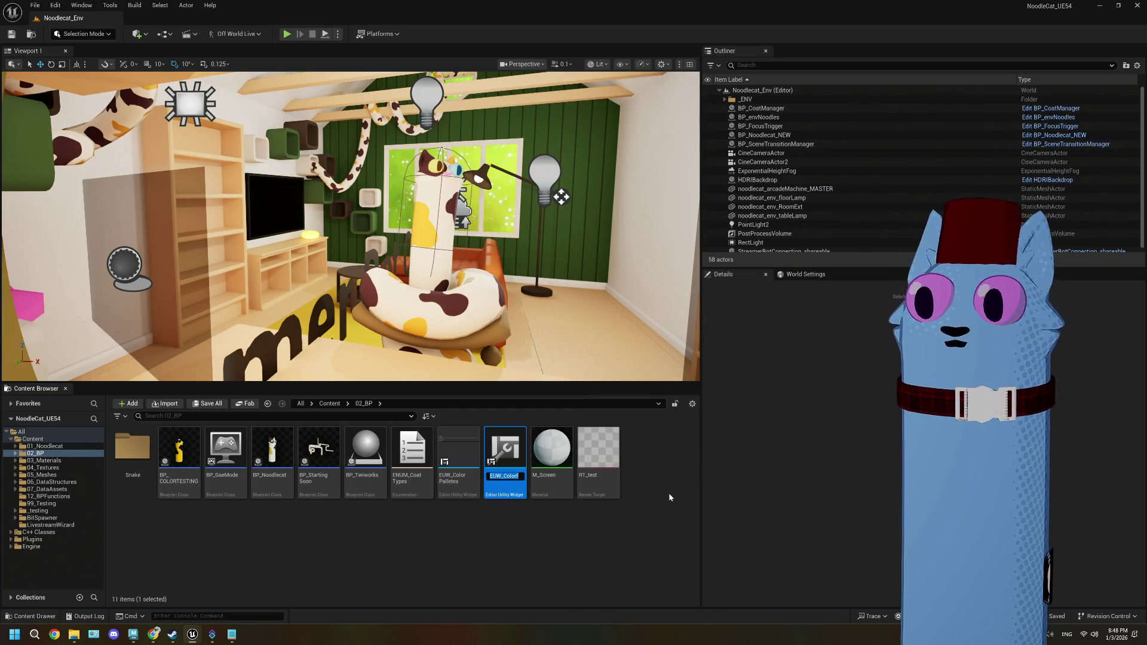
# - Name the duplicated widget EUW_Presets and expand the _testing folder
pyautogui.write('EUW_C')
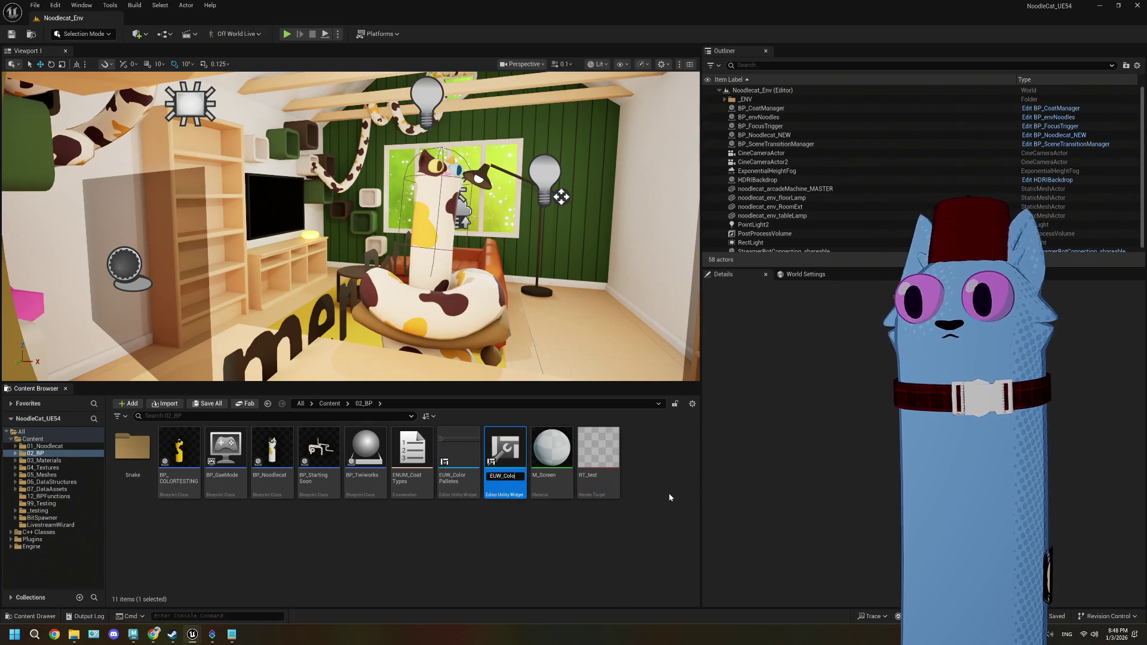
pyautogui.press('BackSpace')
pyautogui.write('Presets')
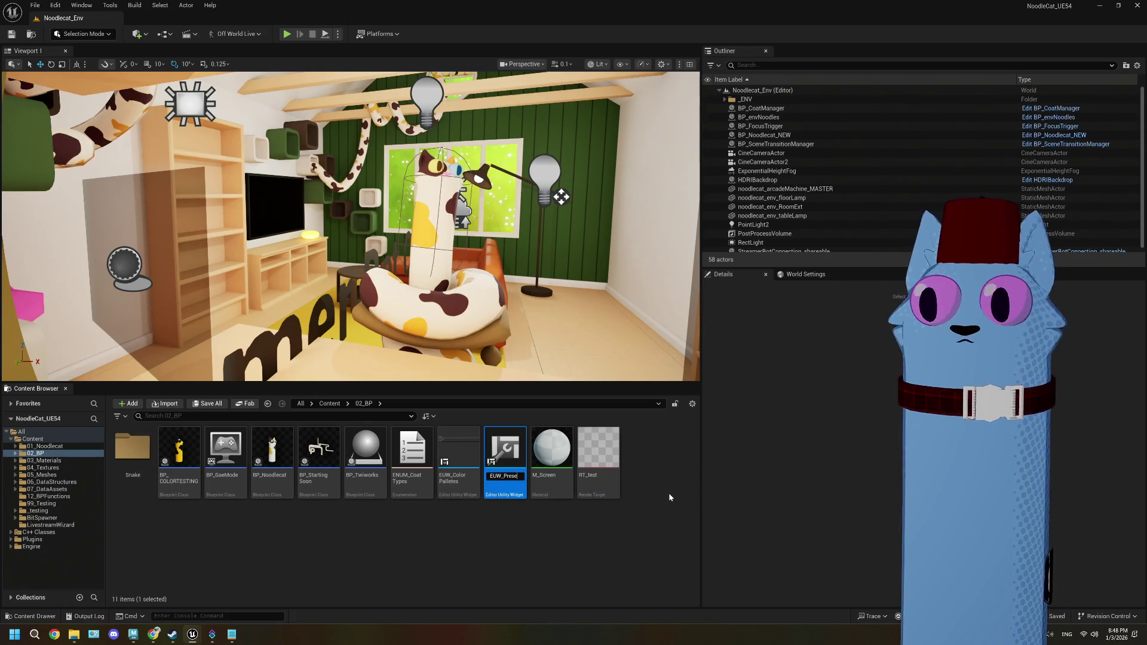
pyautogui.press('Return')
pyautogui.moveTo(505, 454)
pyautogui.mouseDown()
pyautogui.moveTo(490, 469)
pyautogui.moveTo(99, 534)
pyautogui.moveTo(55, 503)
pyautogui.moveTo(47, 511)
pyautogui.moveTo(150, 523)
pyautogui.mouseUp()
pyautogui.click(15, 512)
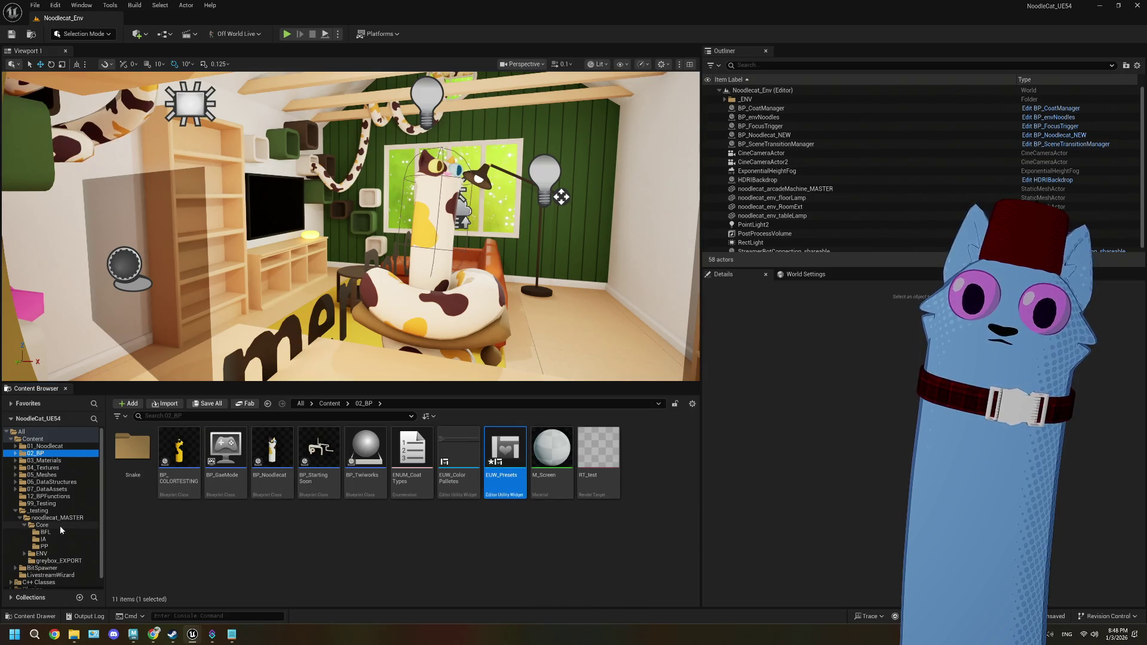
# - Create a new folder inside Core and rename it from EWB to EUW
pyautogui.click(43, 525)
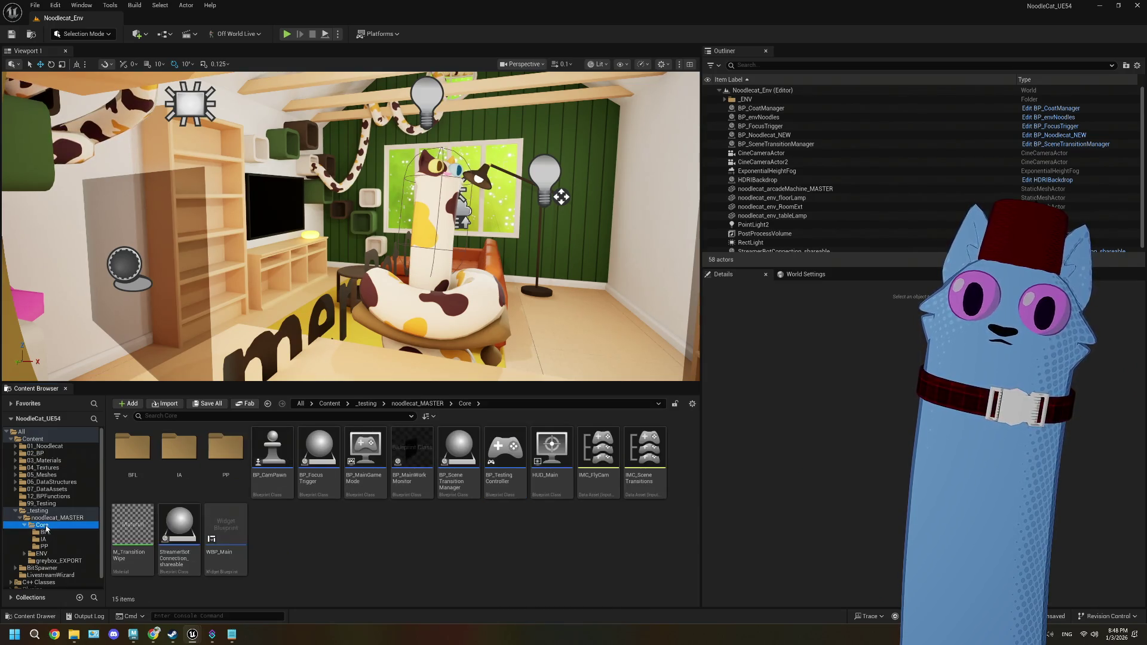
pyautogui.rightClick(371, 527)
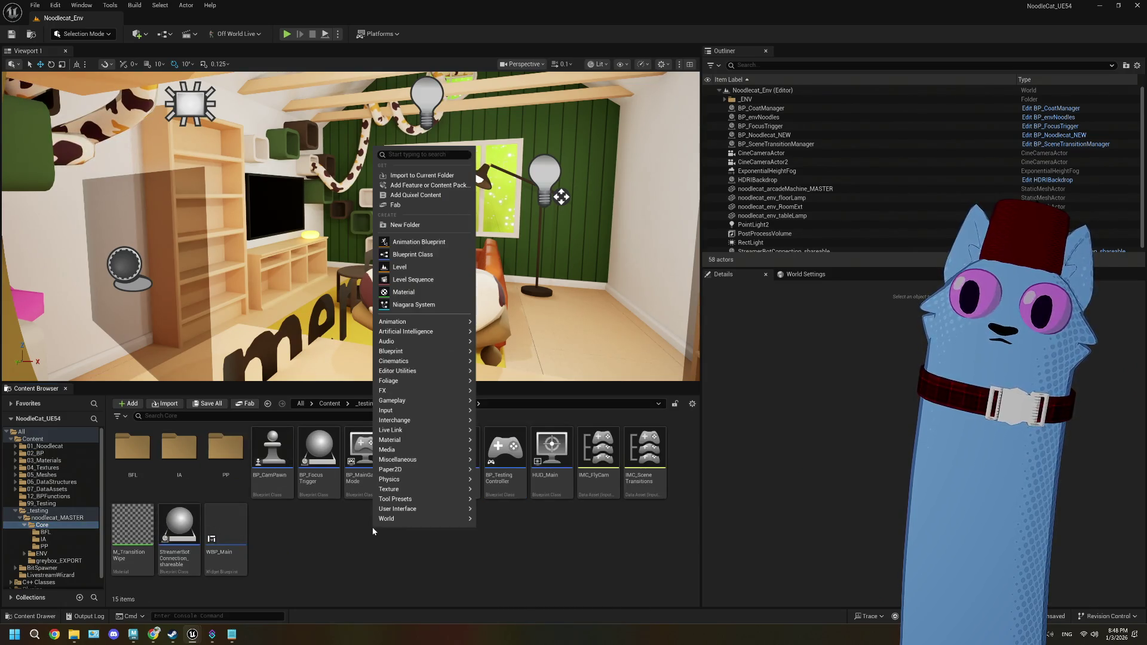
pyautogui.click(404, 225)
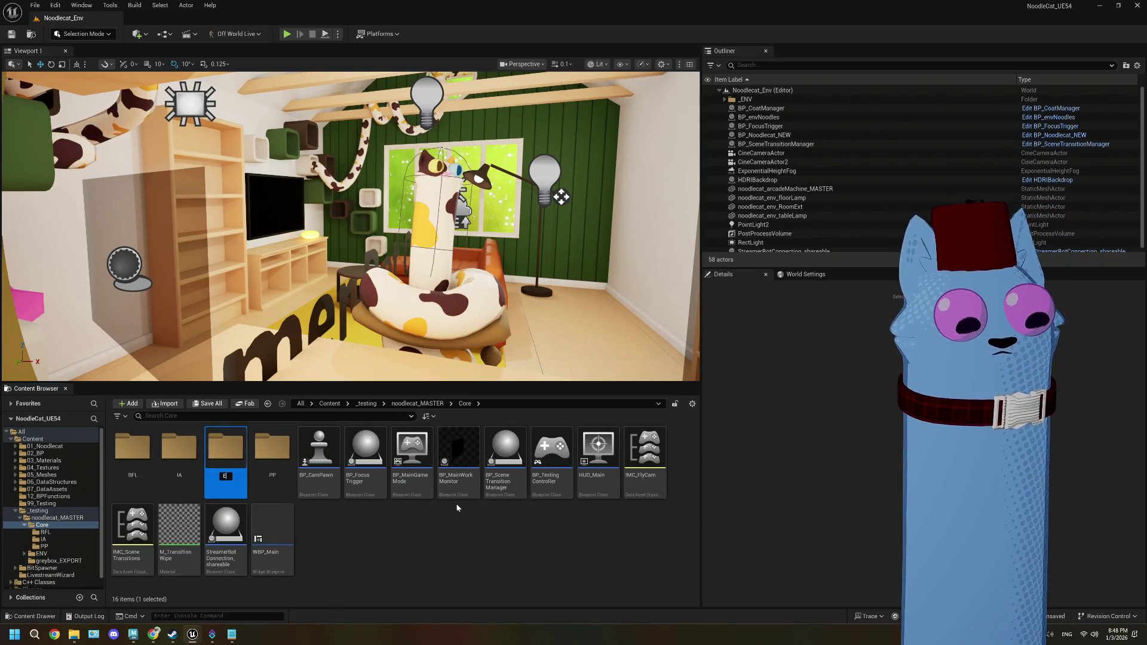
pyautogui.write('EWB')
pyautogui.press('Return')
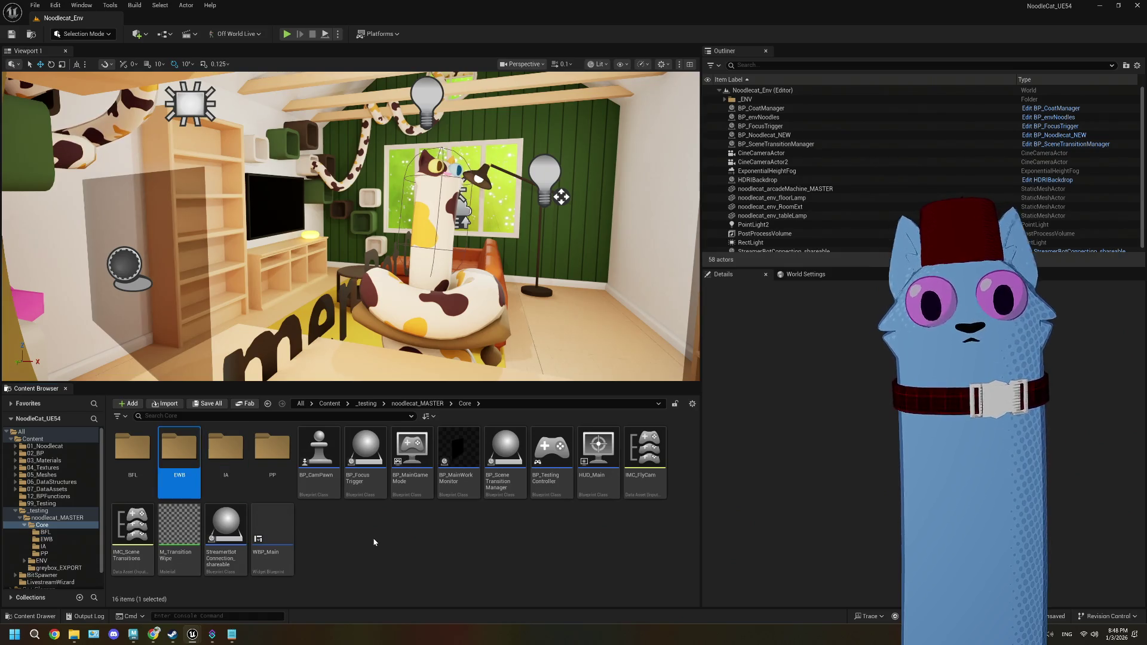
pyautogui.click(36, 454)
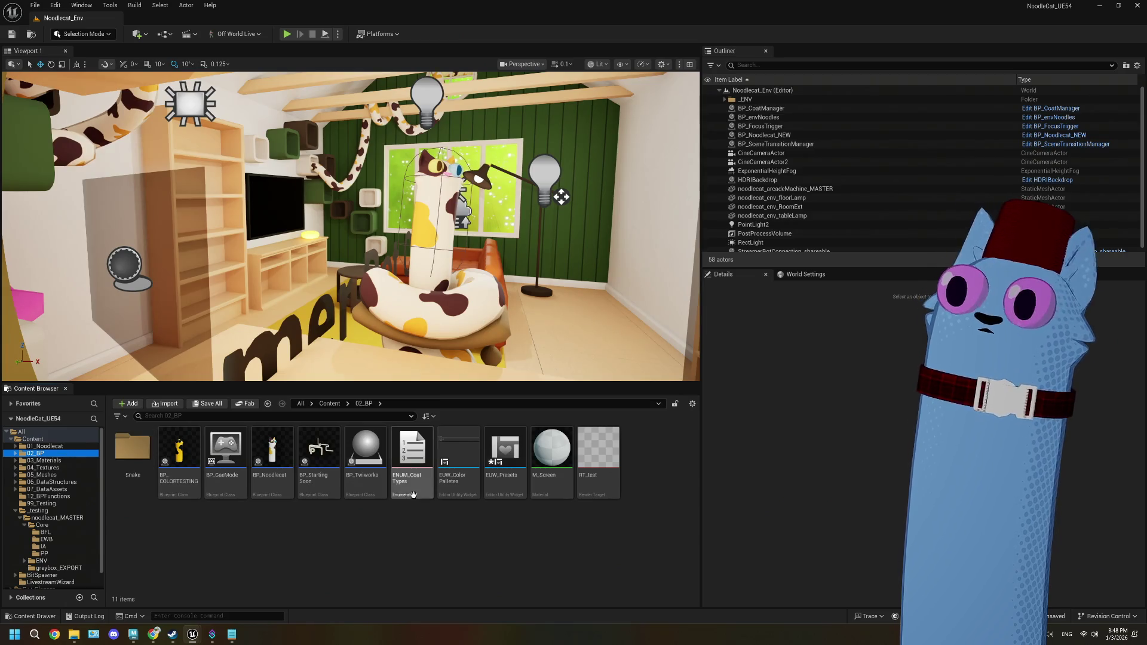
pyautogui.click(47, 540)
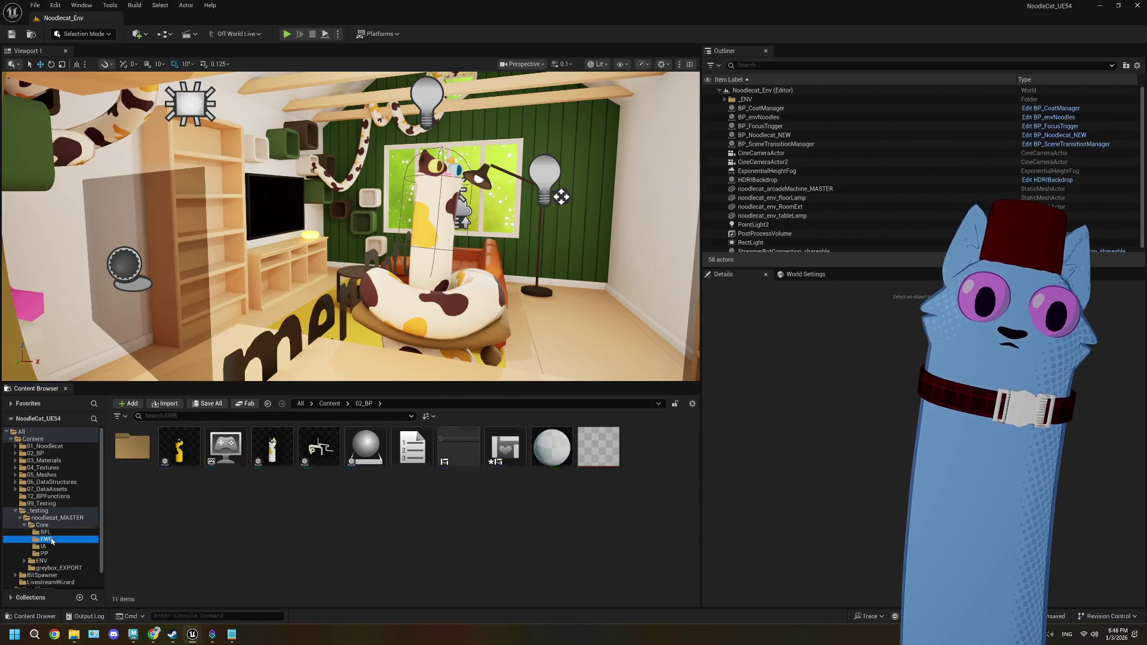
pyautogui.click(53, 525)
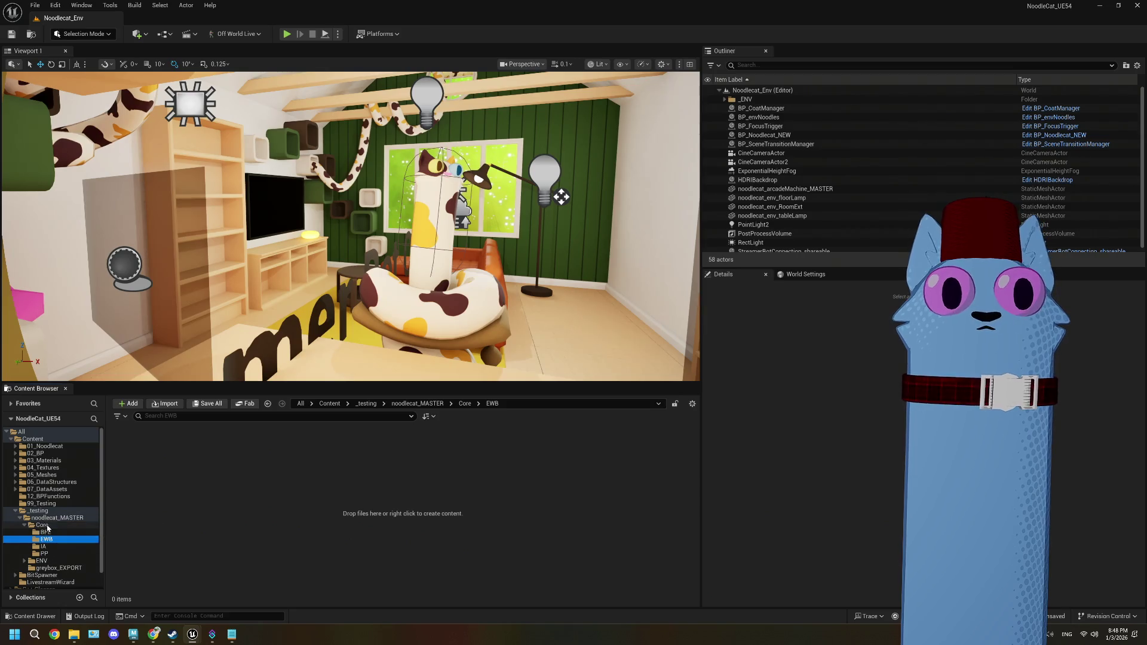
pyautogui.click(194, 472)
pyautogui.click(193, 472)
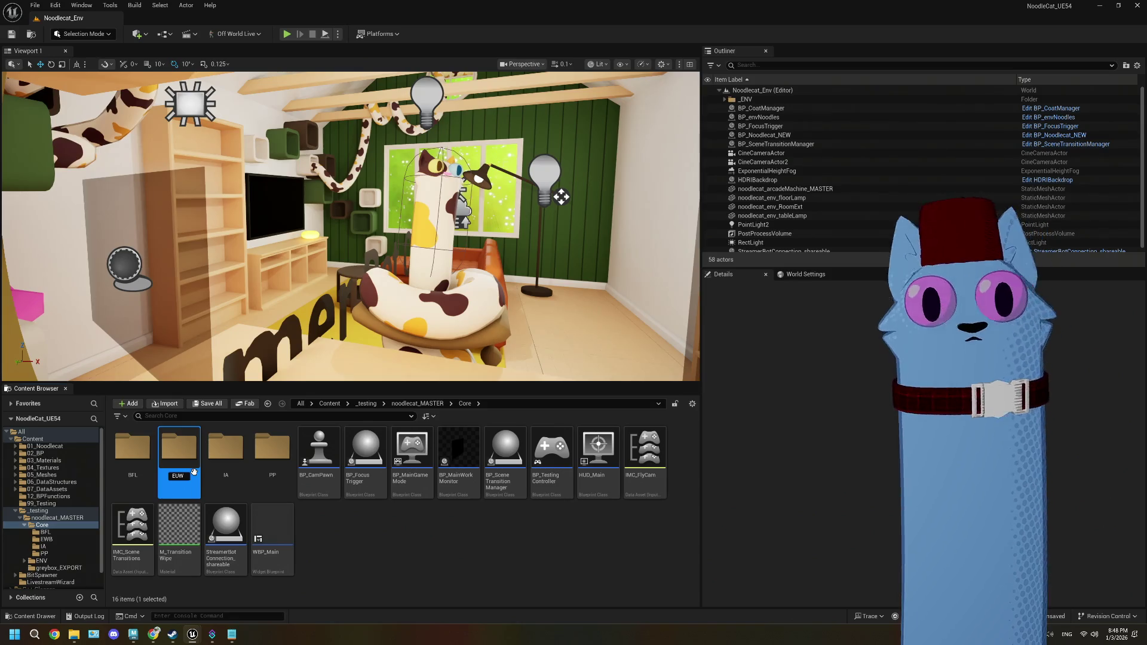
pyautogui.press('Return')
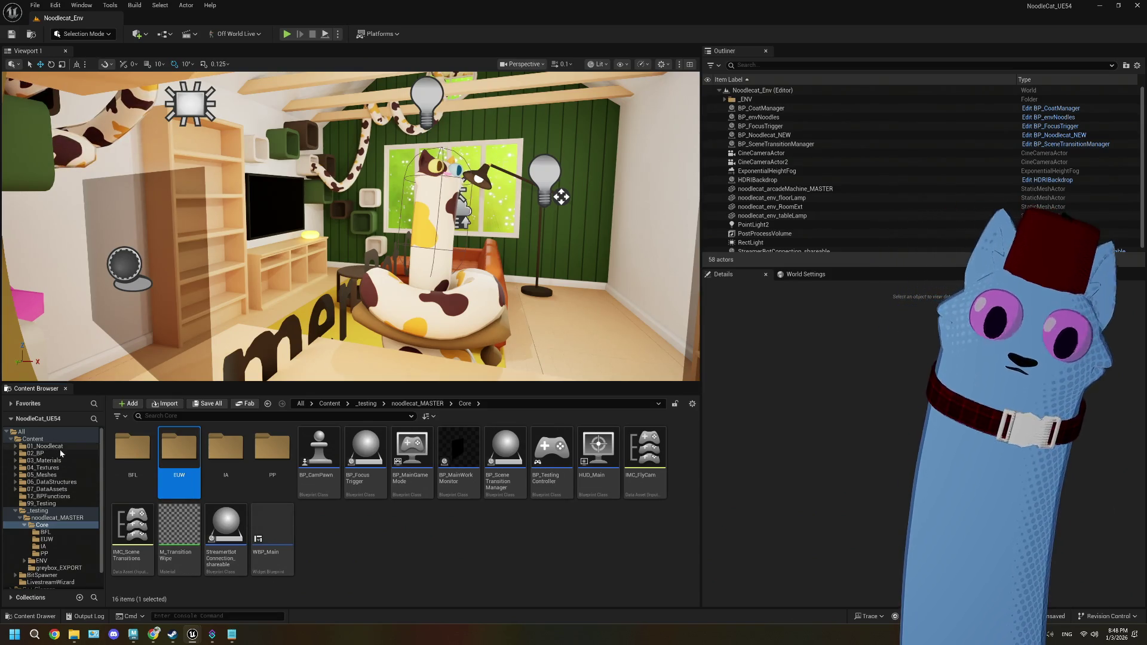
# - Move EUW_Presets from 02_BP into the EUW folder and open it
pyautogui.click(61, 454)
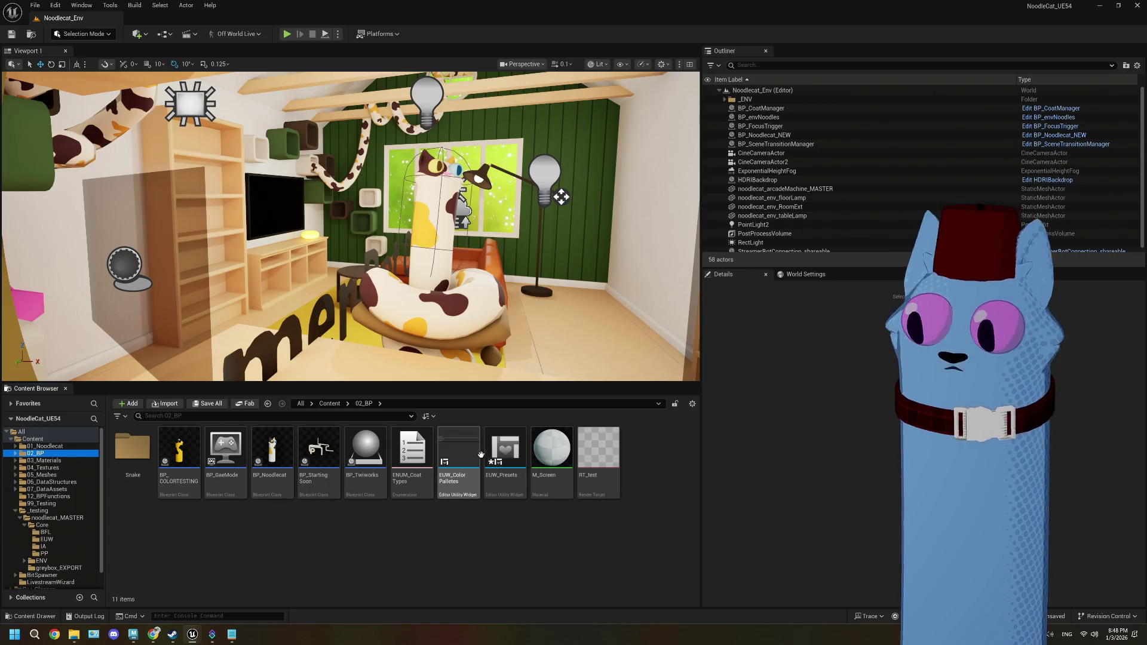
pyautogui.moveTo(402, 476); pyautogui.dragTo(61, 541)
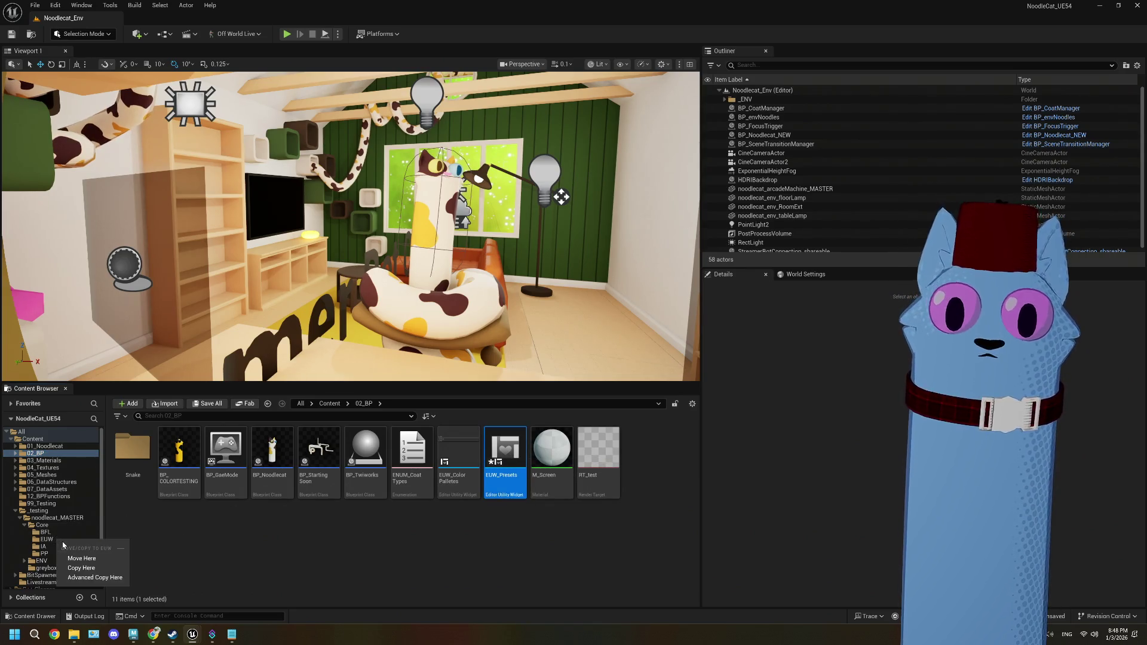
pyautogui.click(74, 559)
pyautogui.click(46, 540)
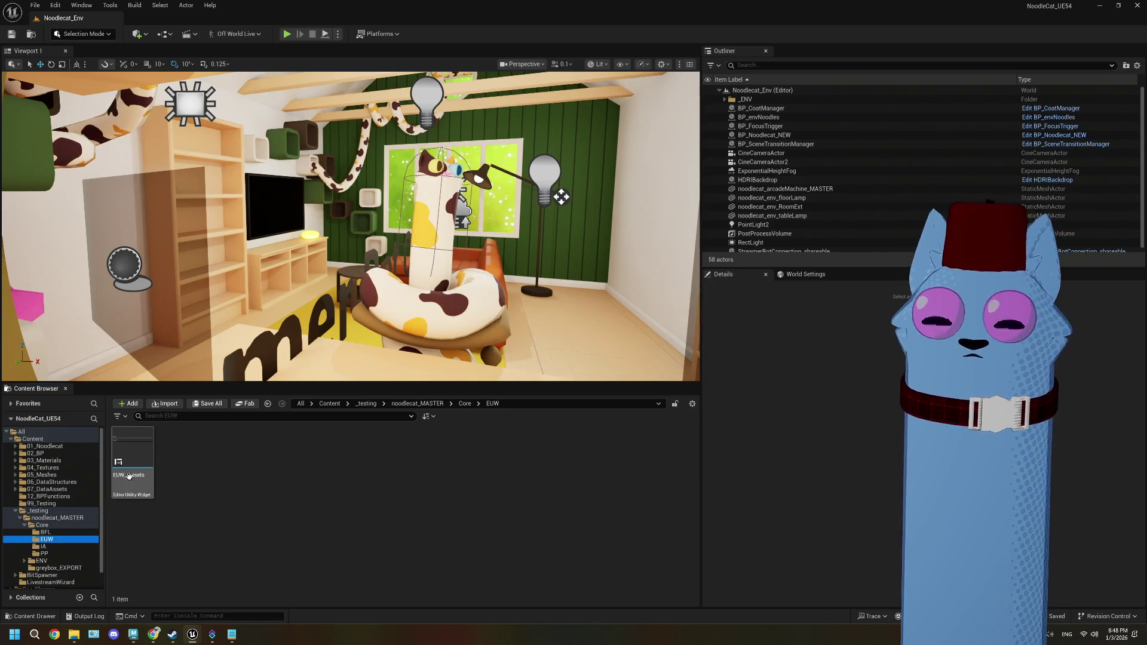
pyautogui.doubleClick(141, 454)
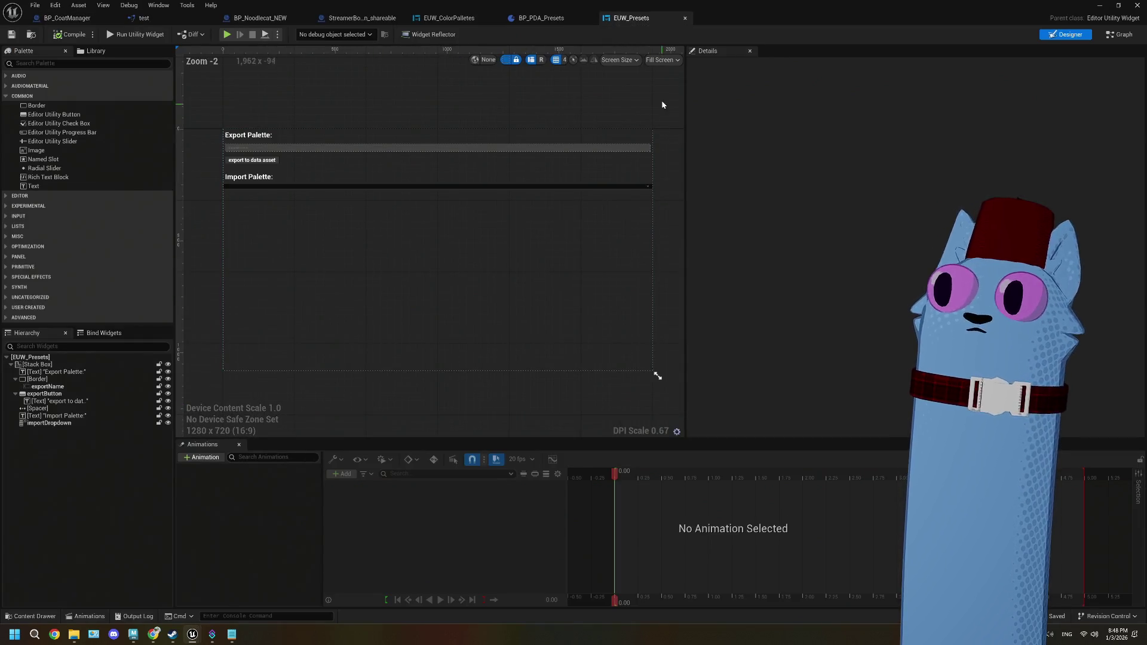
# - Change the Get Assets by Path package path to /game/07_DataAssets/DA_Presets/ in EUW_Presets' graph
pyautogui.click(1118, 34)
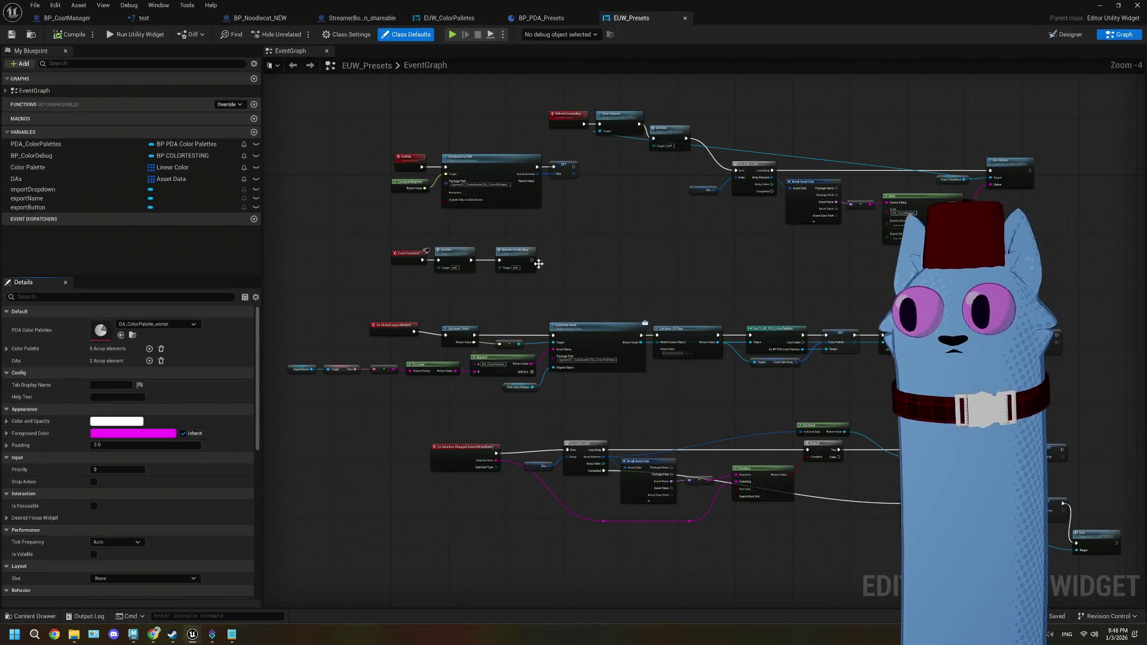
pyautogui.scroll(2, 544, 253)
pyautogui.scroll(3, 561, 292)
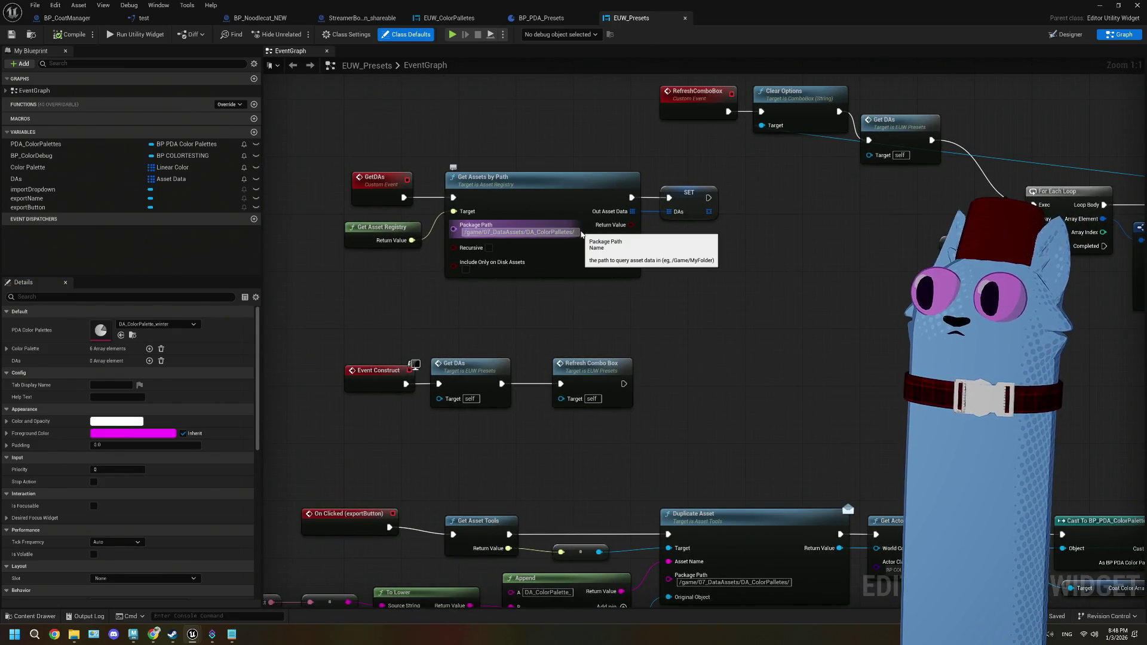
pyautogui.press('BackSpace')
pyautogui.press('BackSpace')
pyautogui.press('BackSpace')
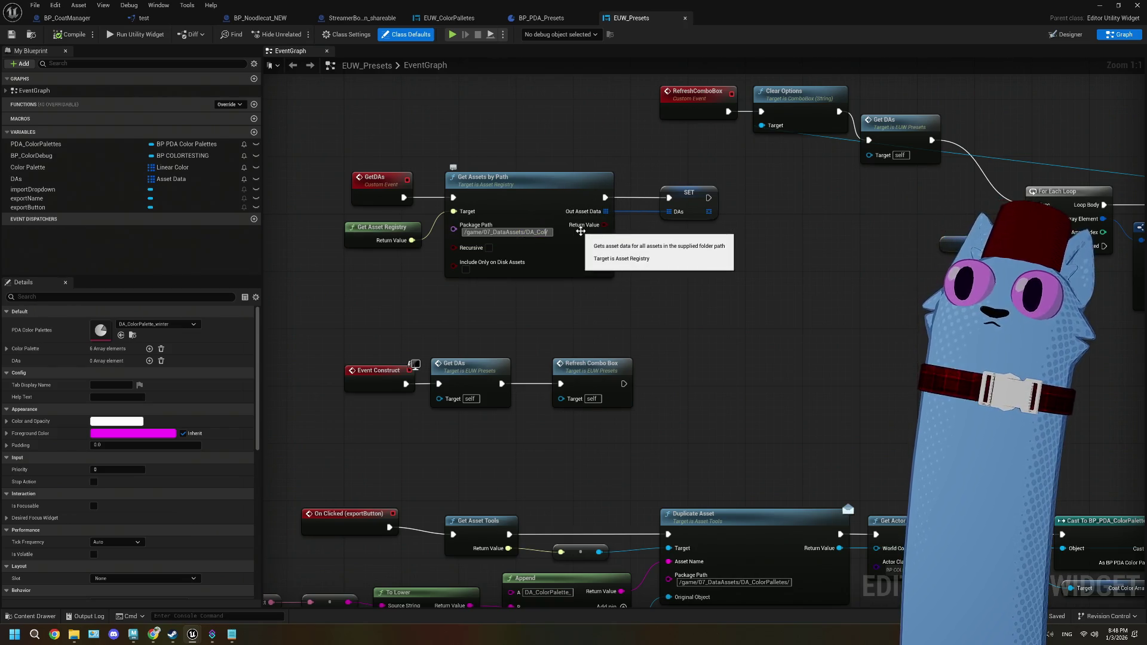
pyautogui.press('BackSpace')
pyautogui.press('BackSpace')
pyautogui.write('resets')
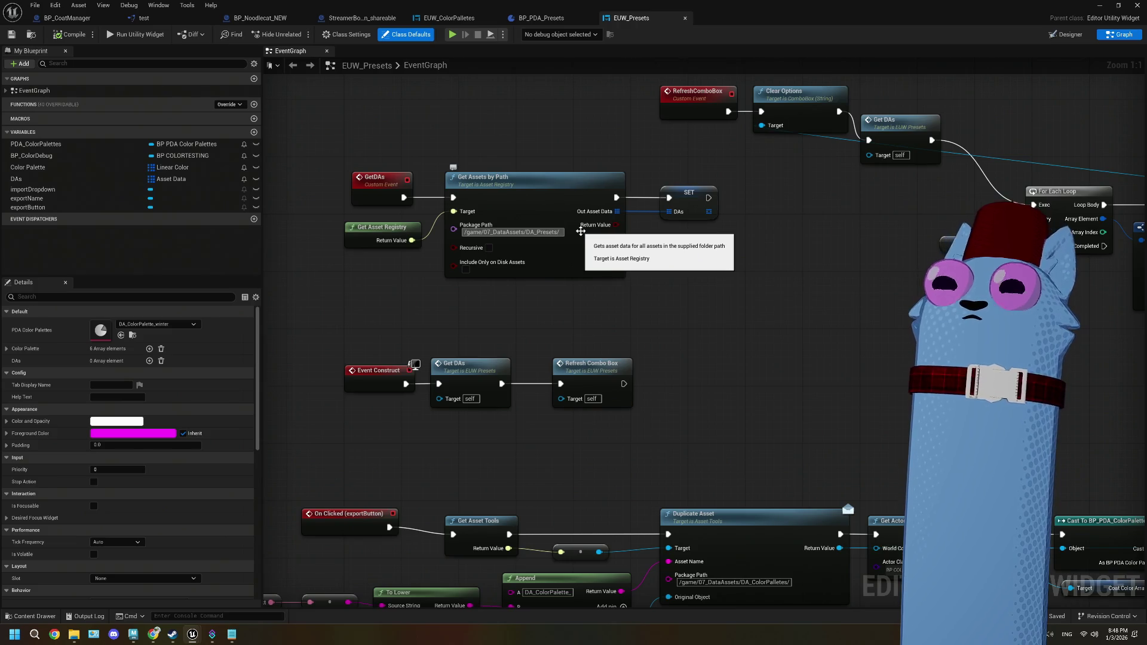
pyautogui.click(653, 319)
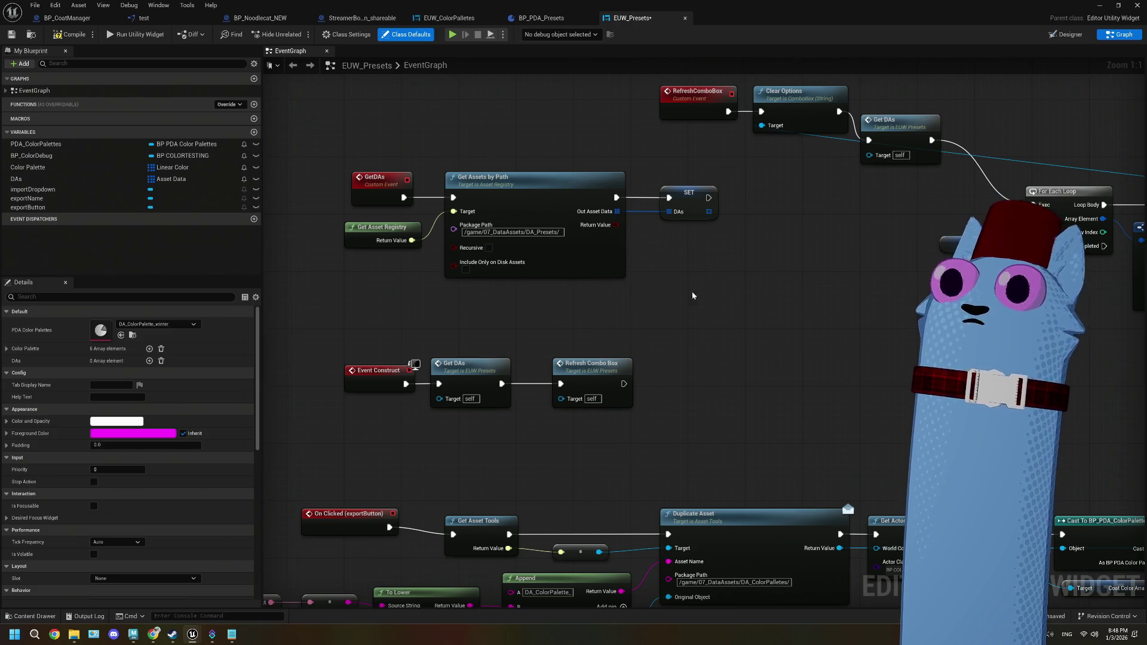
pyautogui.click(689, 219)
pyautogui.scroll(-1, 699, 353)
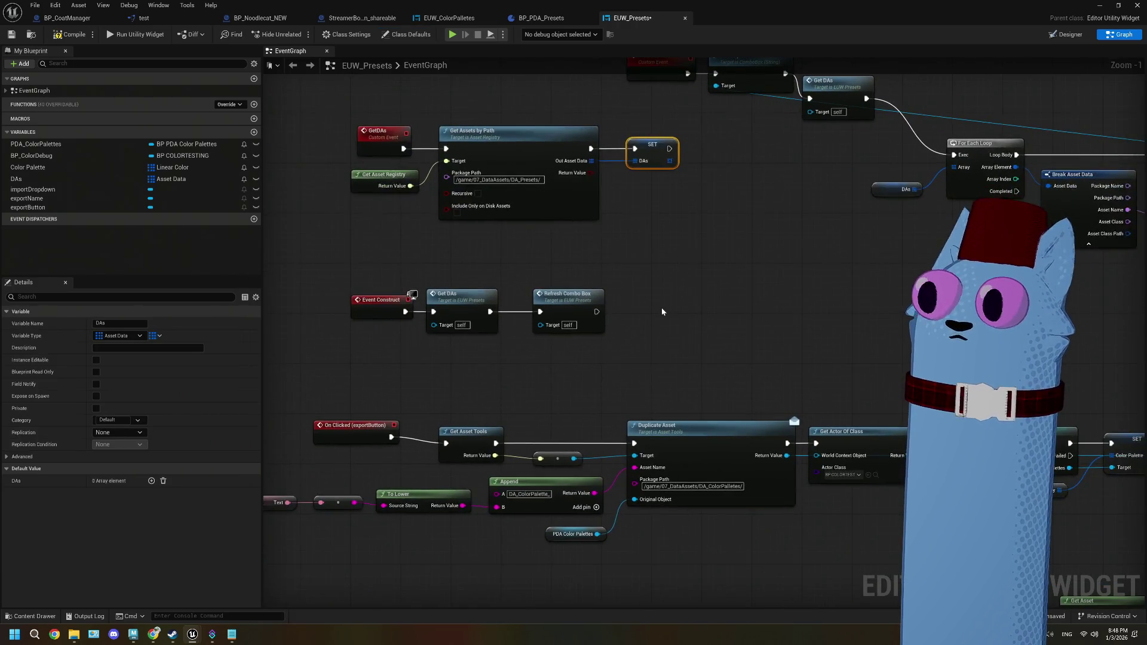
pyautogui.scroll(-1, 614, 294)
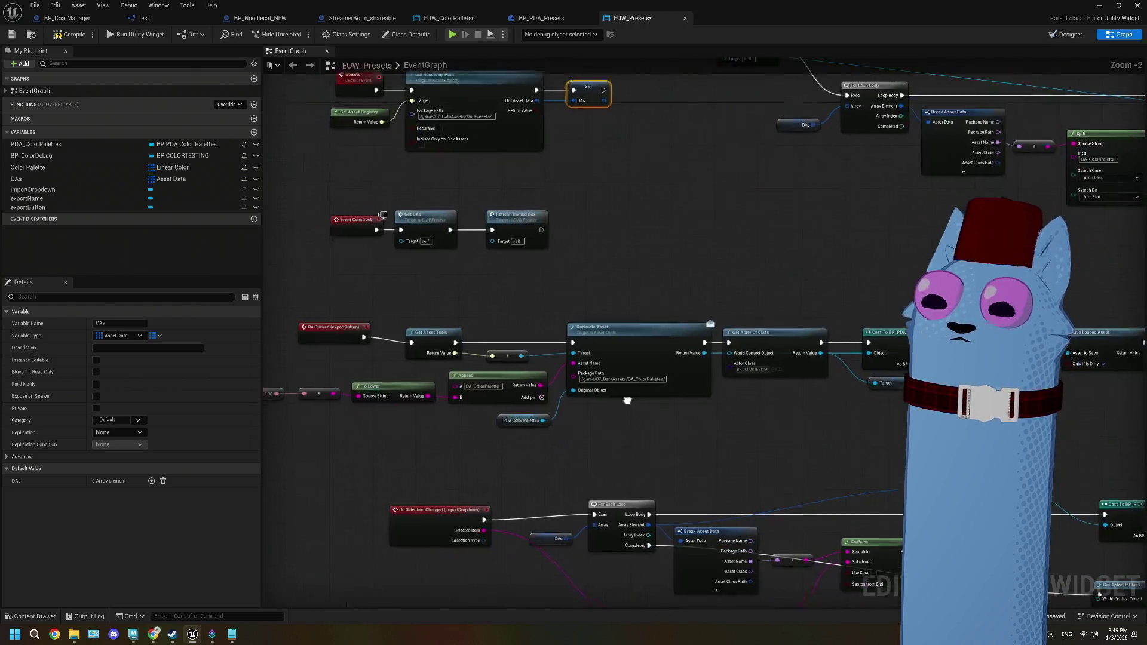
# - Nudge Get Asset Tools slightly left and Duplicate Asset slightly up
pyautogui.moveTo(577, 425); pyautogui.dragTo(622, 400)
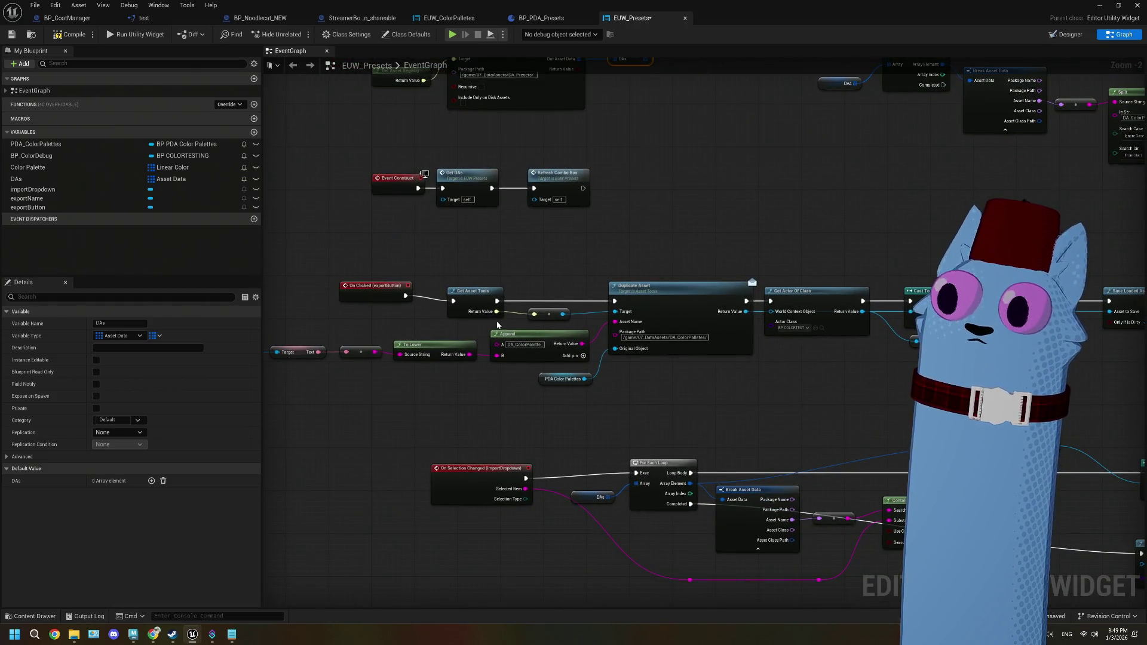
pyautogui.moveTo(475, 296); pyautogui.dragTo(458, 296)
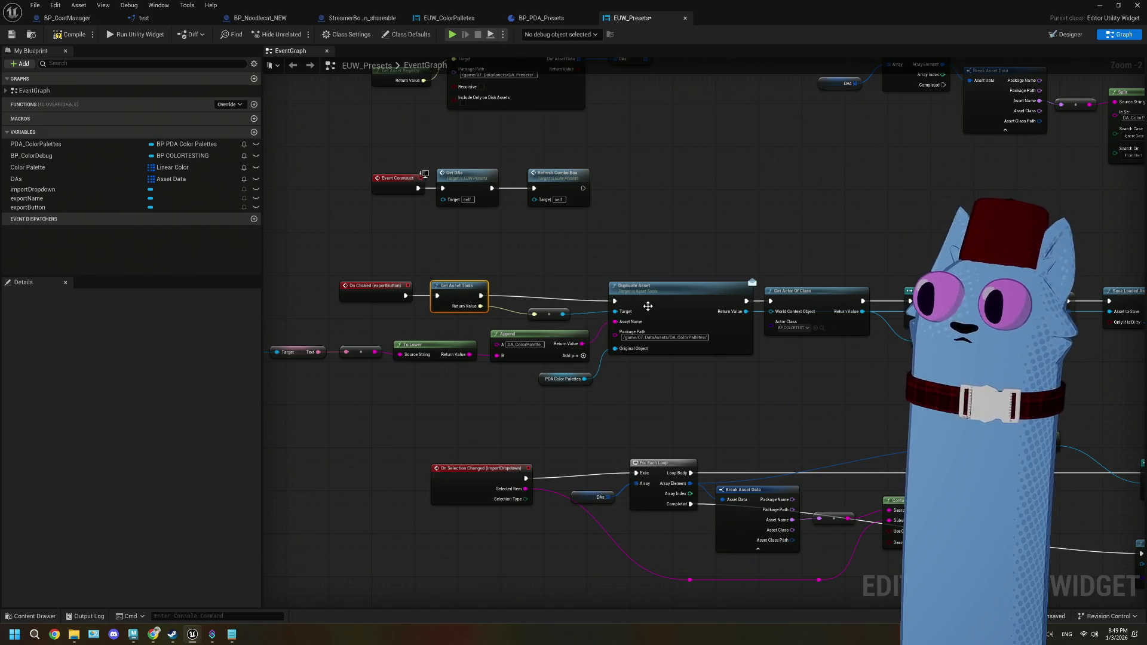
pyautogui.moveTo(648, 306); pyautogui.dragTo(651, 292)
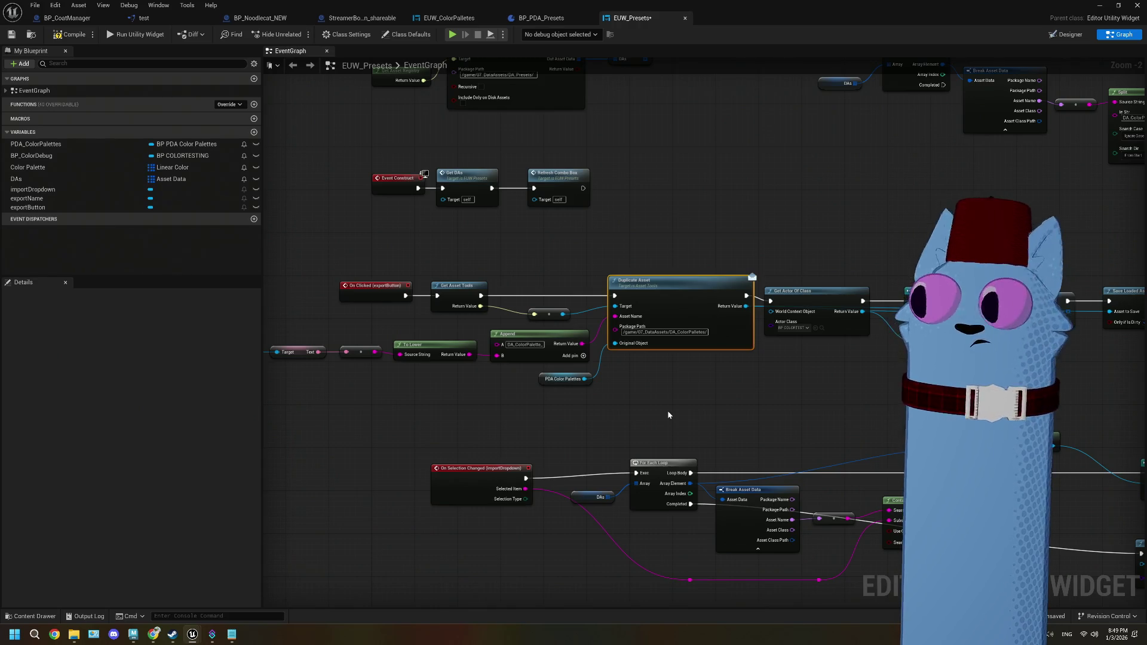
pyautogui.scroll(-2, 660, 409)
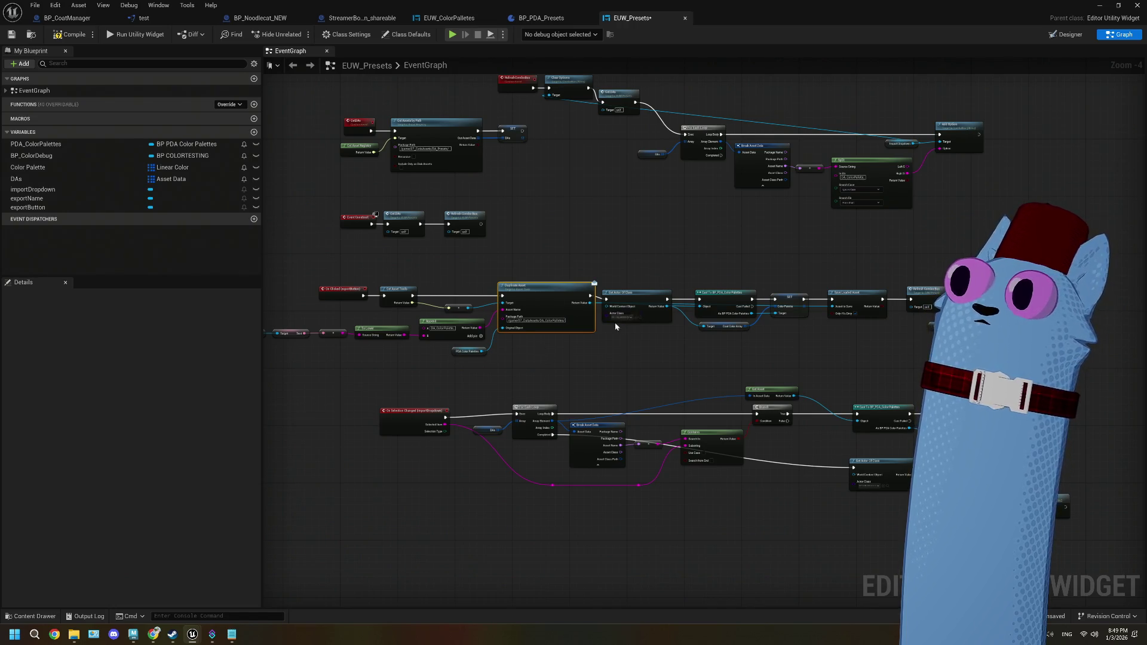
pyautogui.scroll(1, 586, 334)
pyautogui.scroll(1, 585, 330)
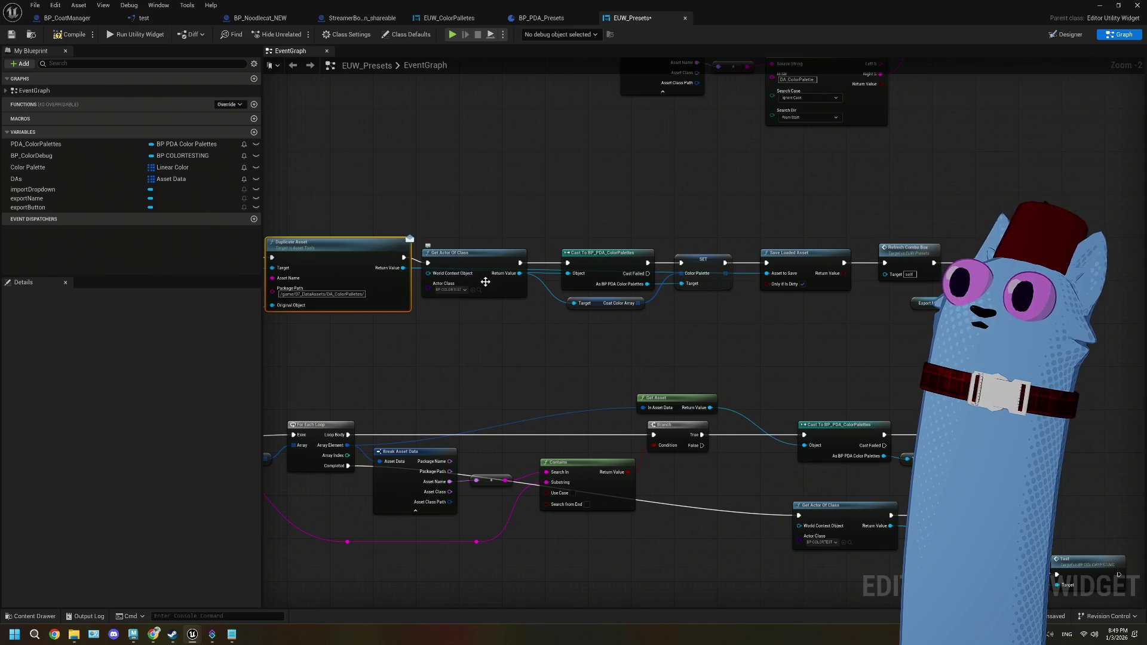
pyautogui.scroll(1, 589, 329)
# - Review the Duplicate Asset, cast and save nodes, then make the editor a floating window
pyautogui.moveTo(608, 334); pyautogui.dragTo(615, 323)
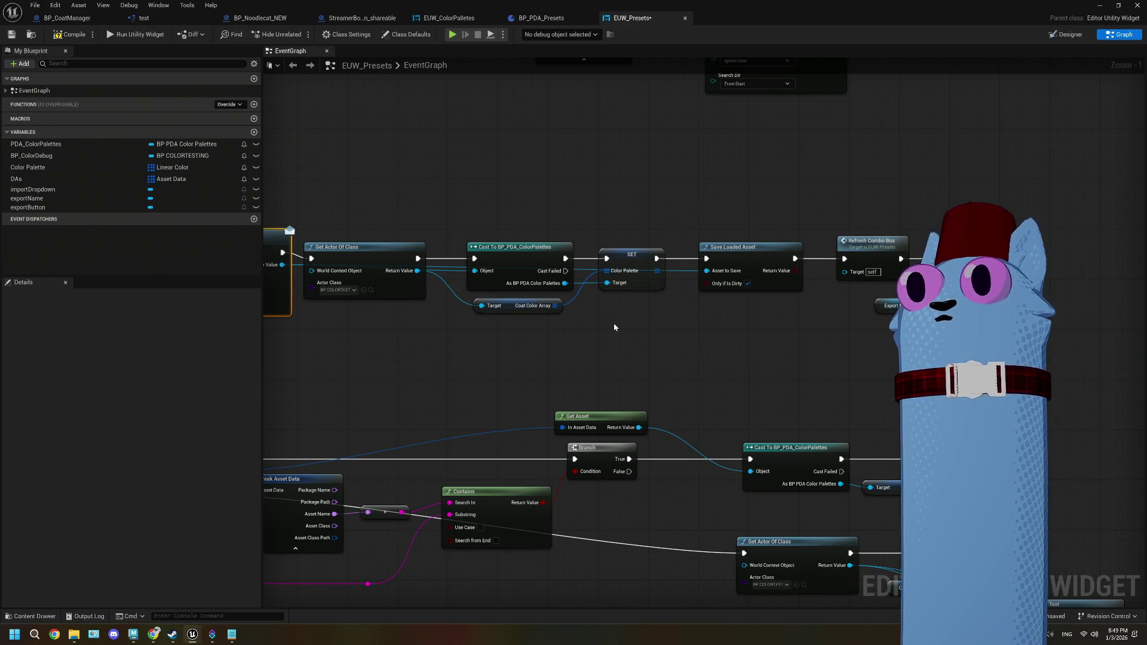
pyautogui.moveTo(614, 323); pyautogui.dragTo(582, 354)
pyautogui.moveTo(403, 337); pyautogui.dragTo(519, 332)
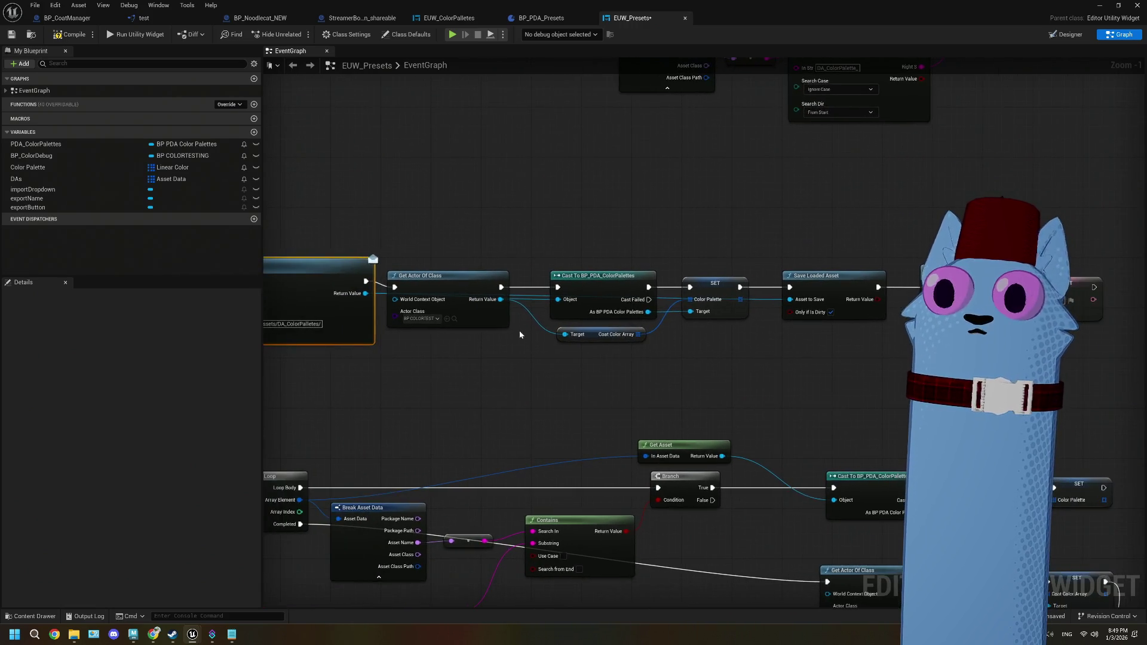
pyautogui.scroll(1, 531, 328)
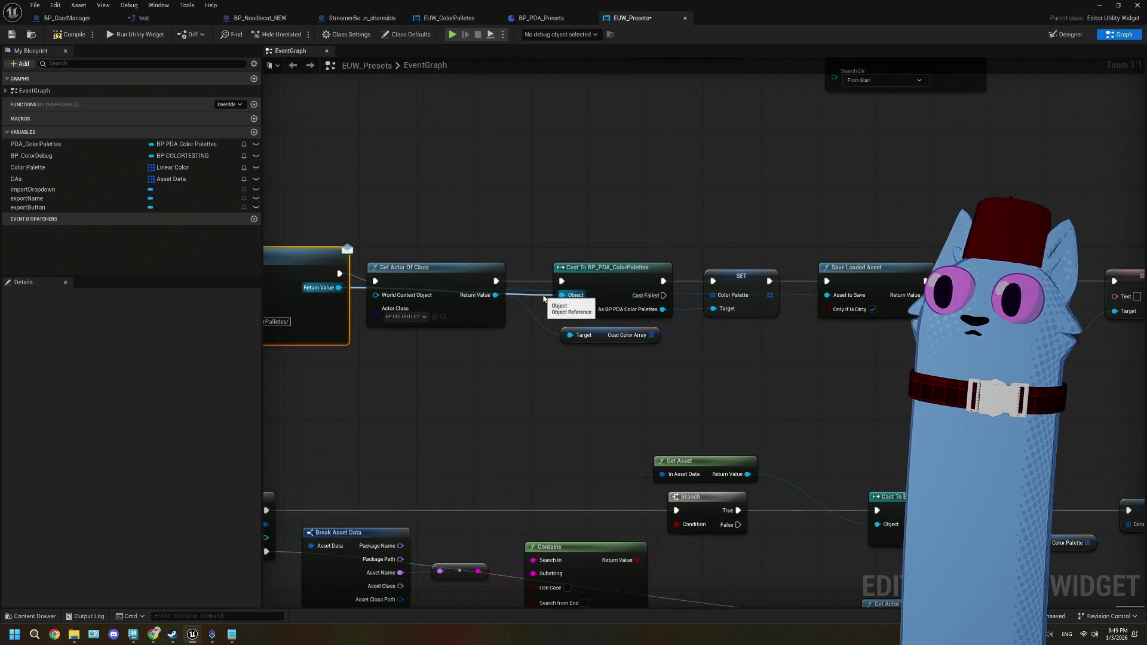
pyautogui.moveTo(364, 379); pyautogui.dragTo(547, 353)
pyautogui.moveTo(460, 302)
pyautogui.mouseDown()
pyautogui.moveTo(499, 353)
pyautogui.moveTo(517, 352)
pyautogui.moveTo(513, 331)
pyautogui.moveTo(603, 339)
pyautogui.moveTo(909, 324)
pyautogui.moveTo(630, 340)
pyautogui.moveTo(581, 354)
pyautogui.mouseUp()
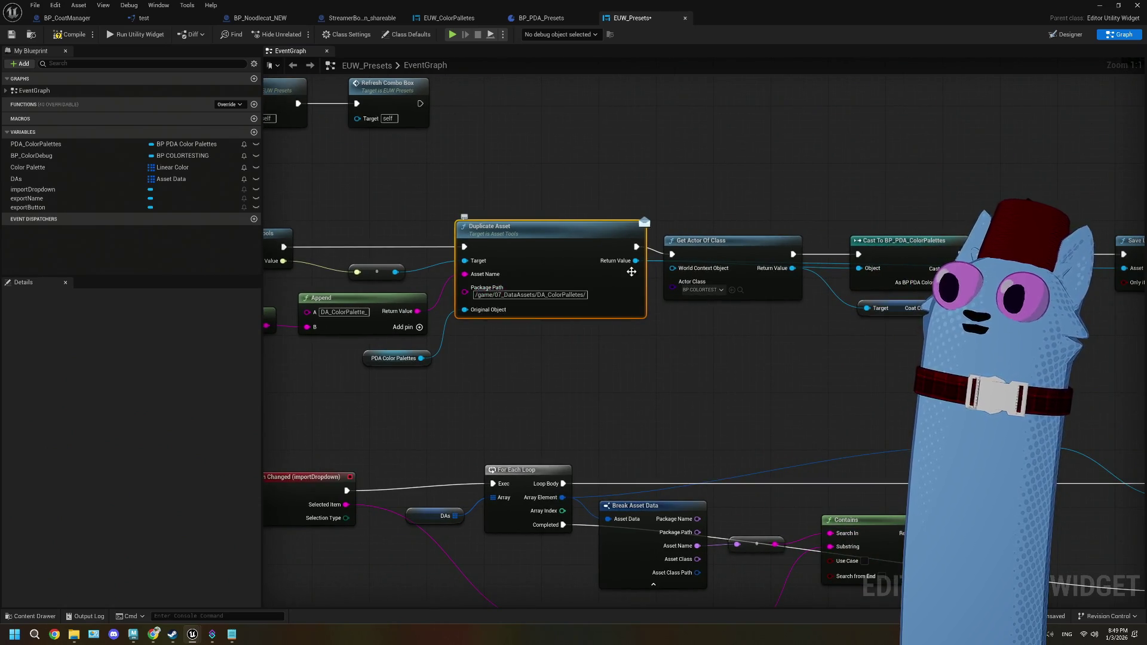
pyautogui.moveTo(746, 18)
pyautogui.mouseDown()
pyautogui.moveTo(800, 163)
pyautogui.moveTo(736, 120)
pyautogui.mouseUp()
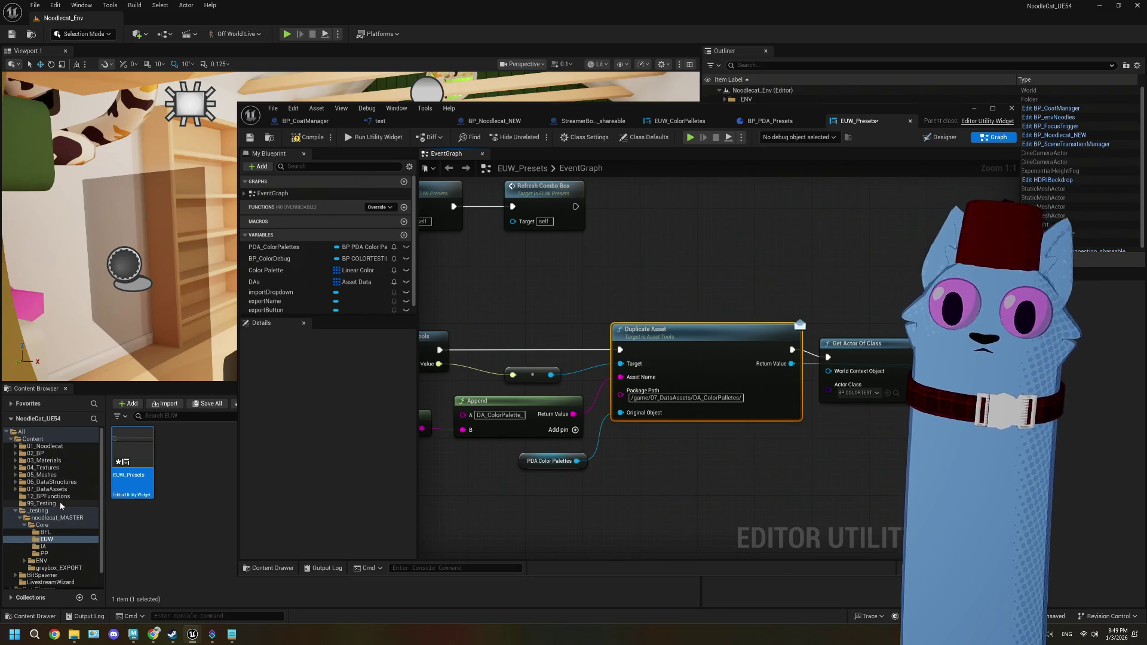
# - In 07_DataAssets, change the Duplicate Asset package path so it ends in DA_Presets
pyautogui.click(48, 489)
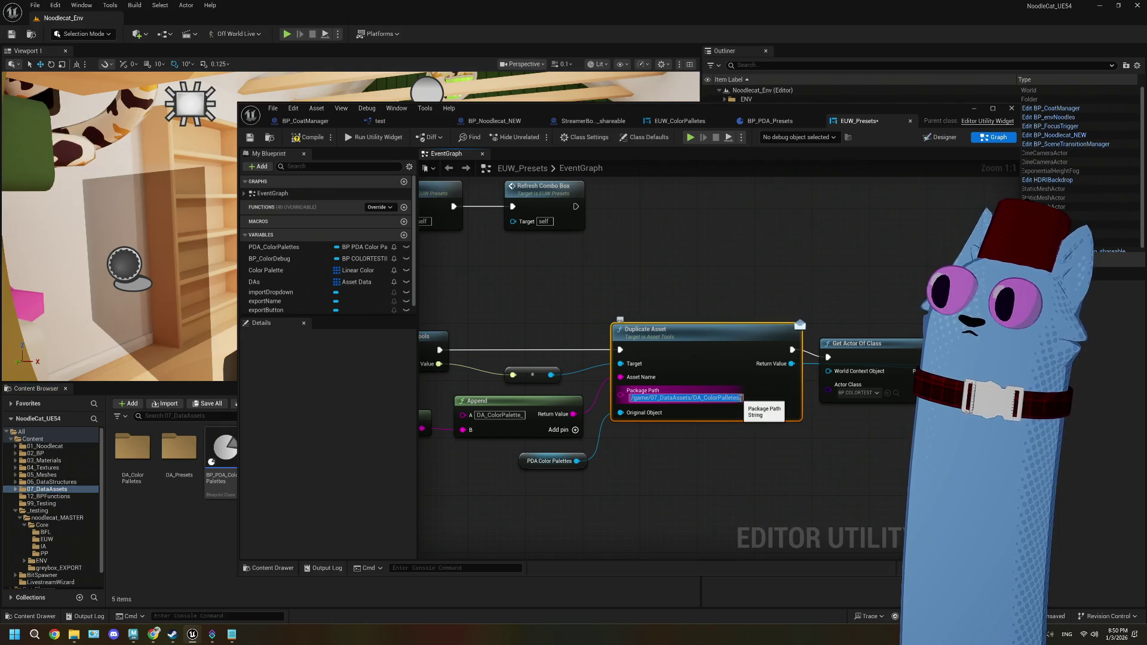
pyautogui.press('BackSpace')
pyautogui.press('BackSpace')
pyautogui.press('BackSpace')
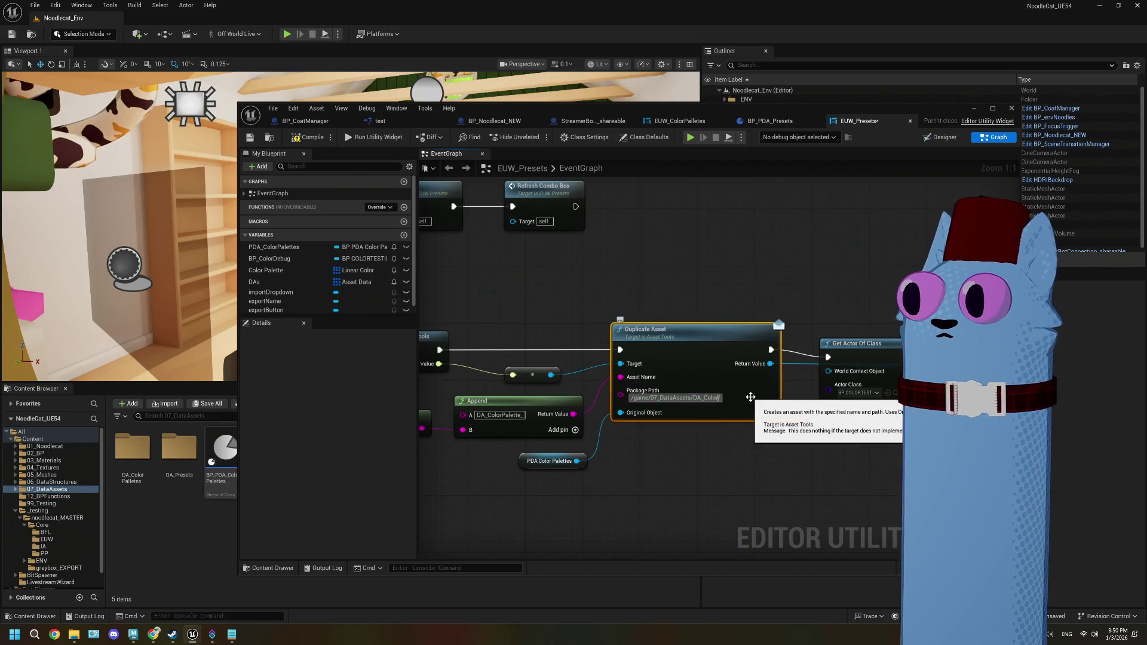
pyautogui.write('Presets')
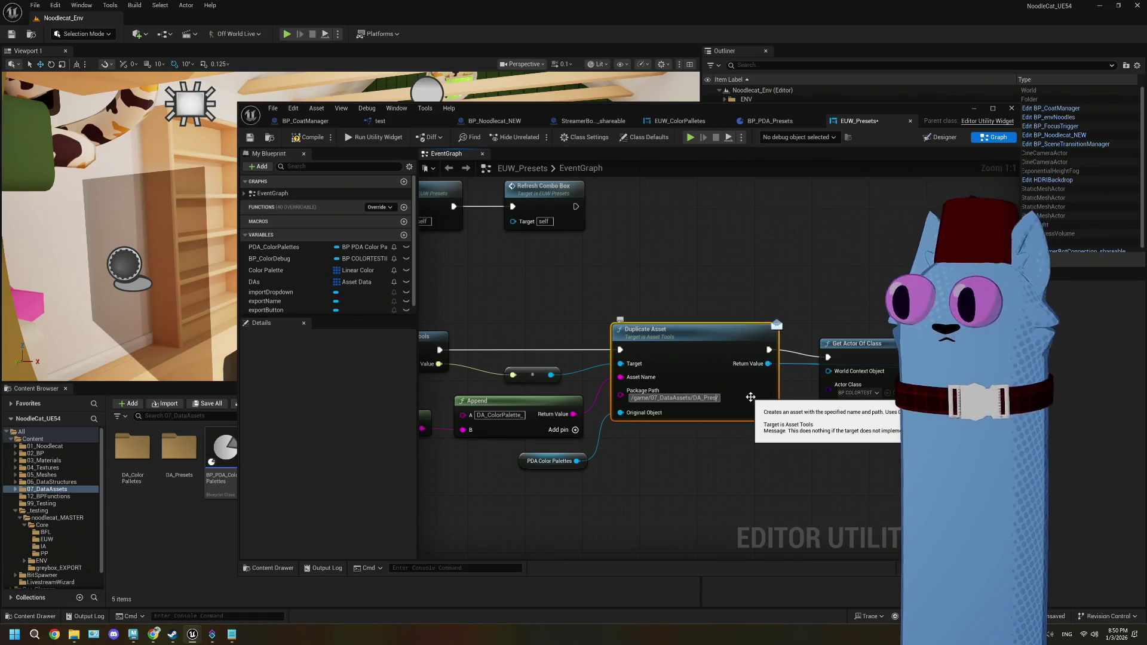
pyautogui.click(761, 474)
# - Delete the old Cast To BP_PDA_ColorPalettes node
pyautogui.moveTo(823, 386)
pyautogui.mouseDown()
pyautogui.moveTo(723, 404)
pyautogui.moveTo(715, 430)
pyautogui.moveTo(603, 372)
pyautogui.mouseUp()
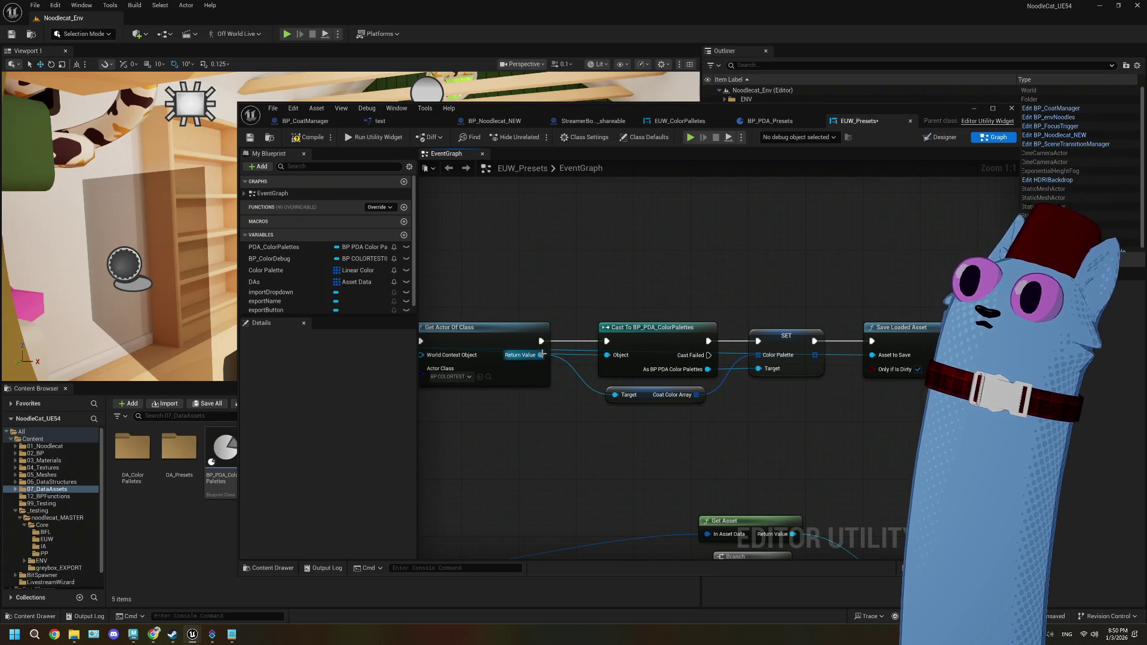
pyautogui.moveTo(355, 362); pyautogui.dragTo(494, 358)
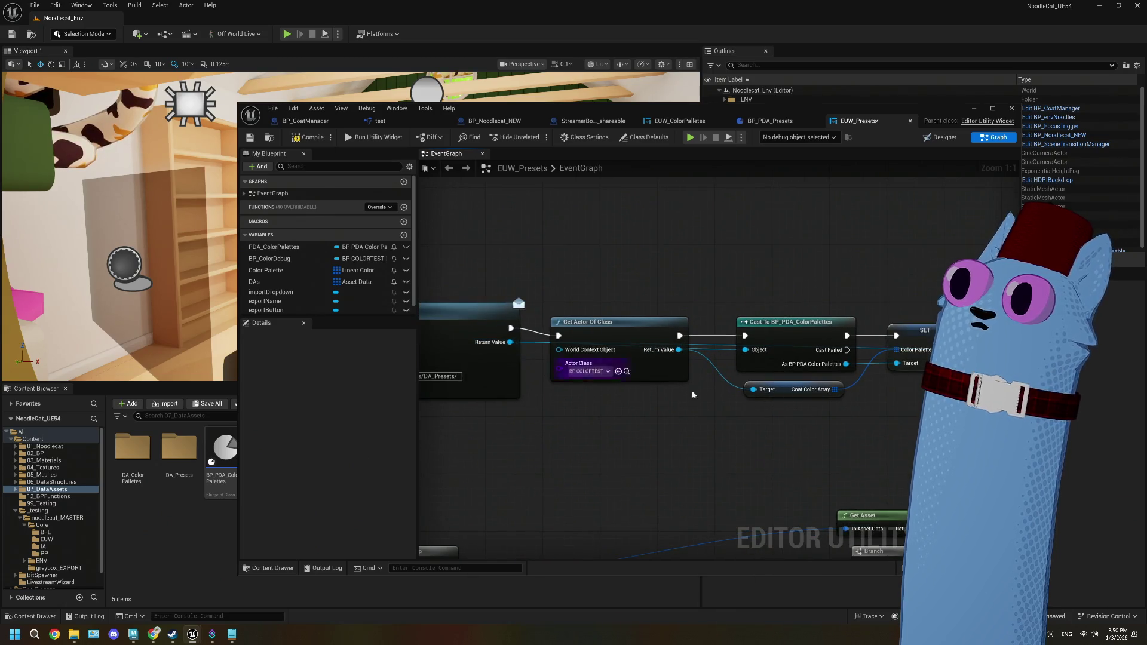
pyautogui.click(795, 344)
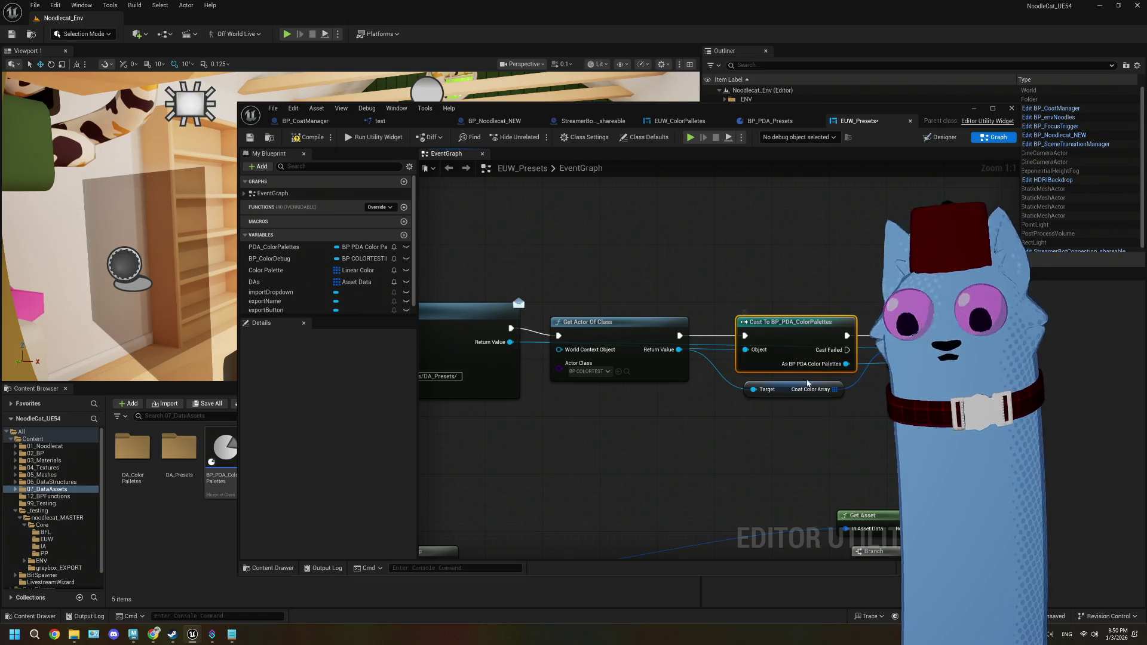
pyautogui.press('Delete')
# - Add a Cast To BP_PDA_Presets node and wire Get Actor Of Class's execution into it
pyautogui.moveTo(567, 341); pyautogui.dragTo(514, 352)
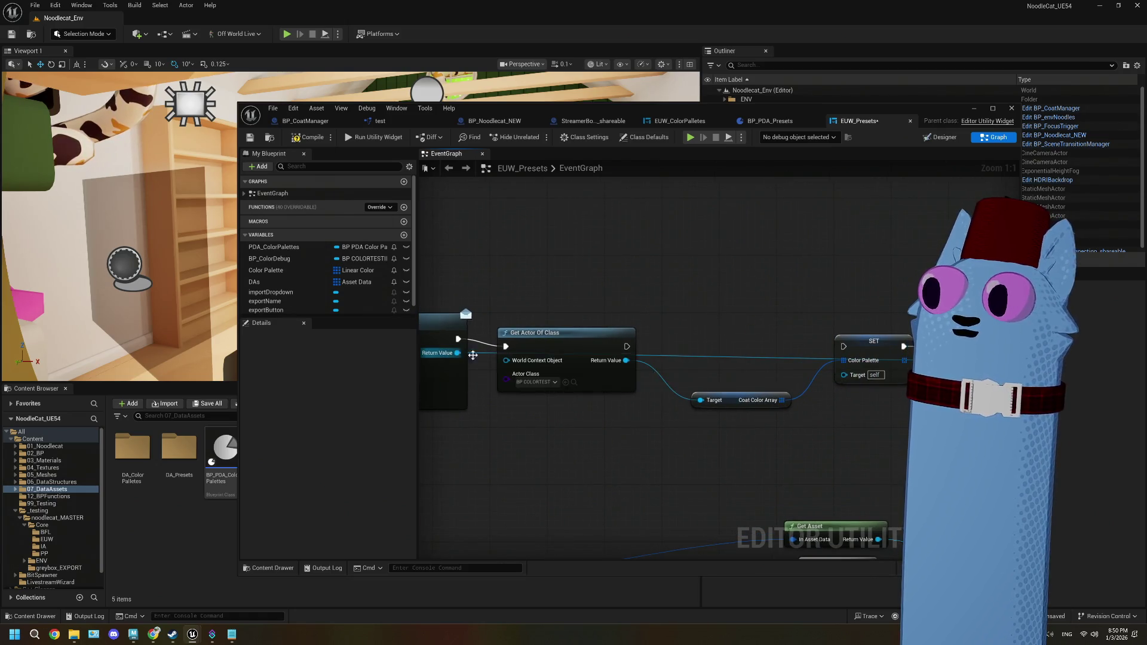
pyautogui.click(857, 348)
pyautogui.moveTo(825, 427); pyautogui.dragTo(805, 432)
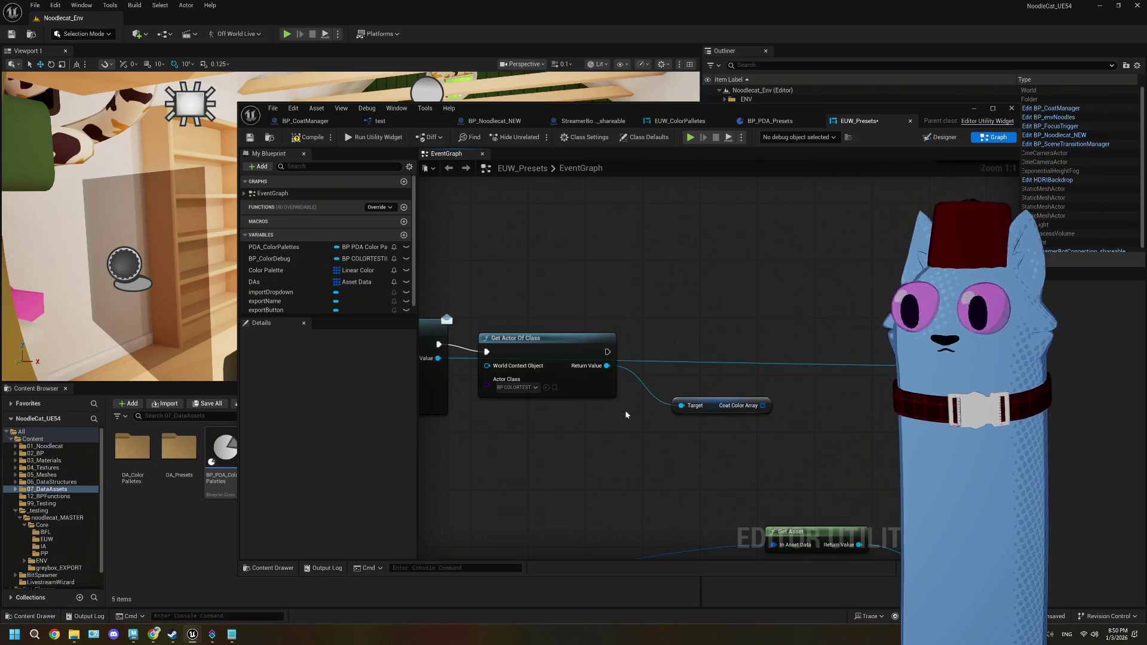
pyautogui.moveTo(439, 358); pyautogui.dragTo(603, 289)
pyautogui.write('cast')
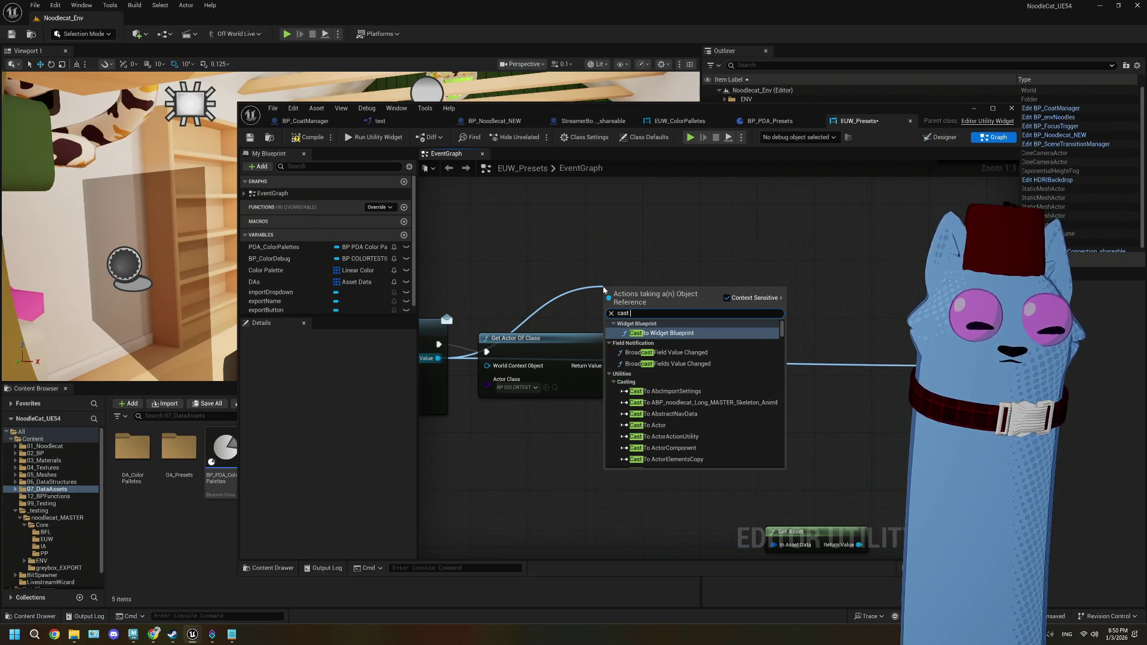
pyautogui.write('presets')
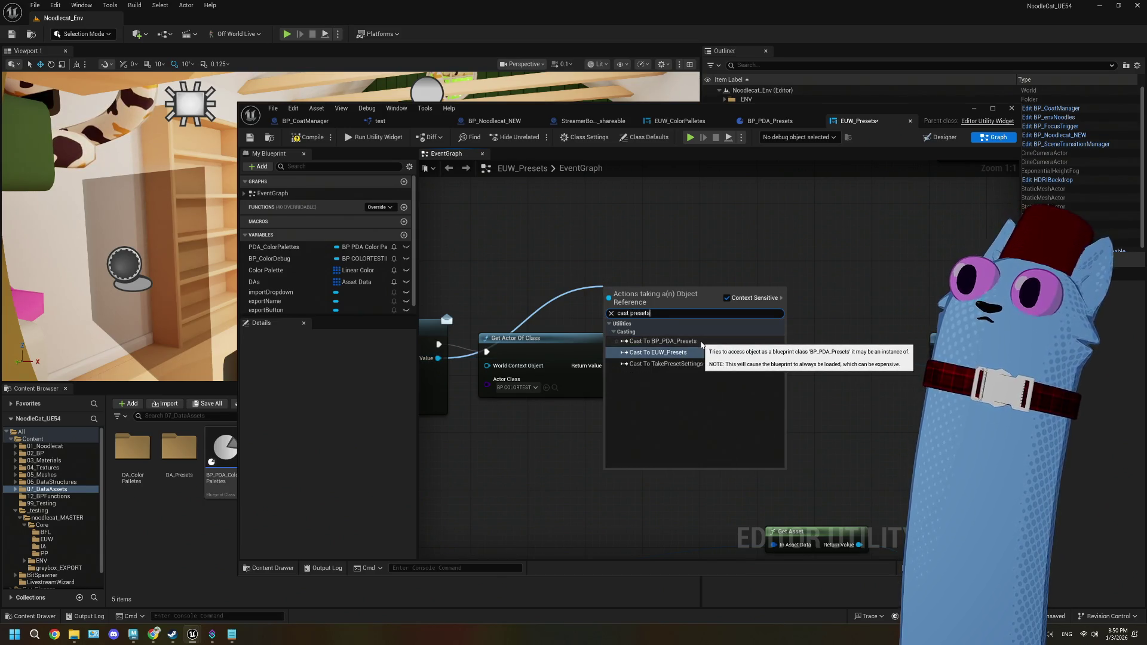
pyautogui.click(701, 344)
pyautogui.moveTo(651, 290); pyautogui.dragTo(756, 305)
pyautogui.moveTo(607, 352); pyautogui.dragTo(714, 312)
pyautogui.click(617, 352)
pyautogui.moveTo(607, 352)
pyautogui.mouseDown()
pyautogui.moveTo(709, 316)
pyautogui.moveTo(710, 340)
pyautogui.mouseUp()
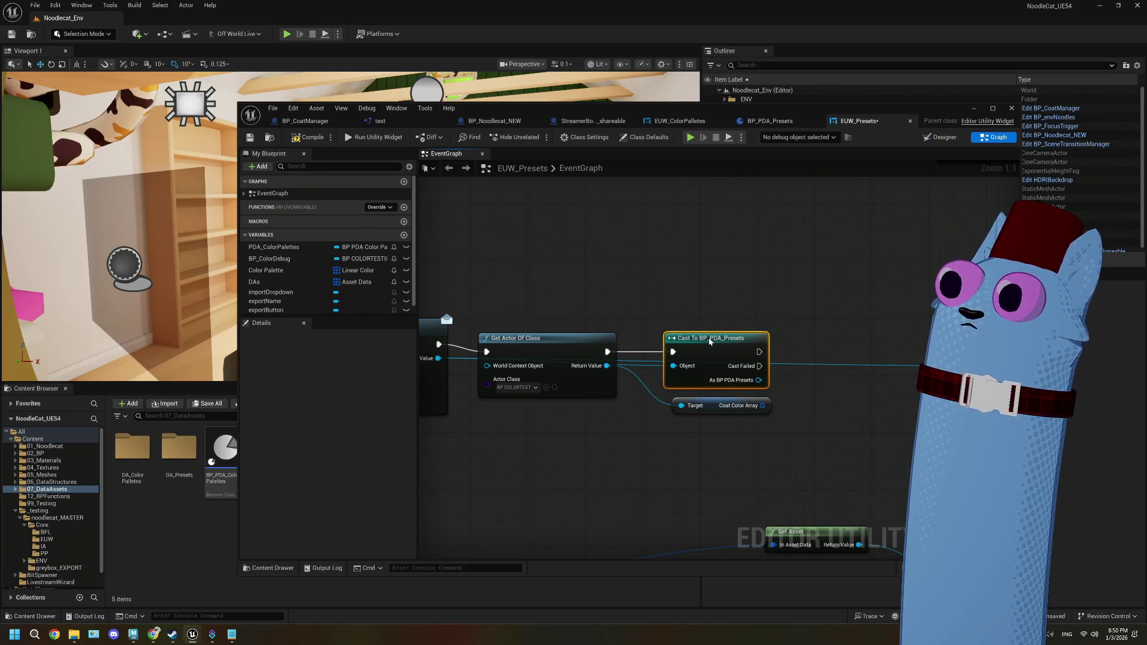
# - Add Set Color Palette from the cast, fed by Coat Color Array, running before Save Loaded Asset
pyautogui.moveTo(837, 388)
pyautogui.mouseDown()
pyautogui.moveTo(597, 373)
pyautogui.moveTo(621, 371)
pyautogui.mouseUp()
pyautogui.write('set')
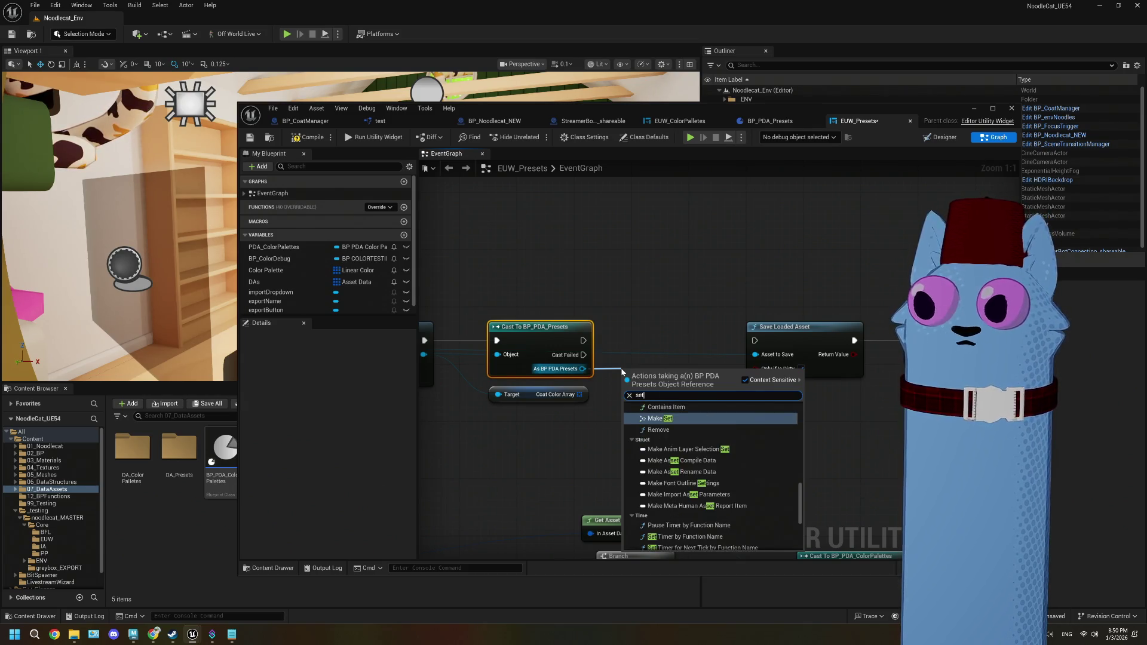
pyautogui.press('BackSpace')
pyautogui.press('BackSpace')
pyautogui.press('BackSpace')
pyautogui.write('color')
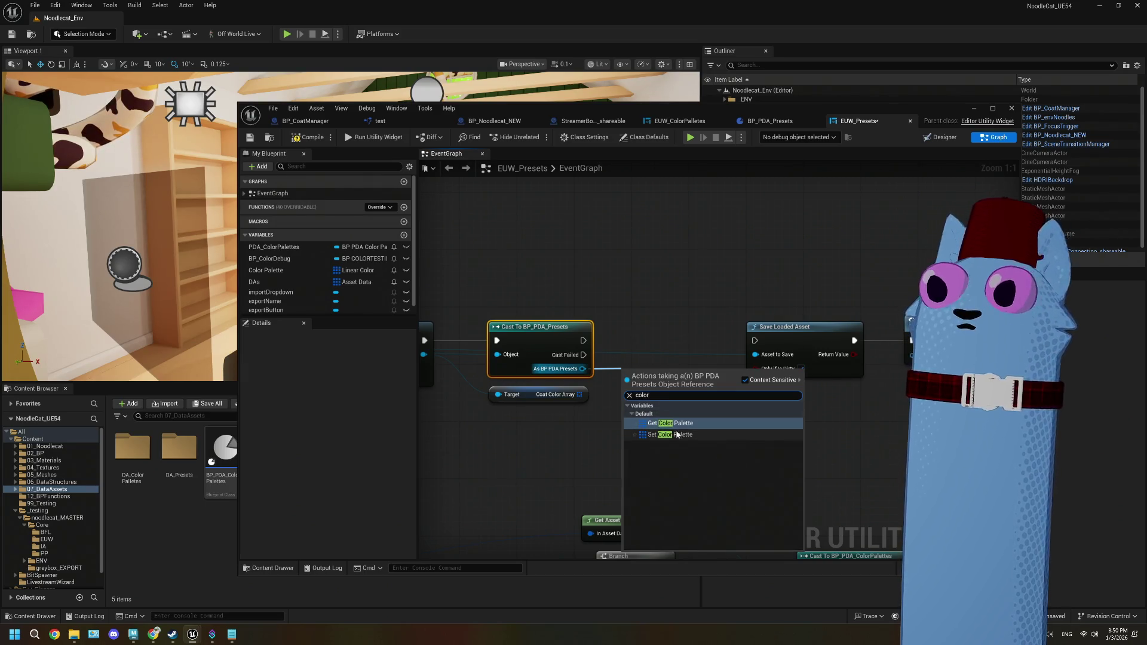
pyautogui.click(672, 433)
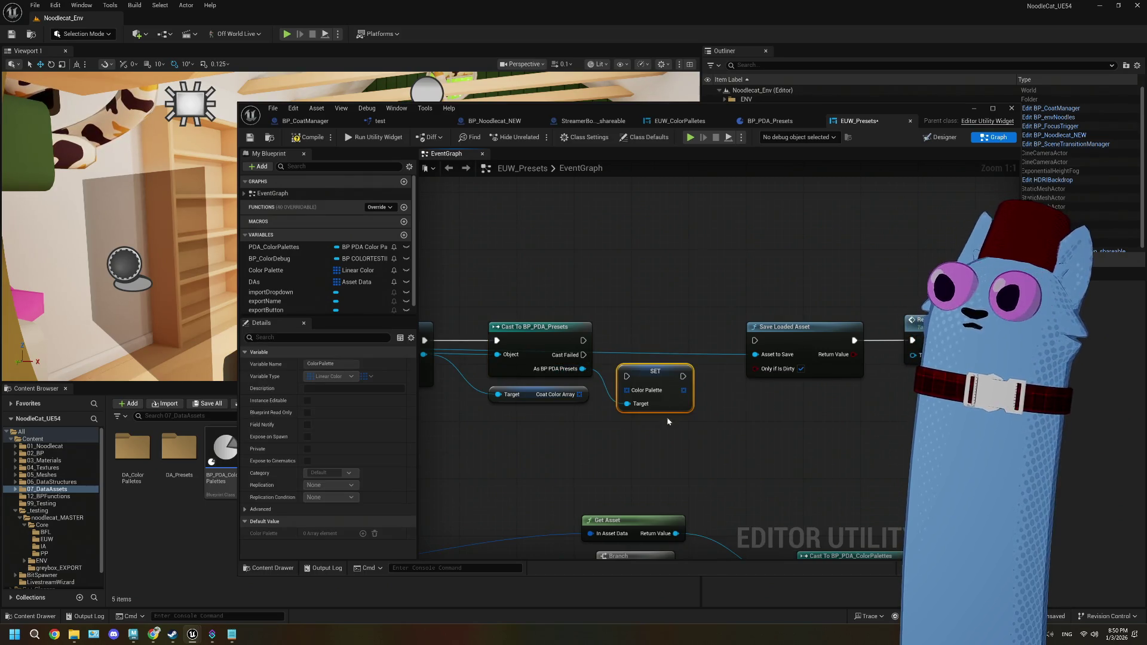
pyautogui.moveTo(579, 395); pyautogui.dragTo(628, 392)
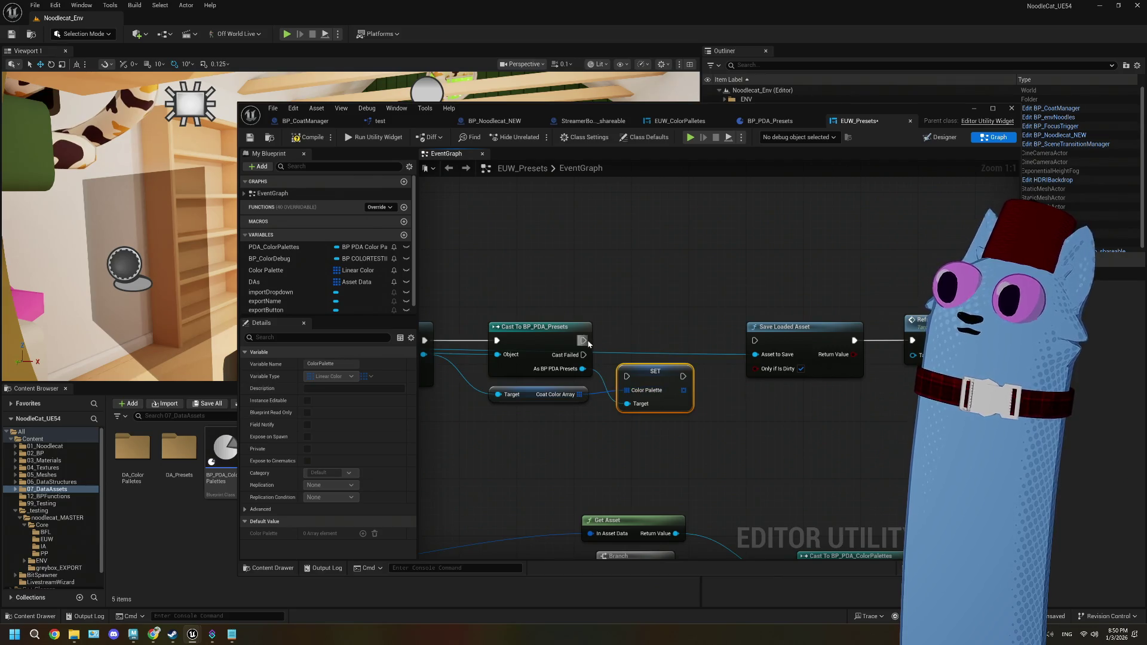
pyautogui.moveTo(583, 341)
pyautogui.mouseDown()
pyautogui.moveTo(626, 376)
pyautogui.moveTo(754, 341)
pyautogui.mouseUp()
pyautogui.moveTo(690, 431)
pyautogui.mouseDown()
pyautogui.moveTo(575, 414)
pyautogui.moveTo(501, 375)
pyautogui.mouseUp()
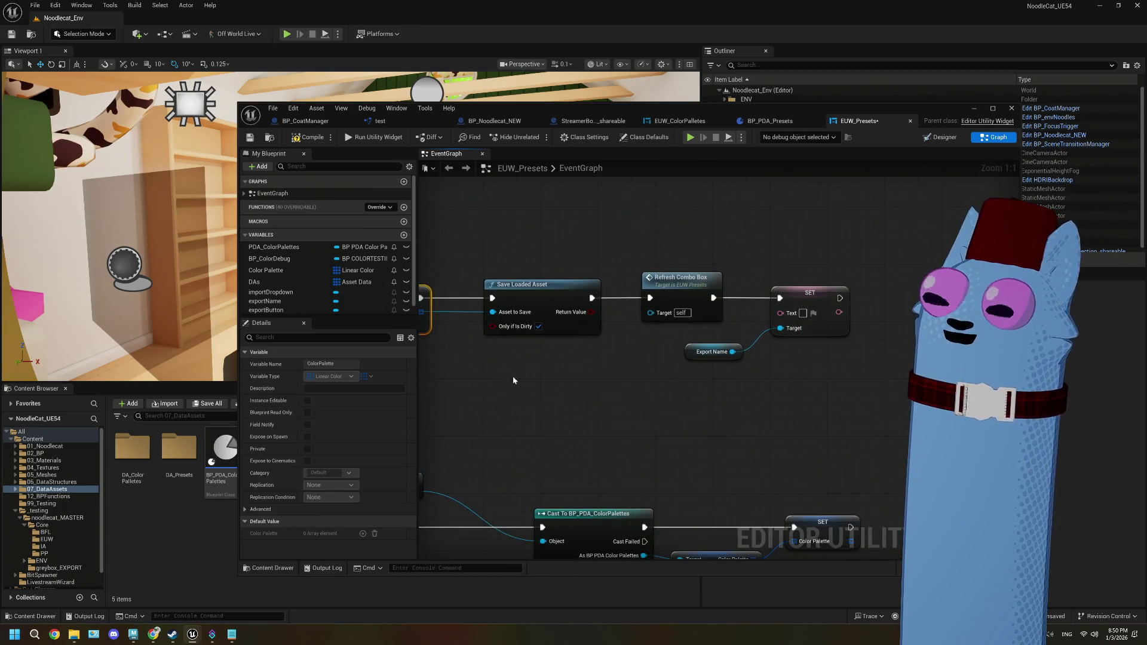
pyautogui.scroll(-5, 572, 396)
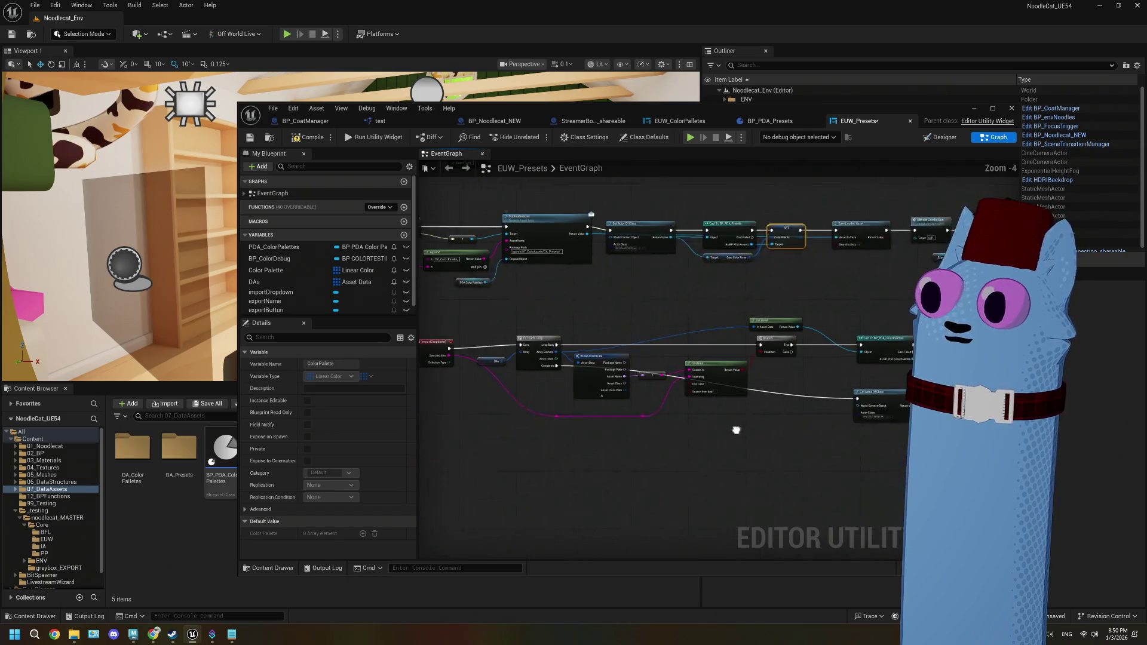
pyautogui.scroll(3, 635, 454)
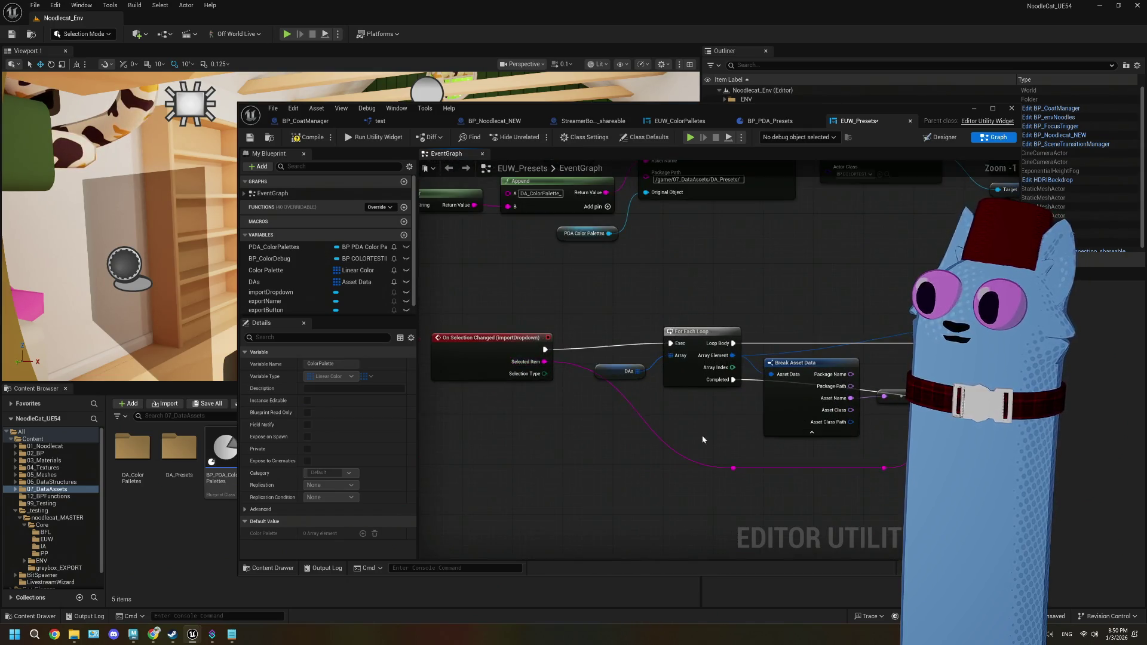
pyautogui.moveTo(826, 439)
pyautogui.mouseDown()
pyautogui.moveTo(673, 460)
pyautogui.moveTo(841, 464)
pyautogui.moveTo(670, 471)
pyautogui.mouseUp()
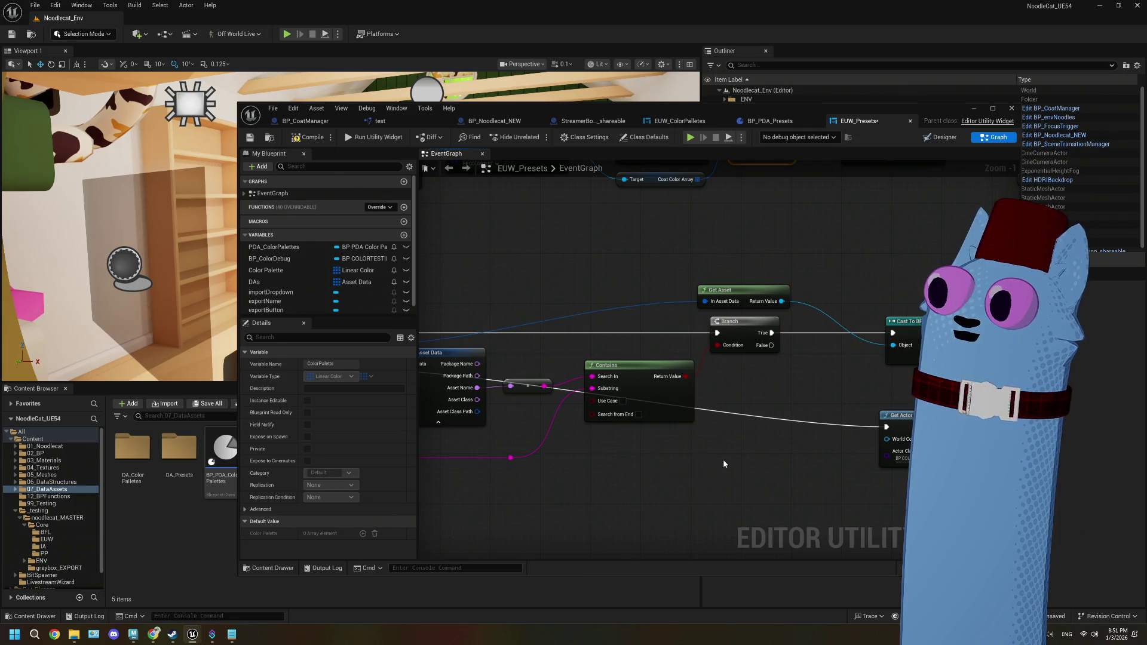
pyautogui.moveTo(773, 460)
pyautogui.mouseDown()
pyautogui.moveTo(584, 446)
pyautogui.moveTo(682, 475)
pyautogui.mouseUp()
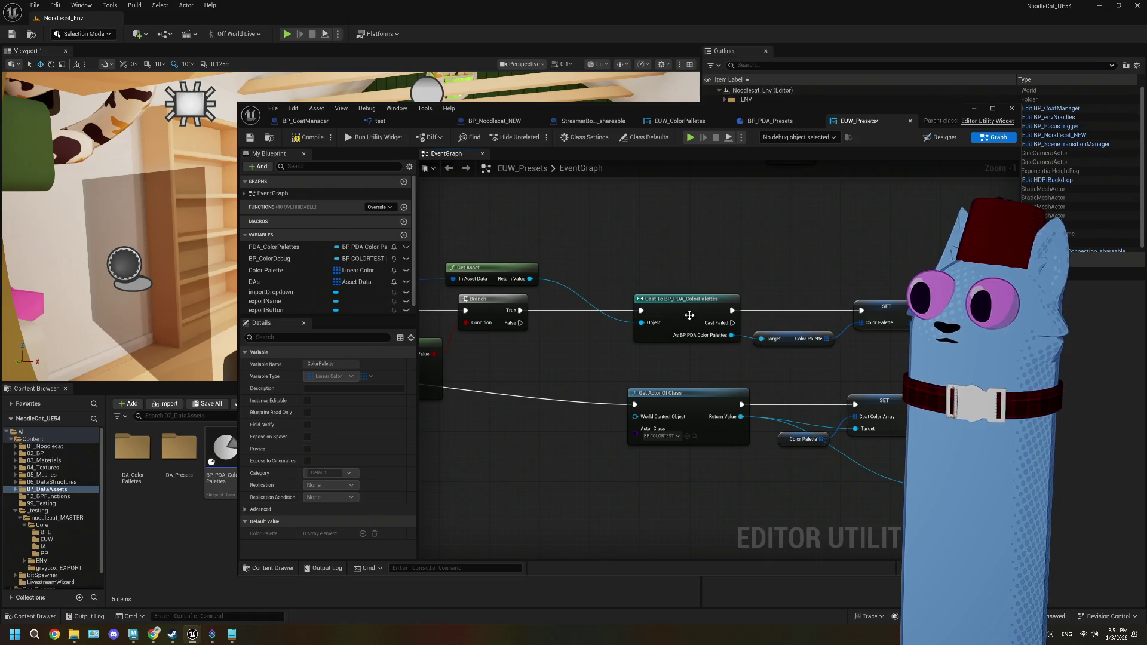
pyautogui.moveTo(663, 275)
pyautogui.mouseDown()
pyautogui.moveTo(631, 361)
pyautogui.moveTo(819, 360)
pyautogui.moveTo(614, 328)
pyautogui.moveTo(709, 333)
pyautogui.moveTo(607, 307)
pyautogui.mouseUp()
pyautogui.scroll(1, 623, 384)
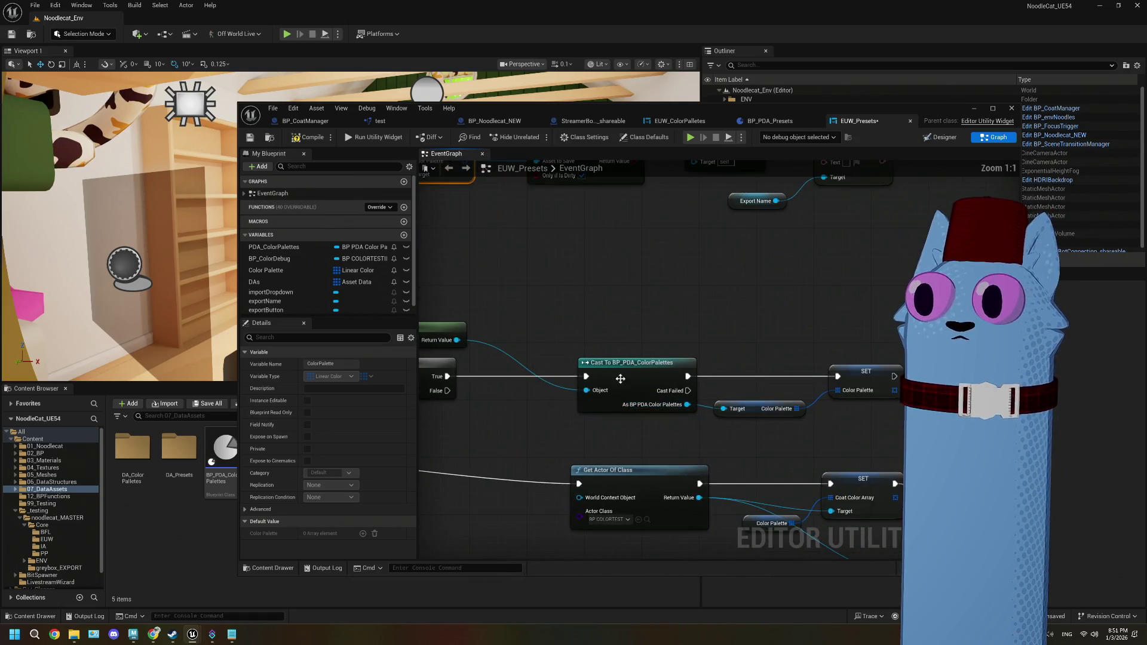
pyautogui.click(623, 384)
# - Add a Cast To BP_PDA_Presets from Get Asset's return value, above the old cast
pyautogui.click(547, 439)
pyautogui.moveTo(457, 340); pyautogui.dragTo(557, 314)
pyautogui.write('p')
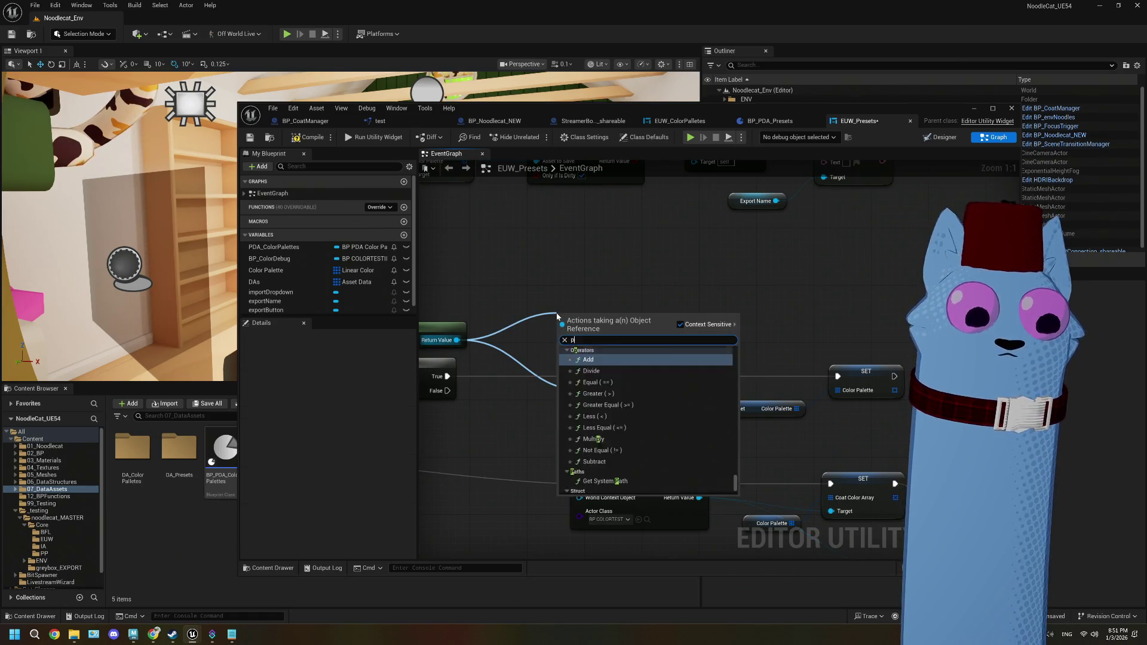
pyautogui.write('reset')
pyautogui.press('BackSpace')
pyautogui.press('BackSpace')
pyautogui.press('BackSpace')
pyautogui.write('cast rpe')
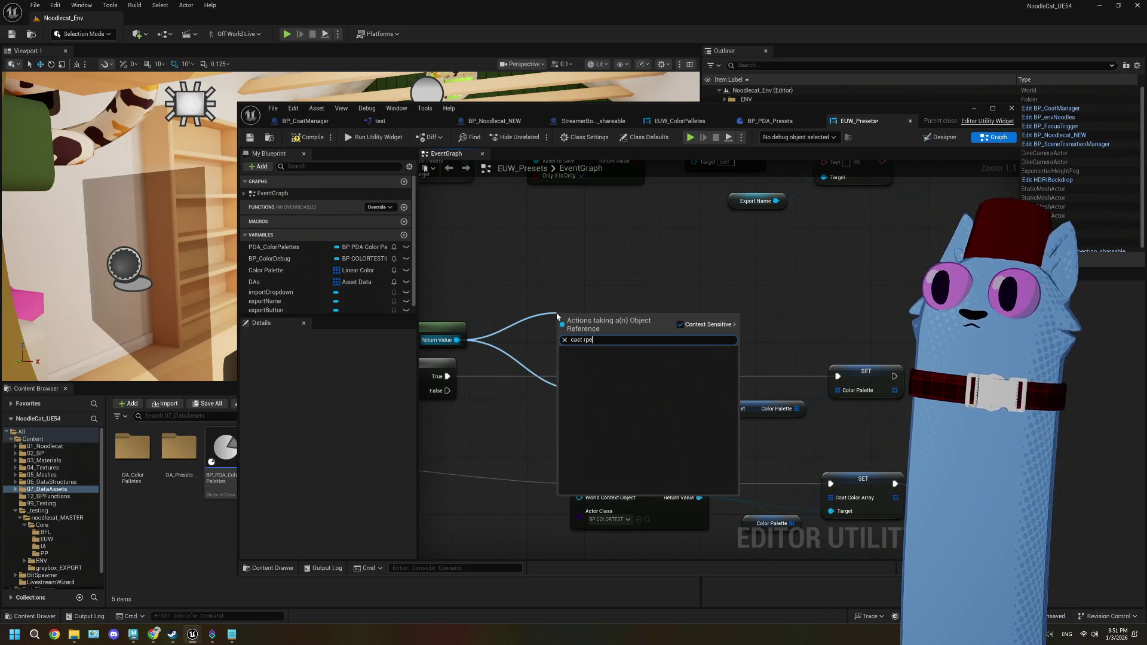
pyautogui.press('BackSpace')
pyautogui.press('BackSpace')
pyautogui.press('BackSpace')
pyautogui.write('prese')
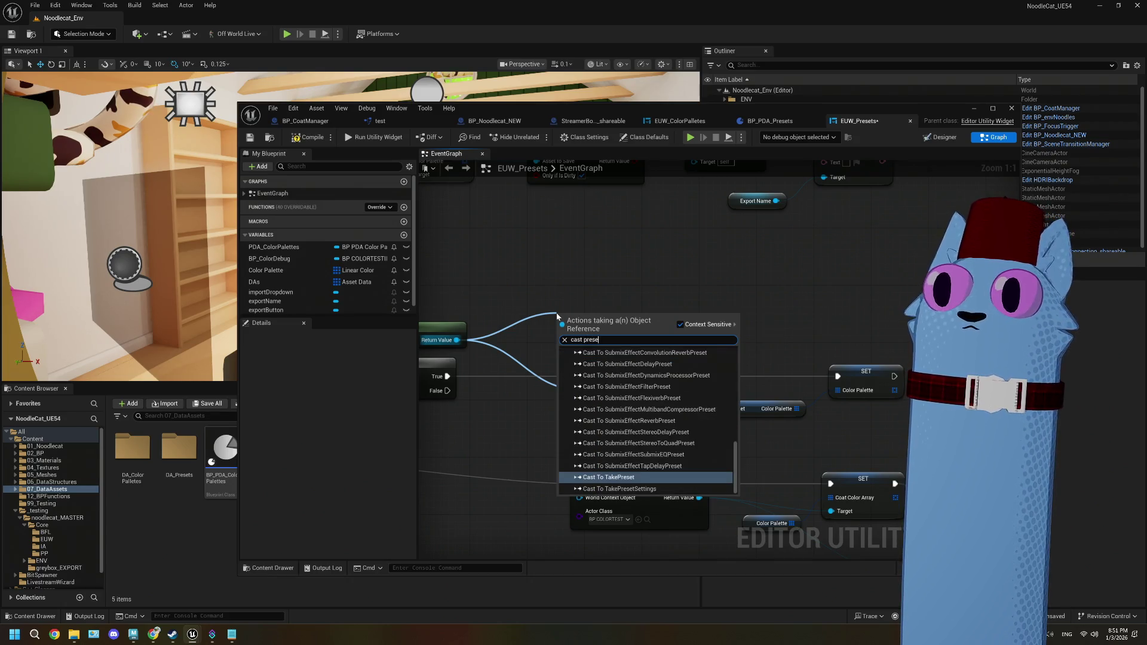
pyautogui.write('ts')
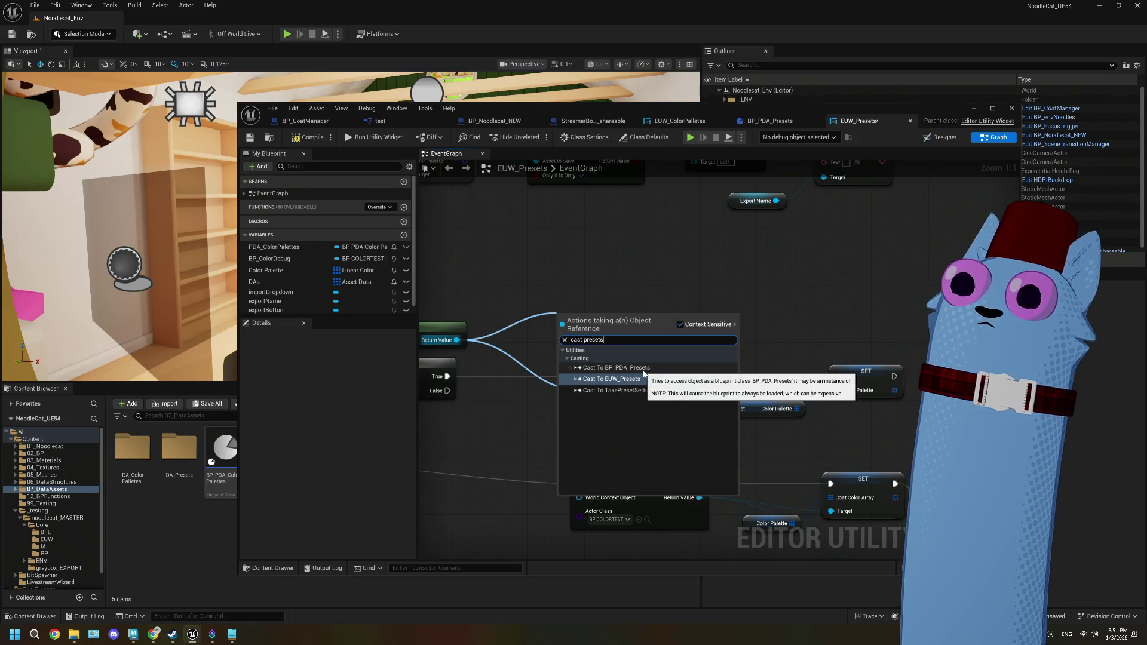
pyautogui.click(616, 367)
pyautogui.moveTo(617, 310)
pyautogui.mouseDown()
pyautogui.moveTo(648, 308)
pyautogui.moveTo(637, 307)
pyautogui.mouseUp()
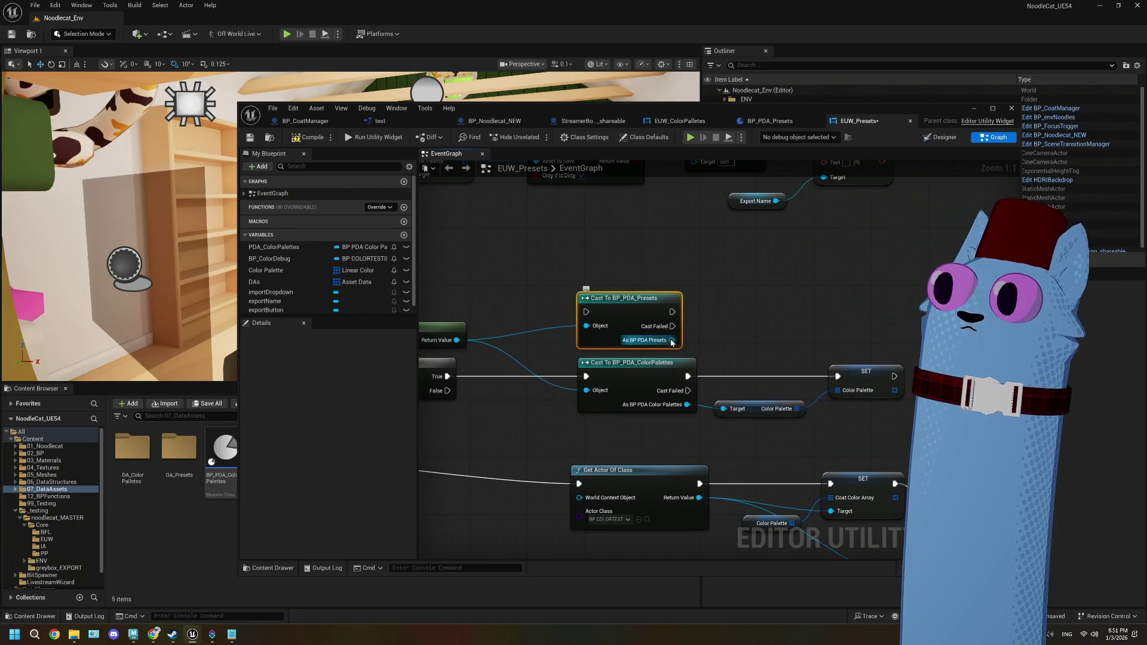
# - Replace a wrongly targeted setter with a SET node for the widget's Color Palette variable
pyautogui.moveTo(670, 342); pyautogui.dragTo(806, 325)
pyautogui.write('color')
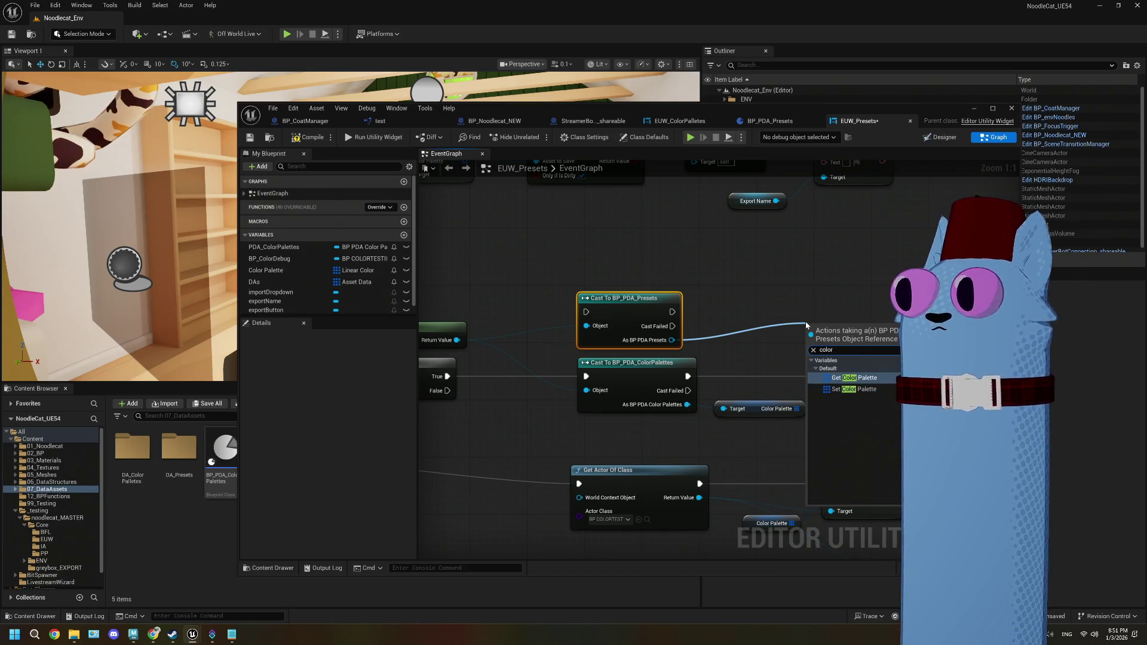
pyautogui.click(854, 389)
pyautogui.moveTo(835, 332)
pyautogui.mouseDown()
pyautogui.moveTo(844, 316)
pyautogui.moveTo(860, 321)
pyautogui.mouseUp()
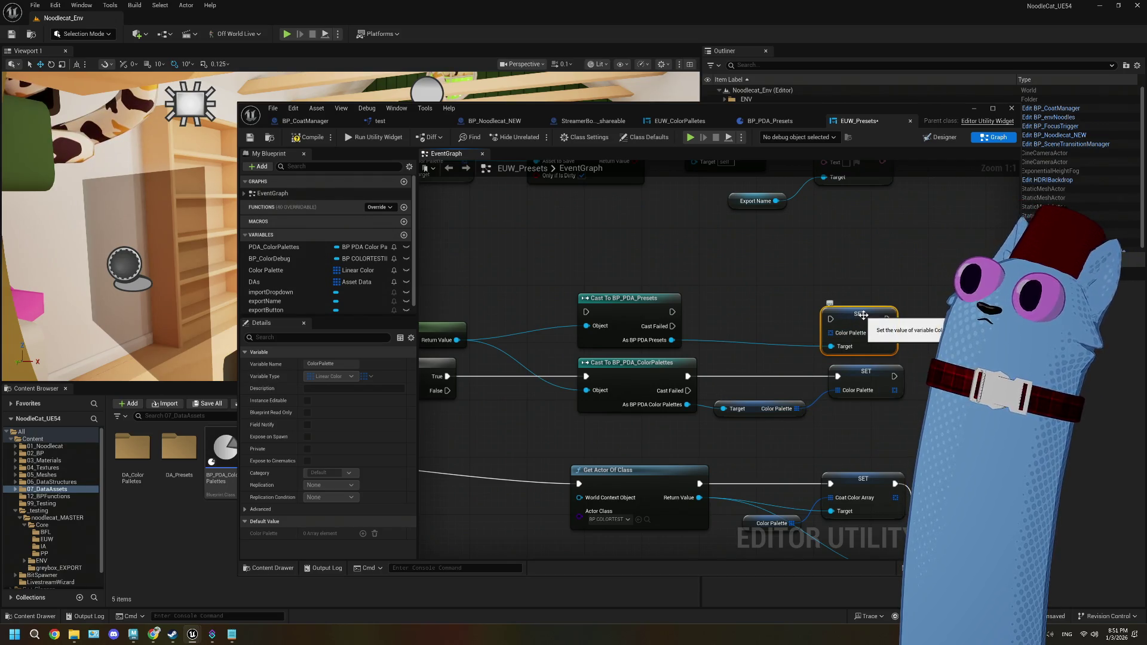
pyautogui.press('Delete')
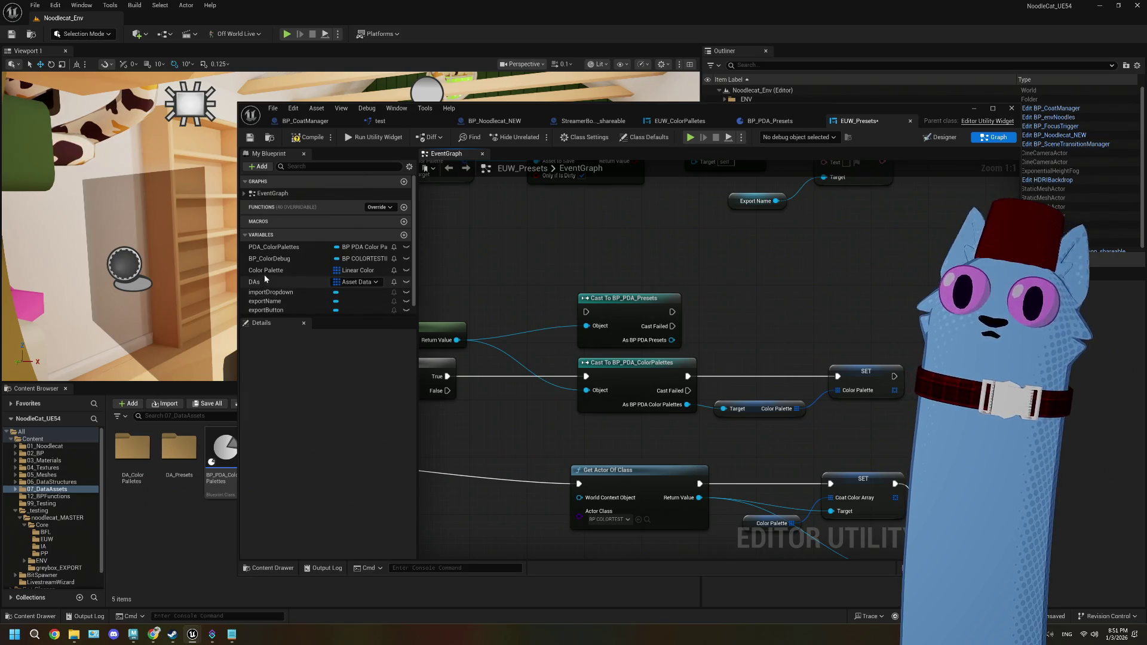
pyautogui.click(265, 270)
pyautogui.moveTo(266, 270)
pyautogui.mouseDown()
pyautogui.moveTo(816, 299)
pyautogui.moveTo(859, 320)
pyautogui.mouseUp()
pyautogui.click(848, 329)
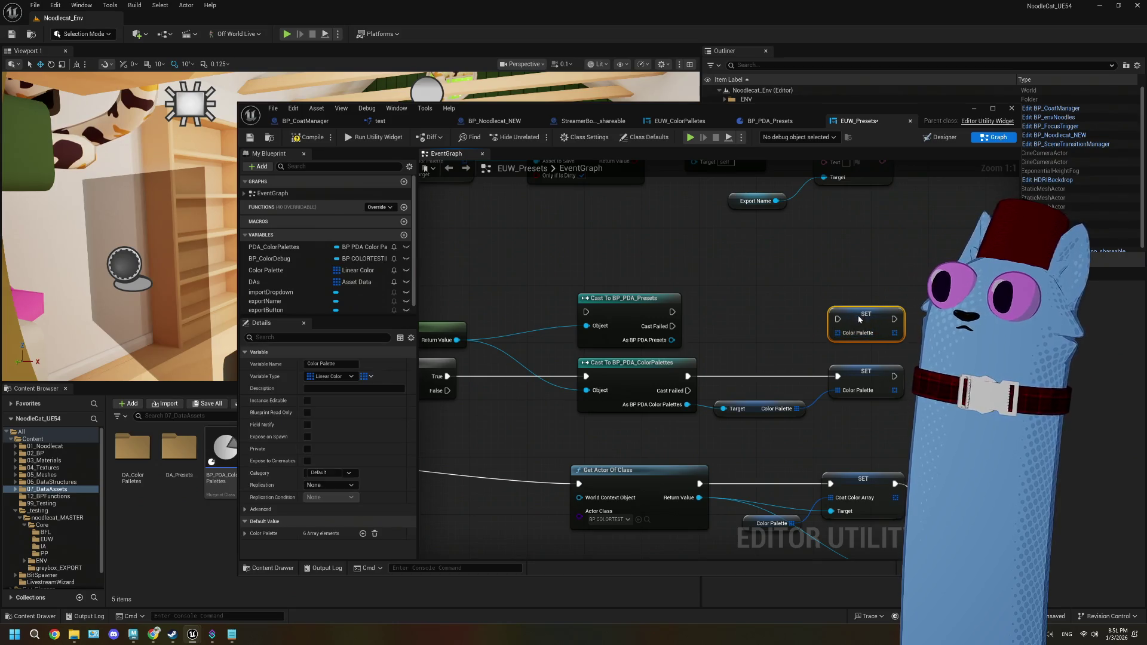
# - Feed the preset's Get Color Palette into the setter, running after a successful cast
pyautogui.moveTo(667, 342); pyautogui.dragTo(732, 340)
pyautogui.write('g')
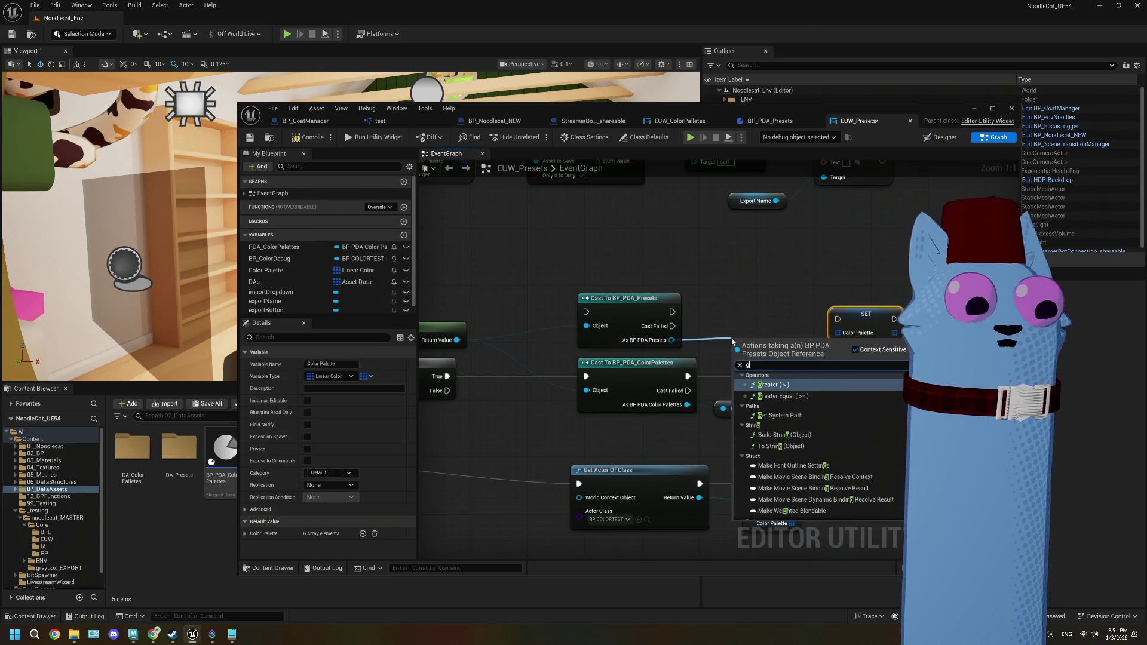
pyautogui.write('et color')
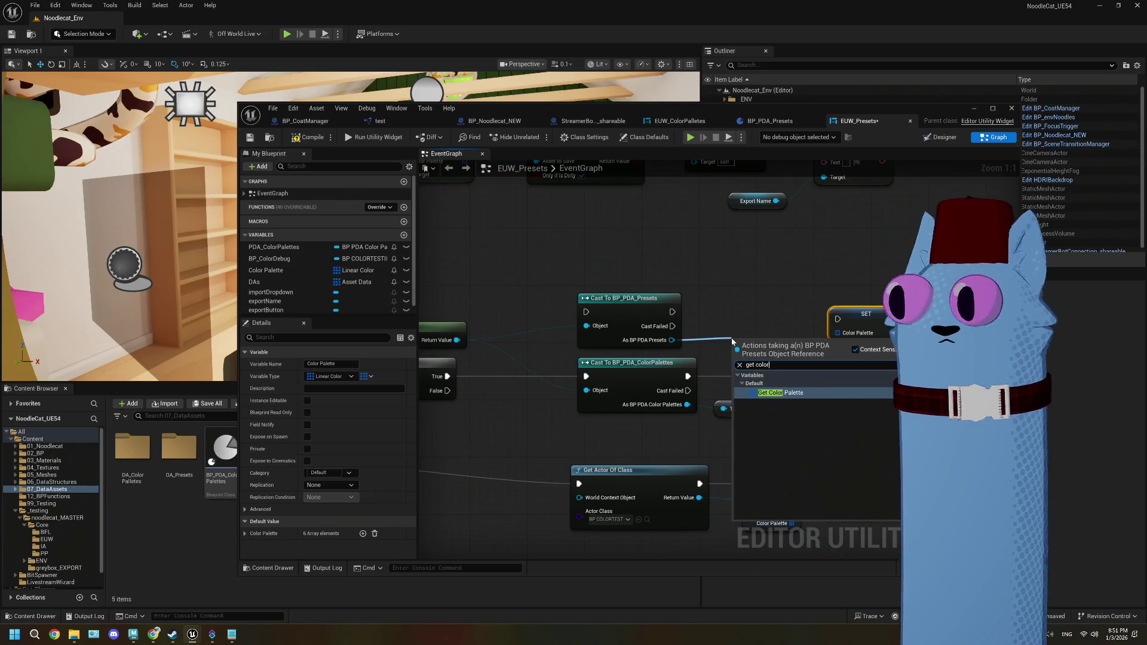
pyautogui.press('Return')
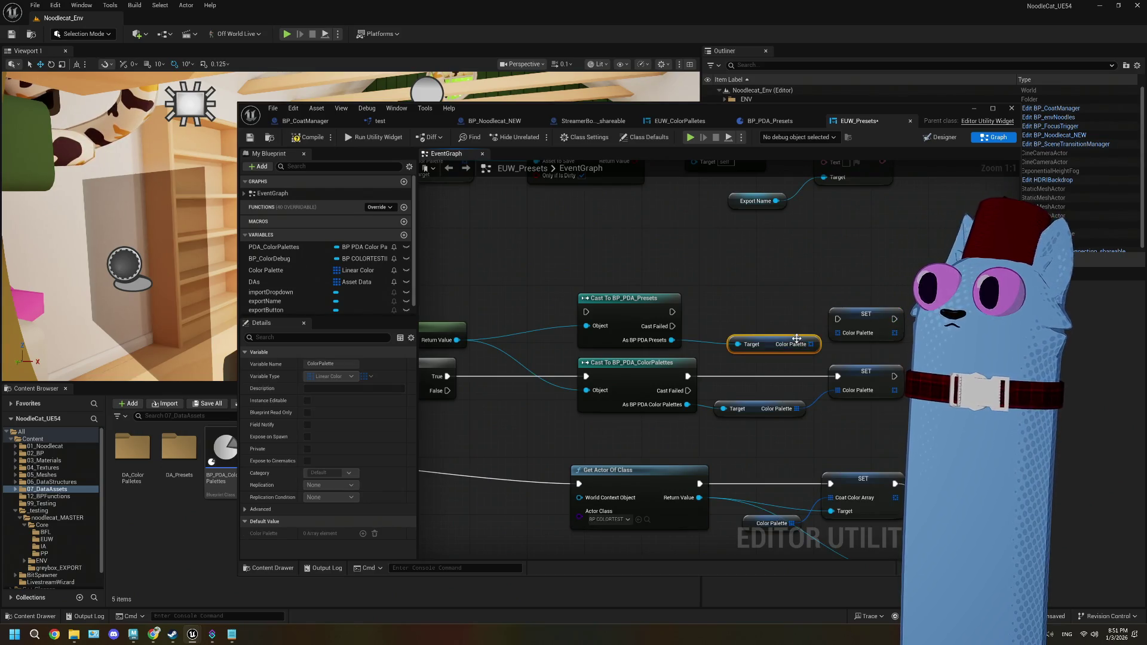
pyautogui.moveTo(781, 342); pyautogui.dragTo(837, 333)
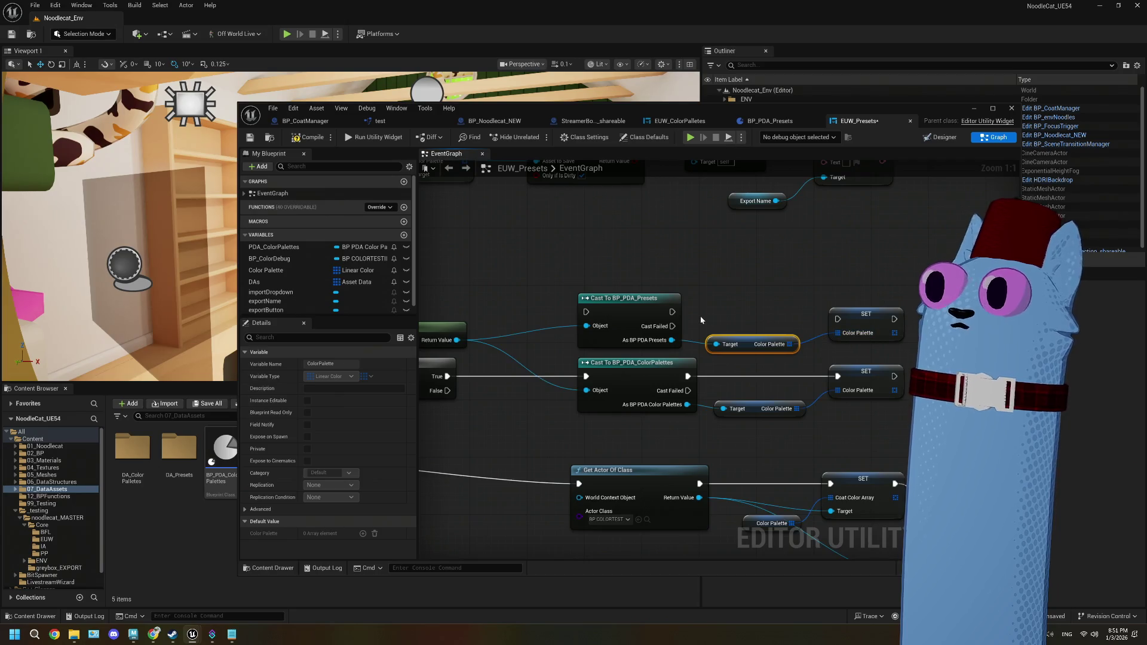
pyautogui.moveTo(671, 311); pyautogui.dragTo(837, 319)
# - Route the Branch's True path into the preset cast and delete the old ColorPalettes cast nodes
pyautogui.moveTo(447, 376)
pyautogui.mouseDown()
pyautogui.moveTo(578, 327)
pyautogui.moveTo(586, 311)
pyautogui.mouseUp()
pyautogui.moveTo(860, 430); pyautogui.dragTo(628, 381)
pyautogui.press('Delete')
pyautogui.moveTo(609, 248); pyautogui.dragTo(903, 423)
pyautogui.moveTo(854, 327)
pyautogui.mouseDown()
pyautogui.moveTo(845, 383)
pyautogui.moveTo(825, 392)
pyautogui.mouseUp()
# - Save the EUW_Presets widget
pyautogui.scroll(-2, 723, 439)
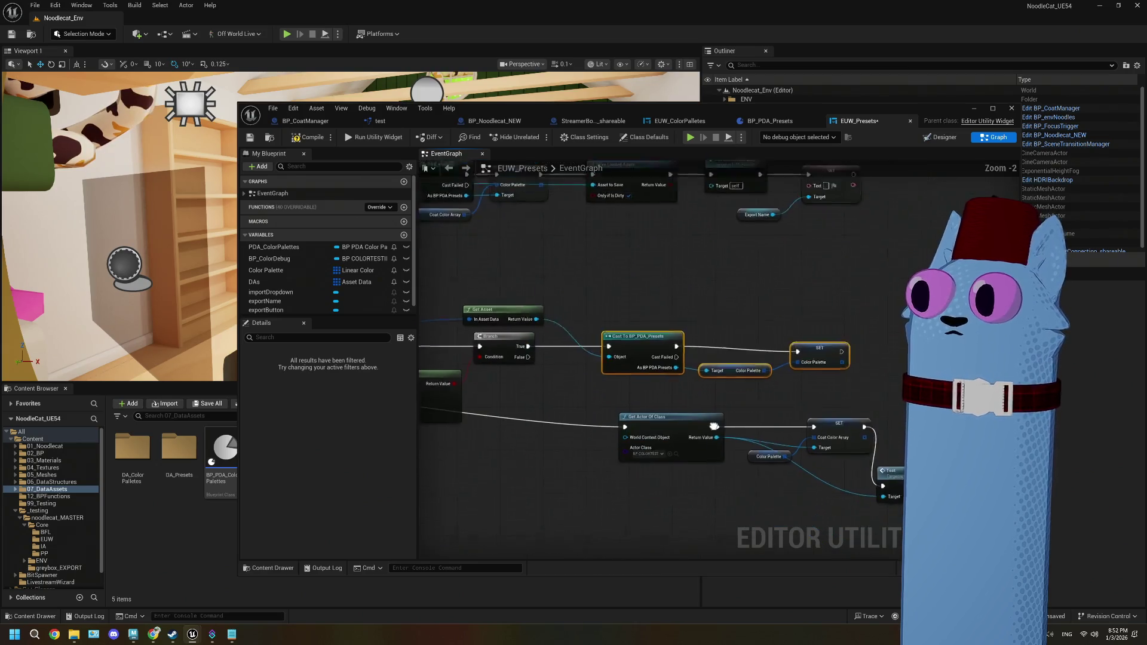
pyautogui.scroll(2, 693, 465)
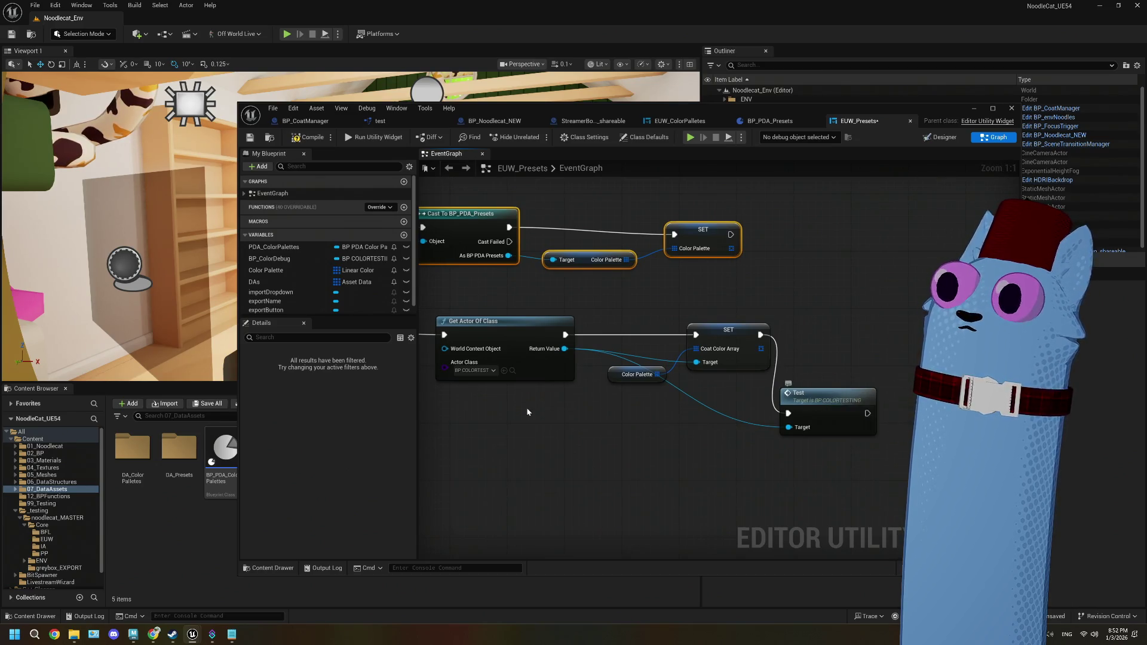
pyautogui.scroll(-4, 510, 423)
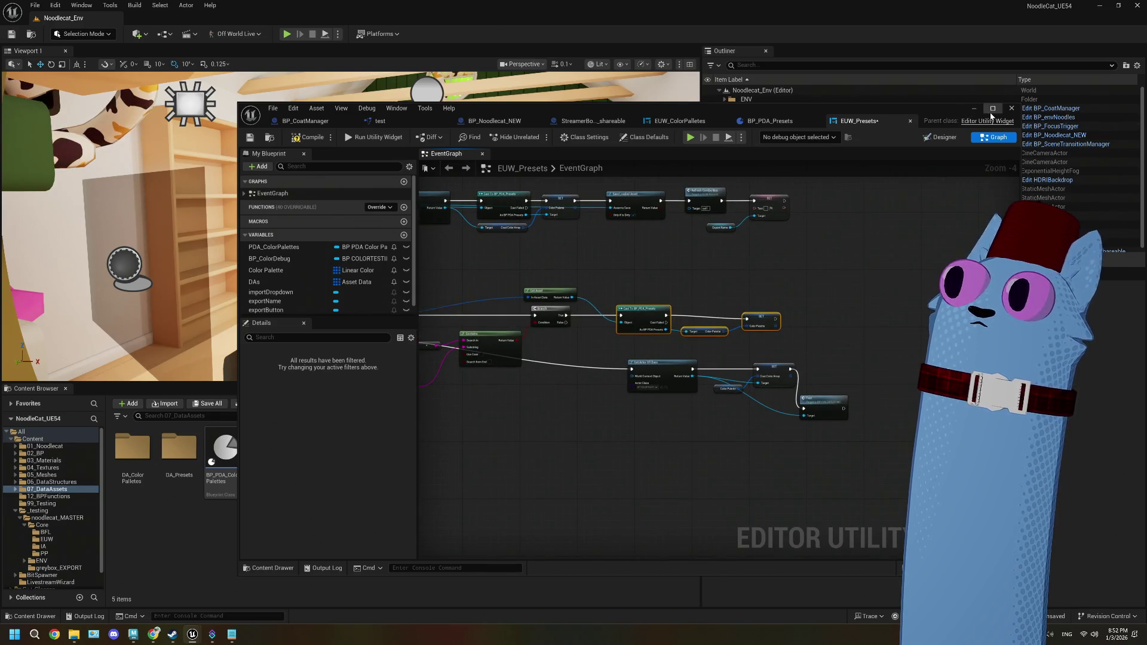
pyautogui.click(250, 137)
# - Change the Split node's In Str to DA_Preset_ and save the widget again
pyautogui.moveTo(624, 430)
pyautogui.mouseDown()
pyautogui.moveTo(663, 443)
pyautogui.moveTo(616, 425)
pyautogui.mouseUp()
pyautogui.scroll(-1, 615, 429)
pyautogui.scroll(3, 784, 336)
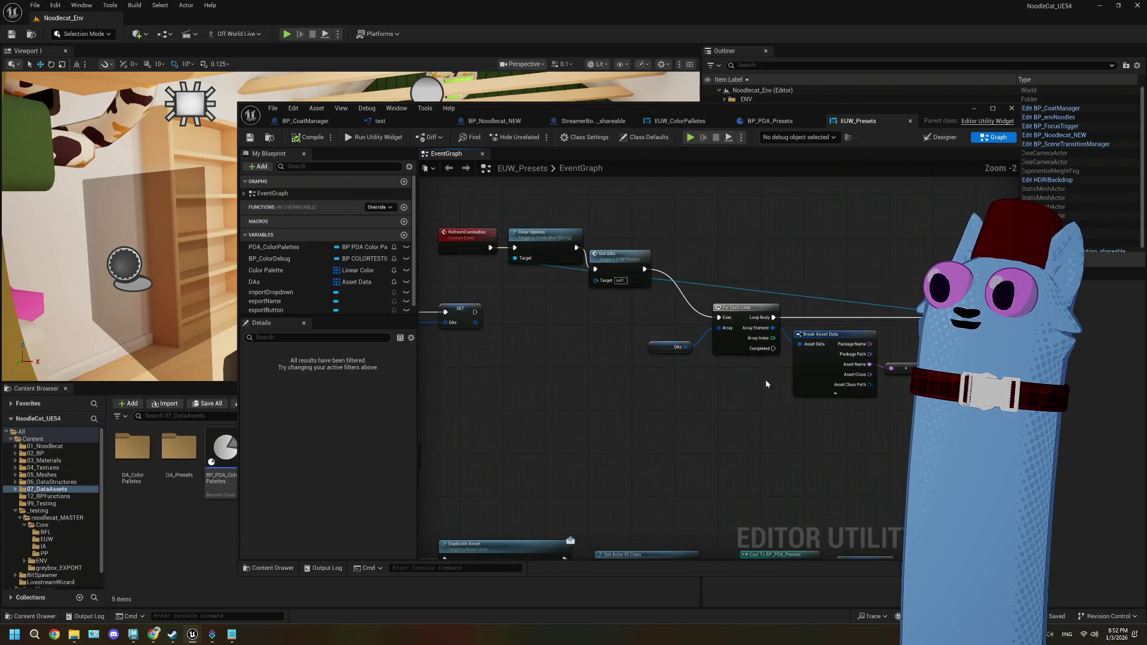
pyautogui.moveTo(765, 379); pyautogui.dragTo(701, 377)
pyautogui.scroll(2, 815, 397)
pyautogui.moveTo(815, 397); pyautogui.dragTo(755, 371)
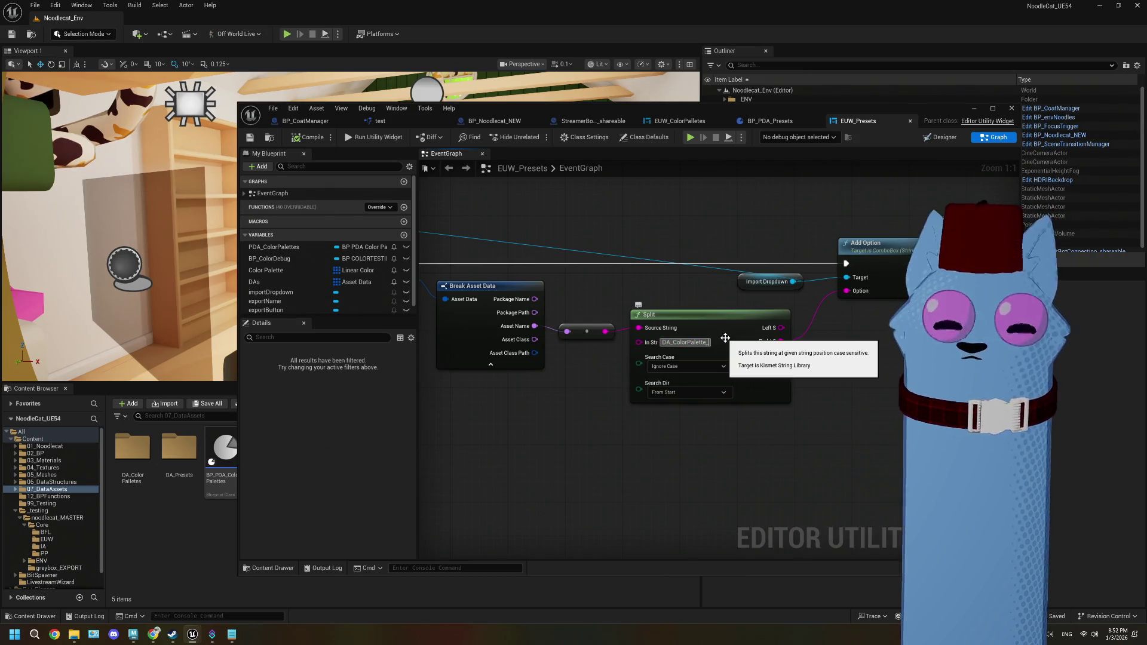
pyautogui.press('BackSpace')
pyautogui.press('BackSpace')
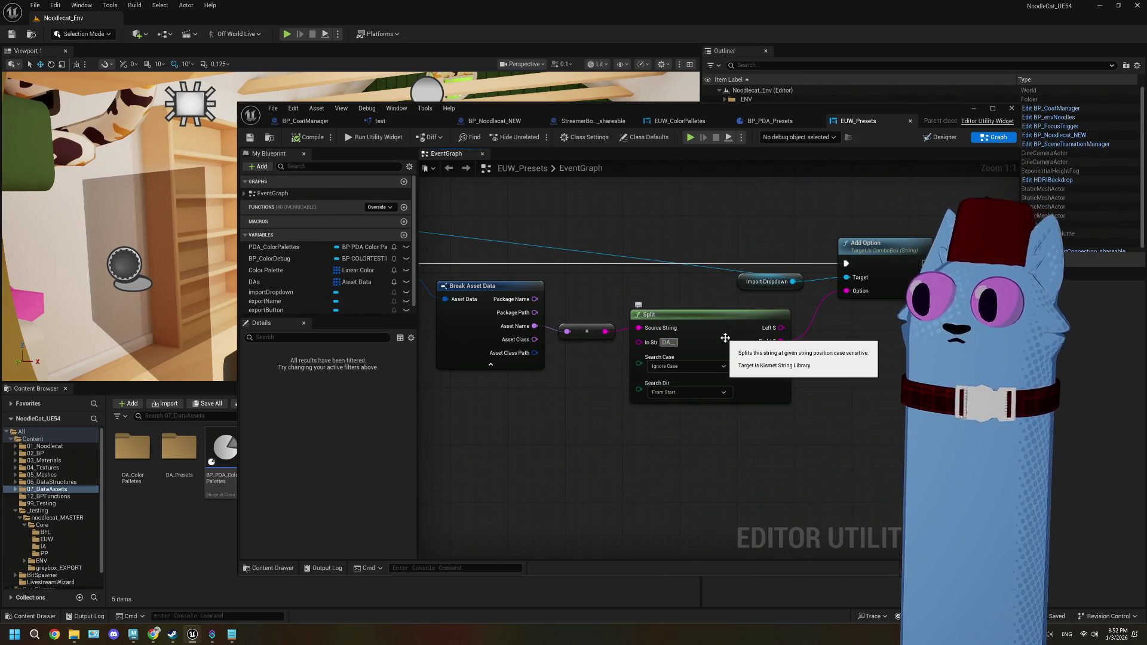
pyautogui.write('Peset_')
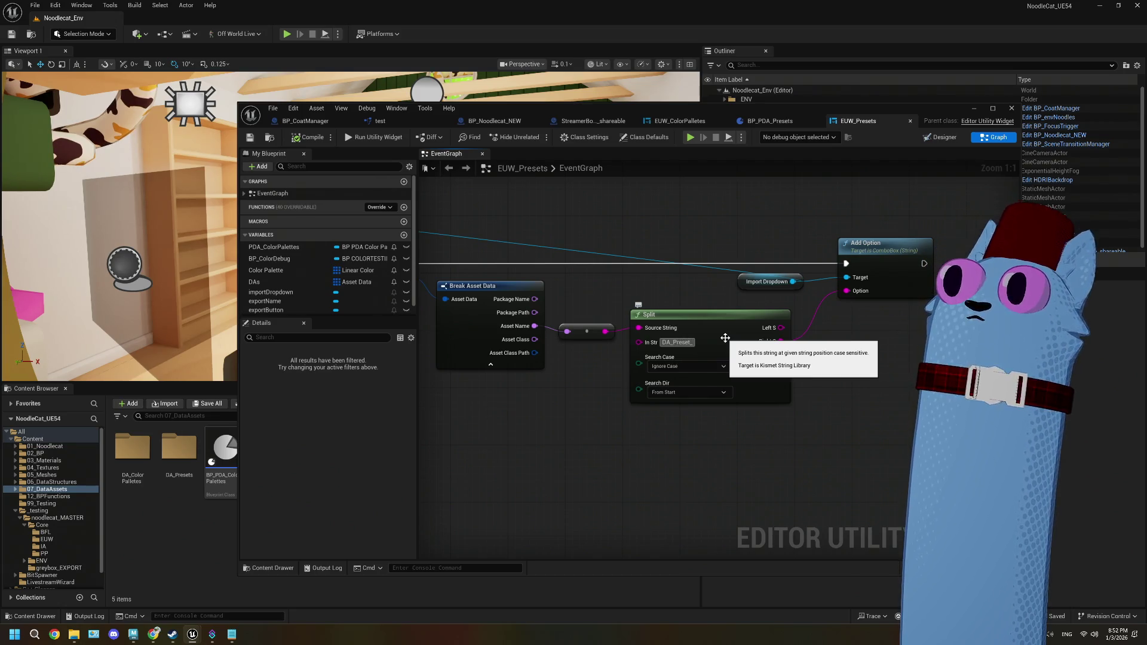
pyautogui.click(847, 402)
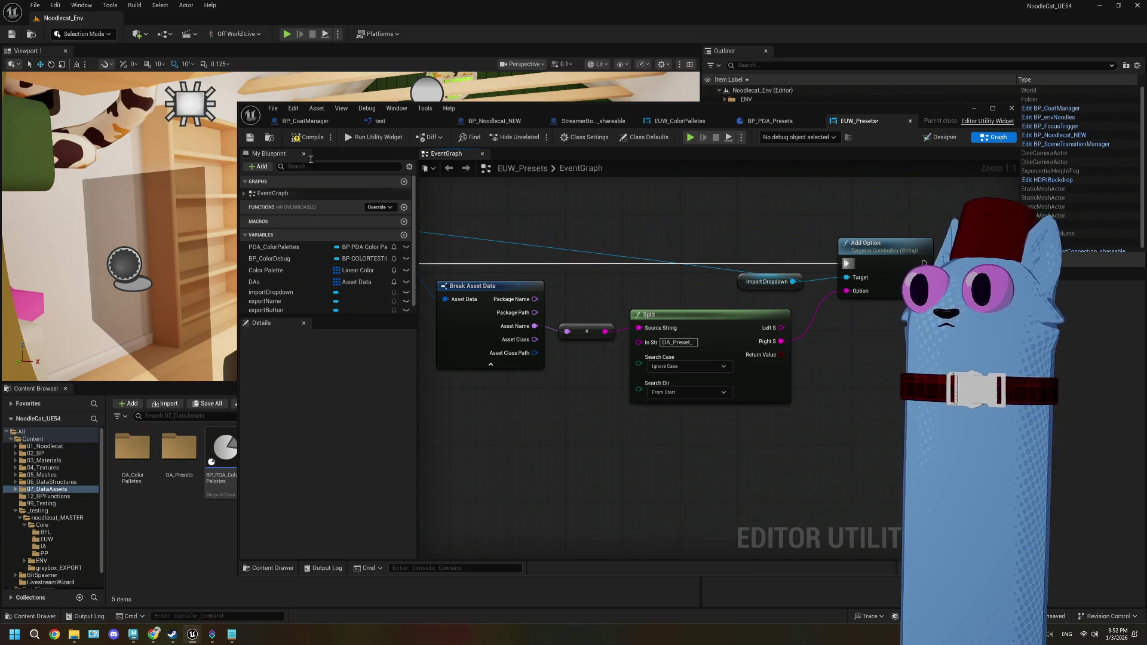
pyautogui.click(249, 138)
pyautogui.scroll(-4, 639, 422)
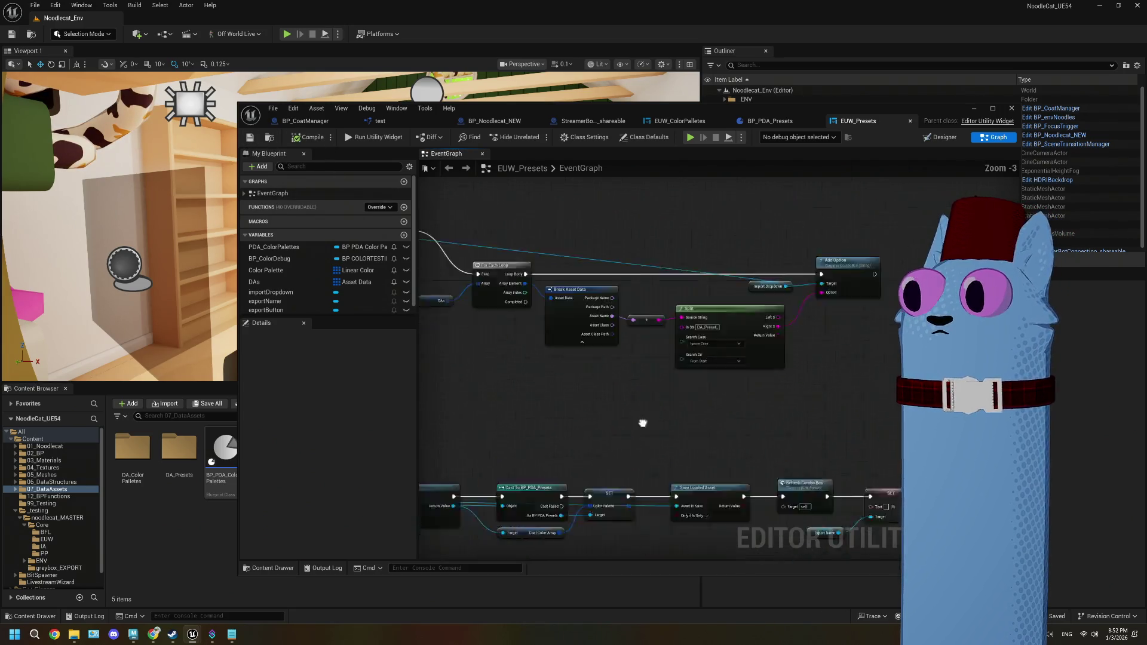
# - Replace the Append node's DA_ColorPalette prefix with the preset prefix
pyautogui.moveTo(654, 488); pyautogui.dragTo(736, 472)
pyautogui.moveTo(657, 335)
pyautogui.mouseDown()
pyautogui.moveTo(705, 382)
pyautogui.moveTo(677, 401)
pyautogui.mouseUp()
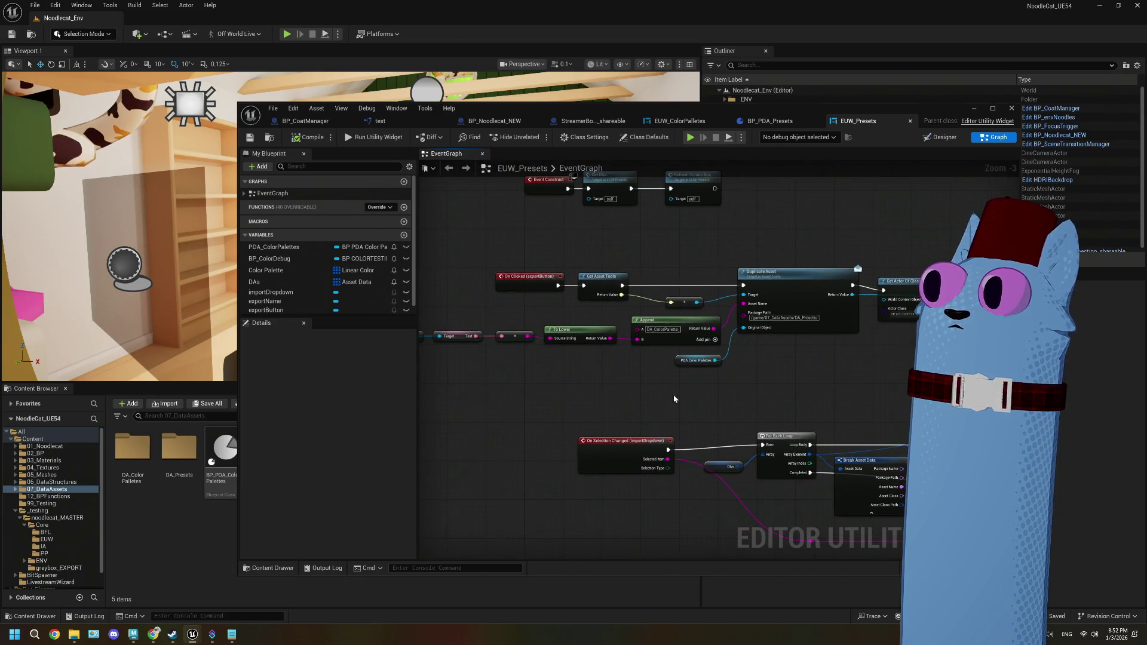
pyautogui.scroll(3, 674, 399)
pyautogui.click(677, 300)
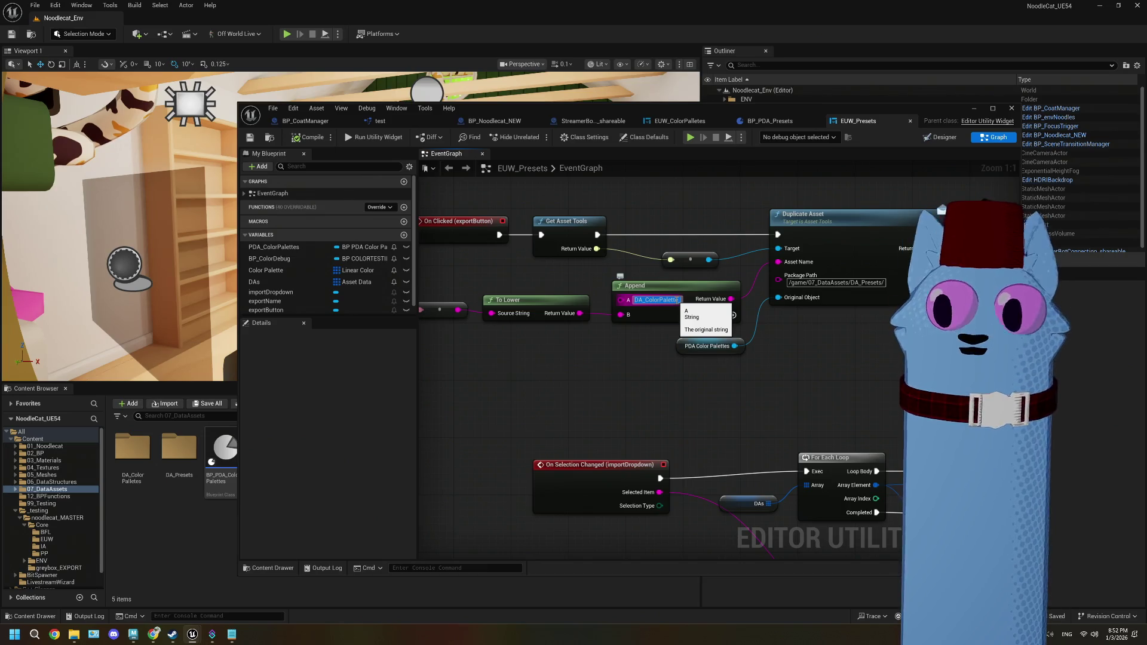
pyautogui.click(676, 300)
pyautogui.write('DA_Preset_')
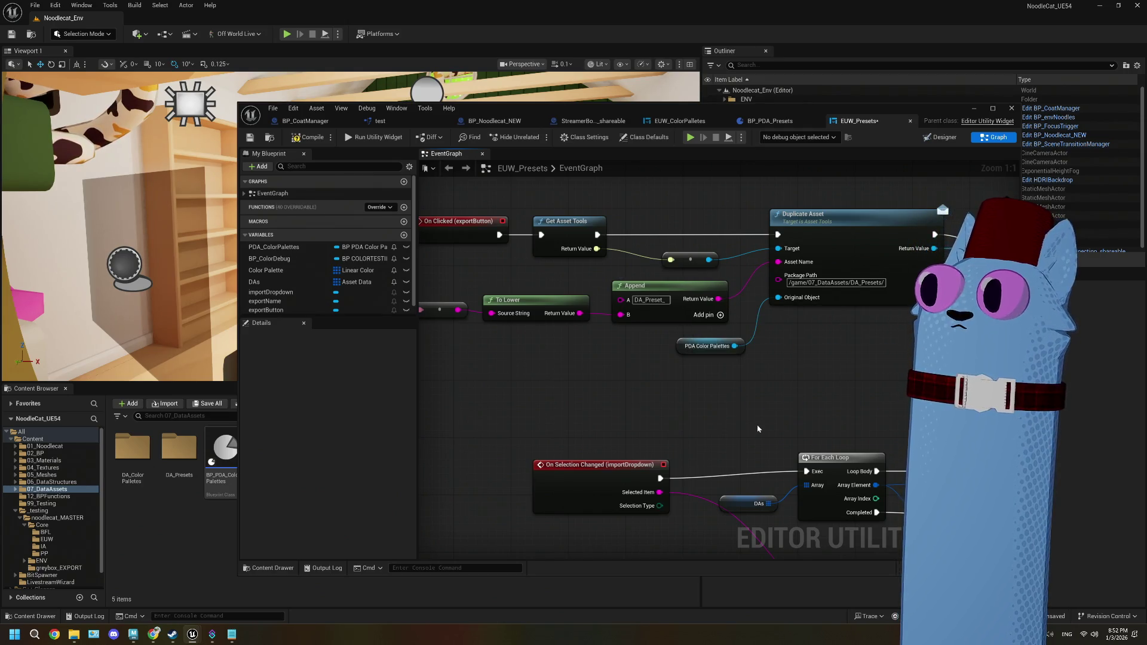
# - Follow the export chain to the Cast and Branch nodes, then maximize the EUW_Presets editor
pyautogui.scroll(-2, 666, 370)
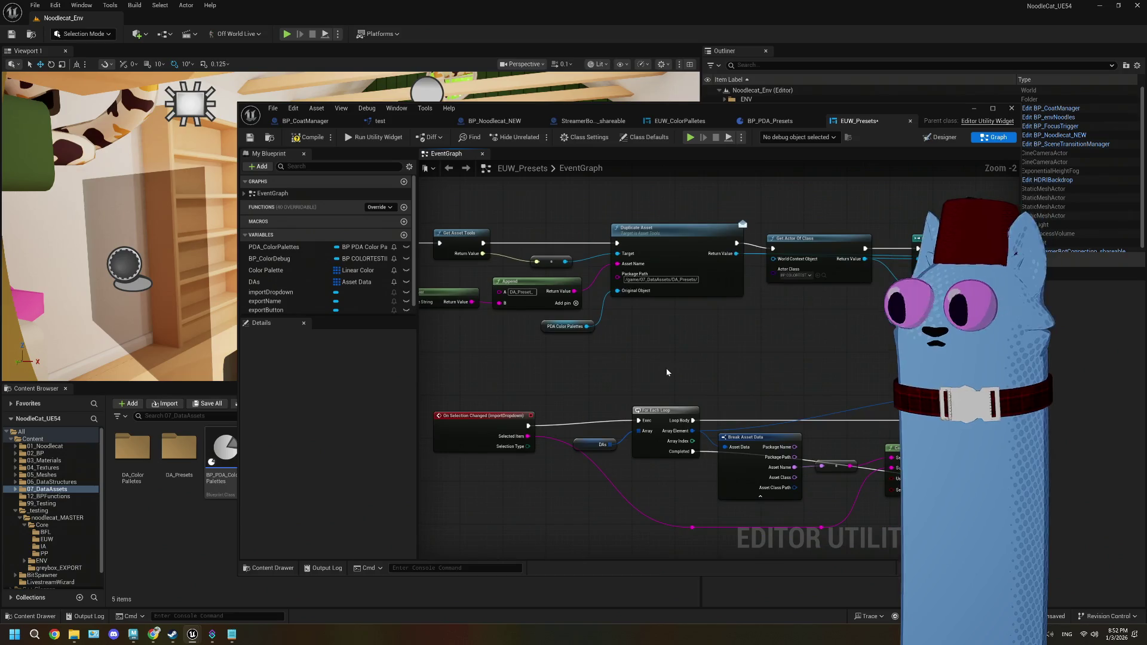
pyautogui.moveTo(729, 374); pyautogui.dragTo(626, 342)
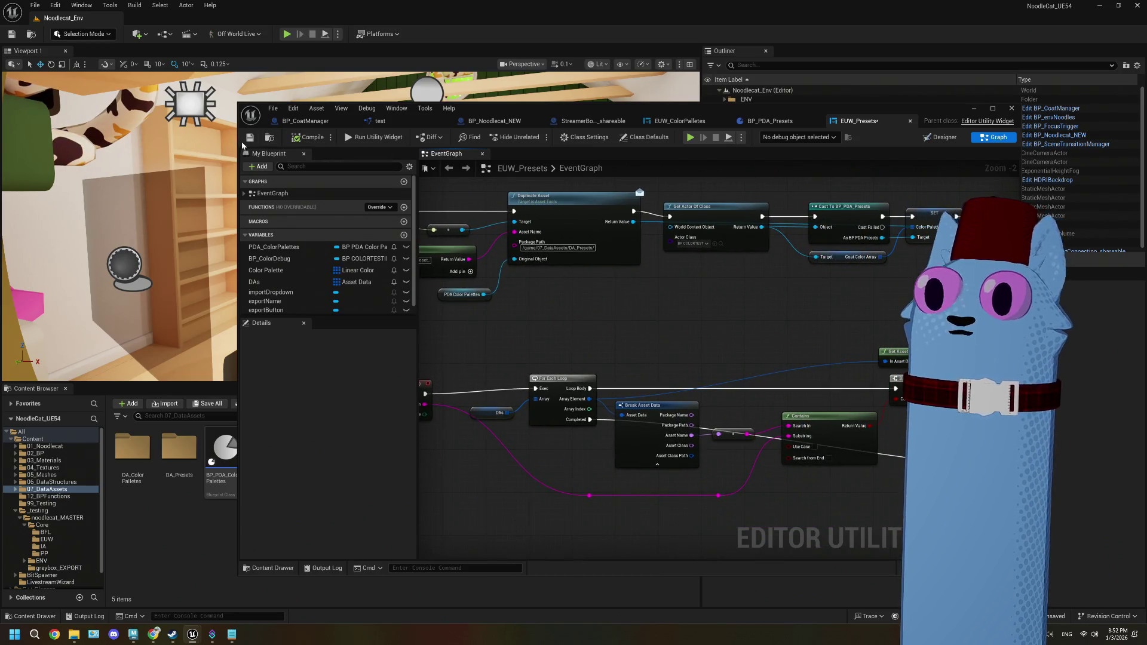
pyautogui.moveTo(752, 288); pyautogui.dragTo(568, 281)
pyautogui.scroll(-2, 647, 286)
pyautogui.moveTo(665, 361); pyautogui.dragTo(785, 327)
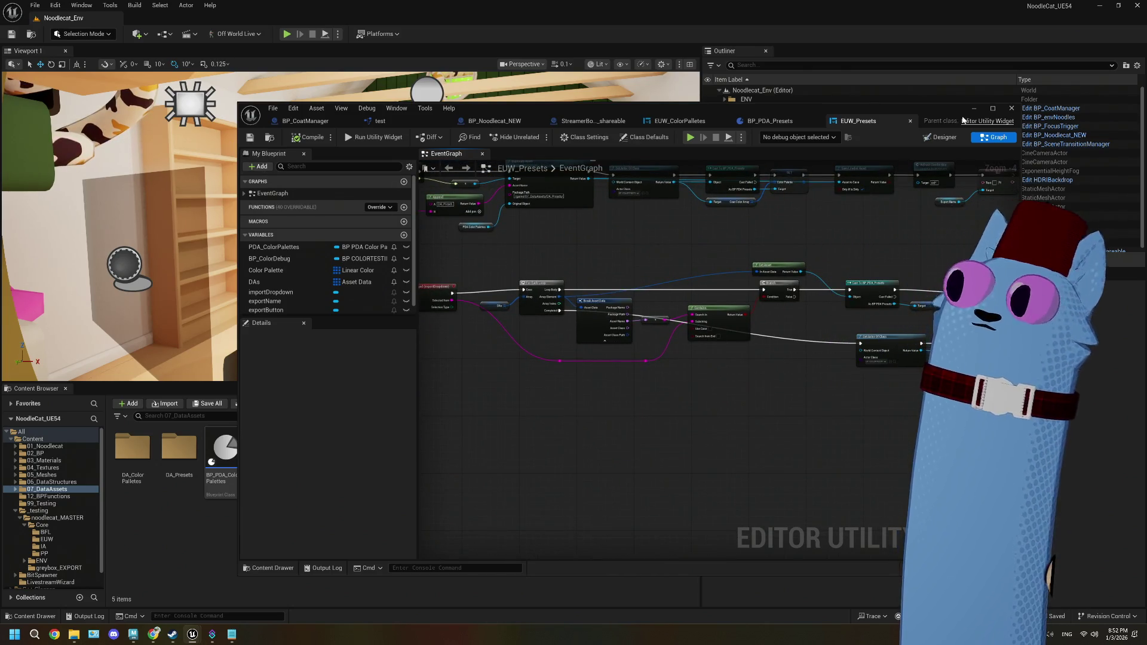
pyautogui.click(990, 110)
# - Minimize the EUW_Presets editor and start Play In Editor on the Noodlecat_Env level
pyautogui.moveTo(438, 323)
pyautogui.mouseDown()
pyautogui.moveTo(586, 340)
pyautogui.moveTo(536, 365)
pyautogui.mouseUp()
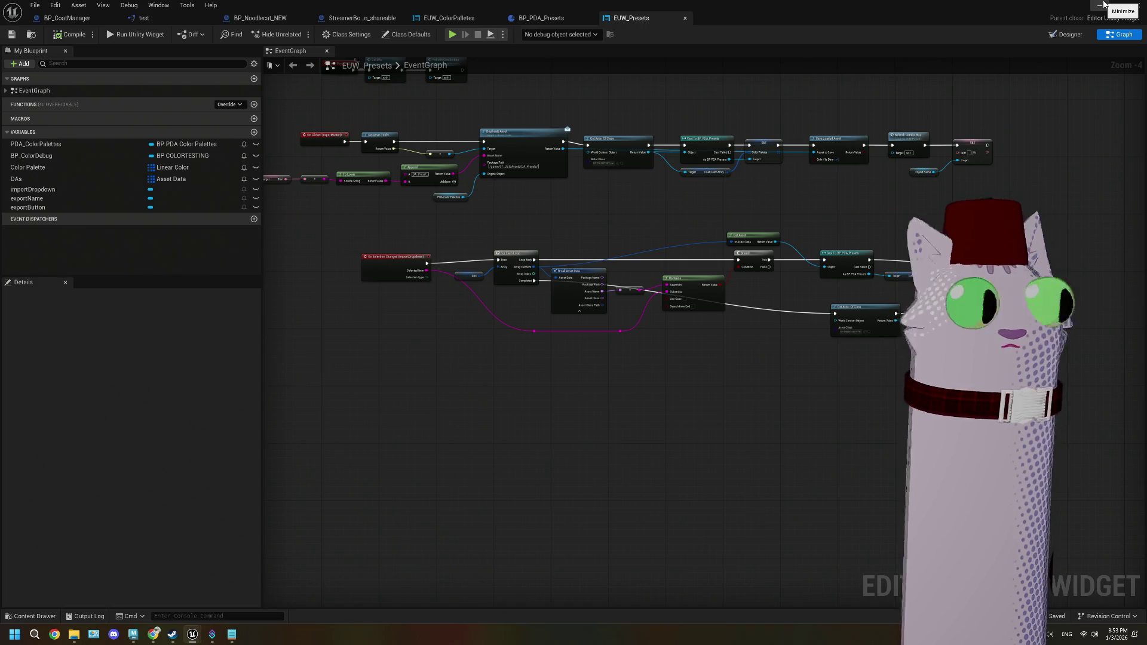
pyautogui.click(1104, 4)
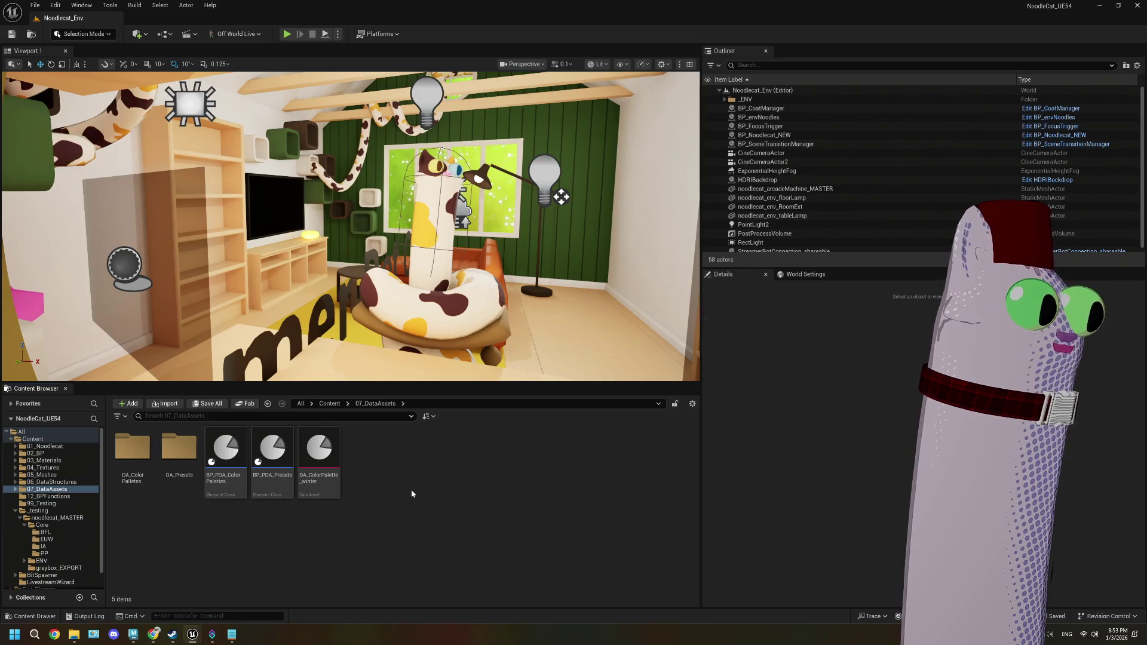
pyautogui.click(288, 35)
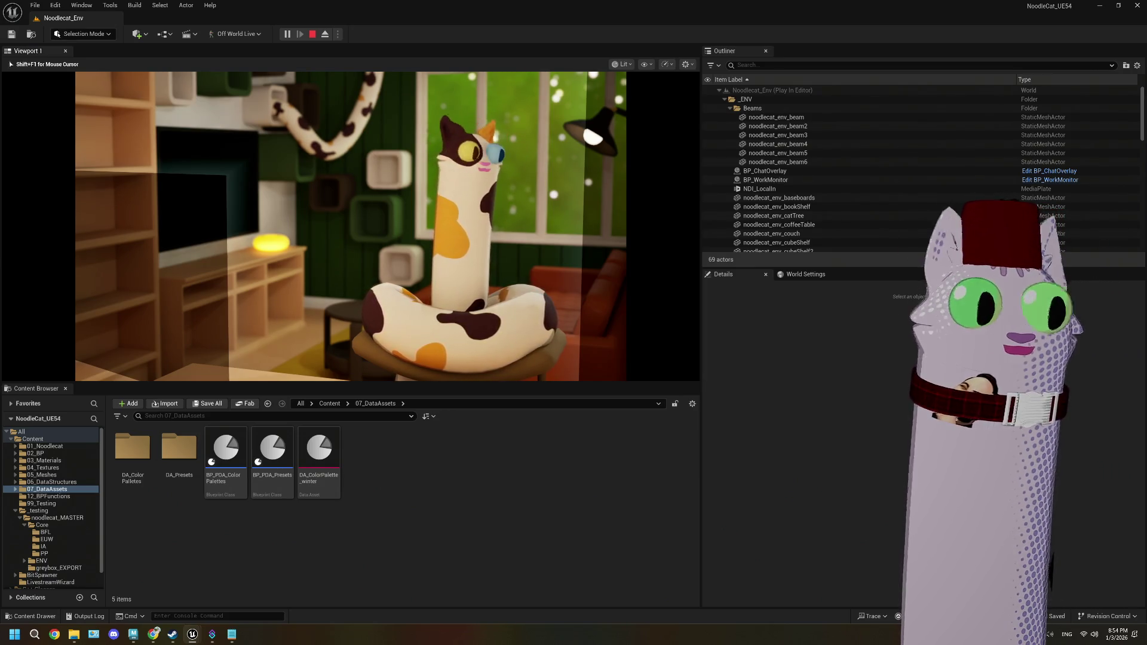
# - Stop the Play In Editor session with Esc and open the EUW folder
pyautogui.press('Escape')
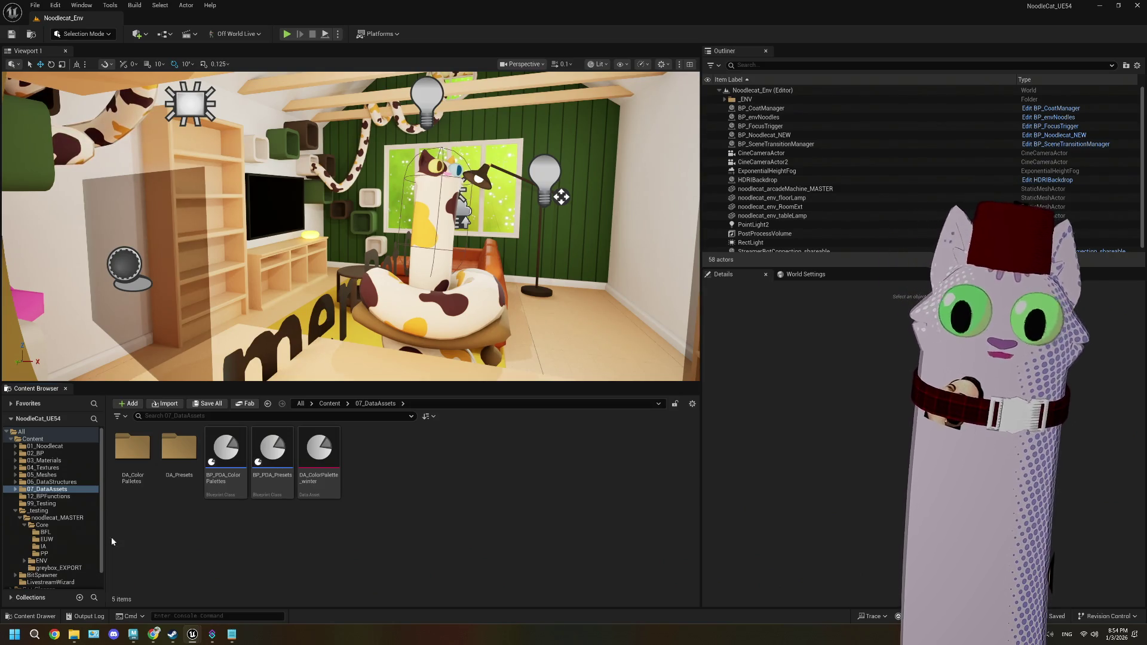
pyautogui.click(48, 539)
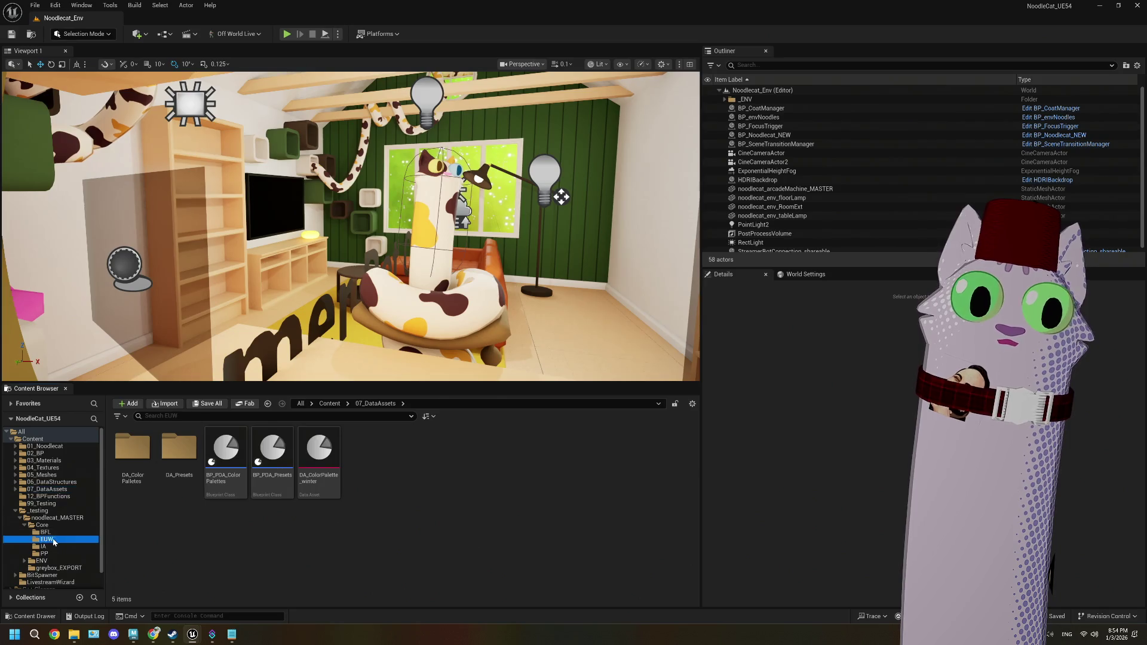
# - Go back to the top-level Content folder and open the COLOR_TESTING level
pyautogui.rightClick(142, 462)
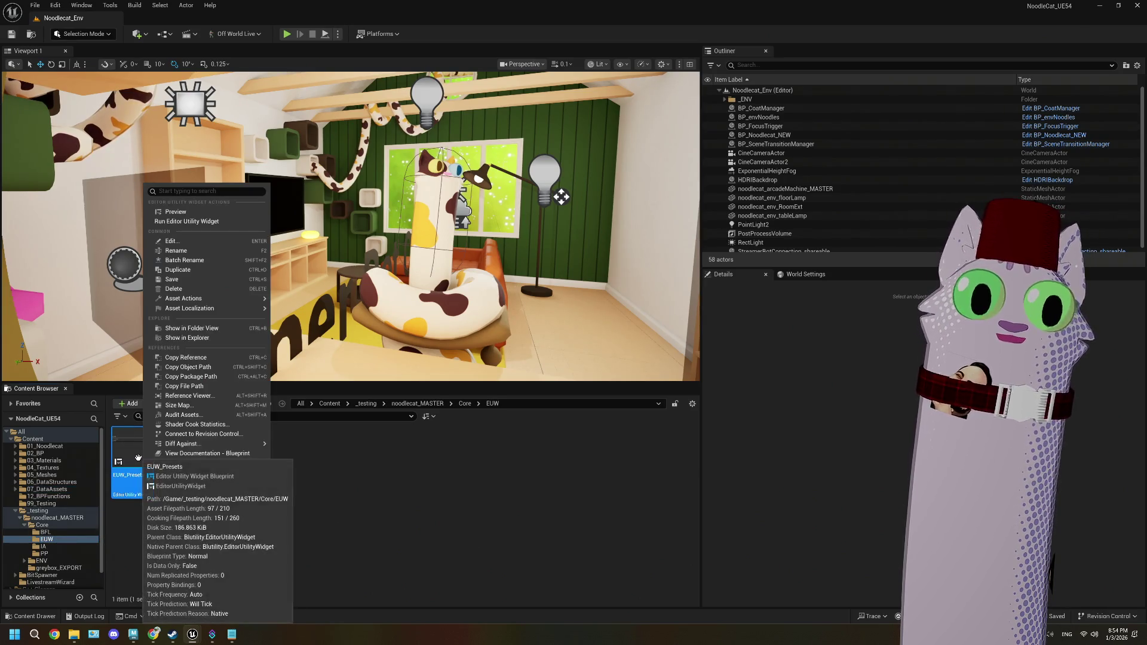
pyautogui.click(368, 488)
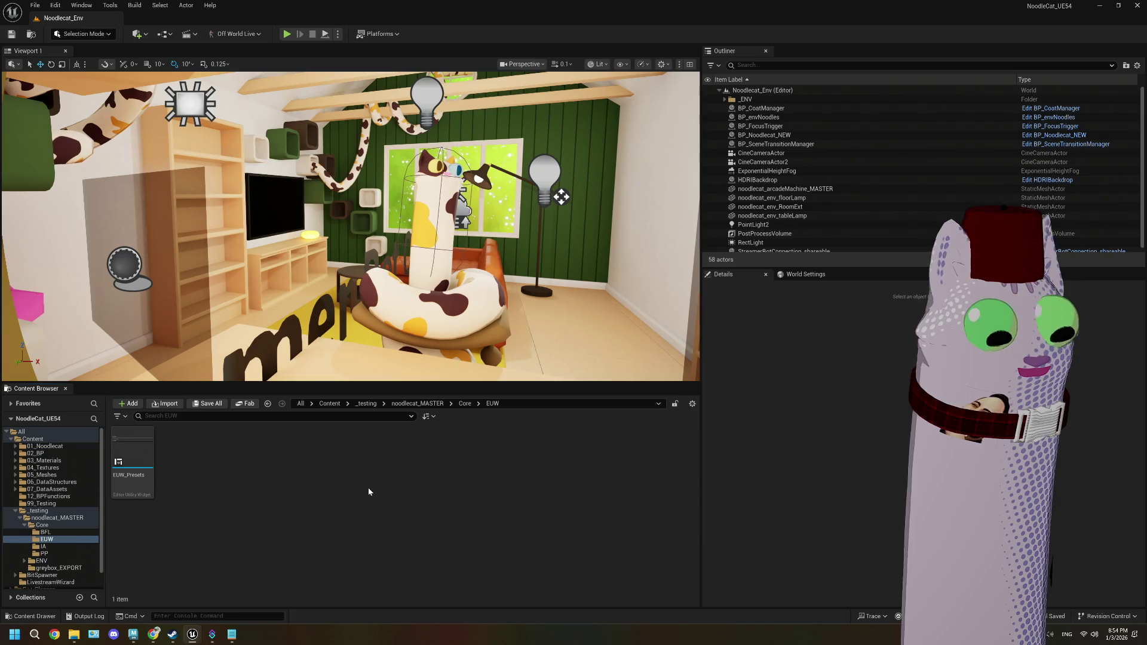
pyautogui.click(45, 446)
pyautogui.click(33, 439)
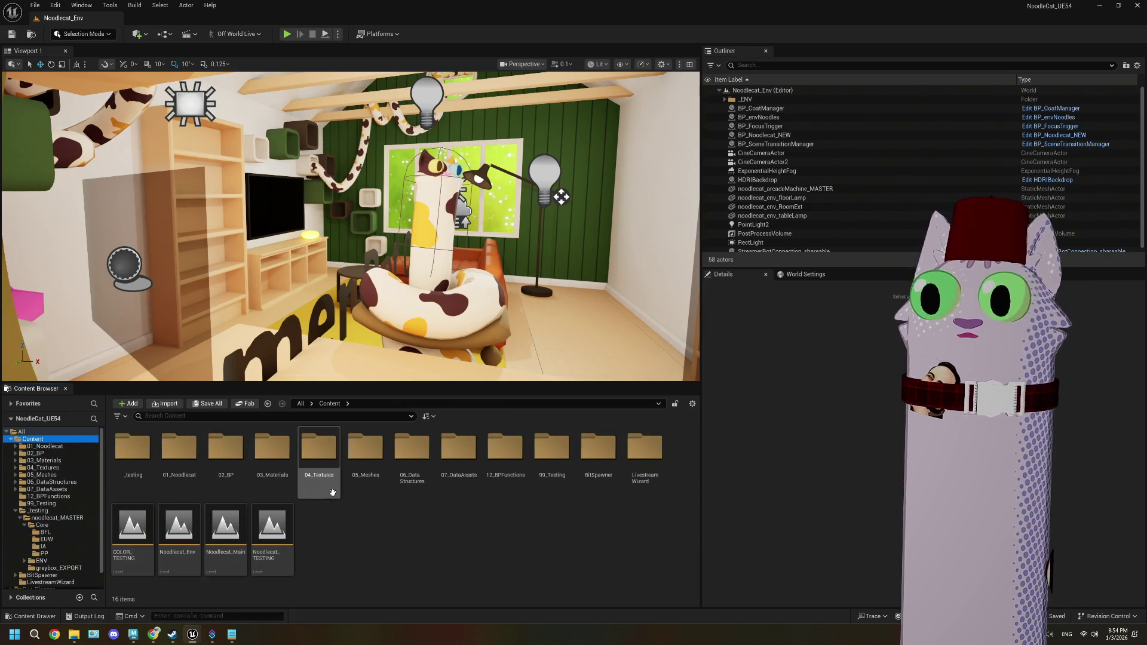
pyautogui.doubleClick(132, 529)
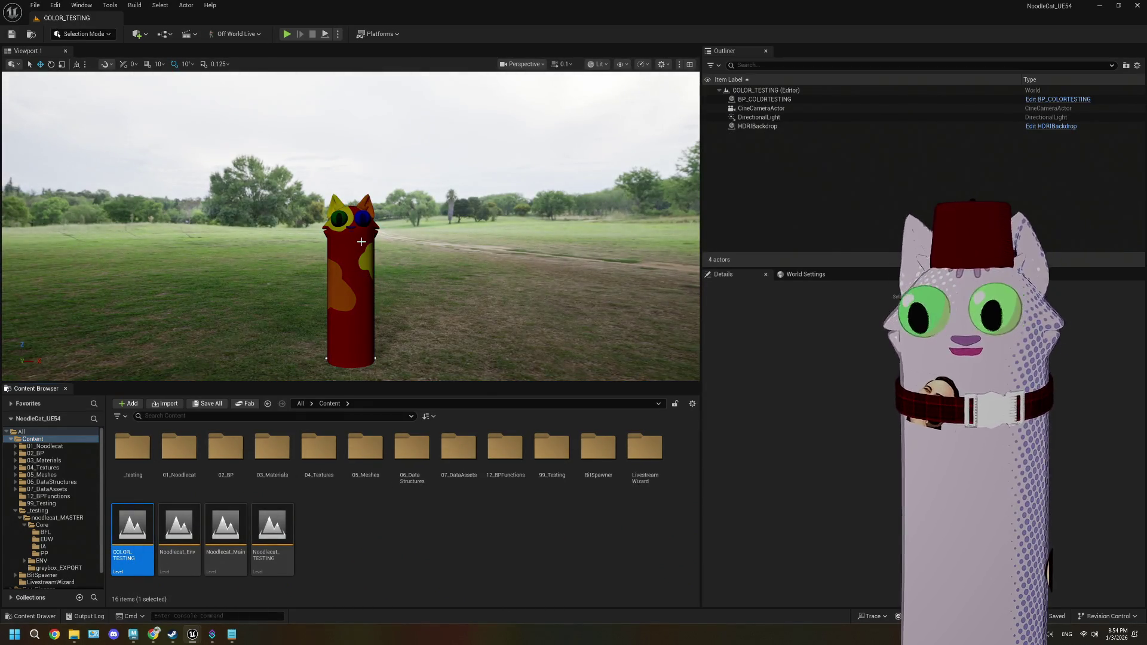
# - View the level through CineCameraActor and select BP_COLORTESTING to show its properties
pyautogui.click(535, 64)
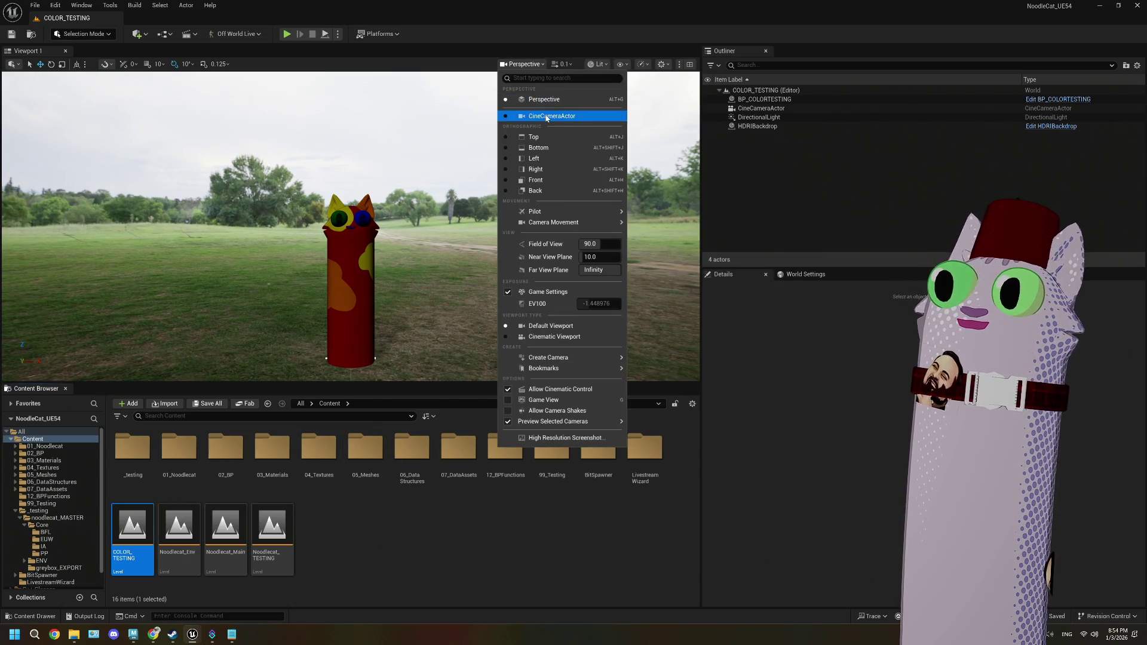
pyautogui.click(547, 116)
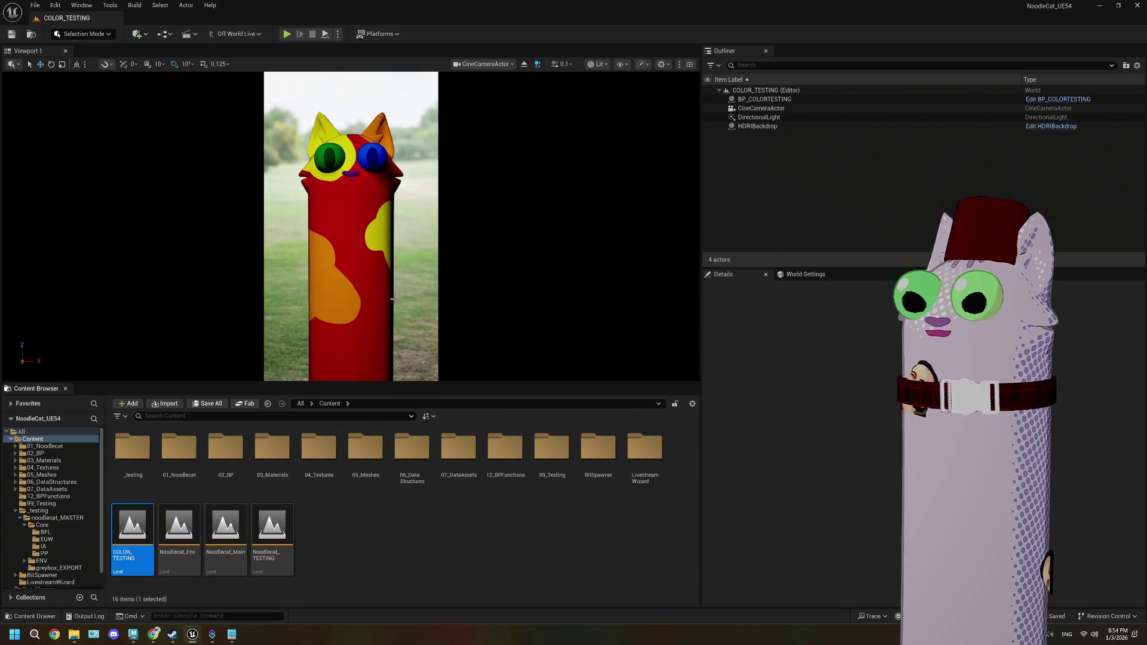
pyautogui.click(764, 99)
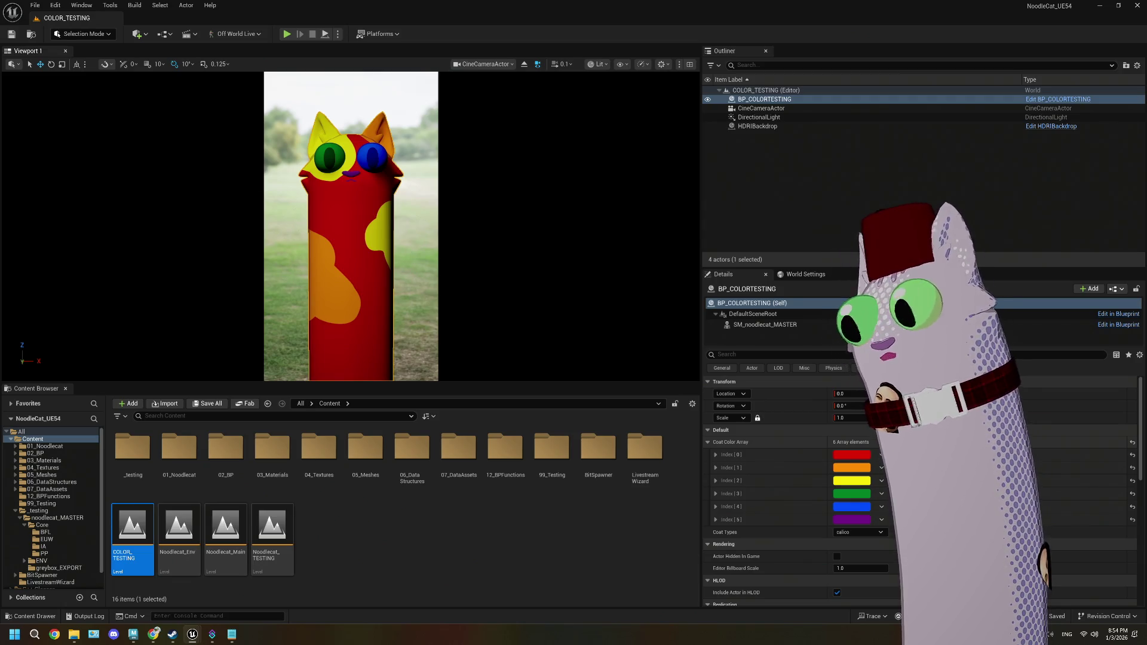
# - Add three unset slots to Coat Color Array (6 to 9), then open the 02_BP folder
pyautogui.click(879, 442)
pyautogui.click(879, 442)
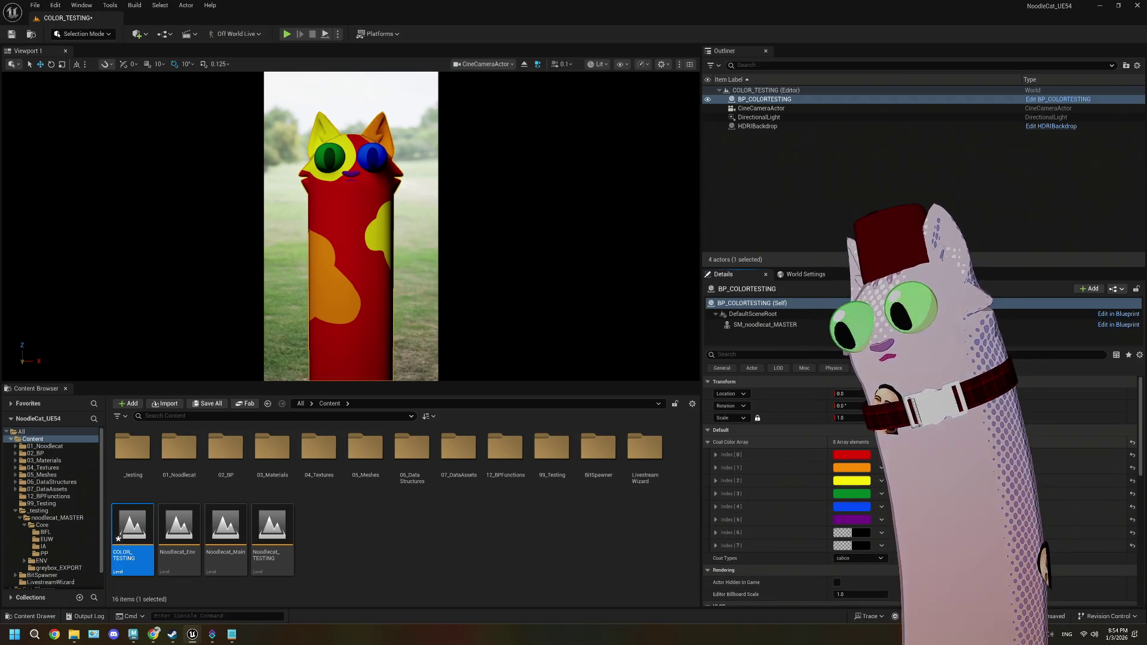
pyautogui.click(892, 442)
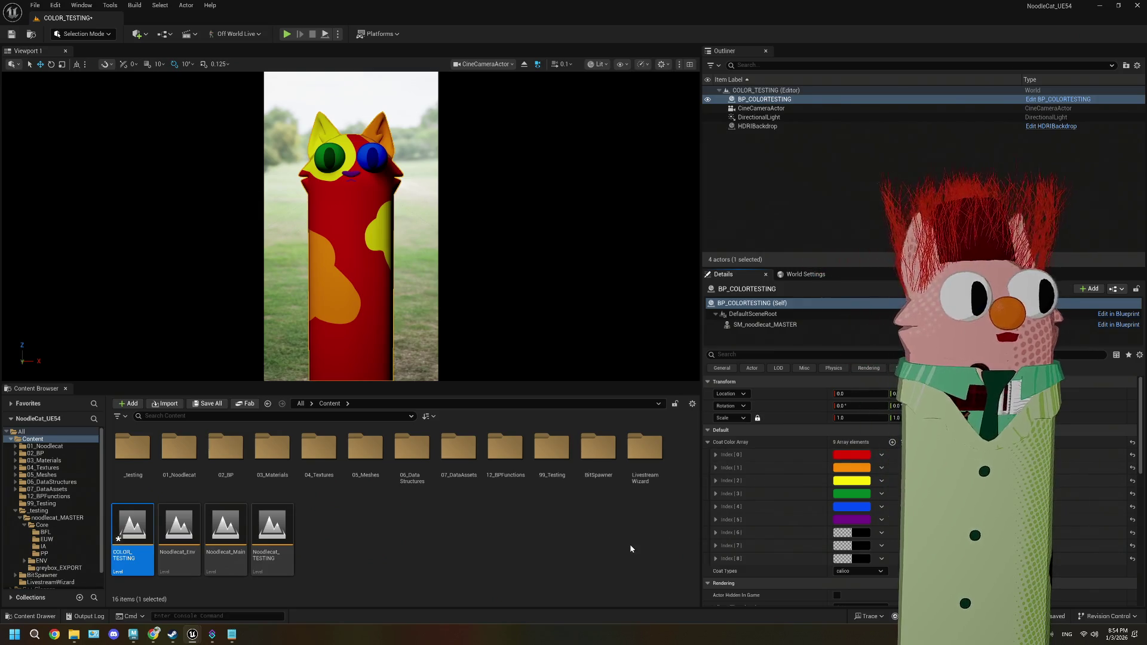
pyautogui.scroll(-1, 754, 550)
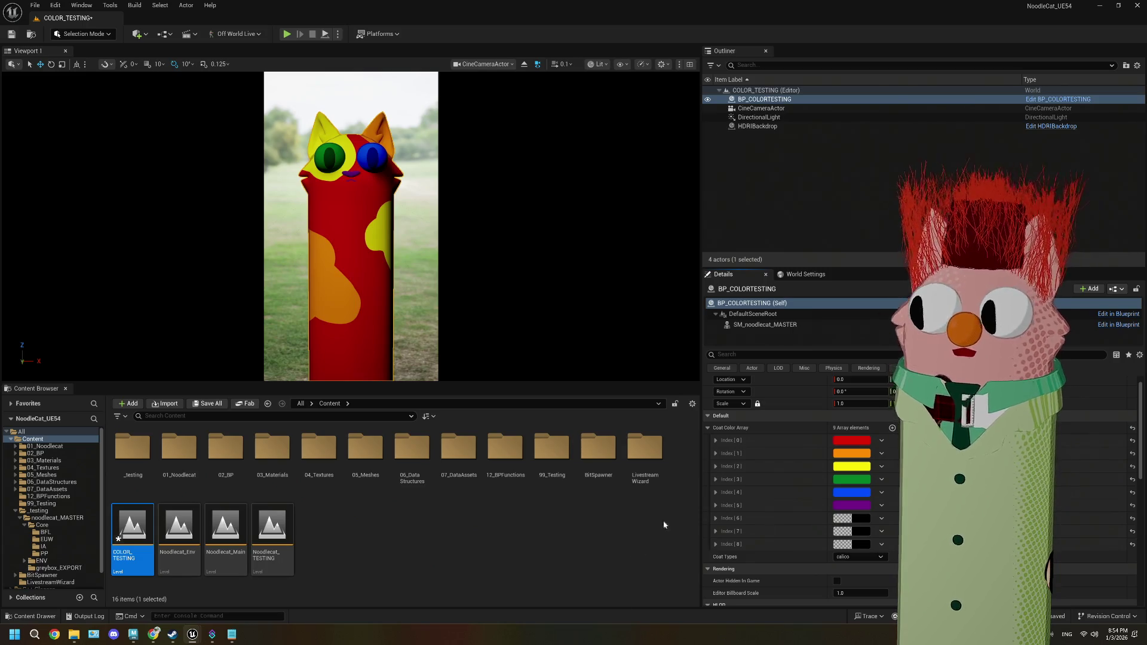
pyautogui.doubleClick(224, 466)
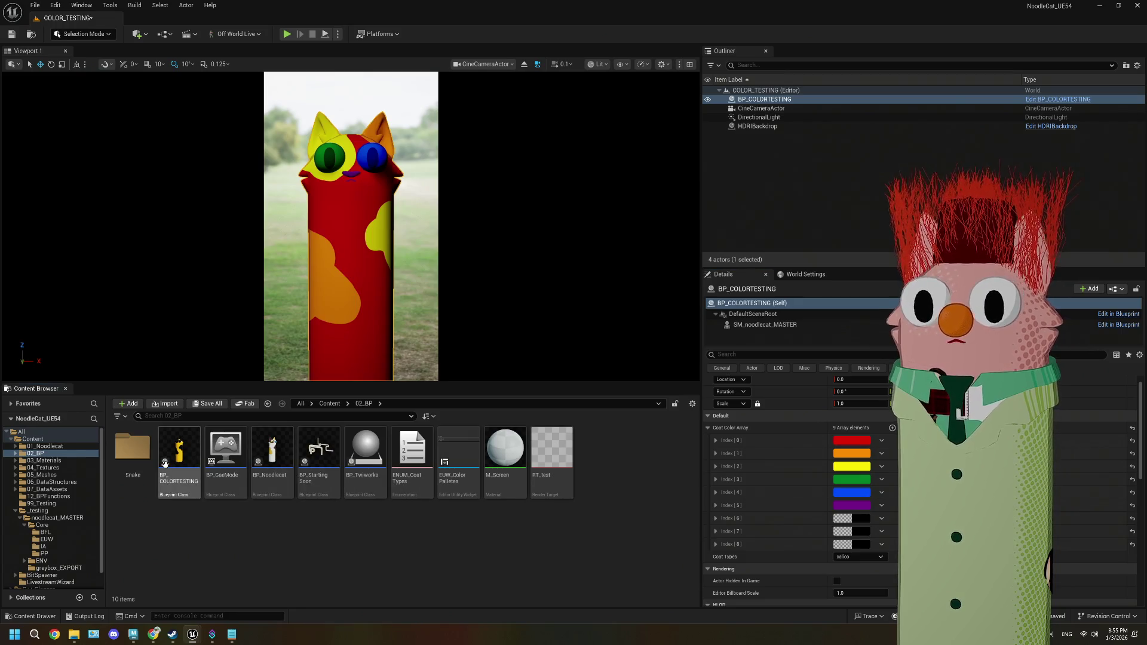
# - Open the BP_COLORTESTING blueprint, glance at the Construction Script, and return to EventGraph
pyautogui.doubleClick(165, 463)
pyautogui.scroll(-2, 460, 377)
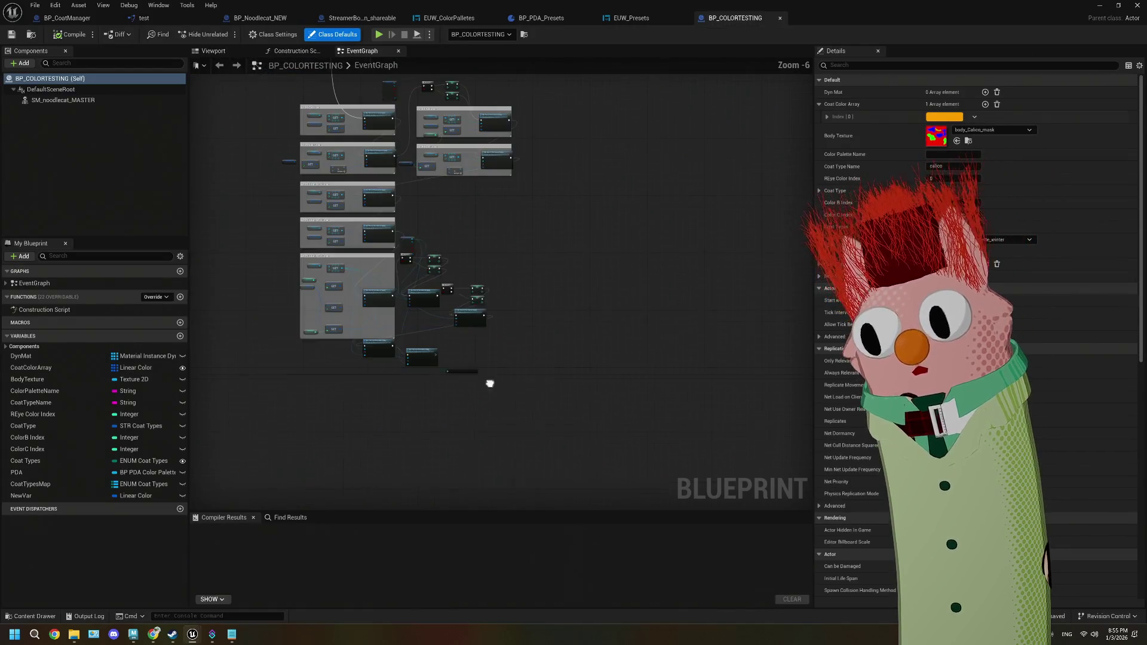
pyautogui.scroll(3, 436, 341)
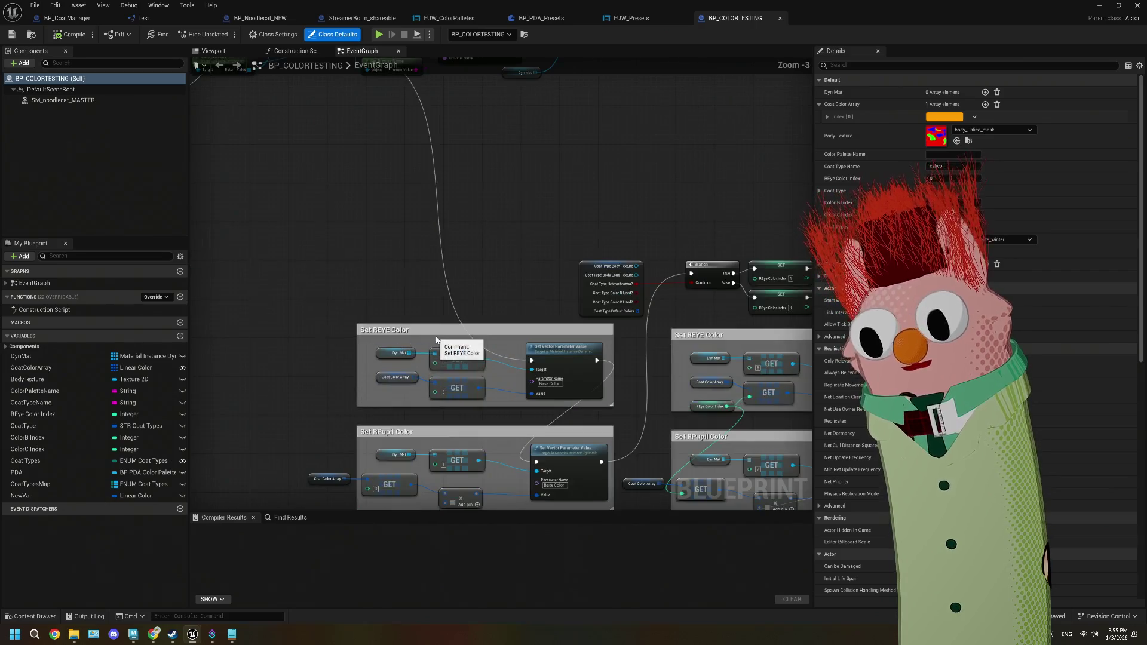
pyautogui.scroll(-3, 437, 341)
pyautogui.scroll(3, 494, 328)
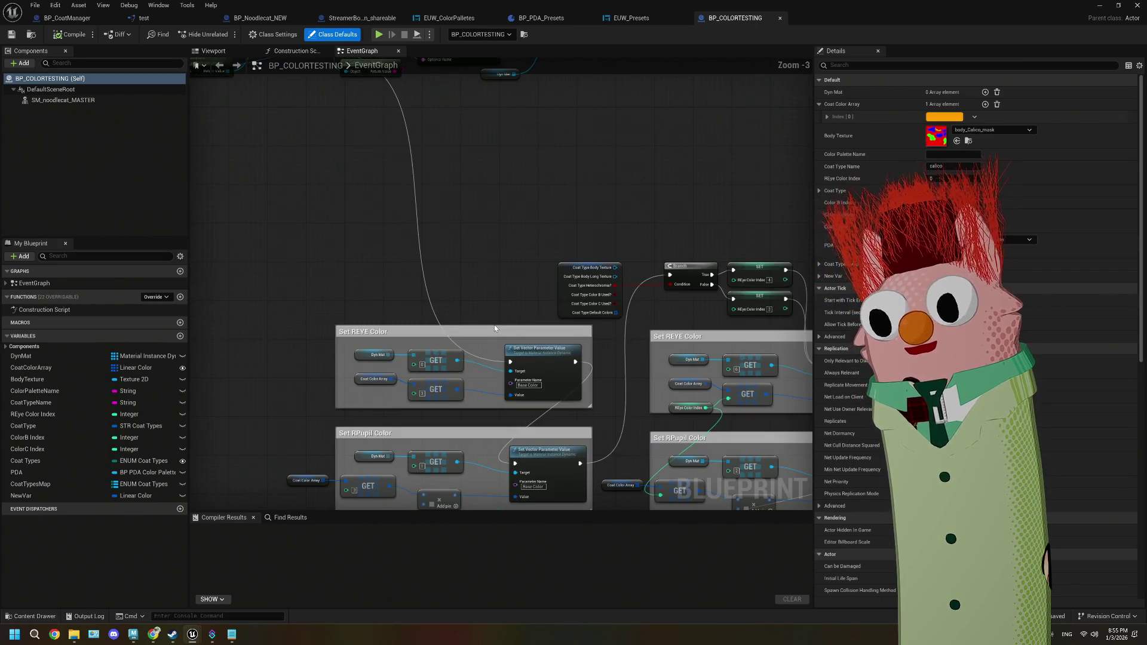
pyautogui.scroll(-2, 495, 328)
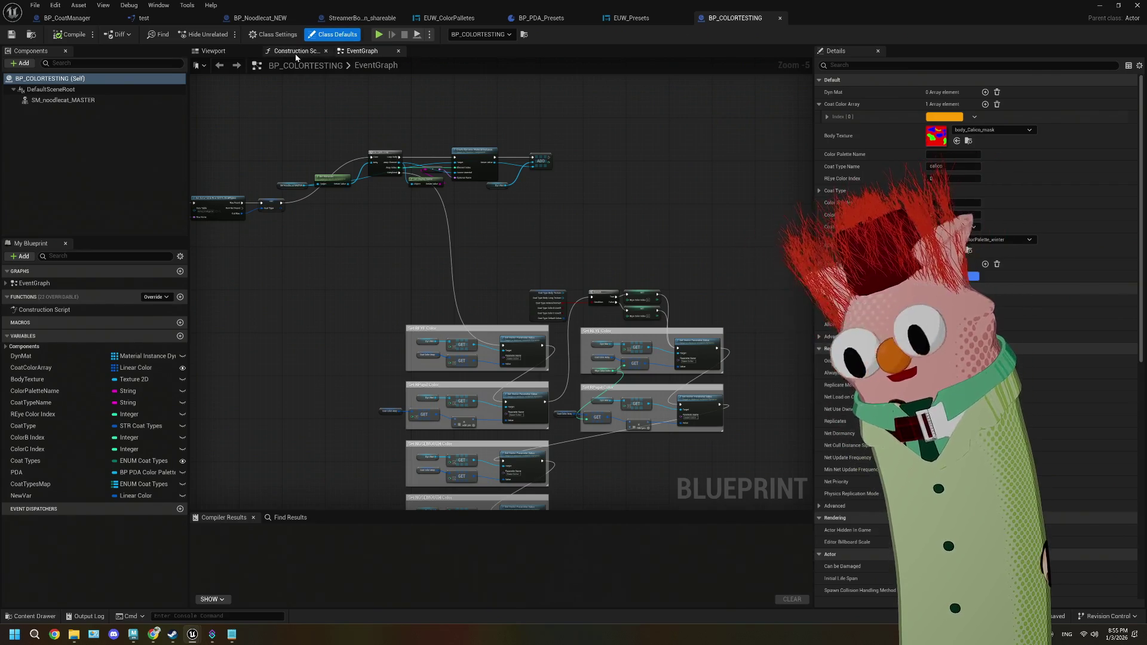
pyautogui.click(276, 53)
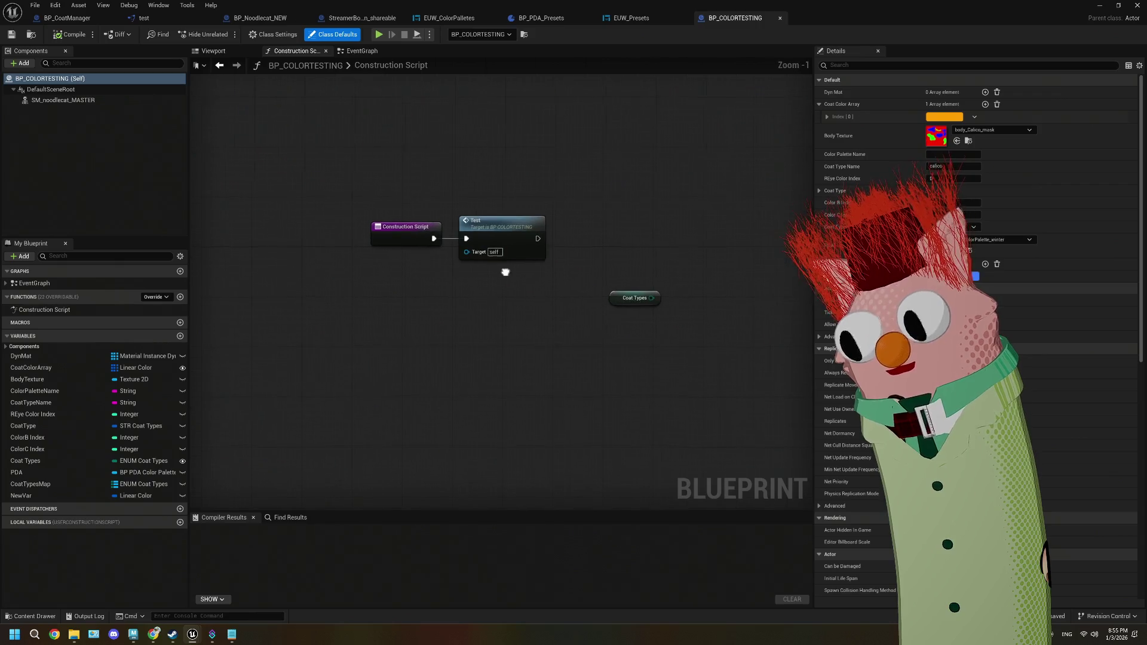
pyautogui.click(366, 52)
# - Wire the Test event's execution pin directly into the For Each Loop
pyautogui.scroll(1, 374, 251)
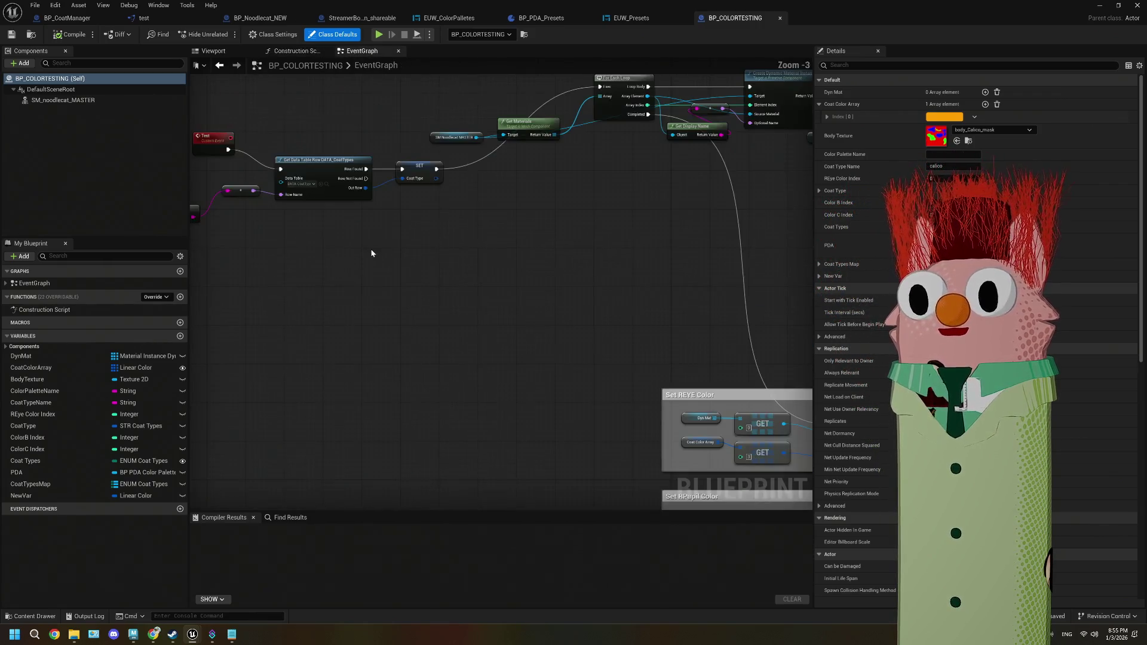
pyautogui.scroll(3, 371, 253)
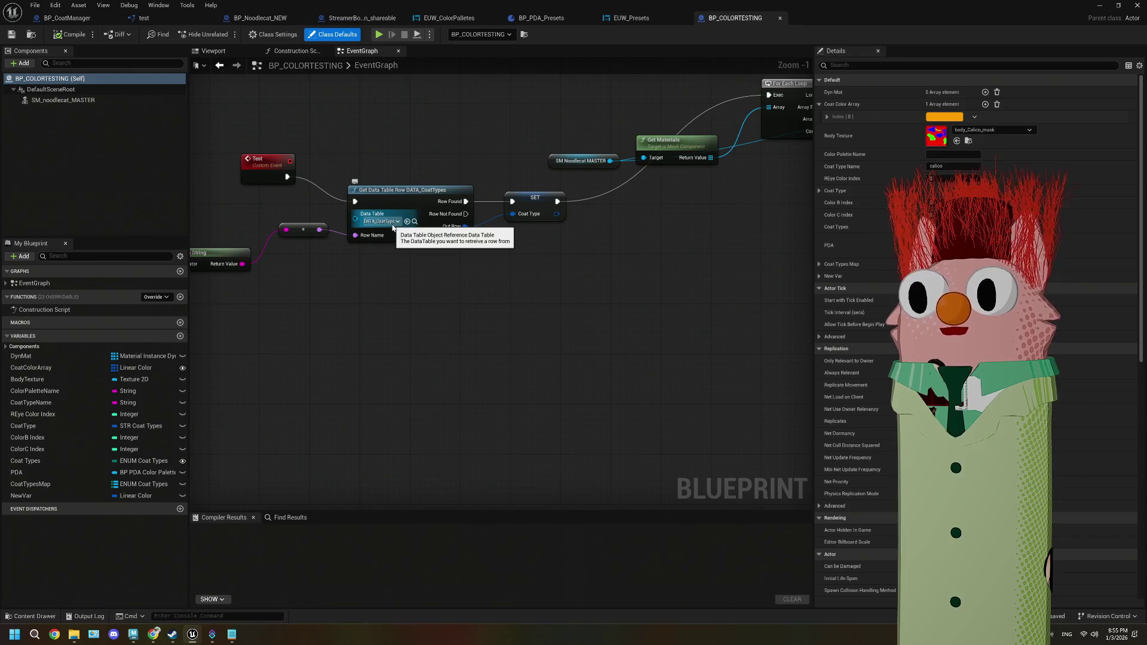
pyautogui.scroll(-1, 410, 243)
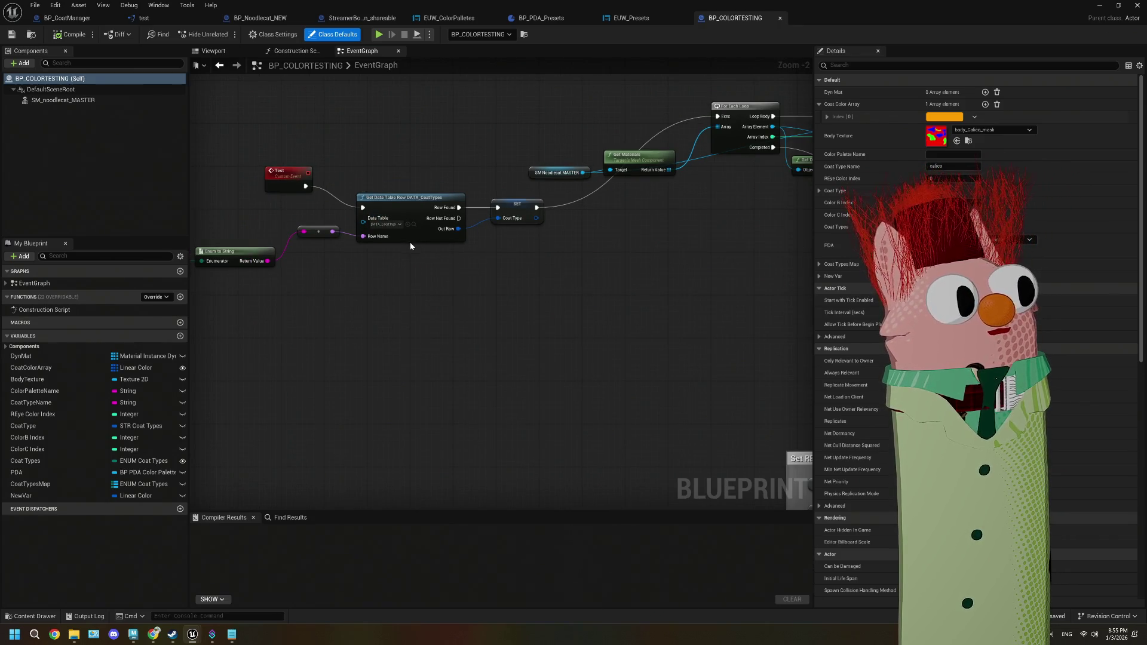
pyautogui.scroll(-2, 475, 282)
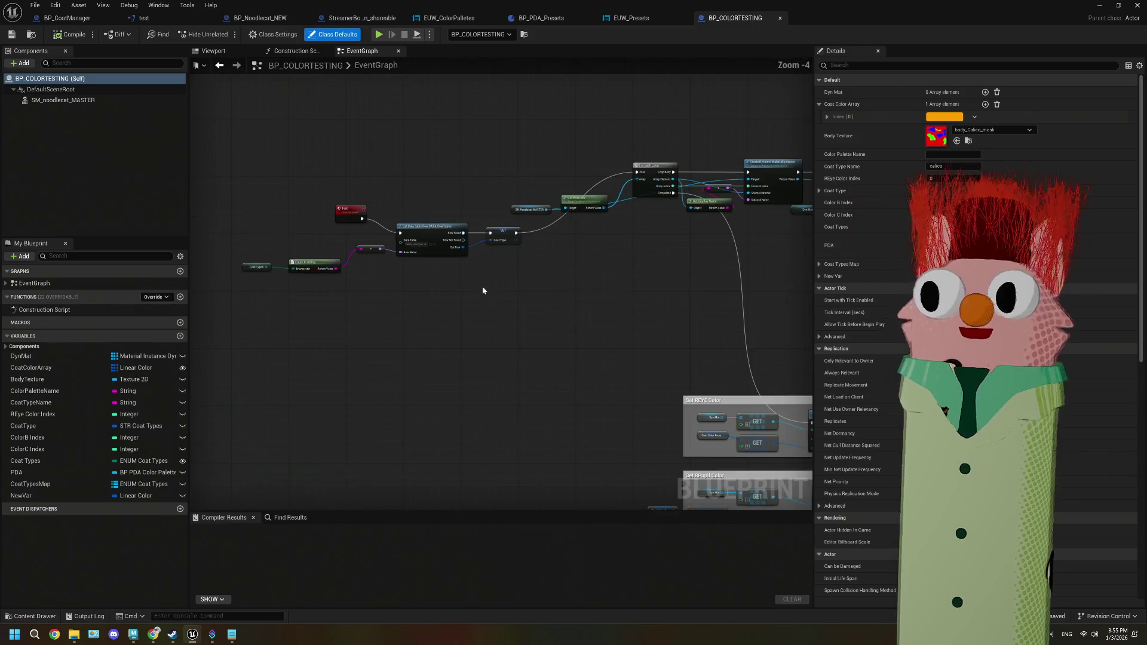
pyautogui.moveTo(517, 302)
pyautogui.mouseDown()
pyautogui.moveTo(431, 276)
pyautogui.moveTo(447, 303)
pyautogui.mouseUp()
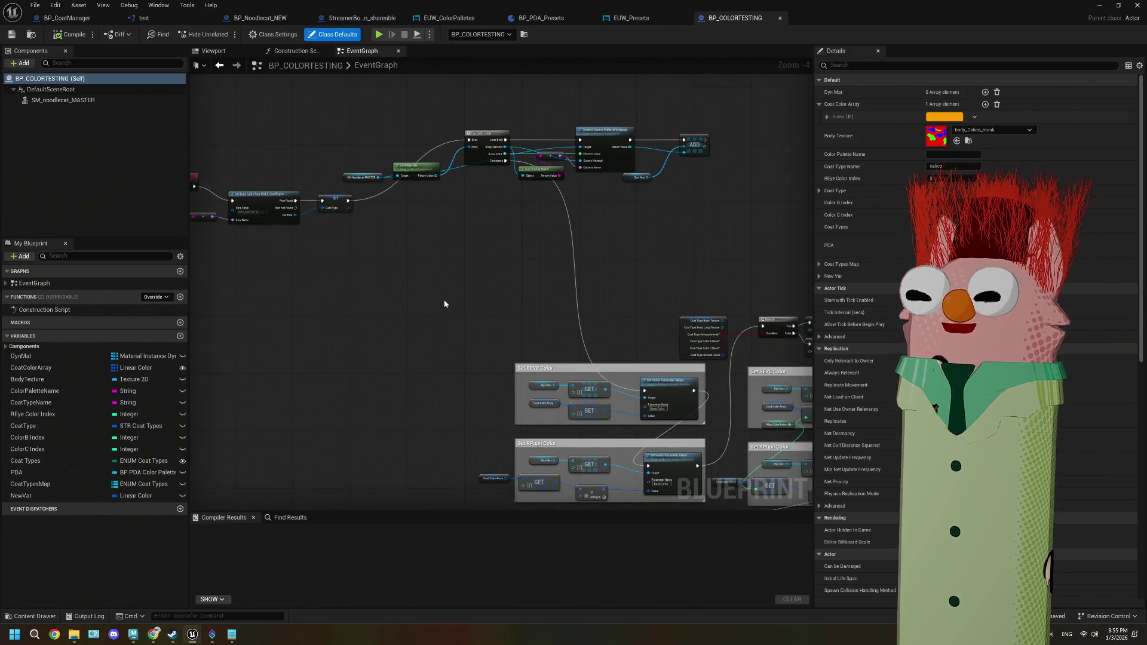
pyautogui.moveTo(265, 240)
pyautogui.mouseDown()
pyautogui.moveTo(366, 252)
pyautogui.moveTo(362, 261)
pyautogui.mouseUp()
pyautogui.scroll(1, 264, 240)
pyautogui.moveTo(240, 211); pyautogui.dragTo(609, 149)
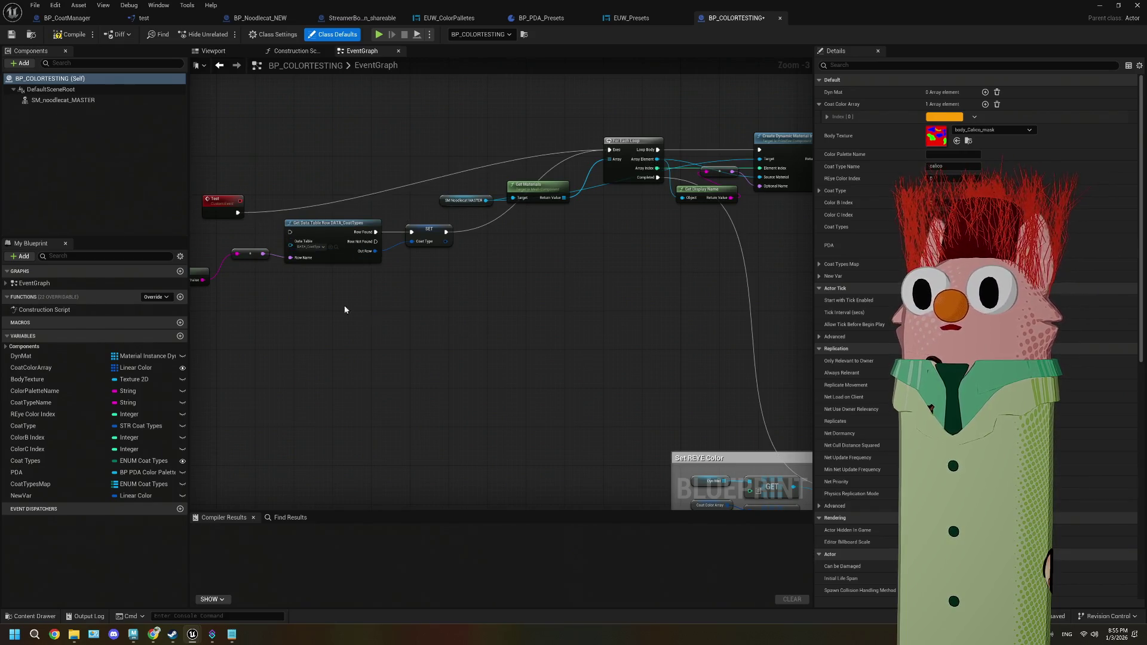
# - Review the Set REYE, RPupil and NOSEMOUTH Color nodes and the Set Texture Parameter nodes
pyautogui.scroll(-2, 319, 296)
pyautogui.moveTo(537, 384)
pyautogui.mouseDown()
pyautogui.moveTo(448, 333)
pyautogui.moveTo(403, 326)
pyautogui.mouseUp()
pyautogui.moveTo(472, 357)
pyautogui.mouseDown()
pyautogui.moveTo(418, 268)
pyautogui.moveTo(505, 333)
pyautogui.mouseUp()
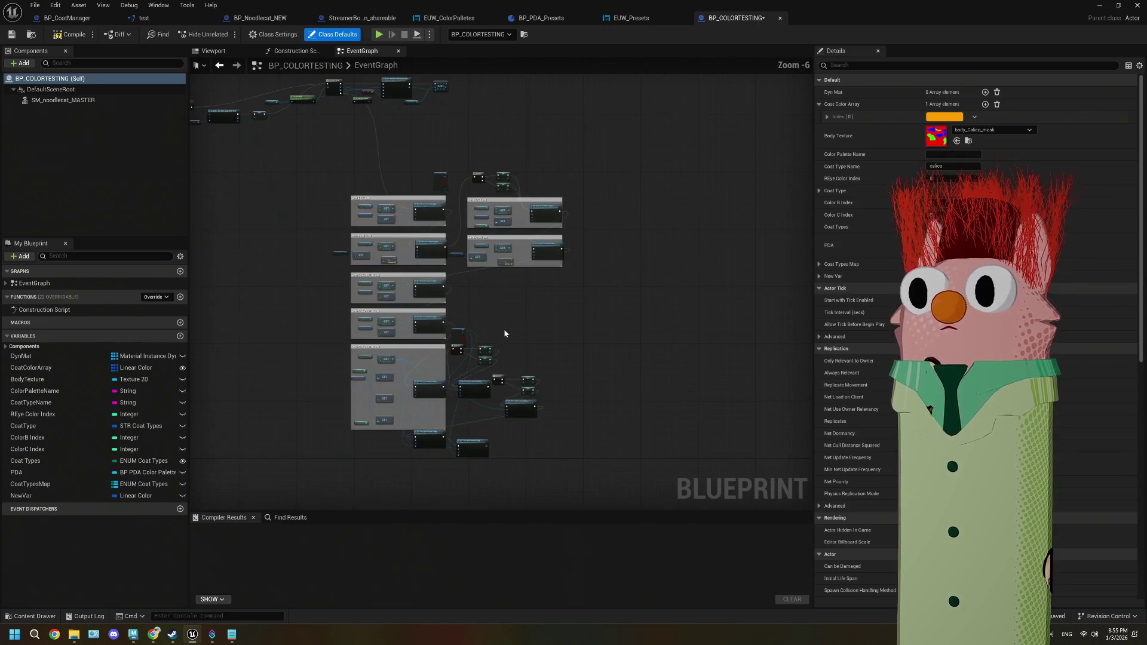
pyautogui.scroll(1, 504, 333)
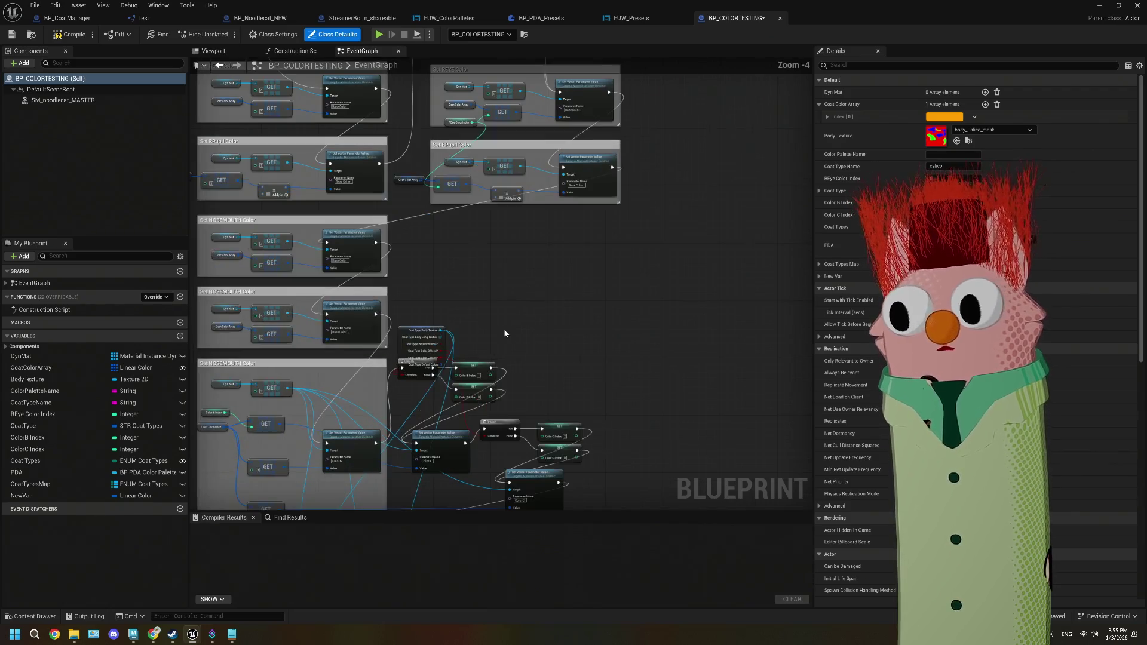
pyautogui.moveTo(504, 334); pyautogui.dragTo(521, 230)
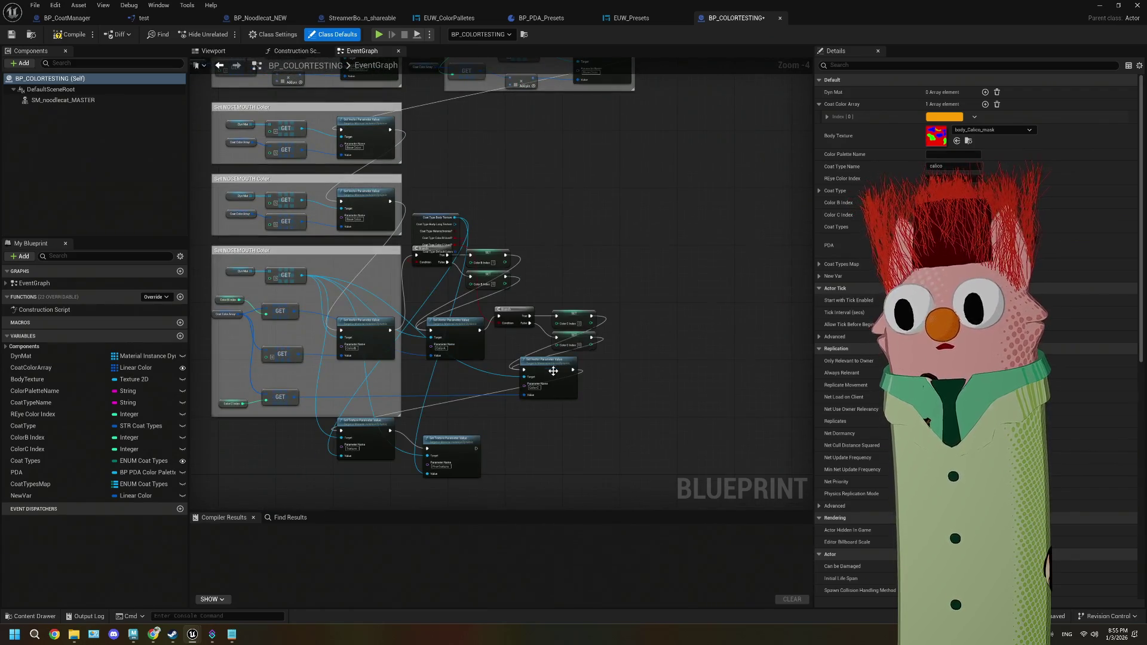
pyautogui.scroll(-1, 549, 372)
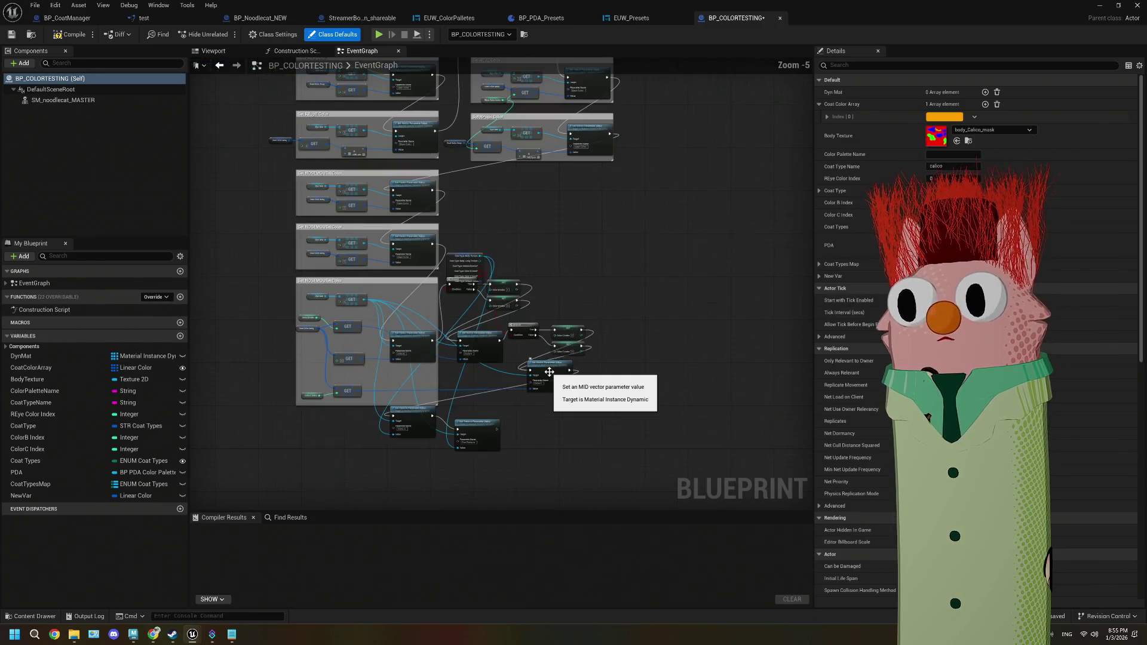
pyautogui.moveTo(489, 325); pyautogui.dragTo(578, 355)
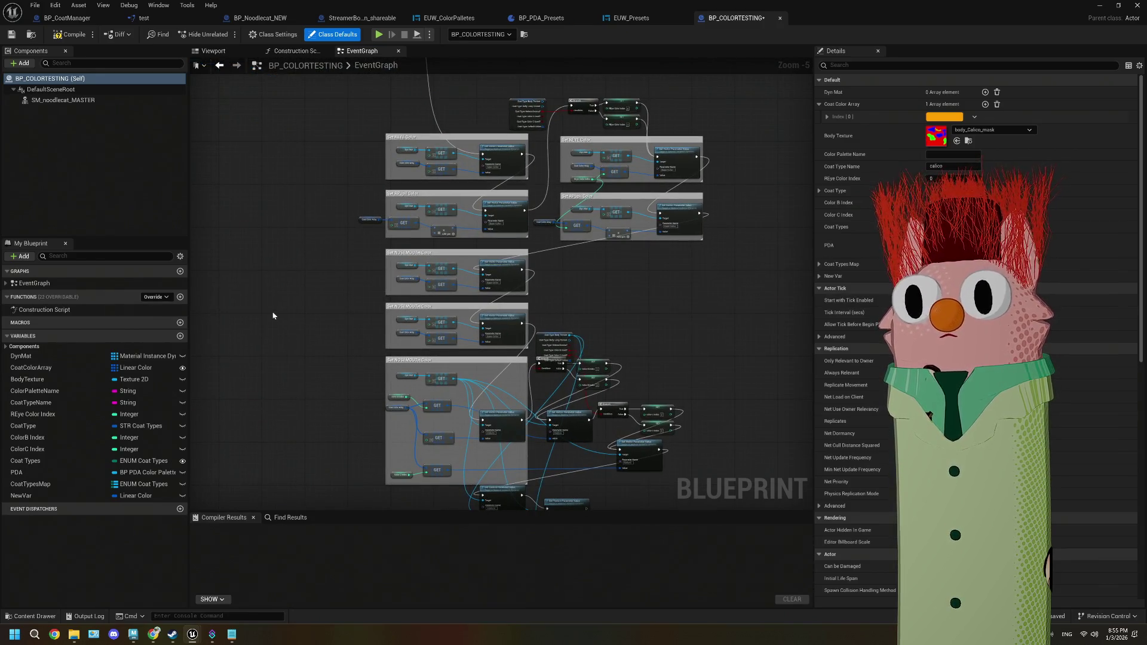
pyautogui.moveTo(273, 316); pyautogui.dragTo(345, 358)
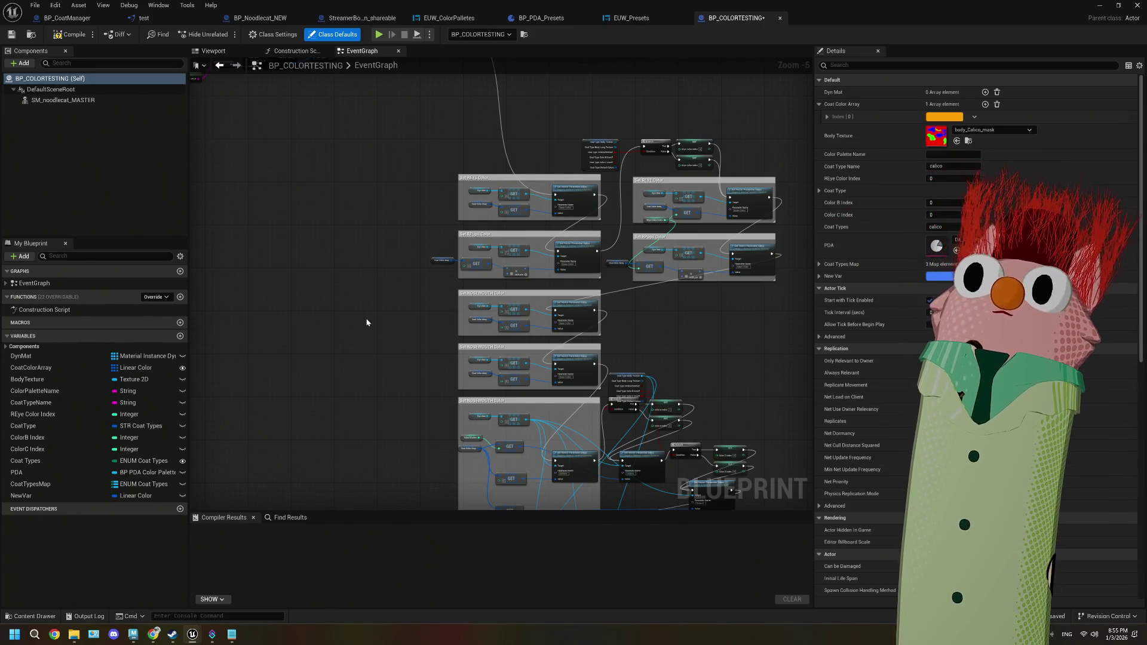
# - Inspect the Color B/C branch nodes, Set RPupil Color blocks, and right-hand Set Color blocks
pyautogui.scroll(-1, 448, 331)
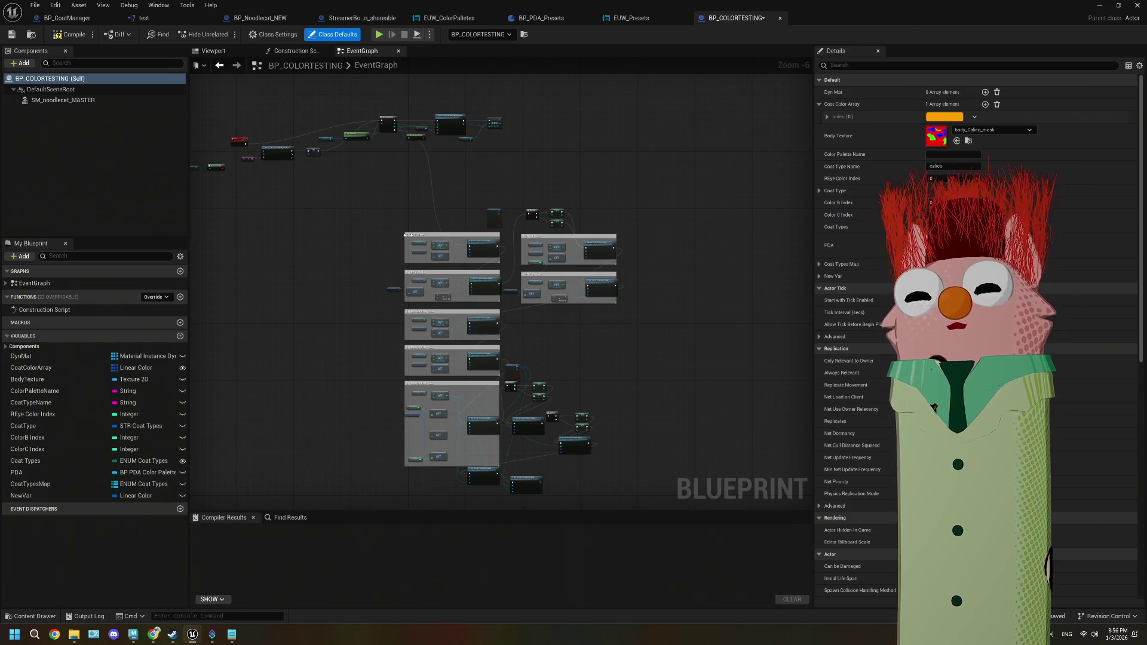
pyautogui.scroll(2, 454, 291)
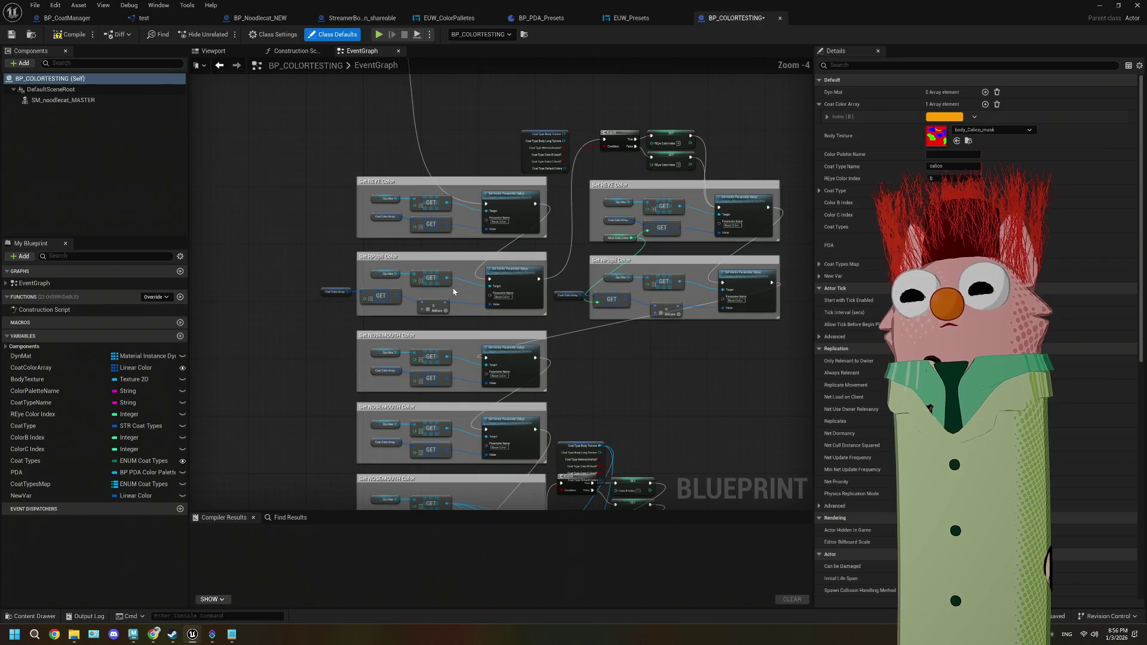
pyautogui.scroll(1, 491, 342)
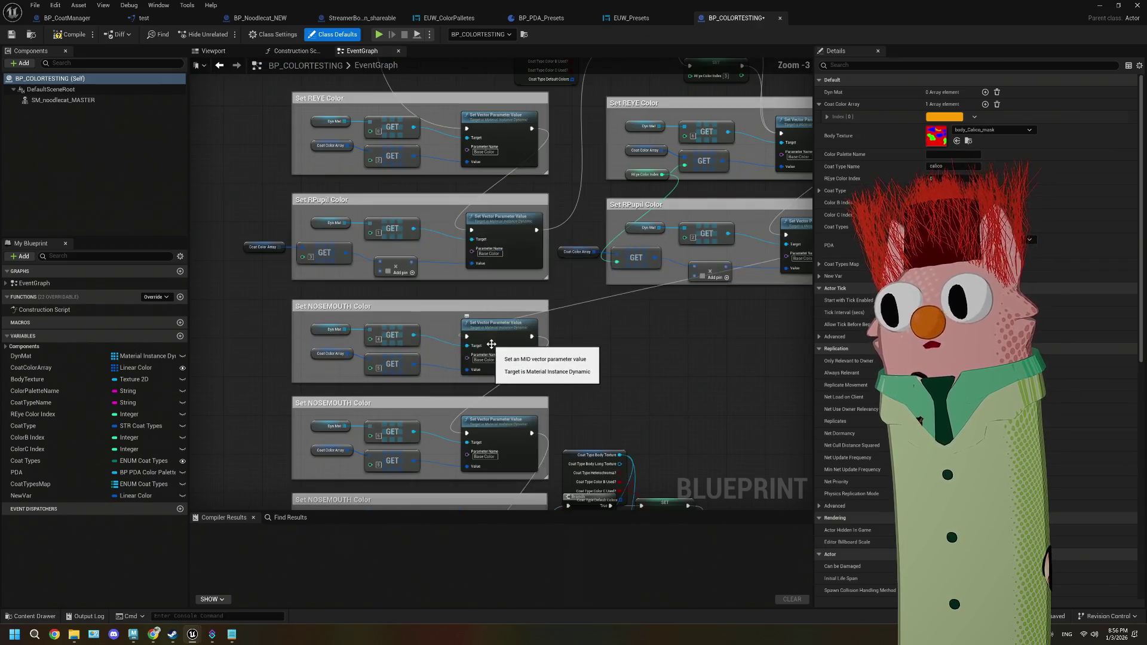
pyautogui.scroll(1, 454, 286)
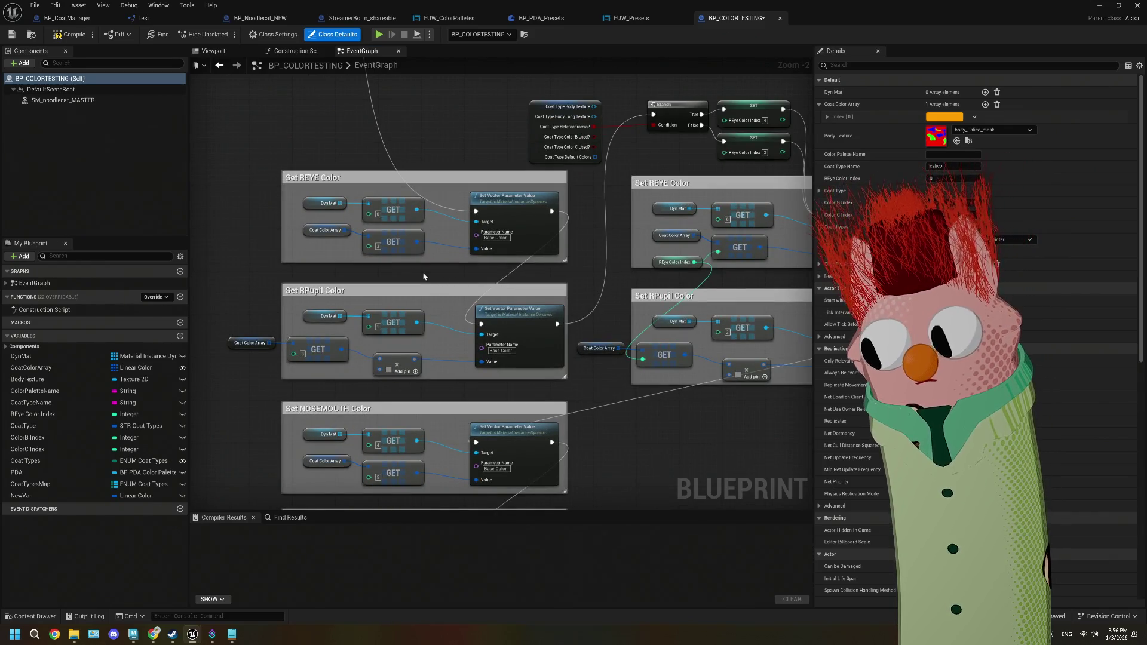
pyautogui.scroll(-1, 443, 298)
pyautogui.moveTo(492, 341)
pyautogui.mouseDown()
pyautogui.moveTo(425, 392)
pyautogui.moveTo(424, 418)
pyautogui.moveTo(491, 318)
pyautogui.moveTo(613, 200)
pyautogui.mouseUp()
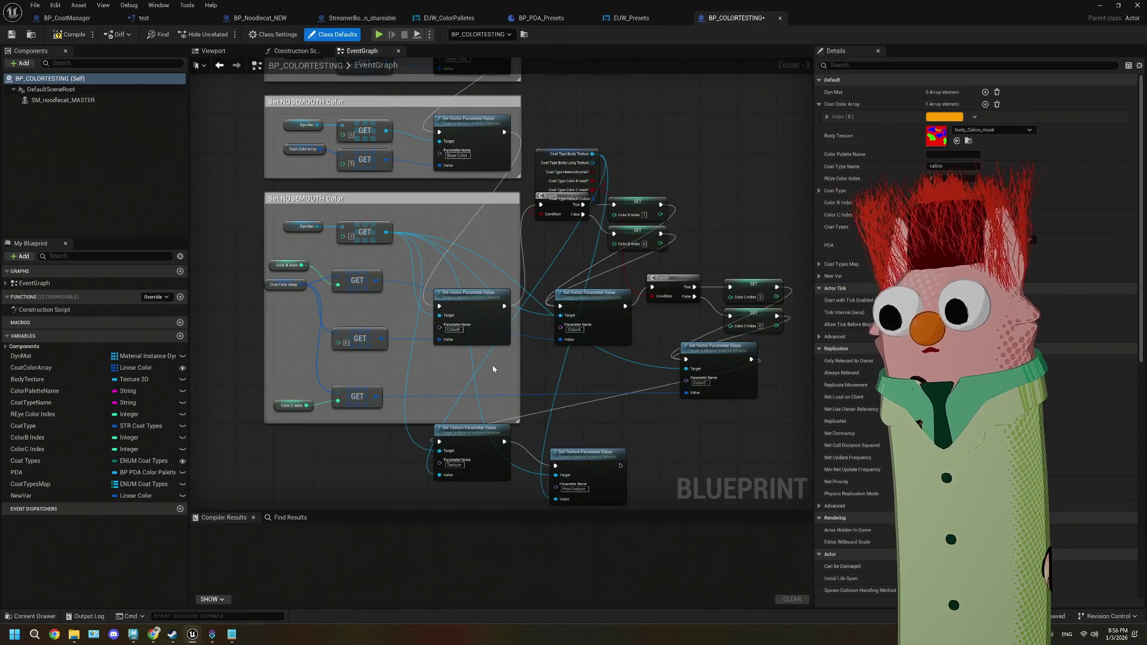
pyautogui.moveTo(508, 366); pyautogui.dragTo(509, 502)
pyautogui.moveTo(440, 126)
pyautogui.mouseDown()
pyautogui.moveTo(440, 223)
pyautogui.moveTo(406, 257)
pyautogui.mouseUp()
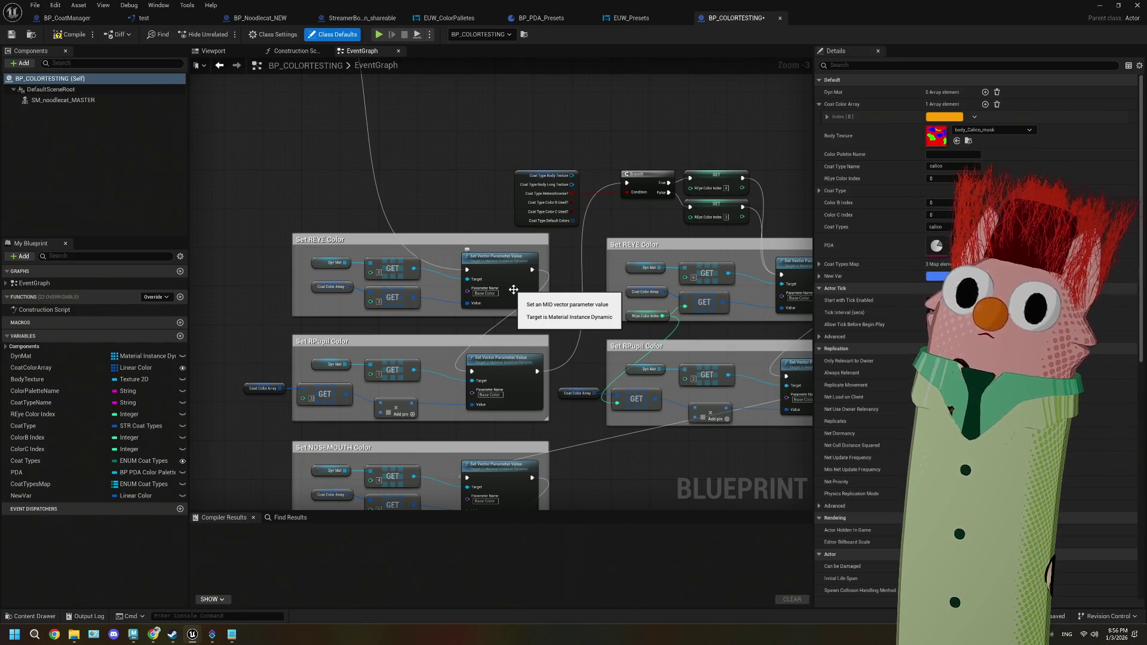
pyautogui.moveTo(356, 334); pyautogui.dragTo(487, 332)
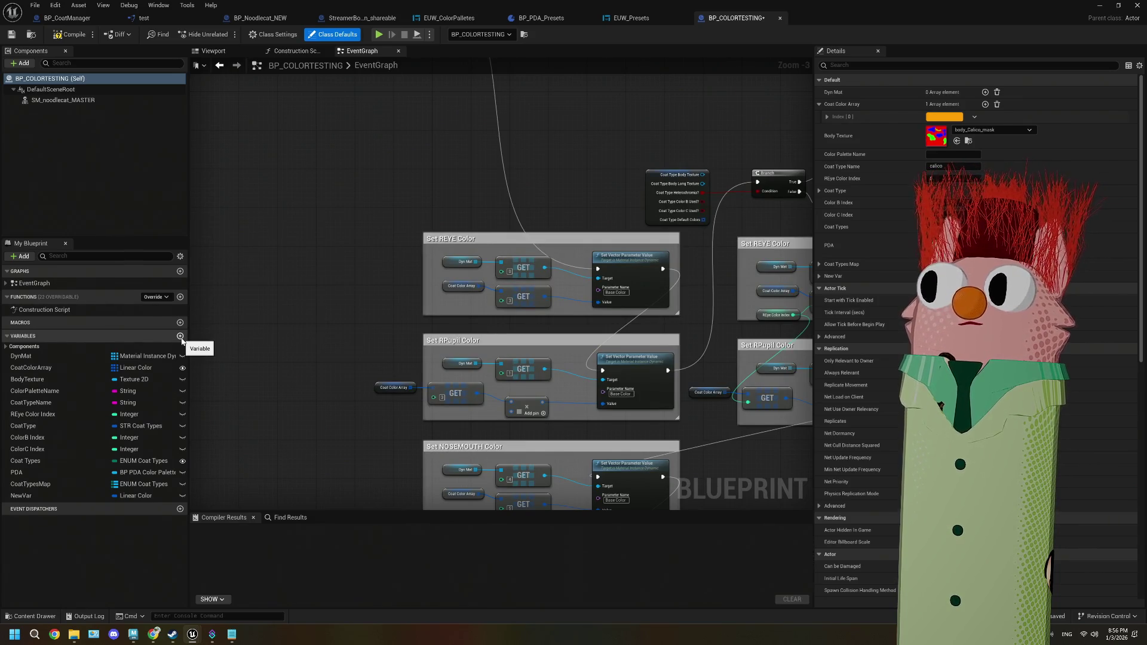
# - Add variable NewVar_0 to BP_COLORTESTING and make it a Name-to-Integer map
pyautogui.click(181, 338)
pyautogui.click(130, 507)
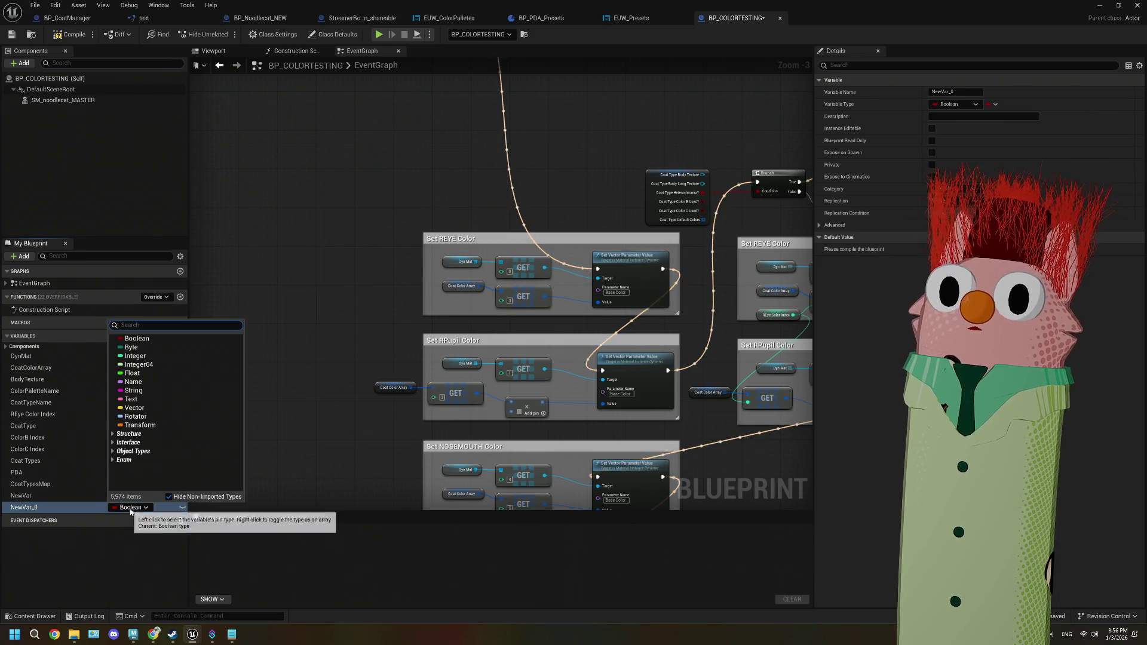
pyautogui.click(133, 382)
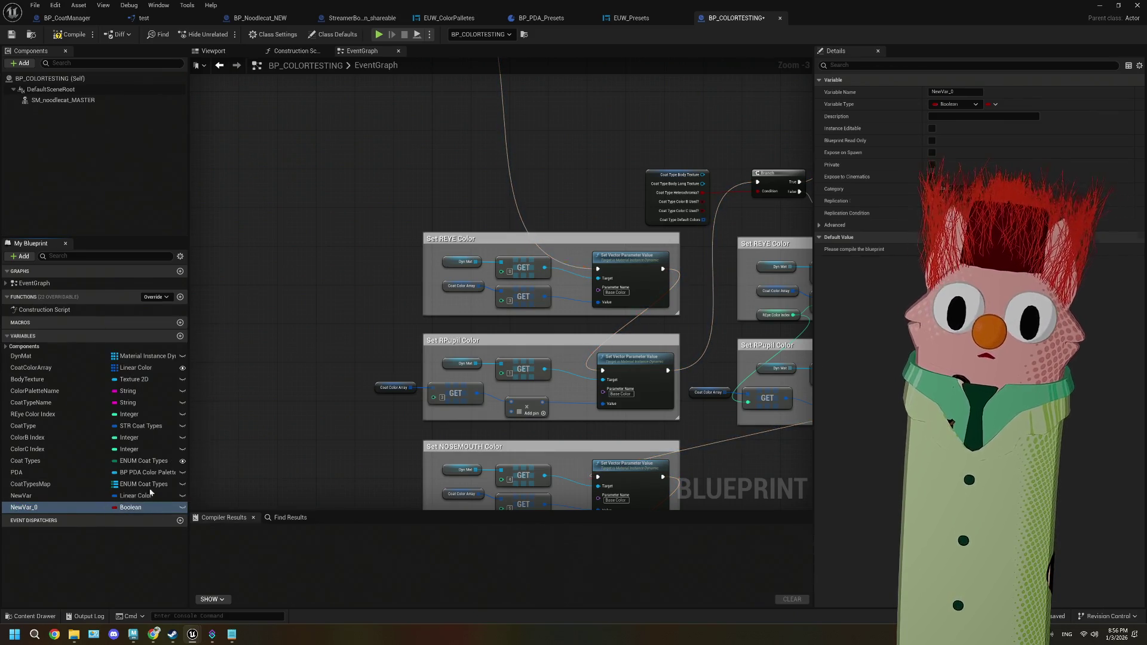
pyautogui.click(992, 104)
pyautogui.click(992, 154)
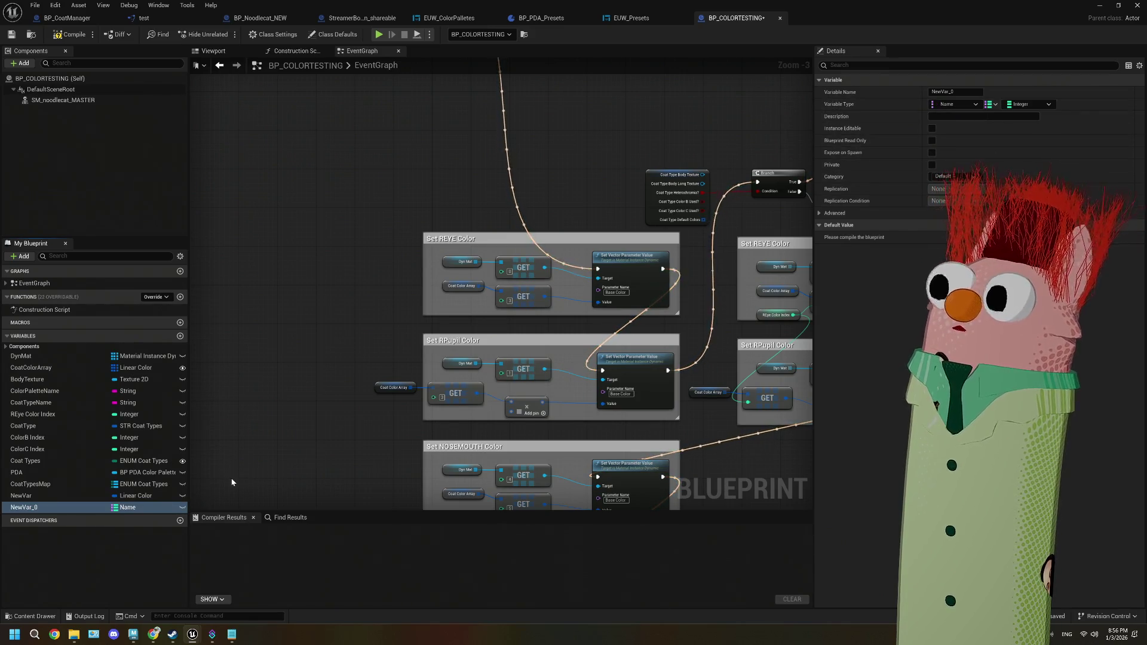
# - Put NewVar_0 into rename mode from its context menu
pyautogui.rightClick(37, 511)
pyautogui.click(37, 508)
pyautogui.rightClick(37, 512)
pyautogui.click(74, 533)
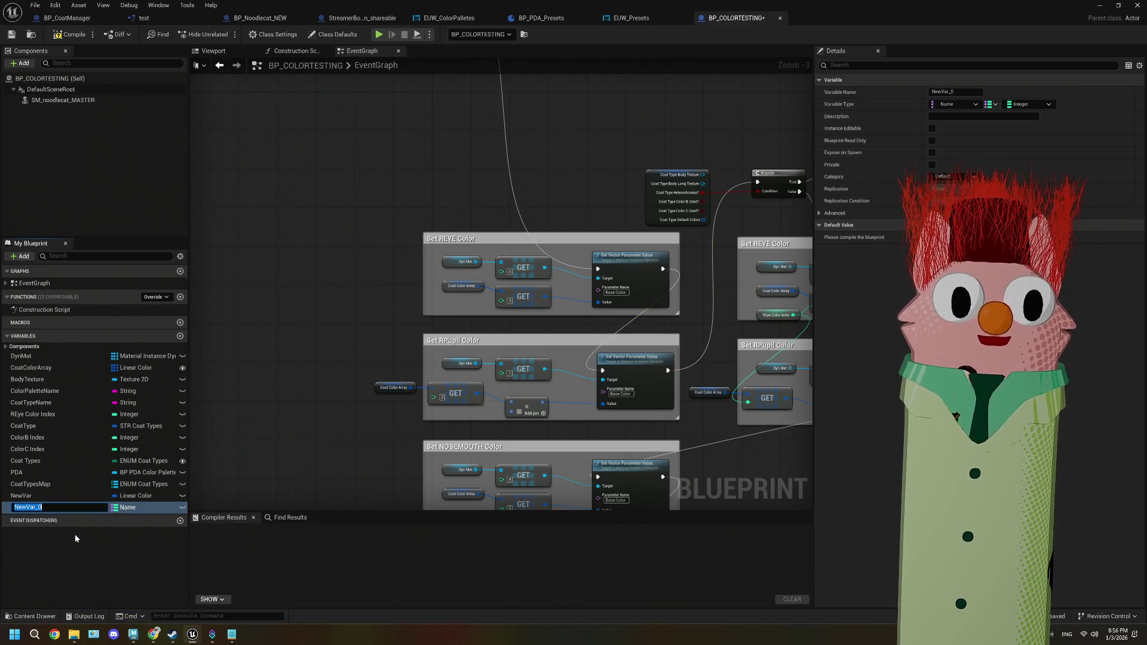